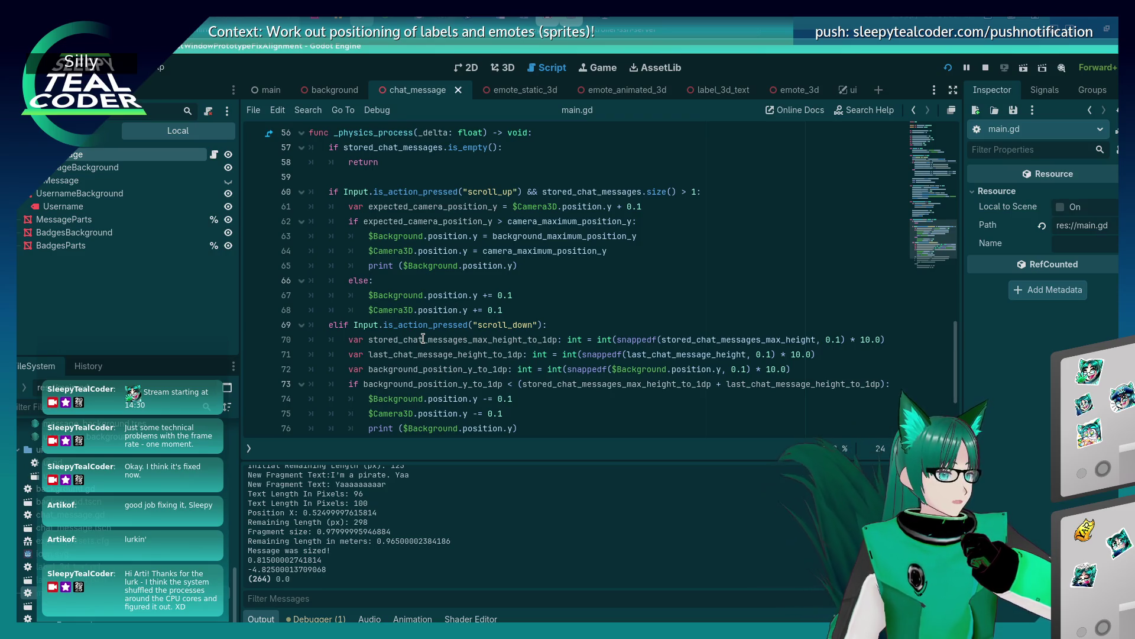
Scroll main.gd to the scroll_down branch and run the chat-window prototype with F5
scroll(424, 338, down, 1)
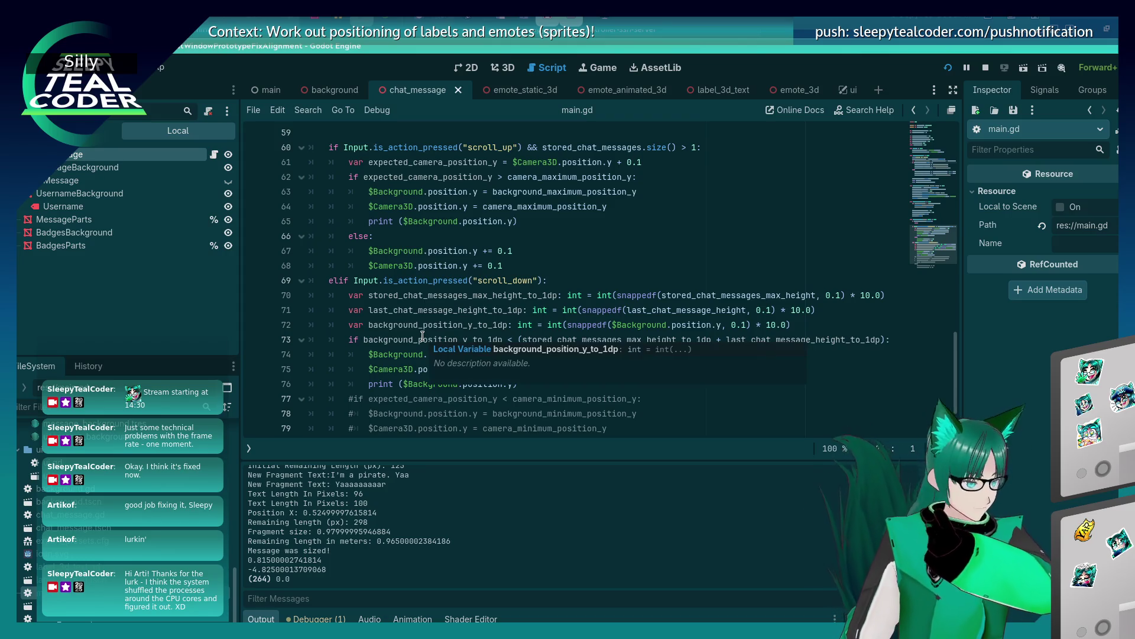
mouse_move(563, 325)
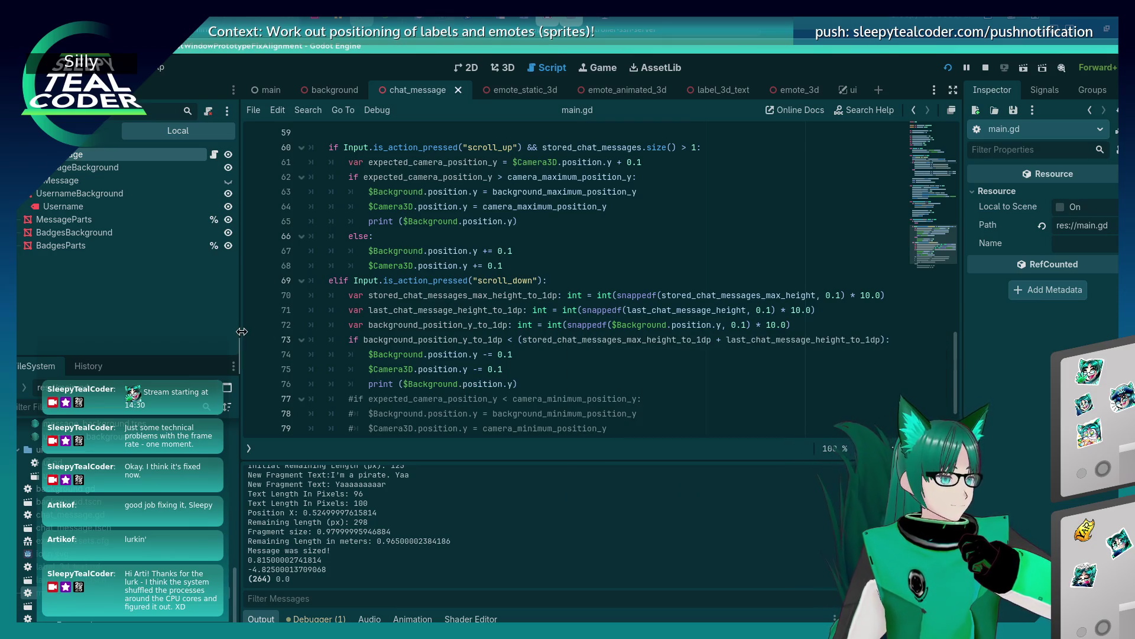
key(F5)
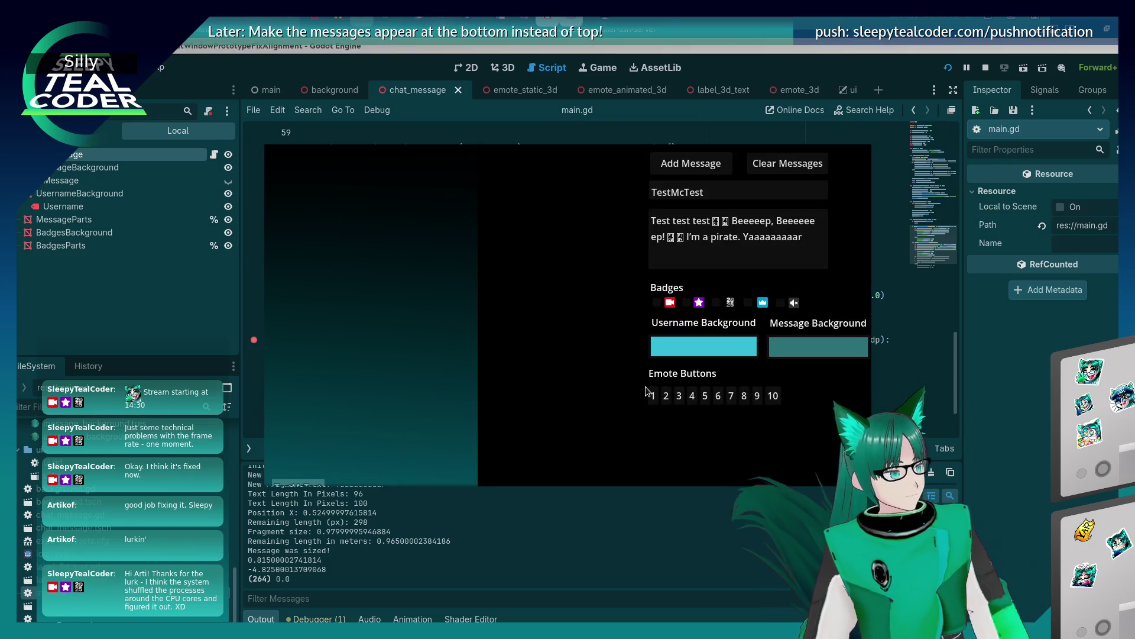
Scroll in the game to hit the line 73 breakpoint and read the local variable values
scroll(624, 394, down, 1)
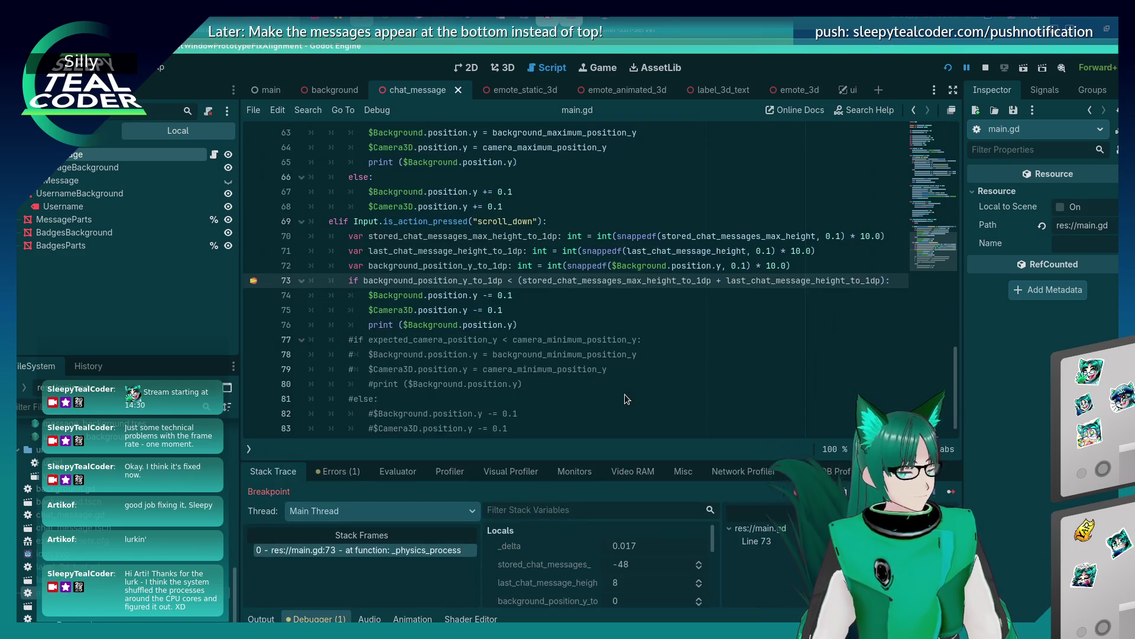
mouse_move(479, 282)
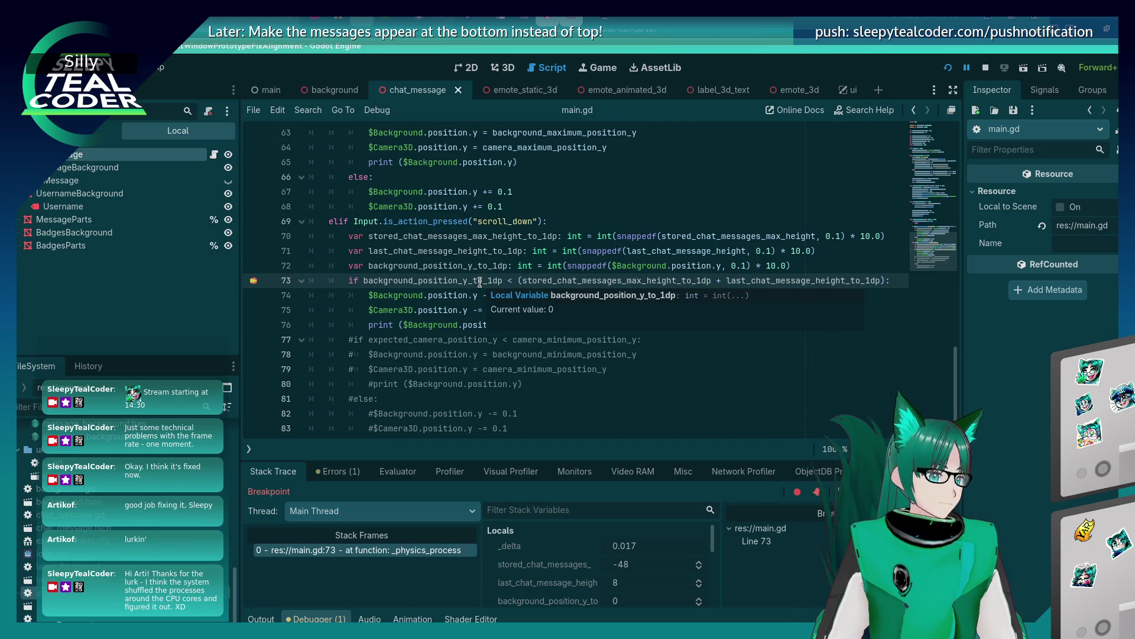
mouse_move(598, 282)
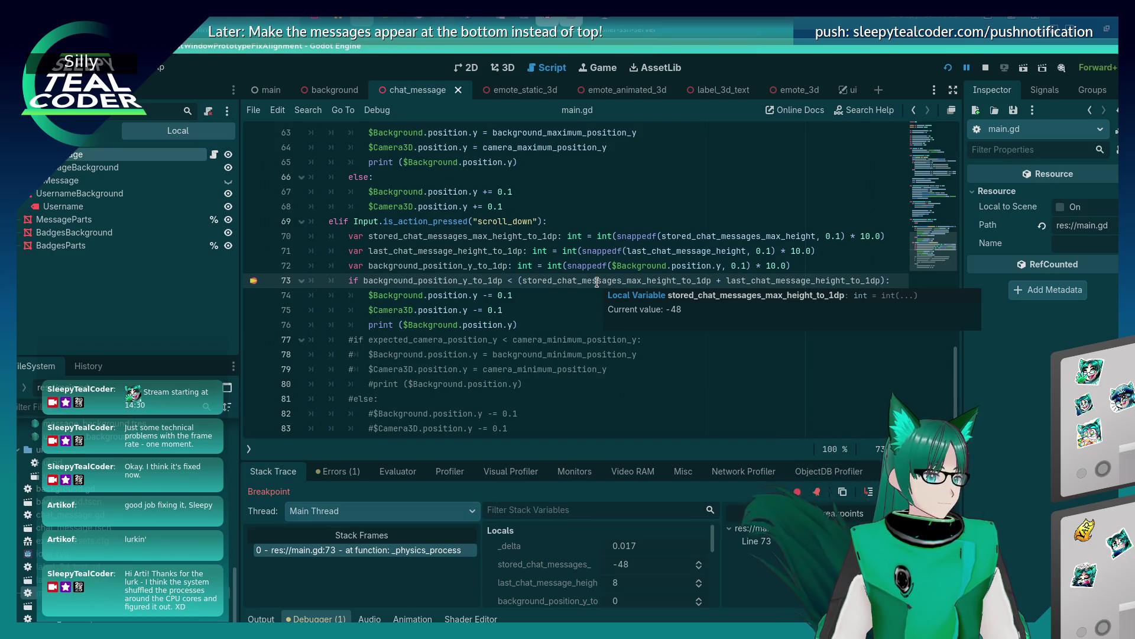
mouse_move(774, 281)
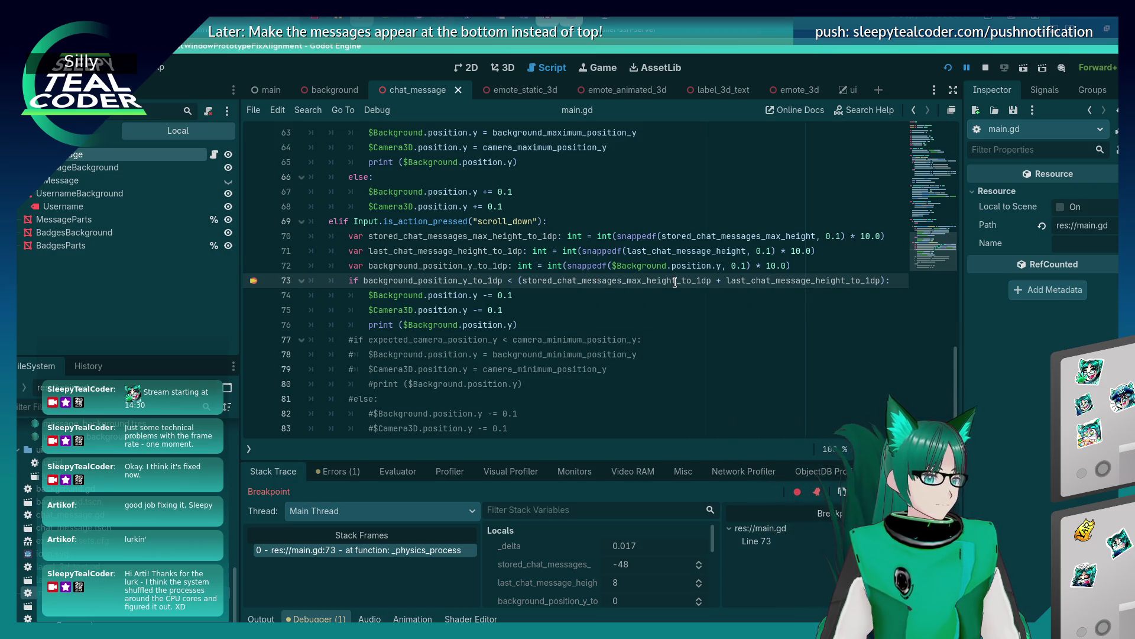
mouse_move(675, 282)
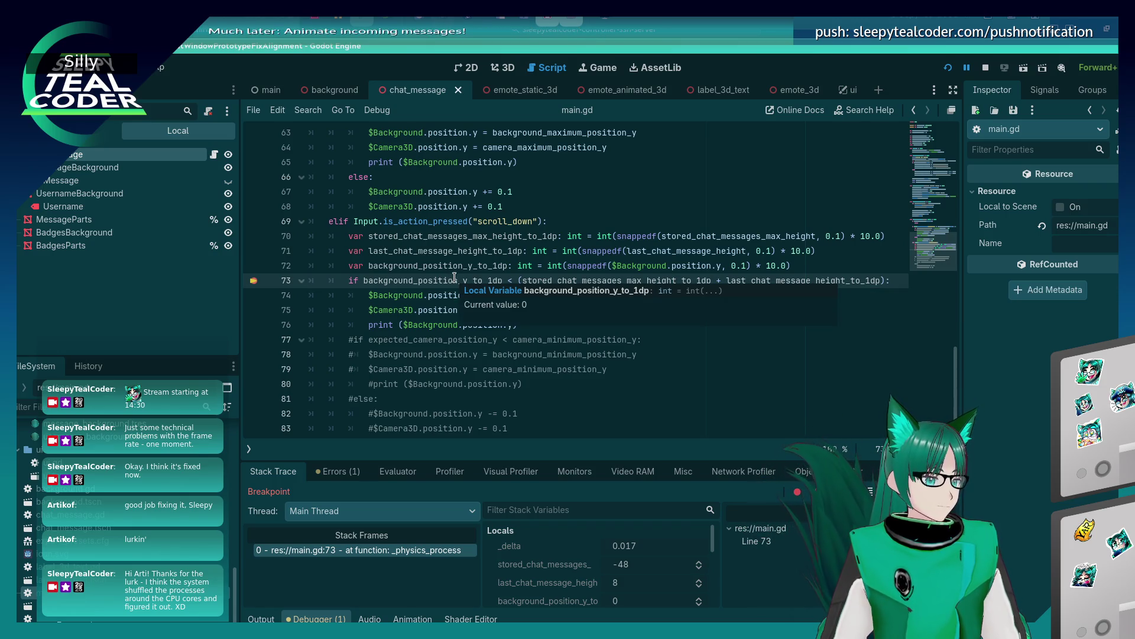
click(512, 281)
Change line 73's '<' comparison to '>', save main.gd, and resume the paused game
key(BackSpace)
text(>)
key(ctrl+s)
key(alt+Tab)
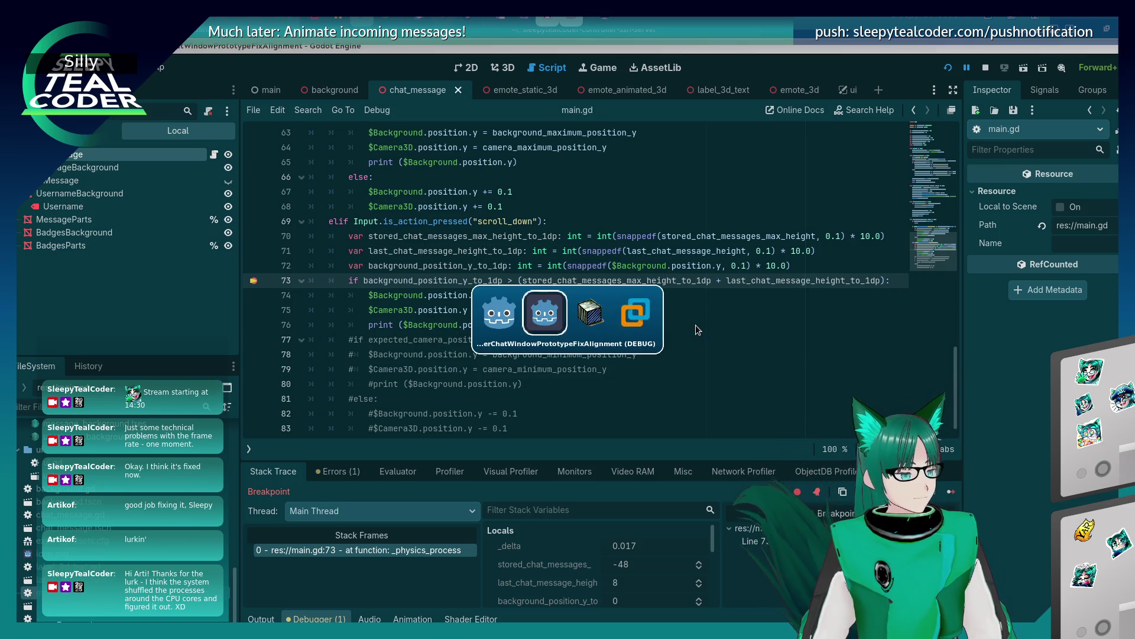
click(955, 491)
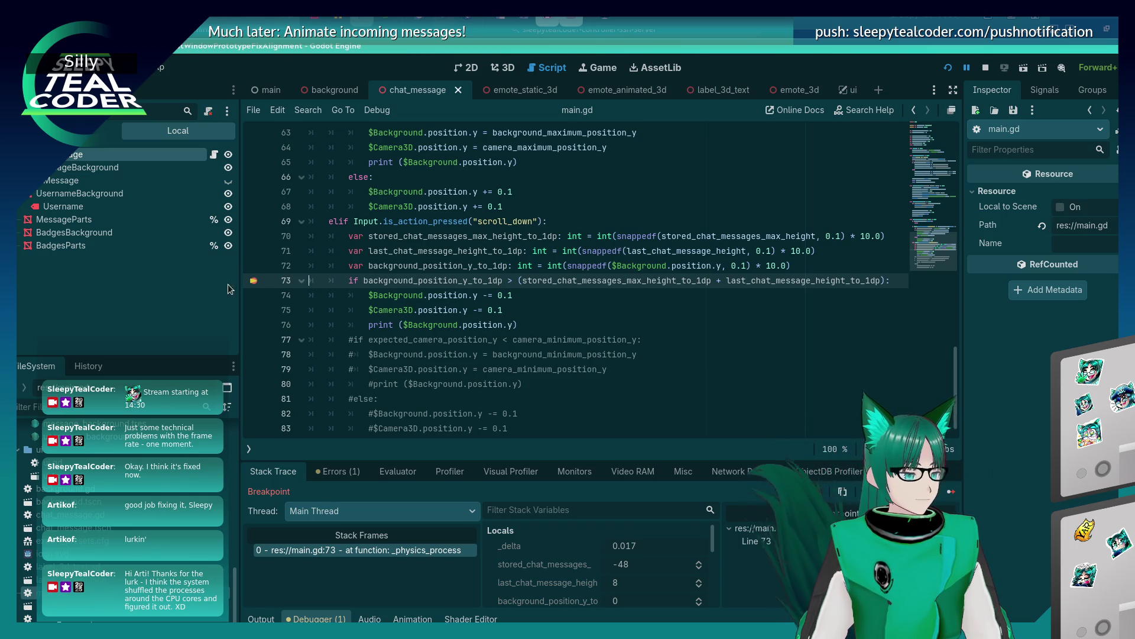
click(950, 487)
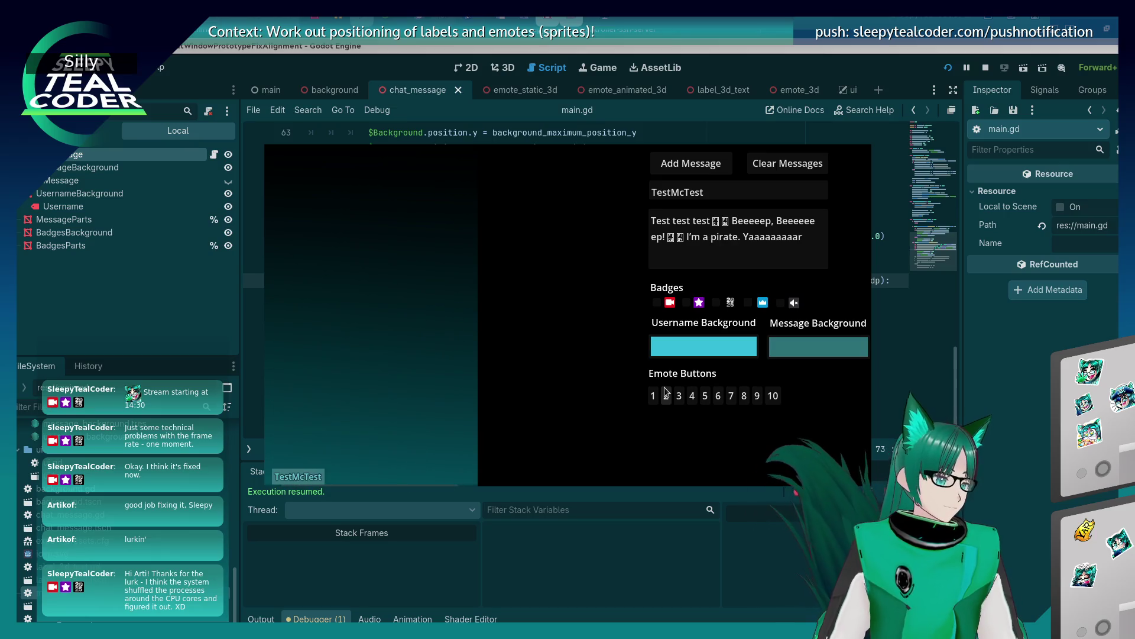
Add three test messages in the running chat window, then return to main.gd
click(685, 169)
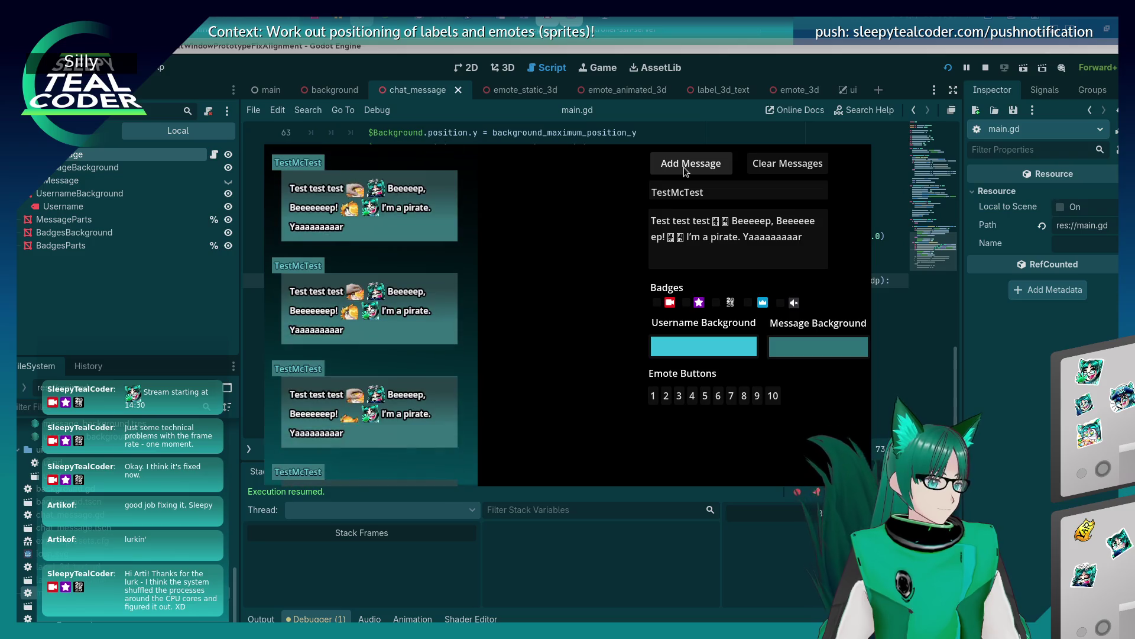
click(685, 170)
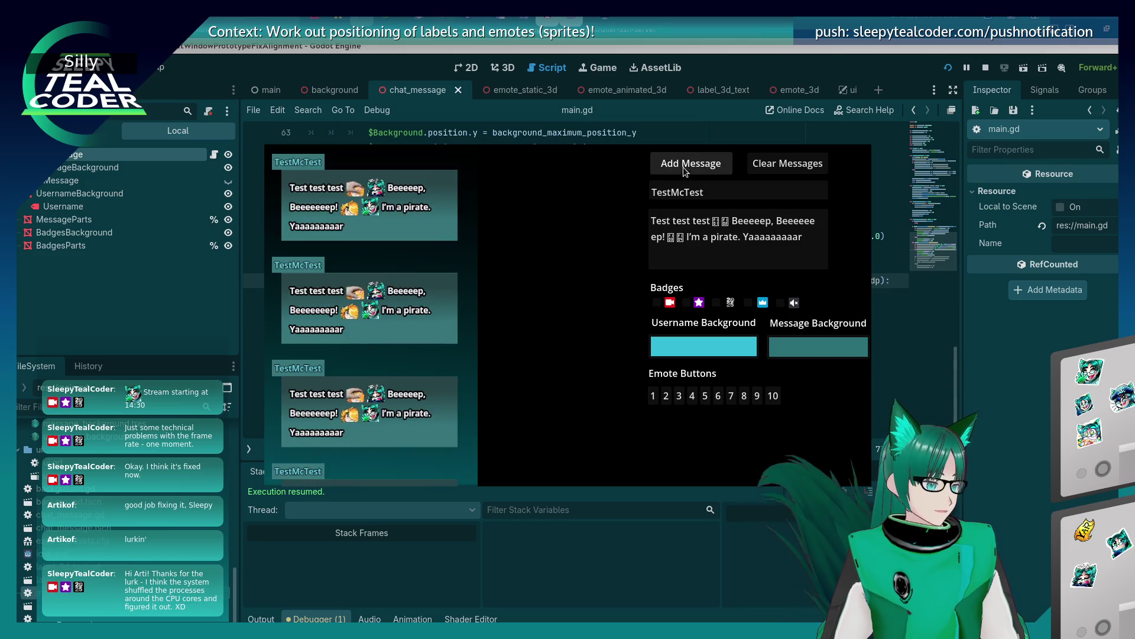
click(685, 170)
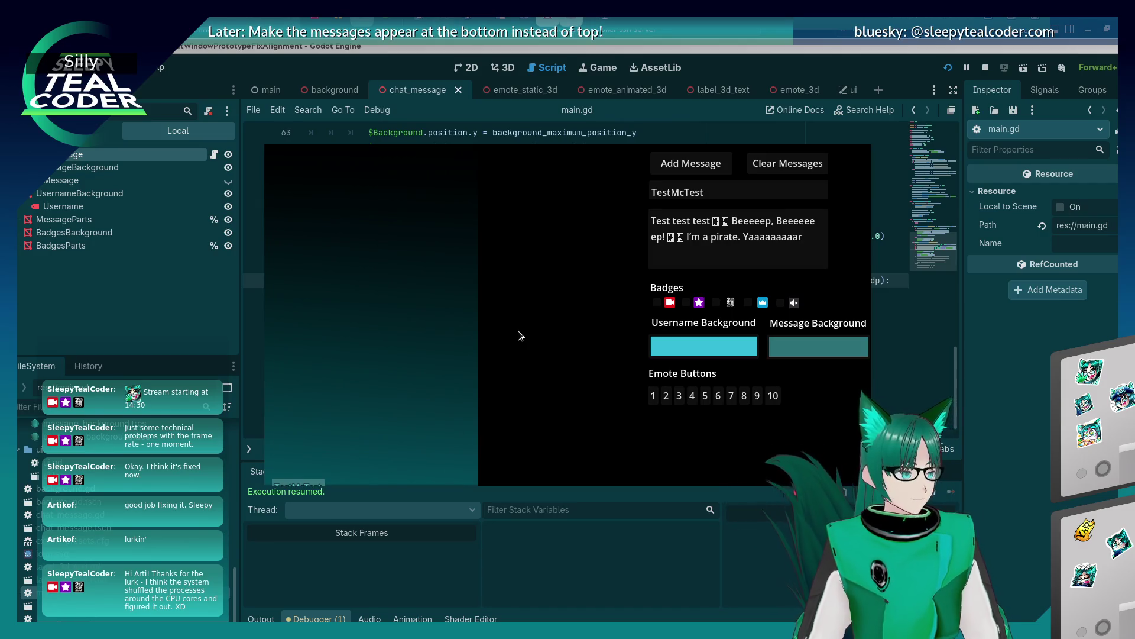
click(1017, 340)
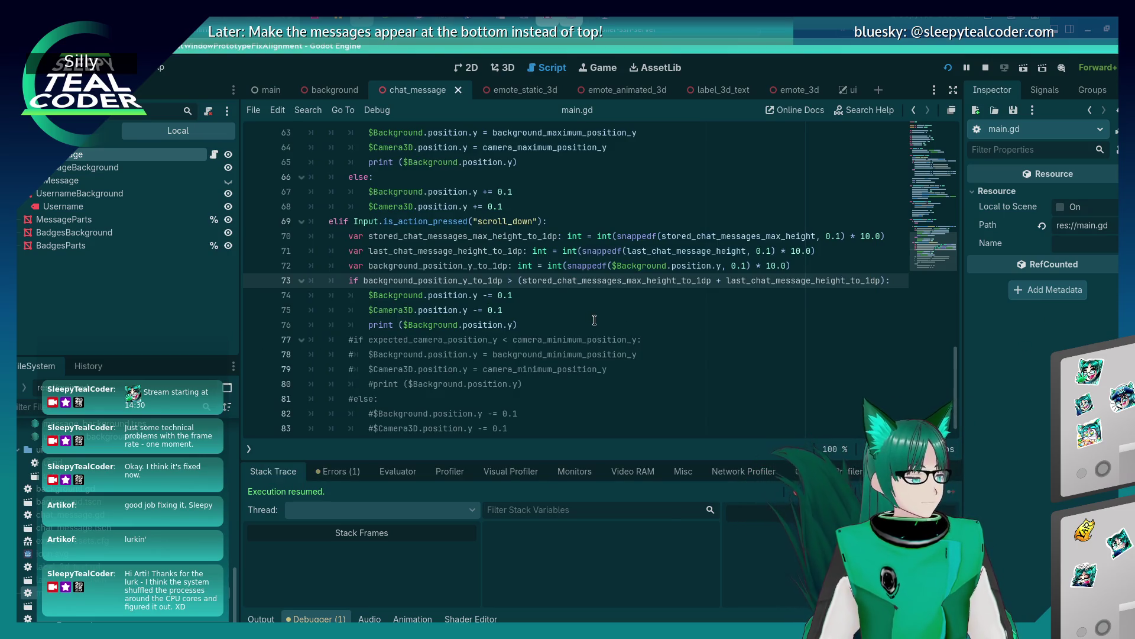
Review main.gd's scrolling code, highlight uses of camera_maximum_position_y, and bring the game back up
scroll(595, 320, up, 4)
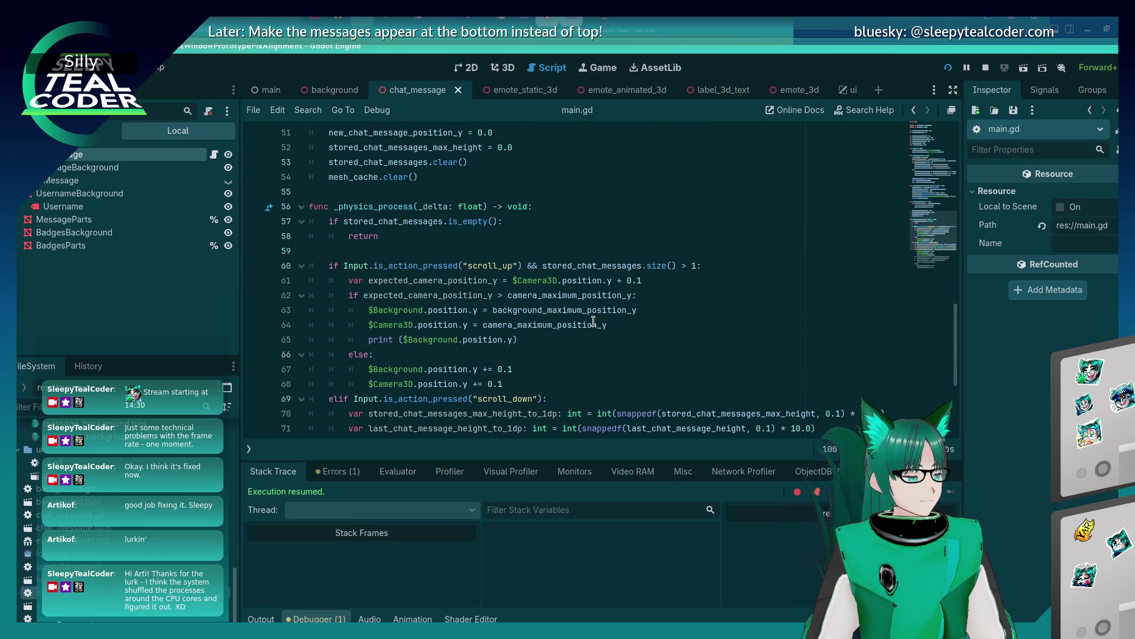
scroll(593, 322, up, 13)
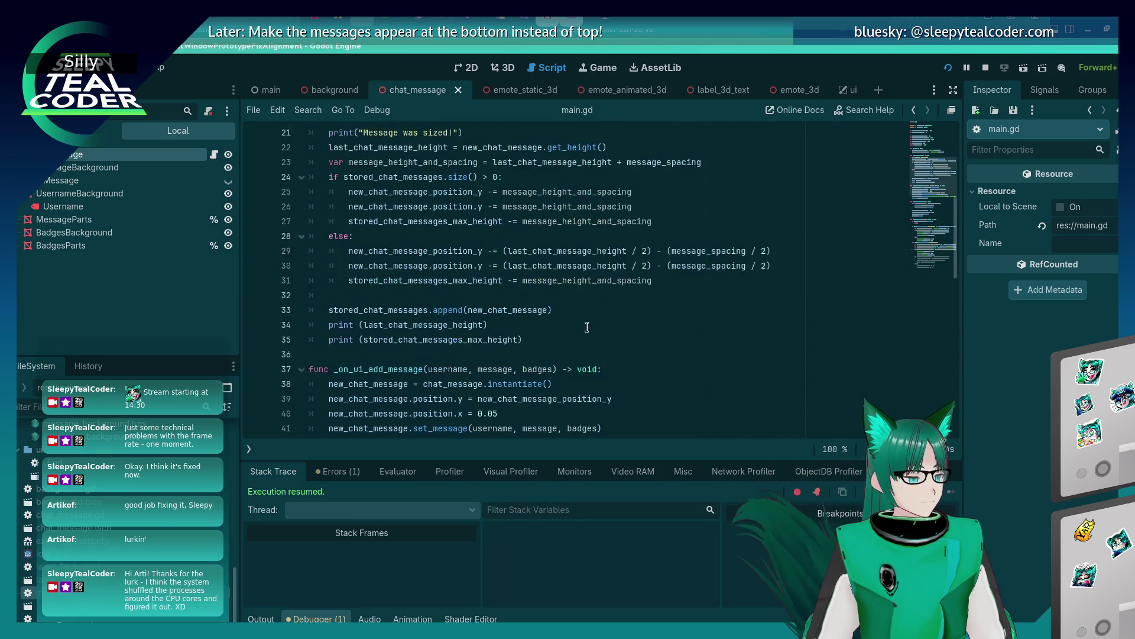
scroll(587, 327, down, 3)
scroll(507, 334, down, 11)
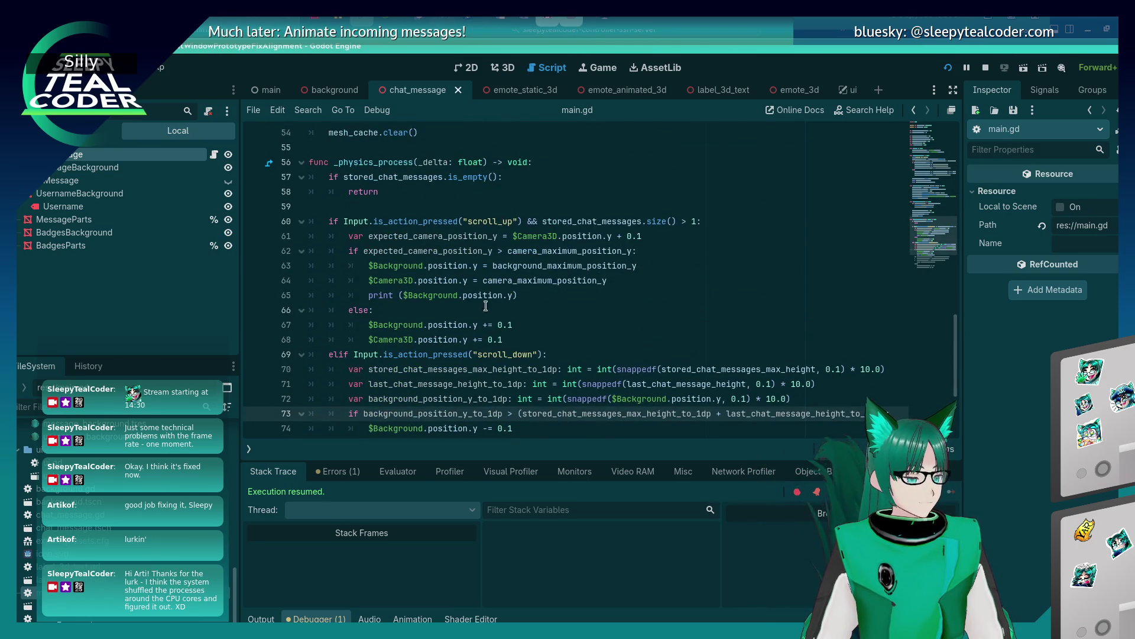
scroll(377, 306, down, 2)
scroll(377, 306, up, 2)
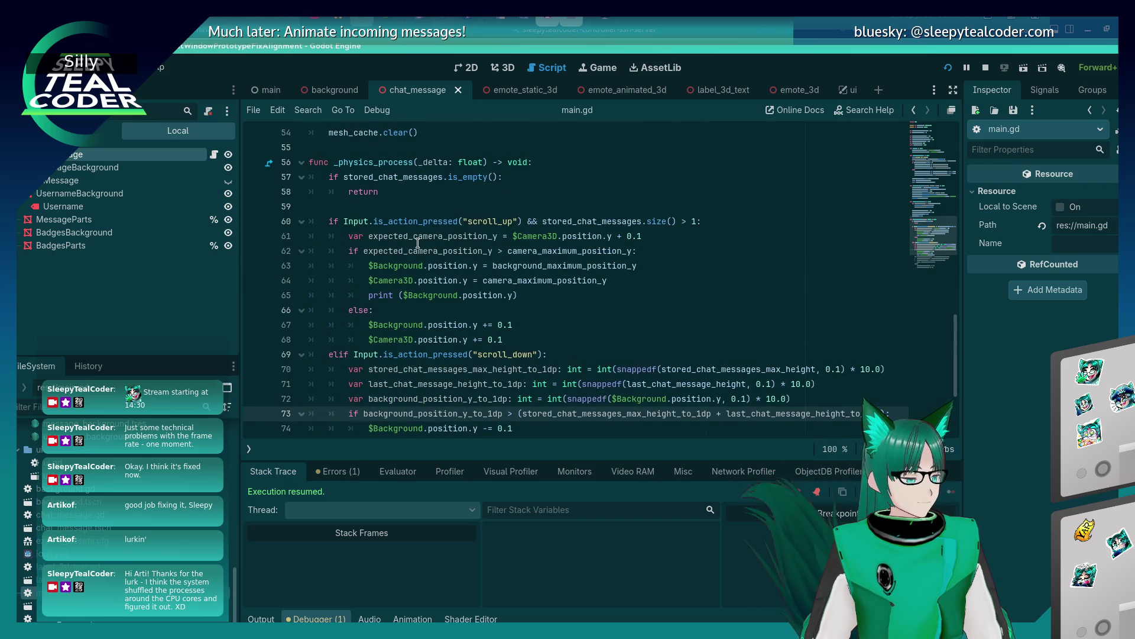
scroll(417, 242, down, 3)
scroll(415, 284, up, 3)
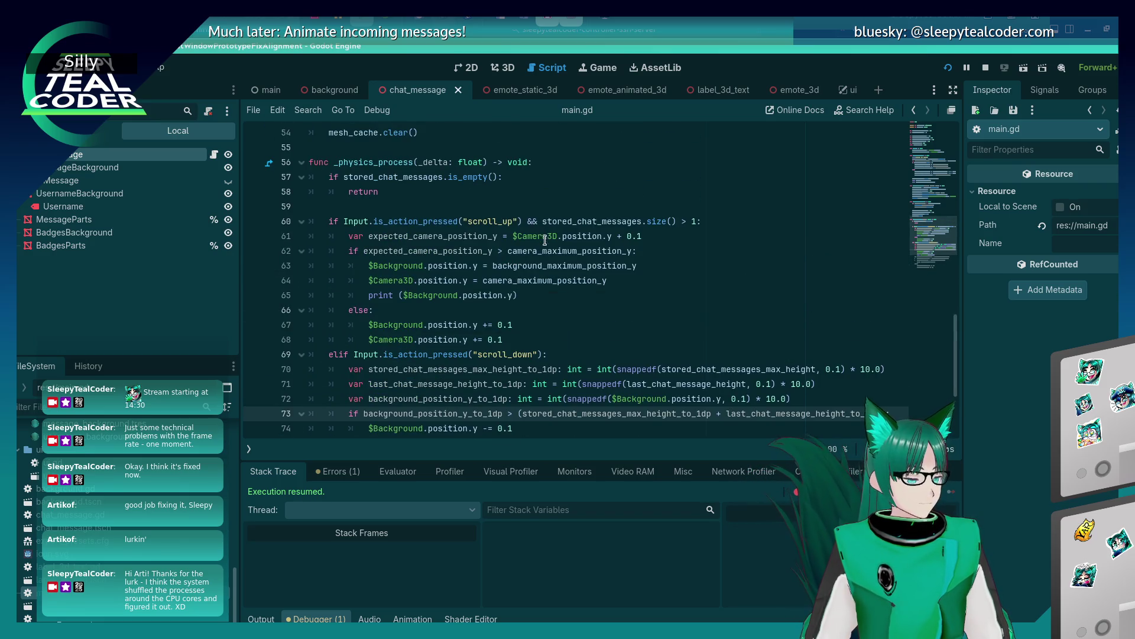
double_click(546, 251)
key(F5)
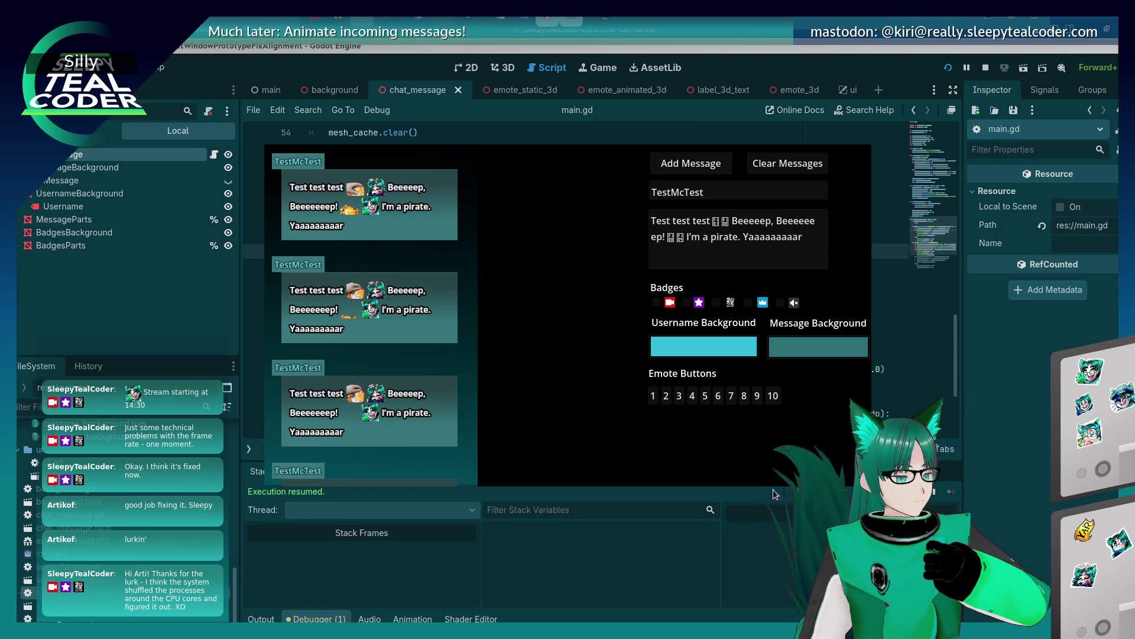
Scroll to _on_message_sized, glance at the running game, and place the caret at line 27's end
click(980, 392)
scroll(484, 310, up, 10)
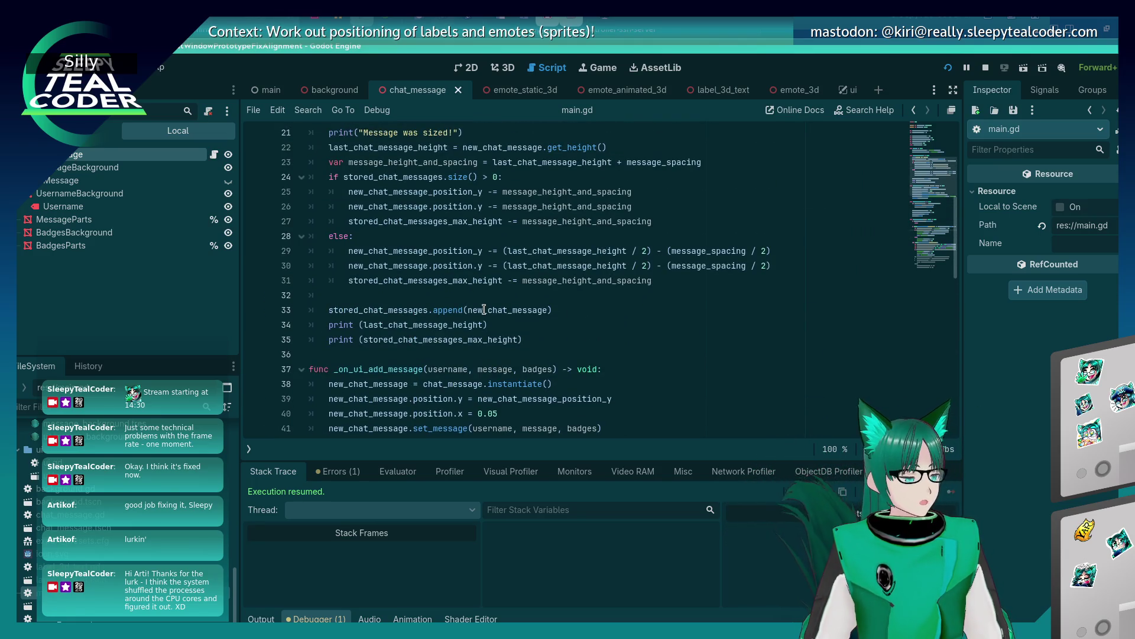
scroll(482, 311, up, 1)
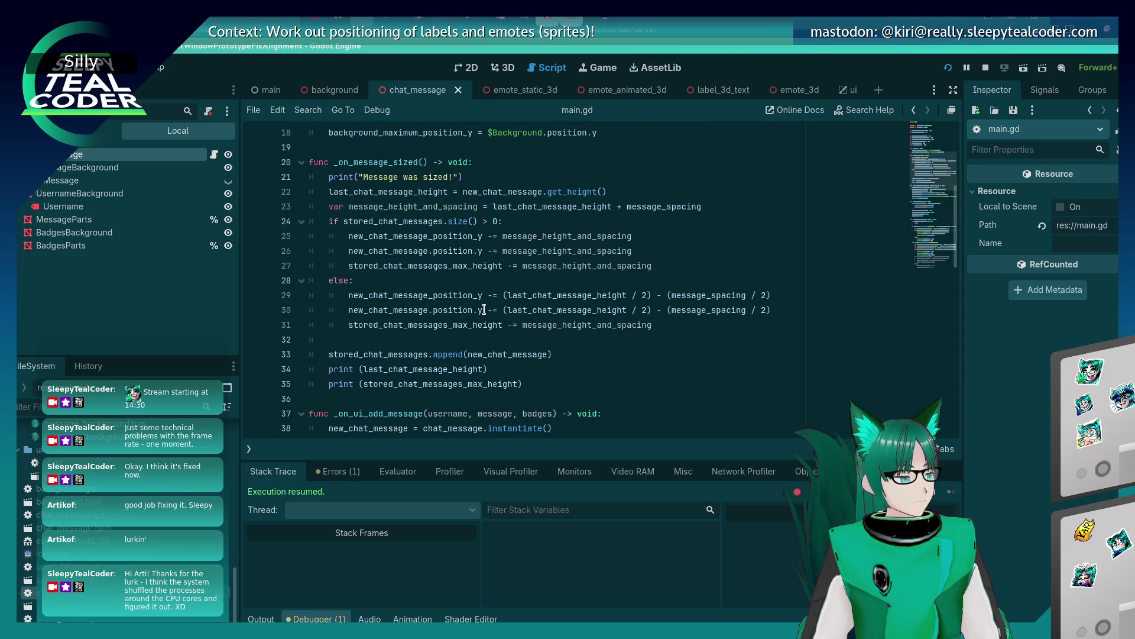
scroll(477, 314, up, 1)
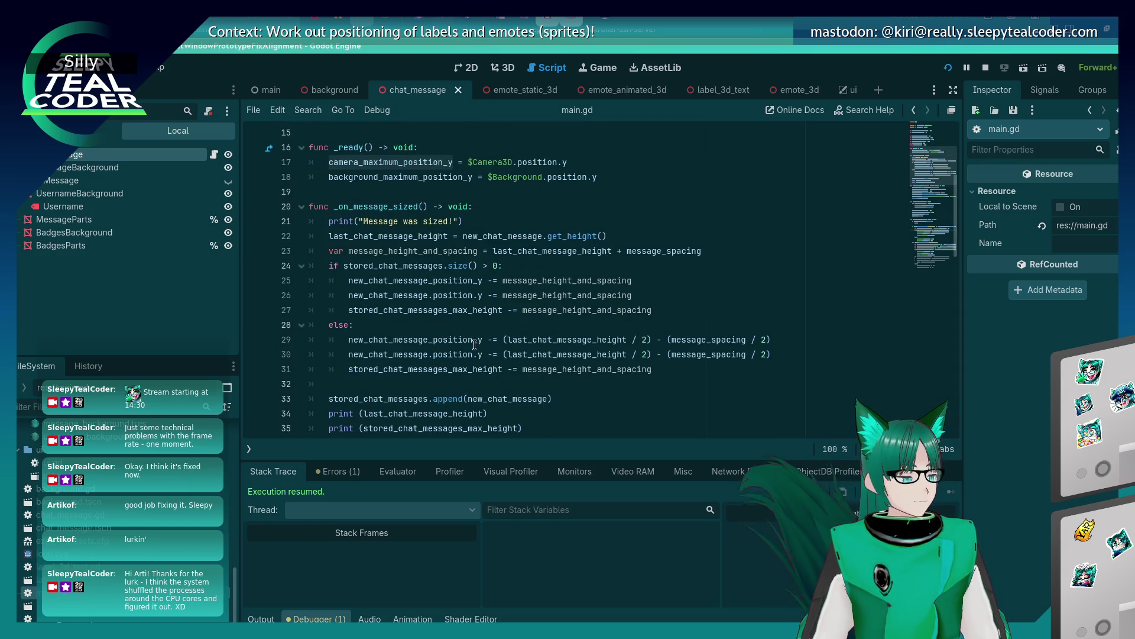
scroll(511, 269, down, 2)
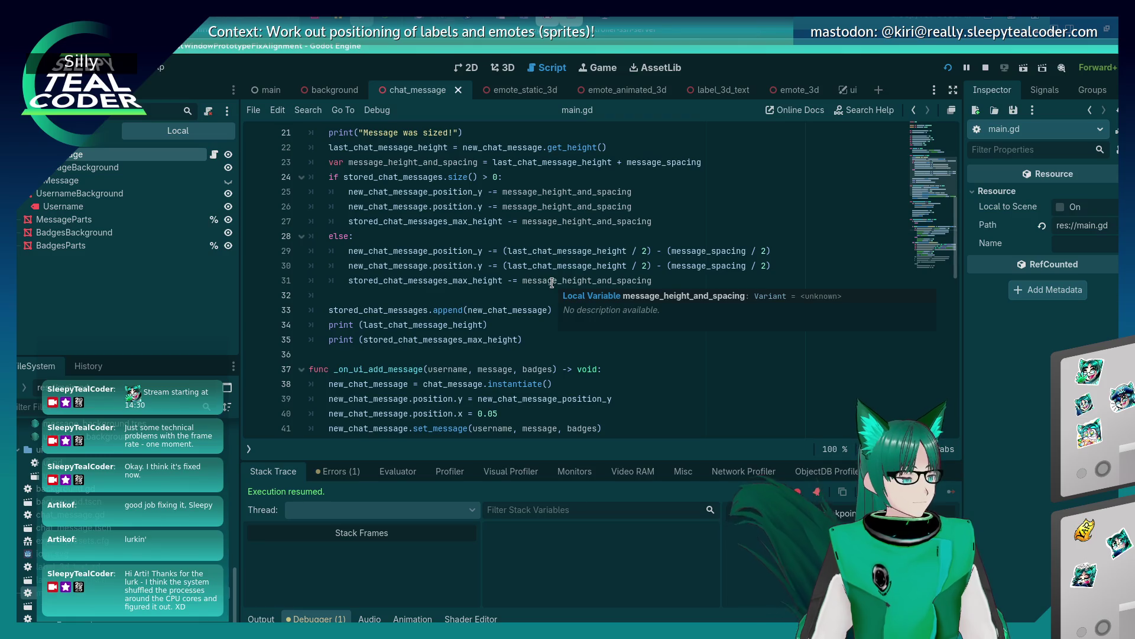
scroll(550, 284, up, 2)
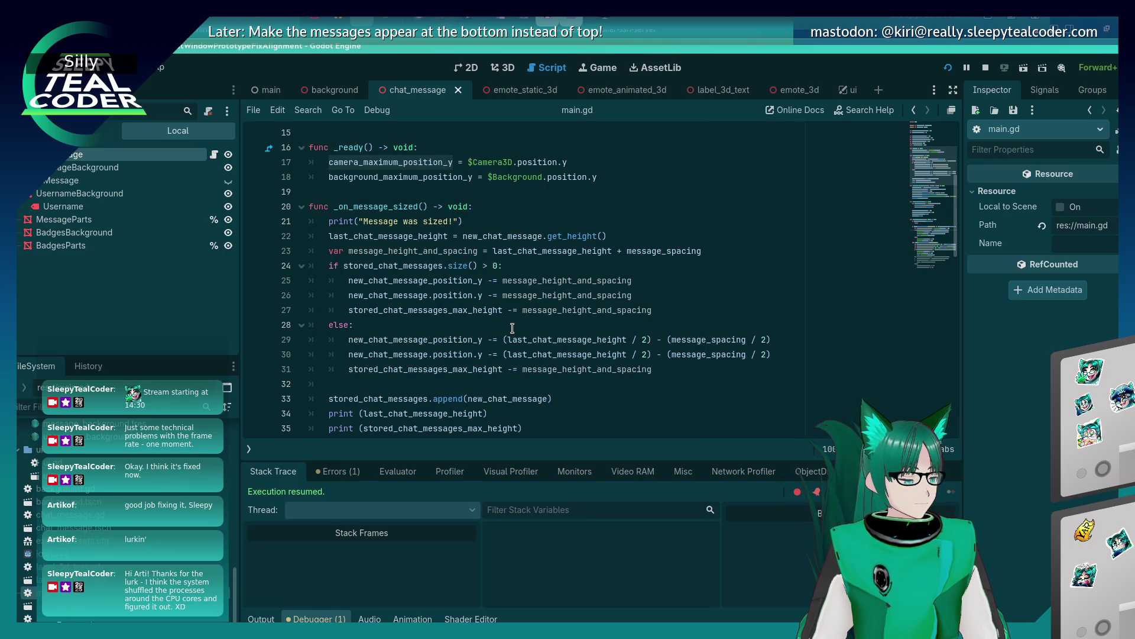
key(alt+Tab)
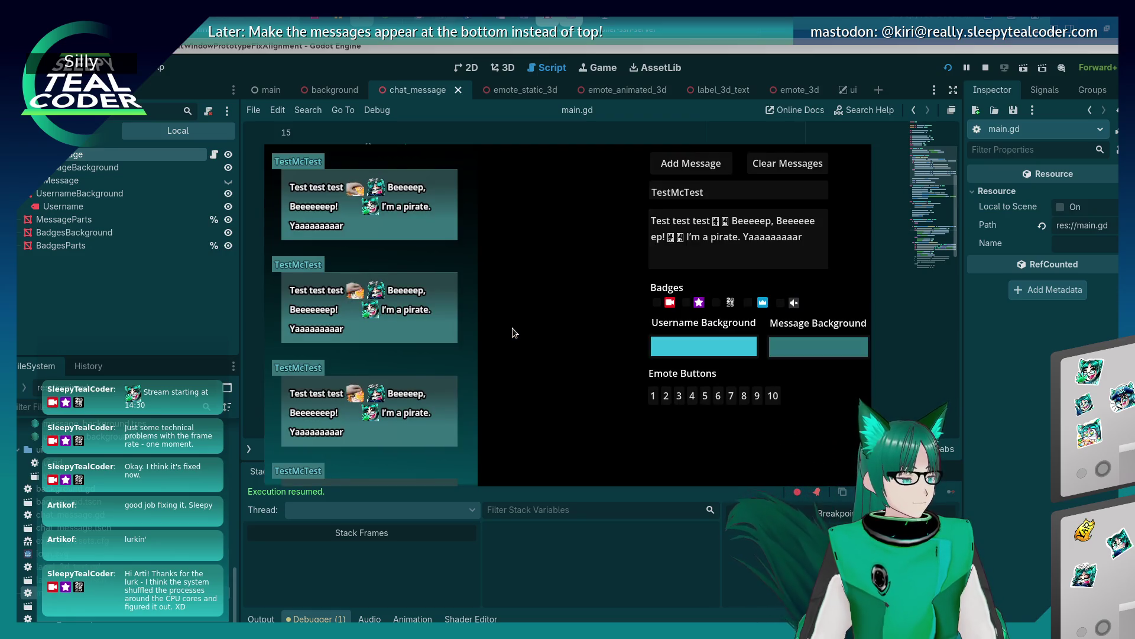
key(alt+Tab)
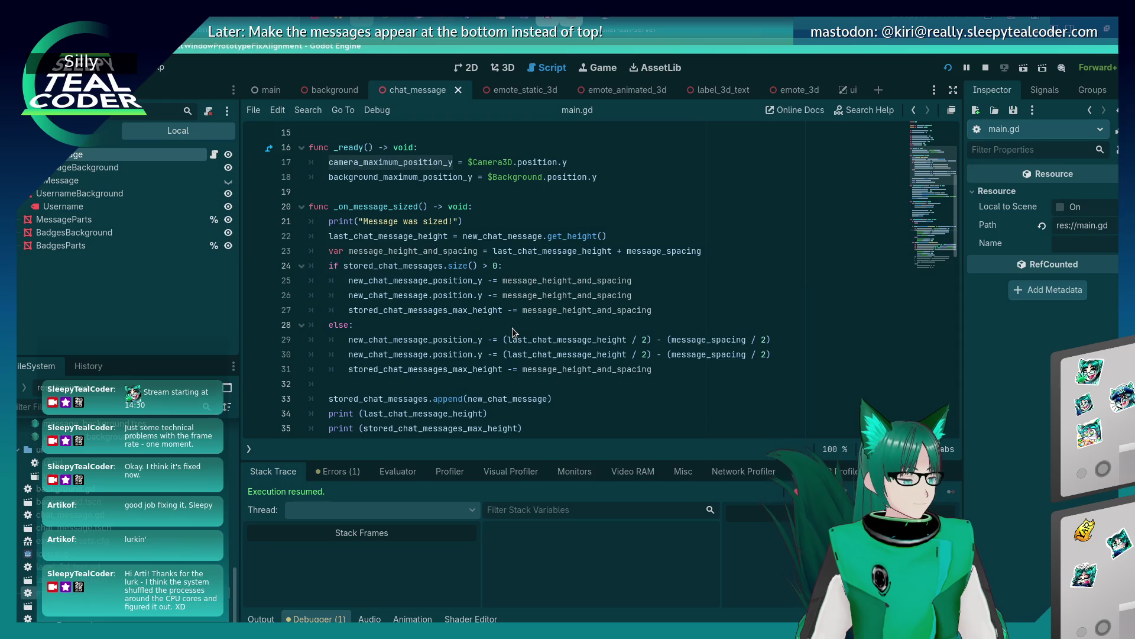
scroll(512, 328, up, 4)
scroll(505, 333, down, 3)
scroll(505, 333, down, 2)
click(671, 272)
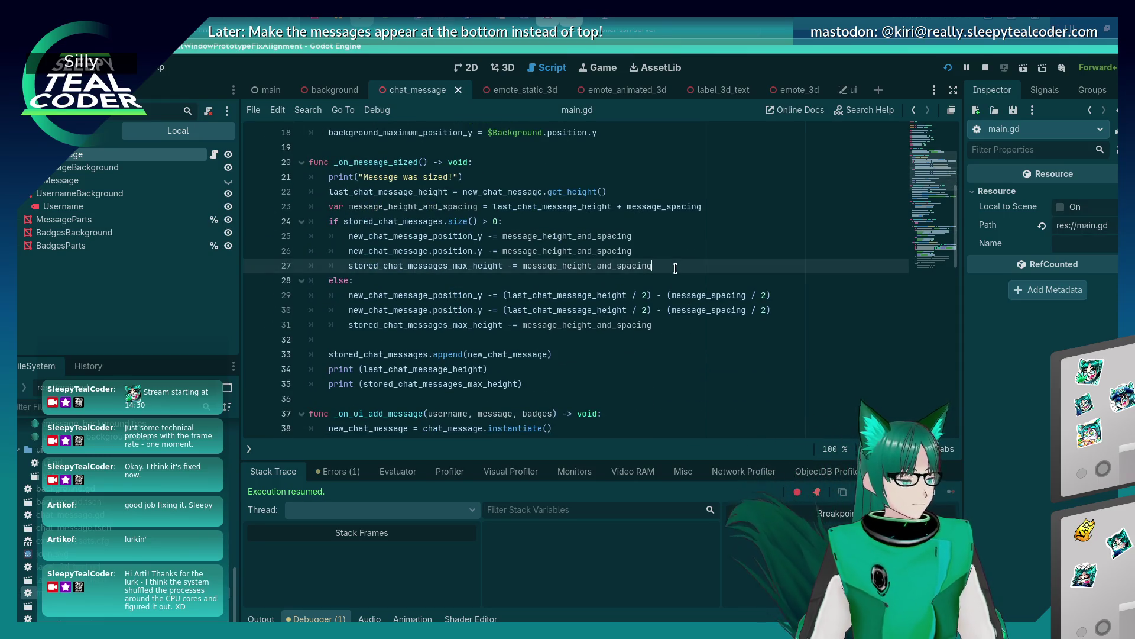
Append '+ message_spacing' to line 27, restoring the accidentally joined else: line
scroll(668, 290, up, 3)
text(+)
key(Delete)
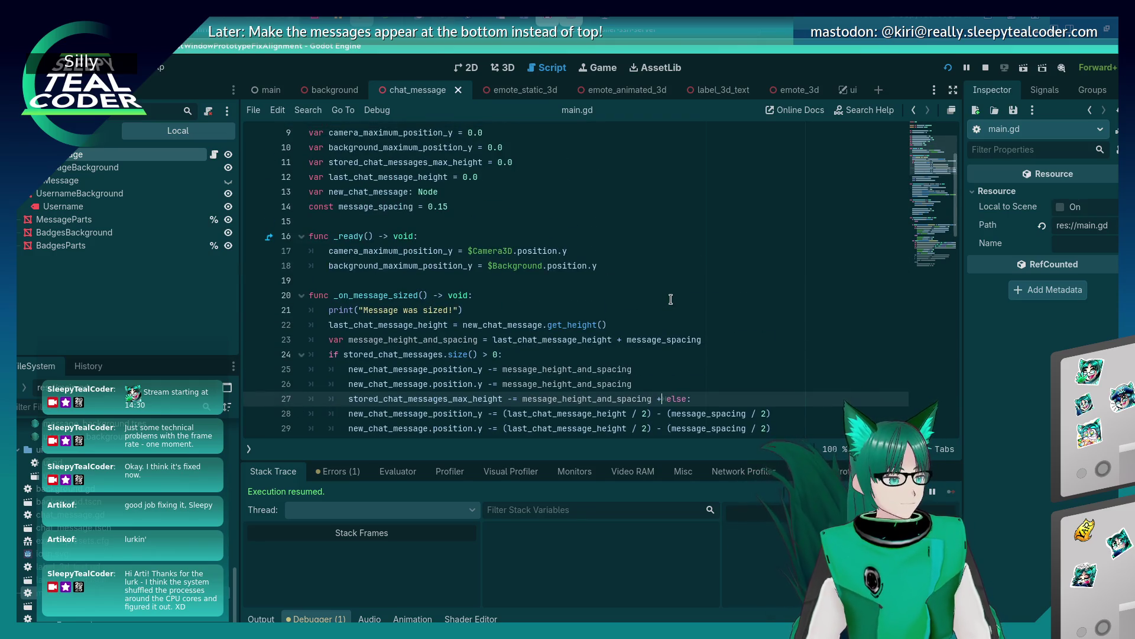
key(Up)
key(Down)
key(ctrl+z)
text(+ message_spacing)
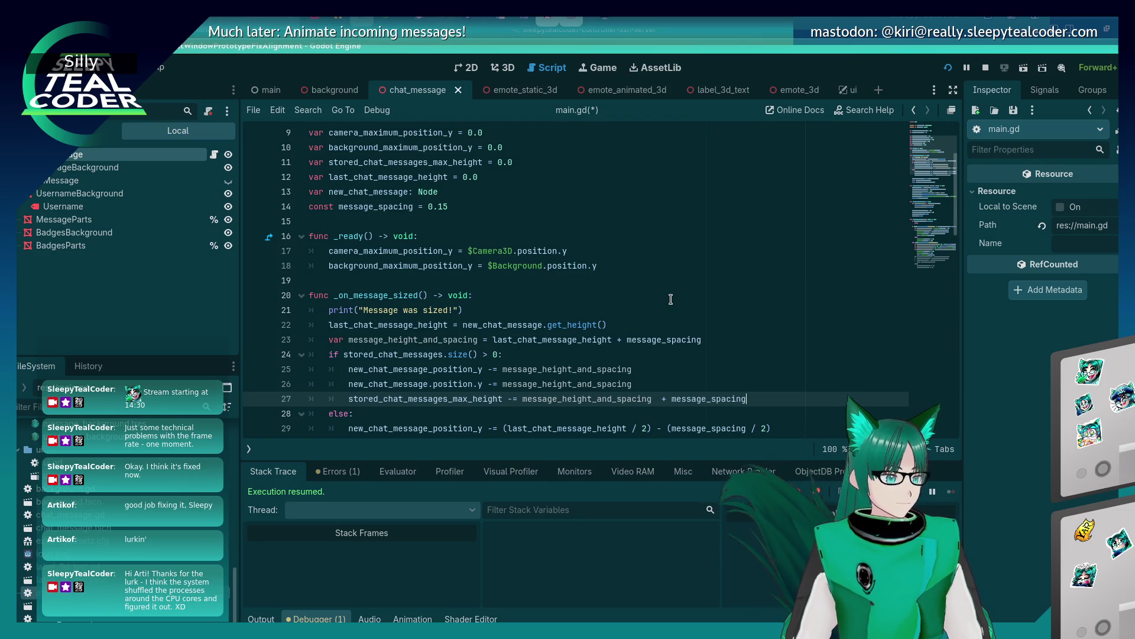
Save and run the chat scene, add a test message, then relaunch it from the script
key(F5)
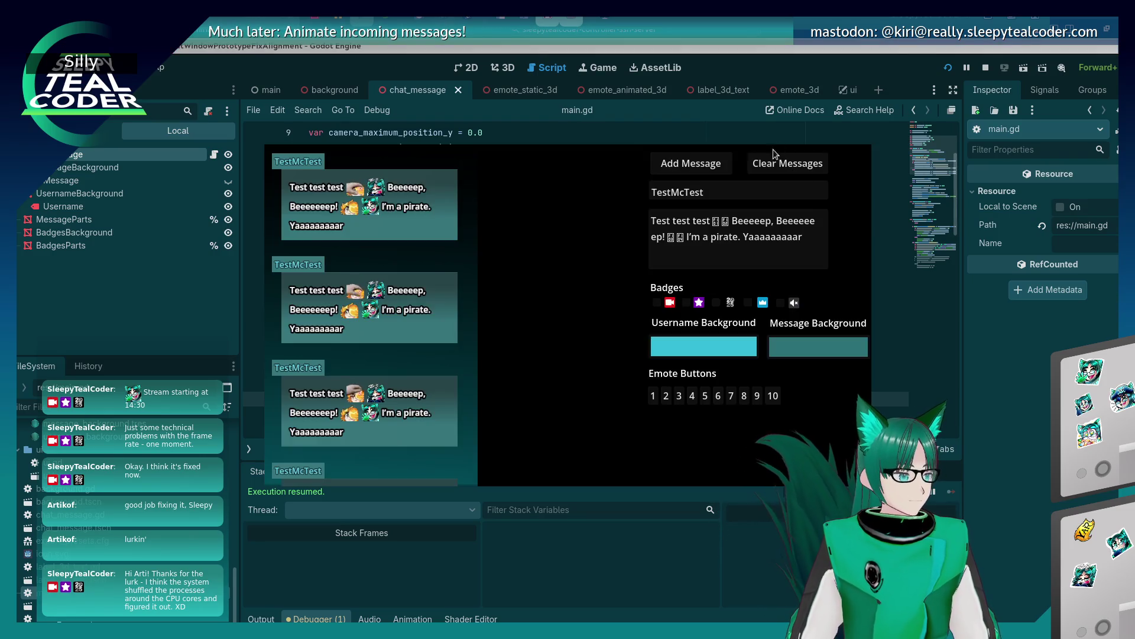
click(680, 170)
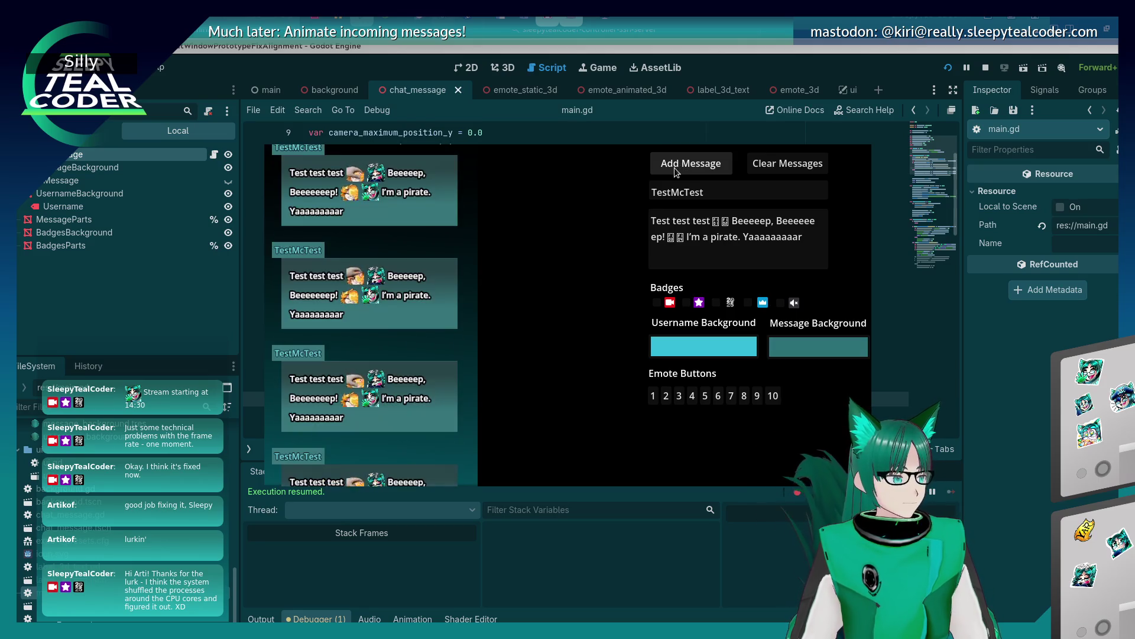
key(alt+Tab)
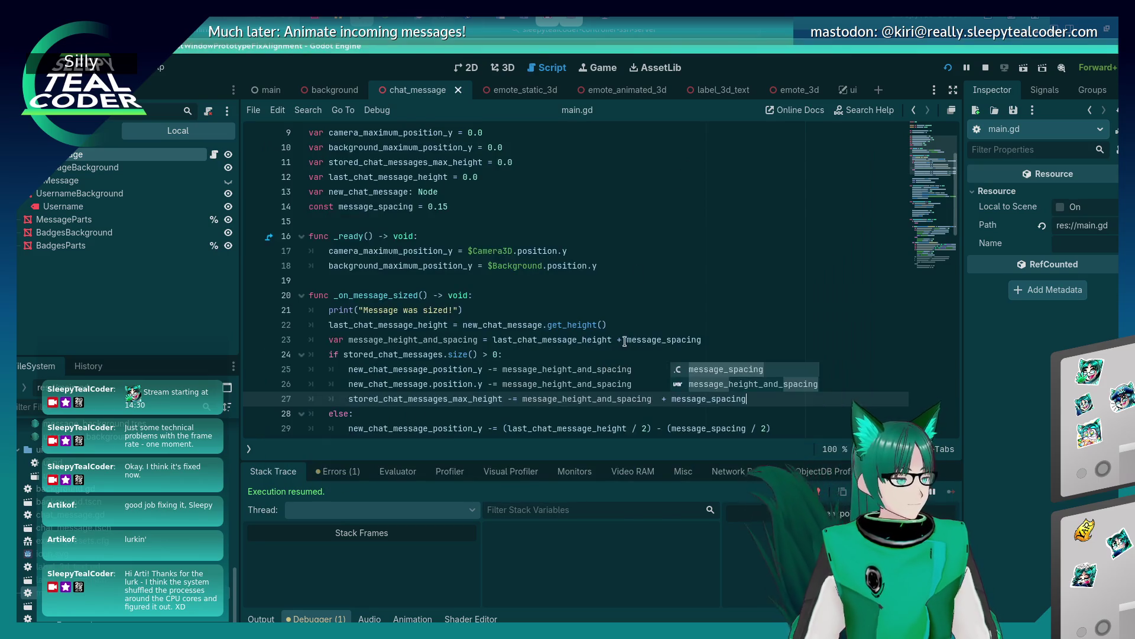
click(628, 340)
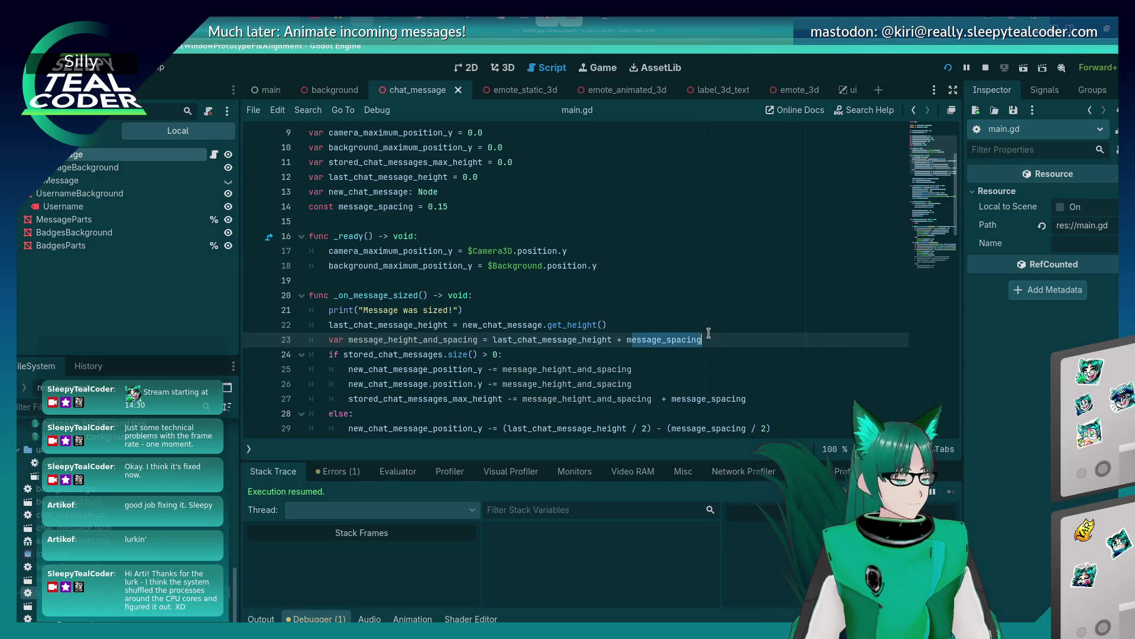
key(F5)
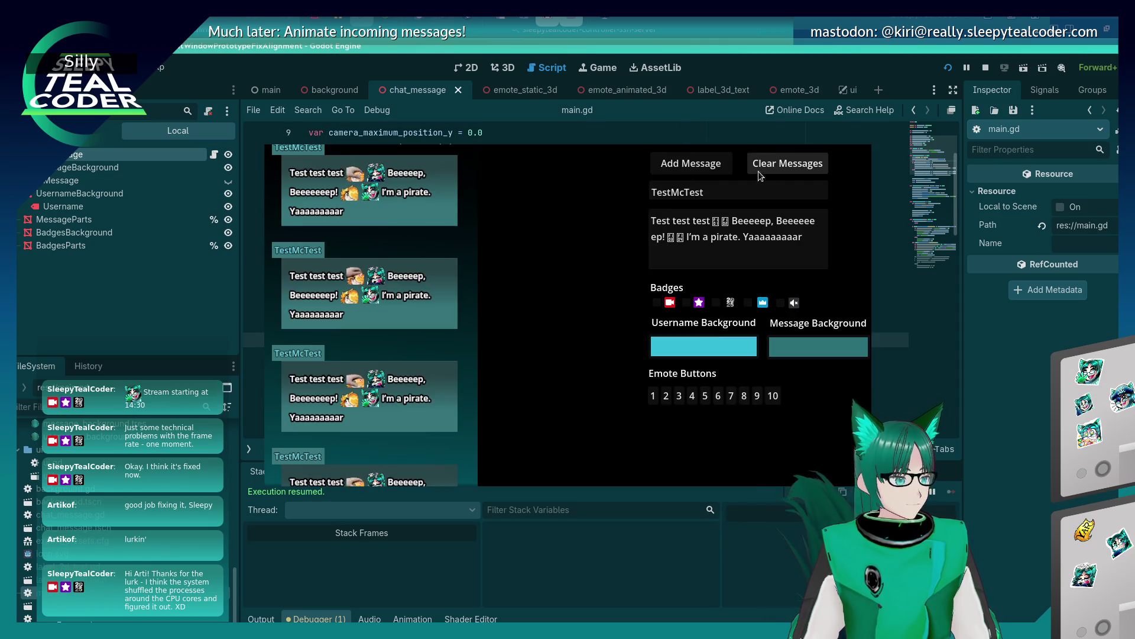
Clear all test messages in the running game, scroll through main.gd, then switch back to the game
click(759, 171)
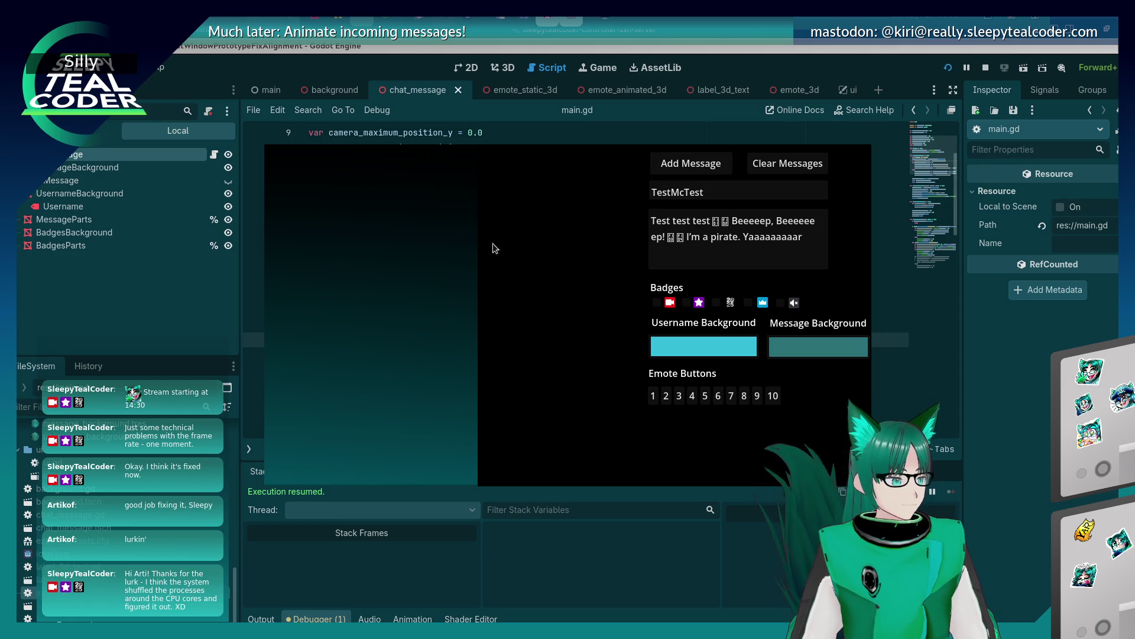
click(757, 169)
click(714, 168)
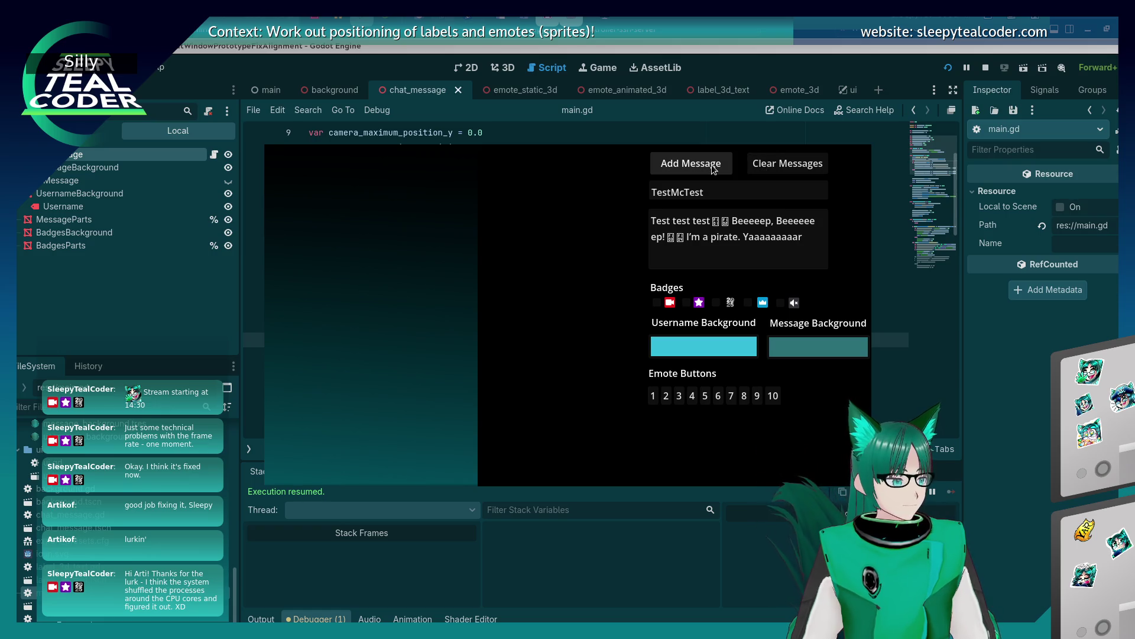
click(540, 275)
scroll(540, 276, down, 13)
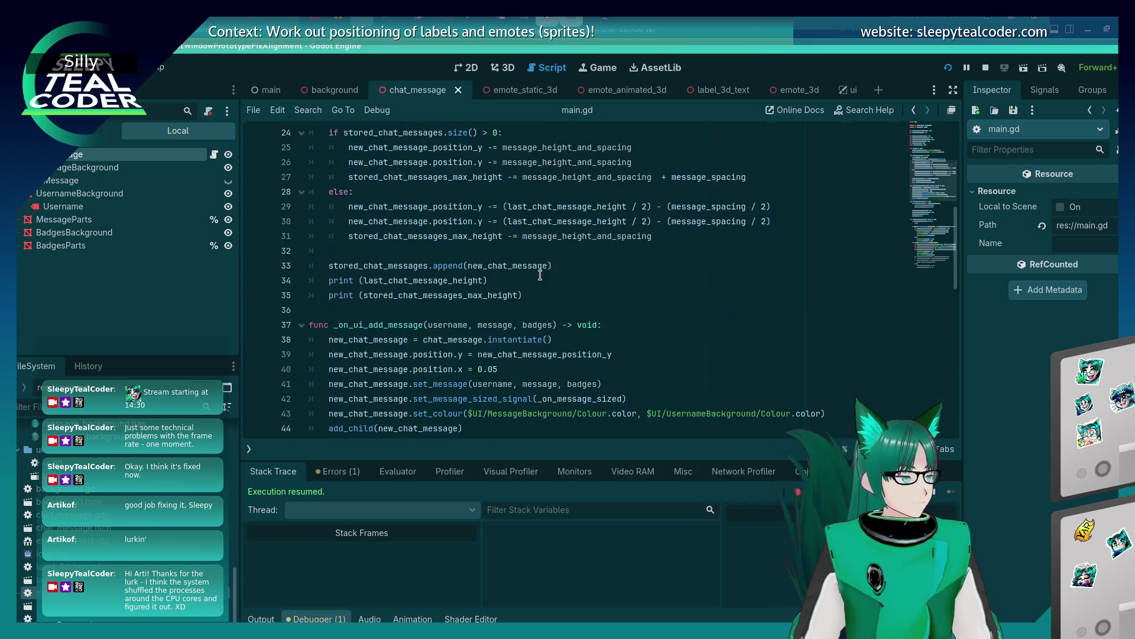
scroll(540, 276, up, 2)
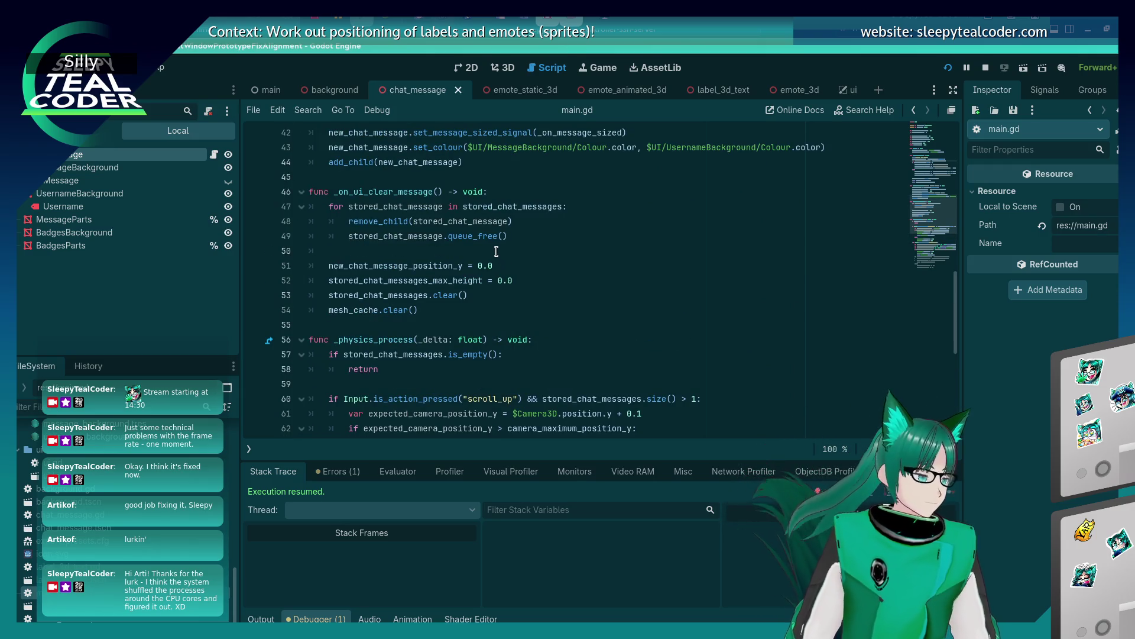
scroll(500, 258, up, 3)
key(alt+Tab)
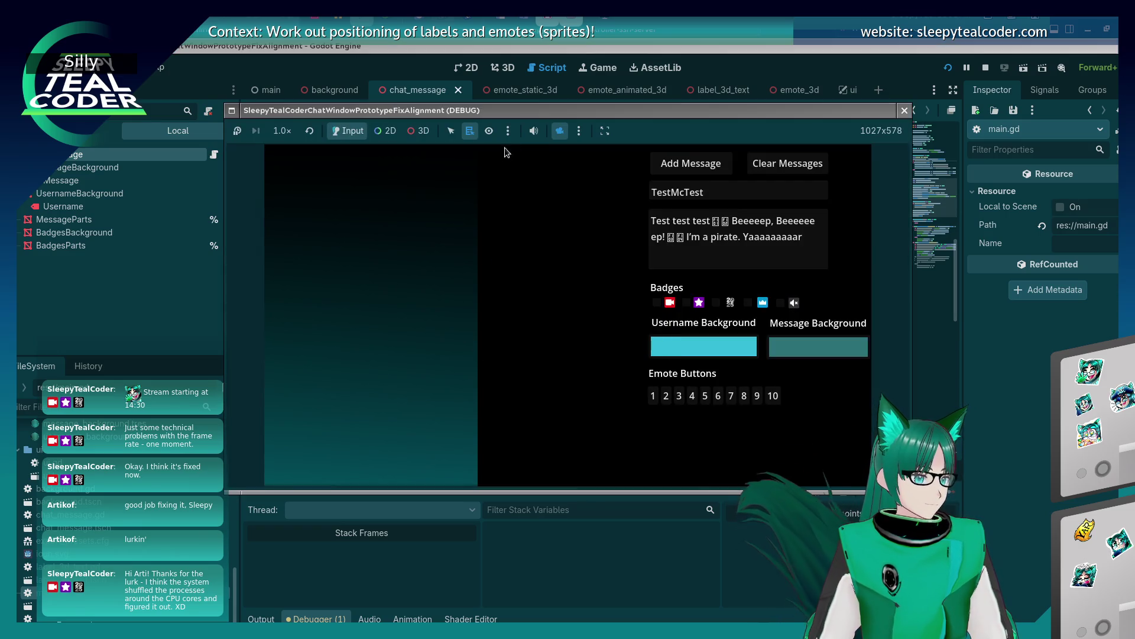
Inspect the running chat scene in 3D mode with camera override, zooming in and out
click(419, 131)
click(559, 131)
scroll(456, 287, down, 5)
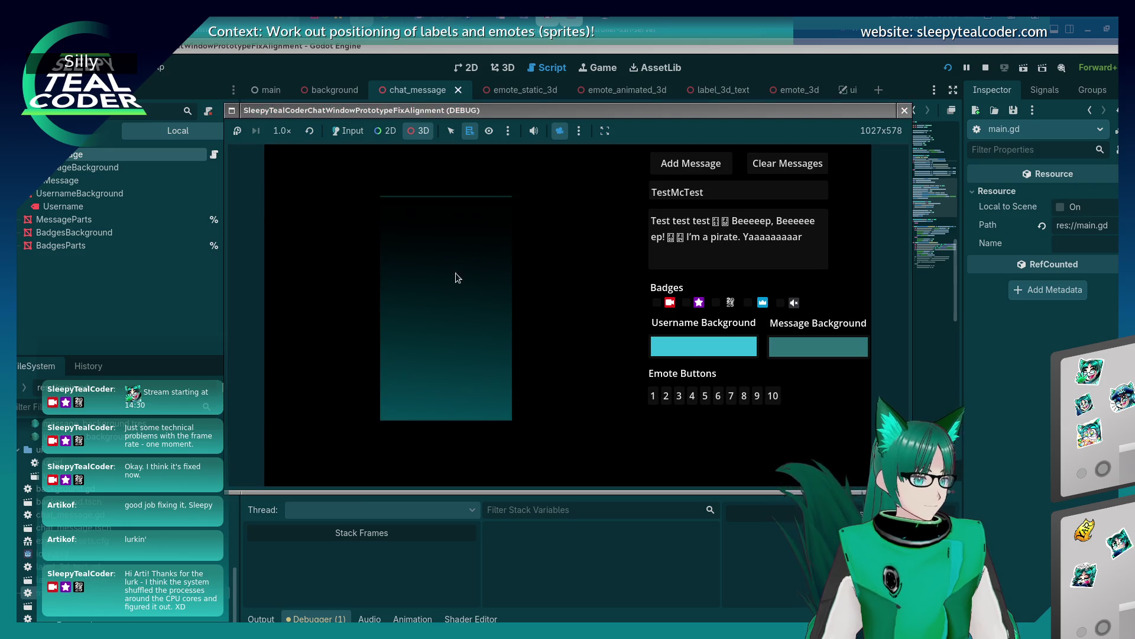
scroll(455, 286, up, 5)
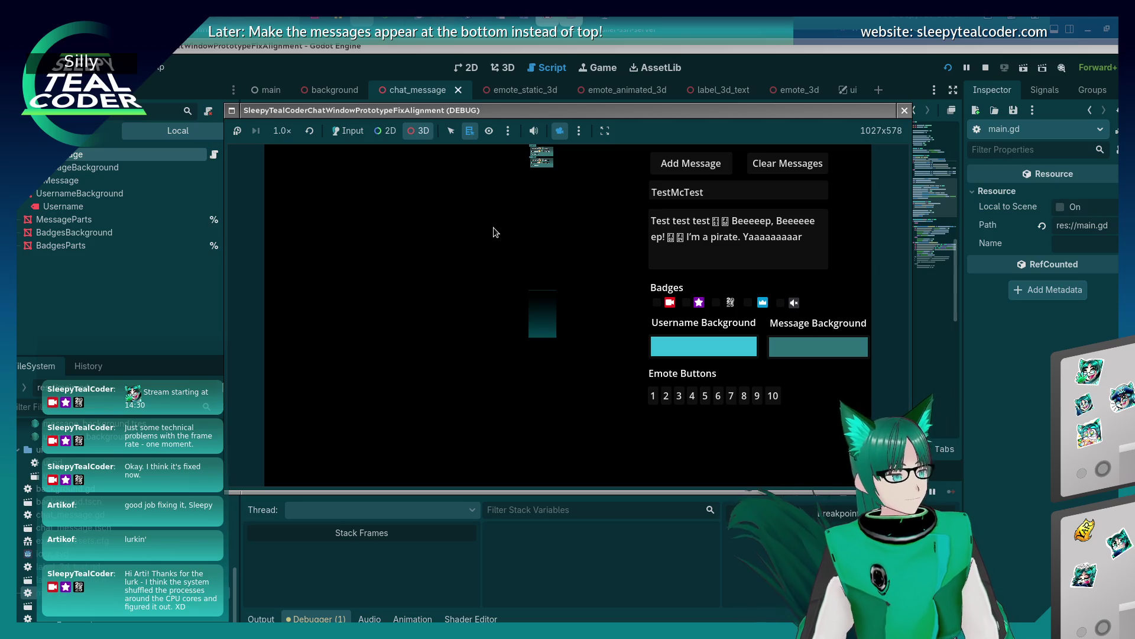
click(349, 131)
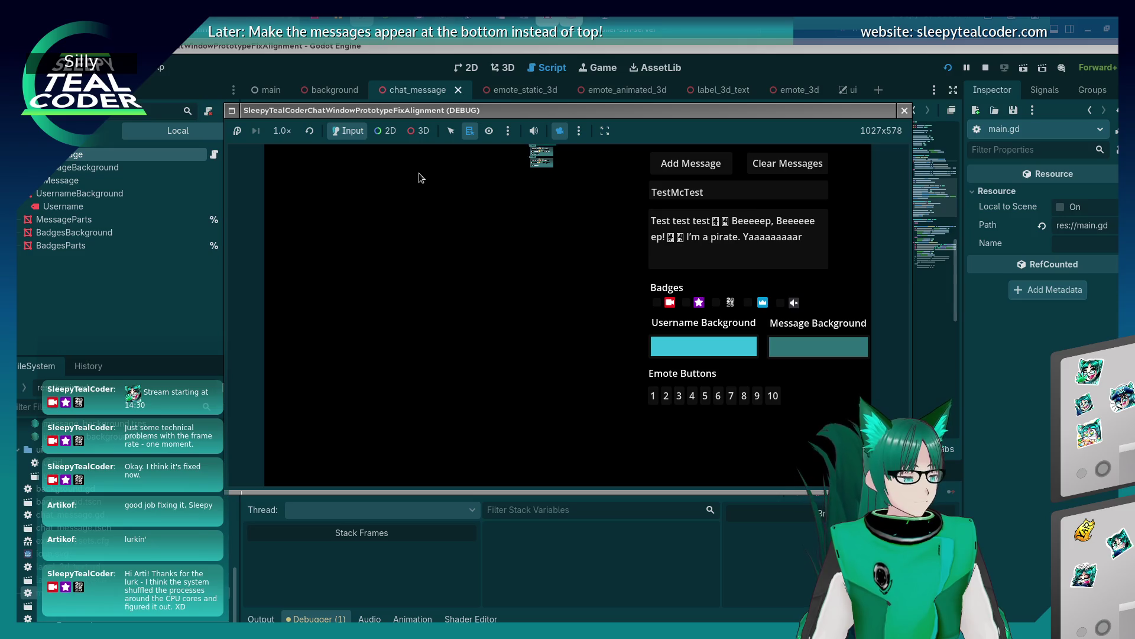
click(421, 130)
scroll(542, 297, down, 5)
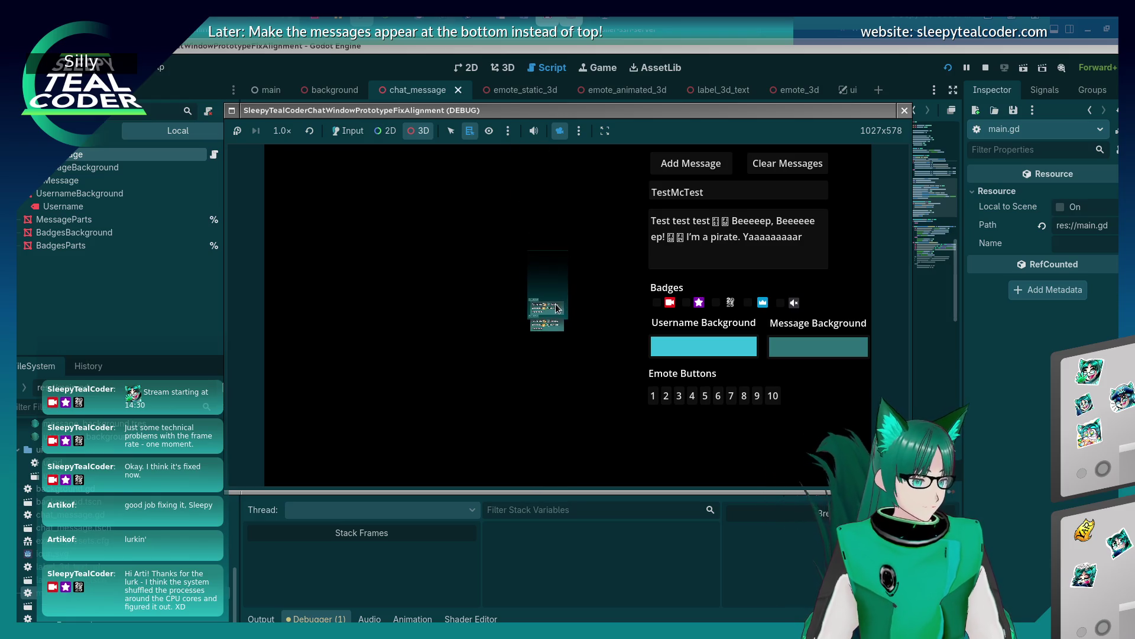
scroll(556, 300, up, 3)
scroll(524, 264, up, 2)
scroll(552, 294, up, 3)
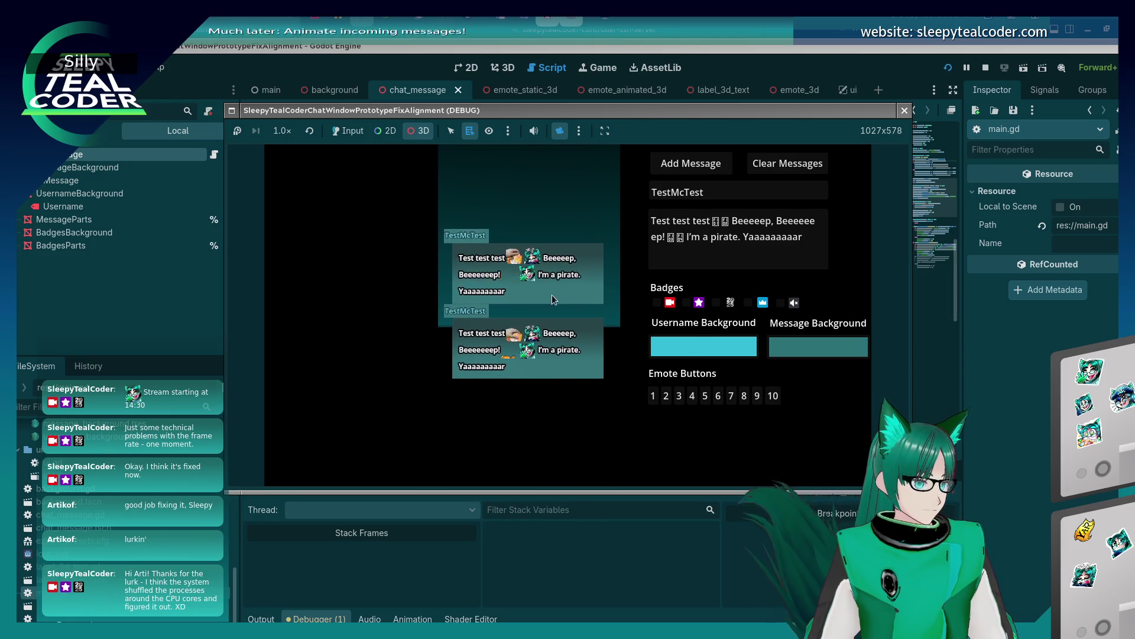
scroll(552, 297, down, 2)
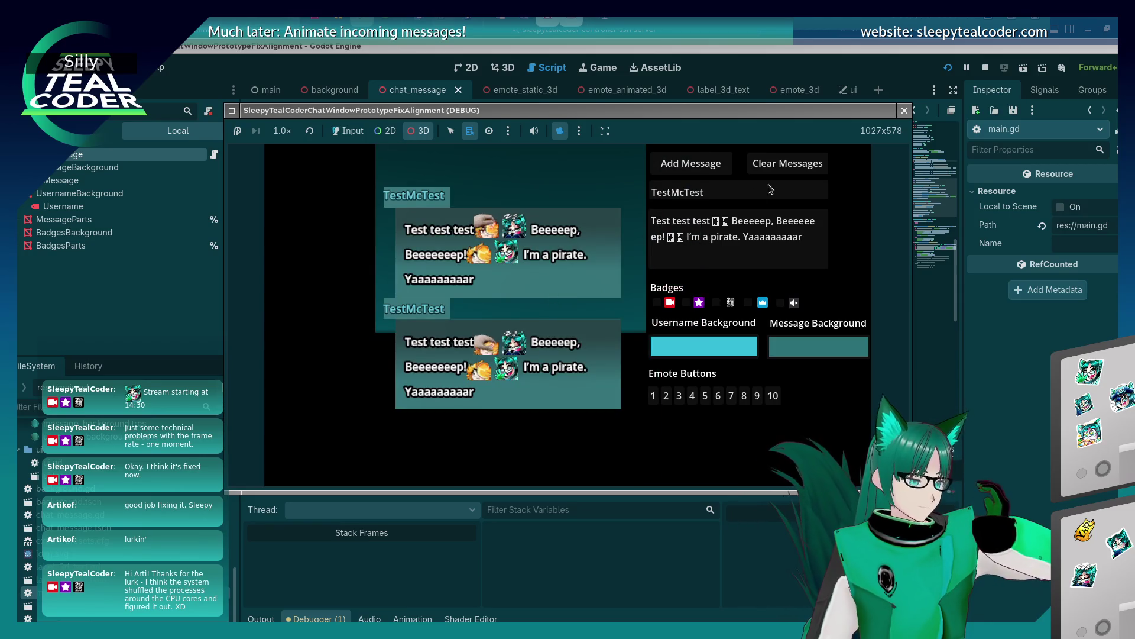
click(347, 131)
Add a third test message, then return to main.gd and undo recent edits at line 44
click(697, 165)
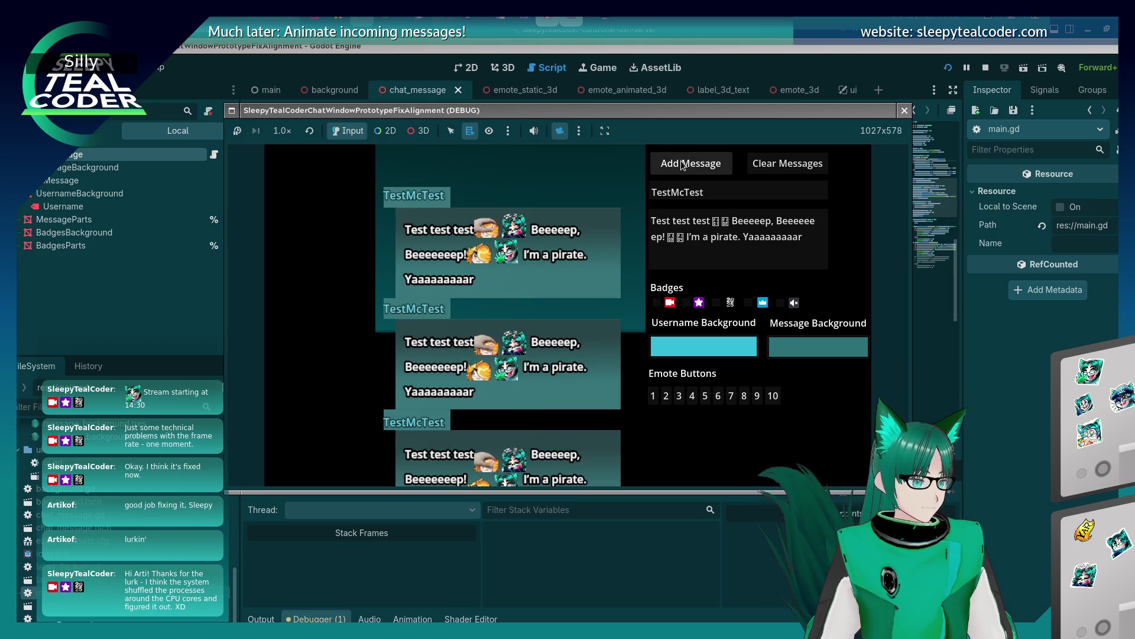
click(1012, 381)
click(754, 291)
key(ctrl+z)
key(ctrl+z)
key(ctrl+z)
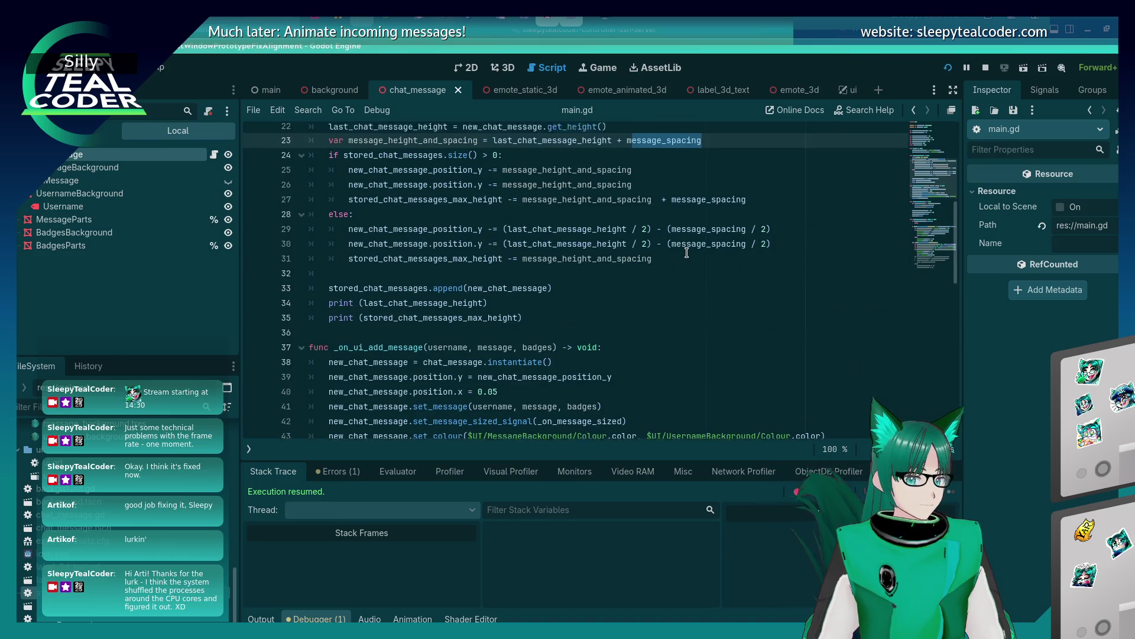
key(ctrl+z)
key(ctrl+z)
key(ctrl+shift+z)
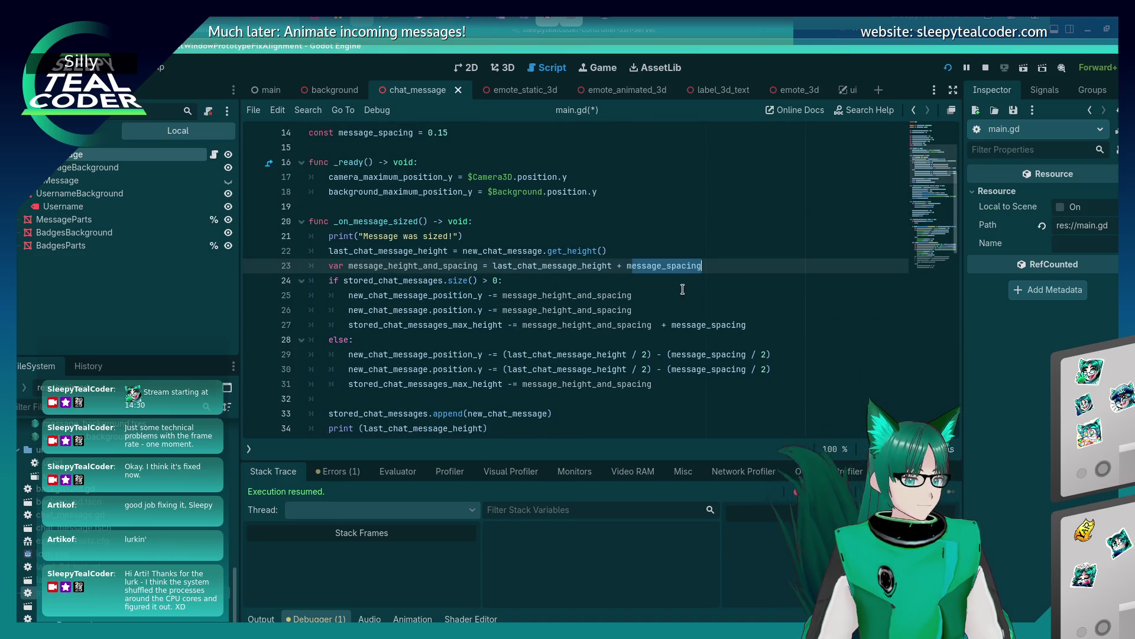
key(F5)
click(684, 164)
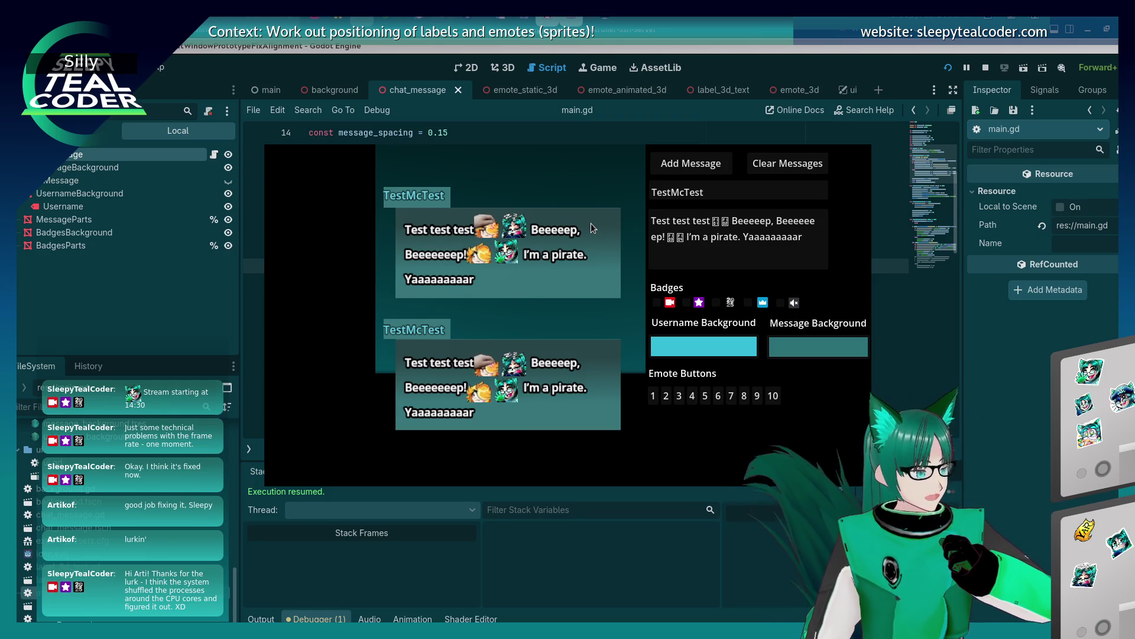
click(977, 342)
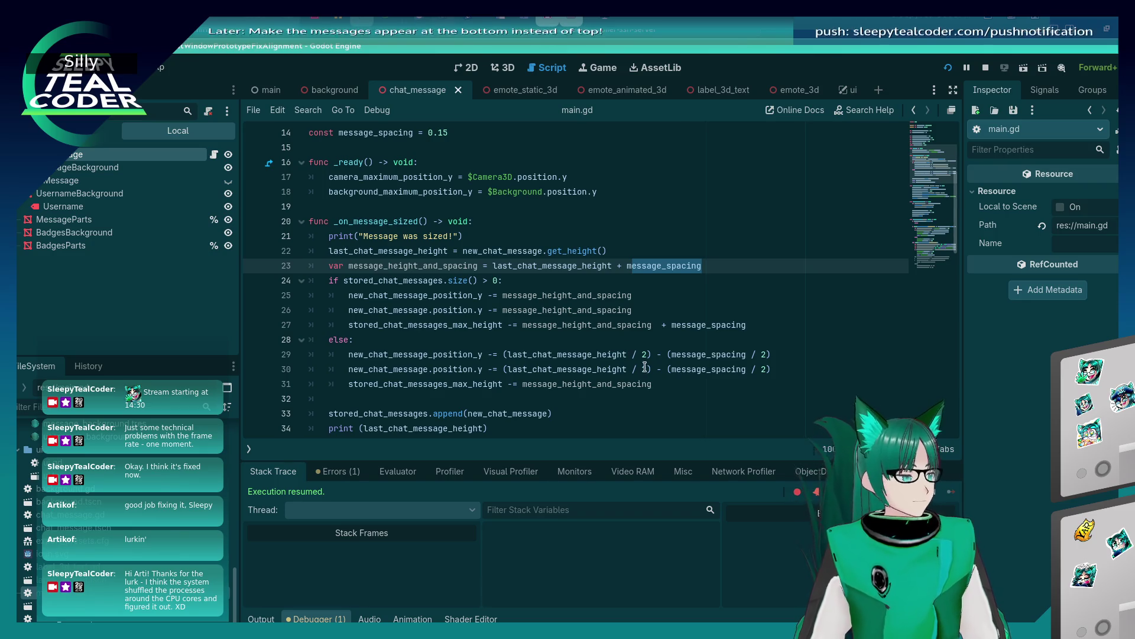
Append '+ message_spacing' to line 31's else branch and remove line 27's stray space
drag(665, 386, 666, 394)
key(Left)
text(+ messa)
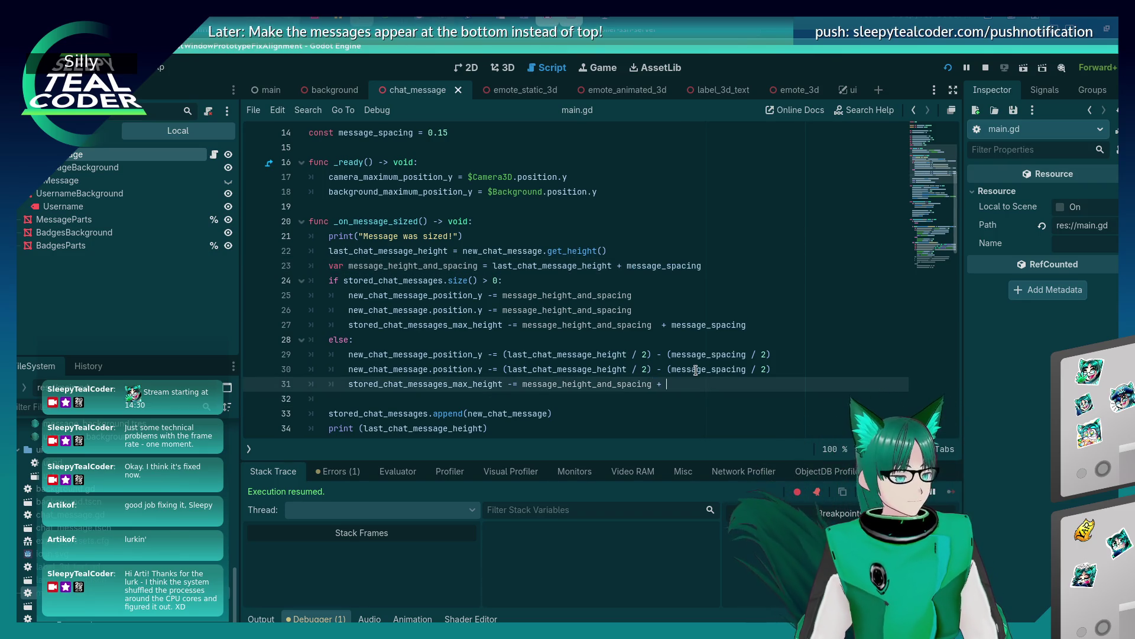
text(ge_spacing)
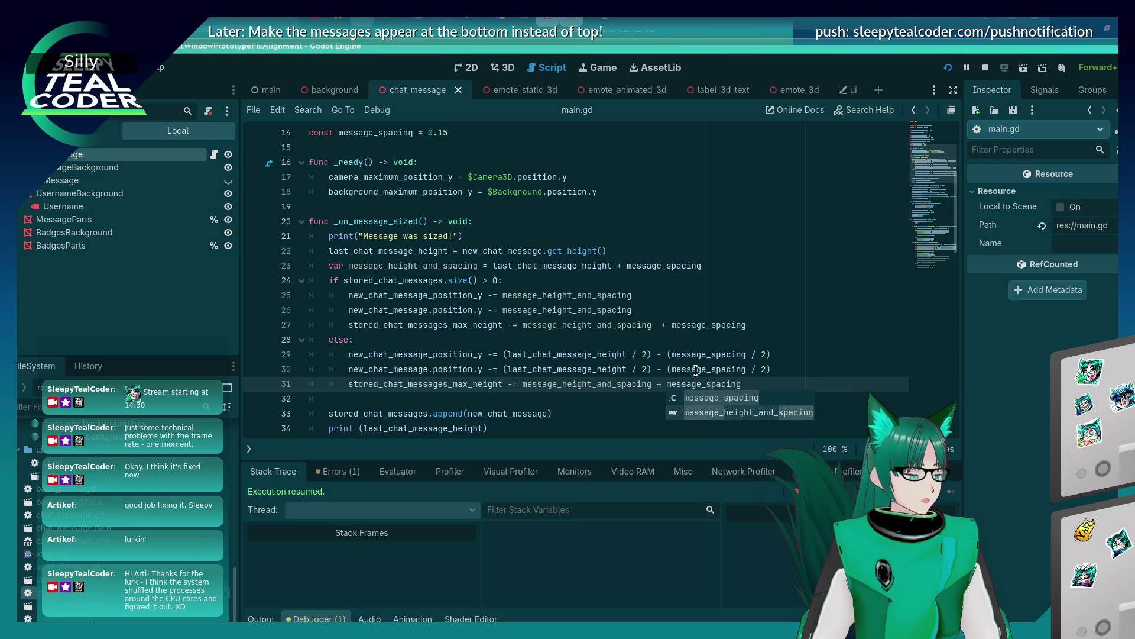
key(Escape)
key(Up)
key(Up)
key(Up)
key(ctrl+Left)
key(Right)
key(Right)
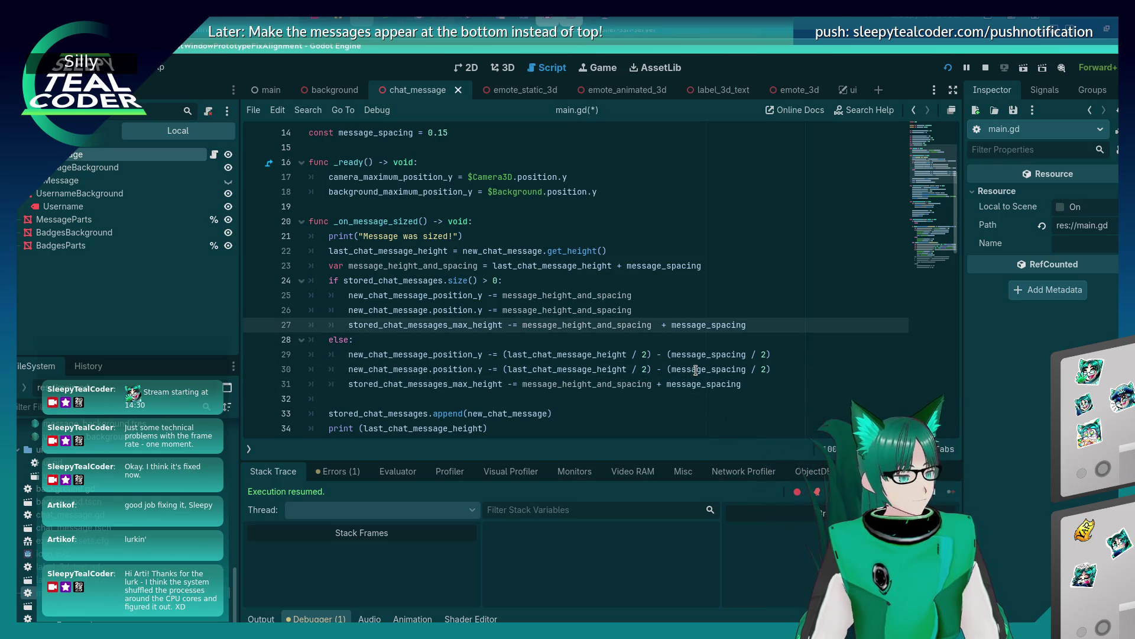
Save and run the chat scene, clear messages, add two test messages, then return to main.gd
key(F5)
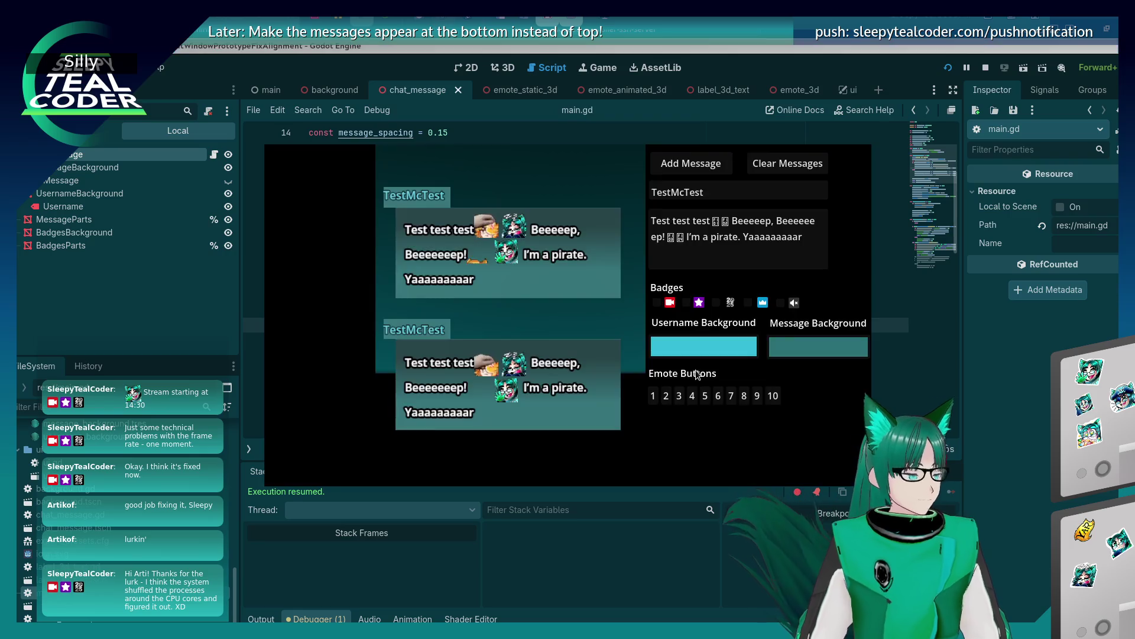
click(749, 168)
click(730, 168)
click(730, 168)
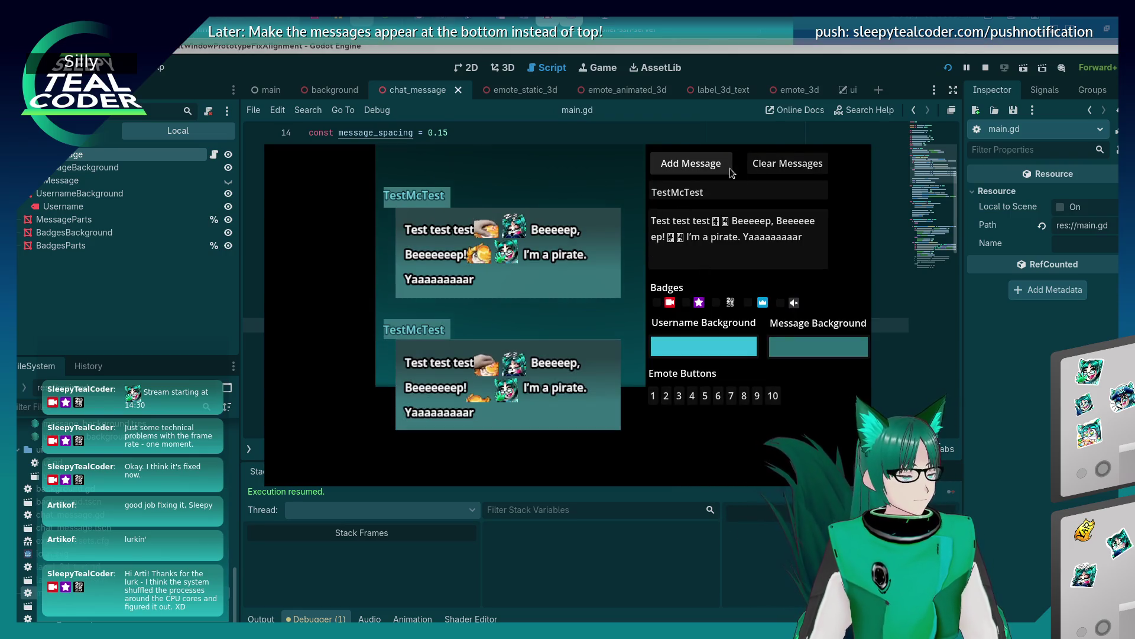
click(960, 384)
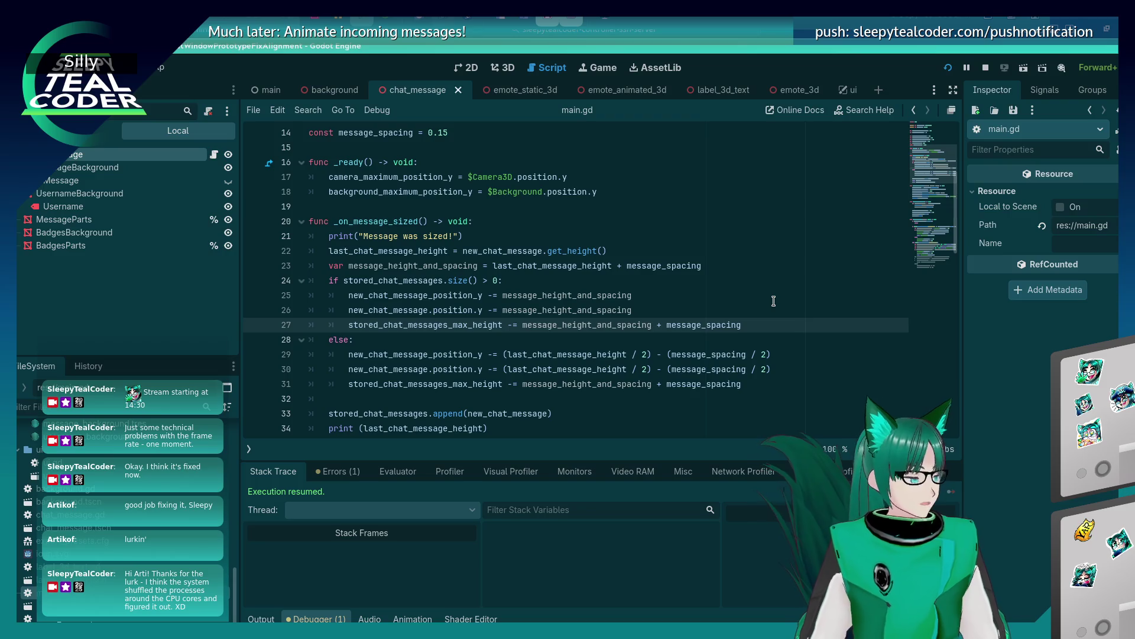
Find the occurrences of stored_chat_messages_max_height in main.gd
double_click(497, 325)
key(ctrl+f)
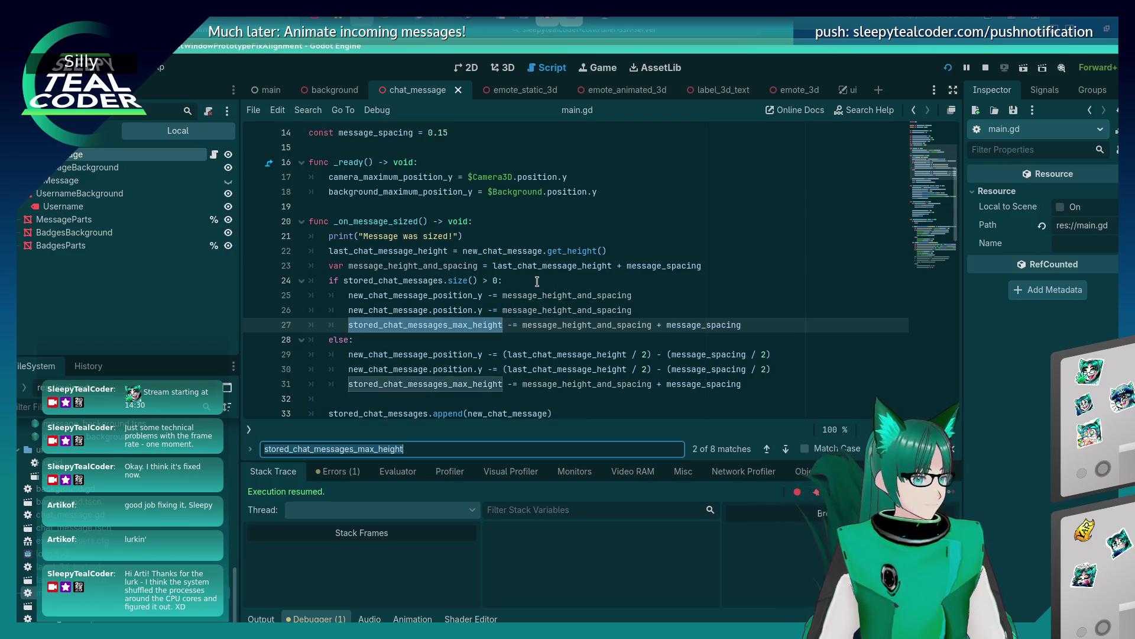
key(Return)
key(Return)
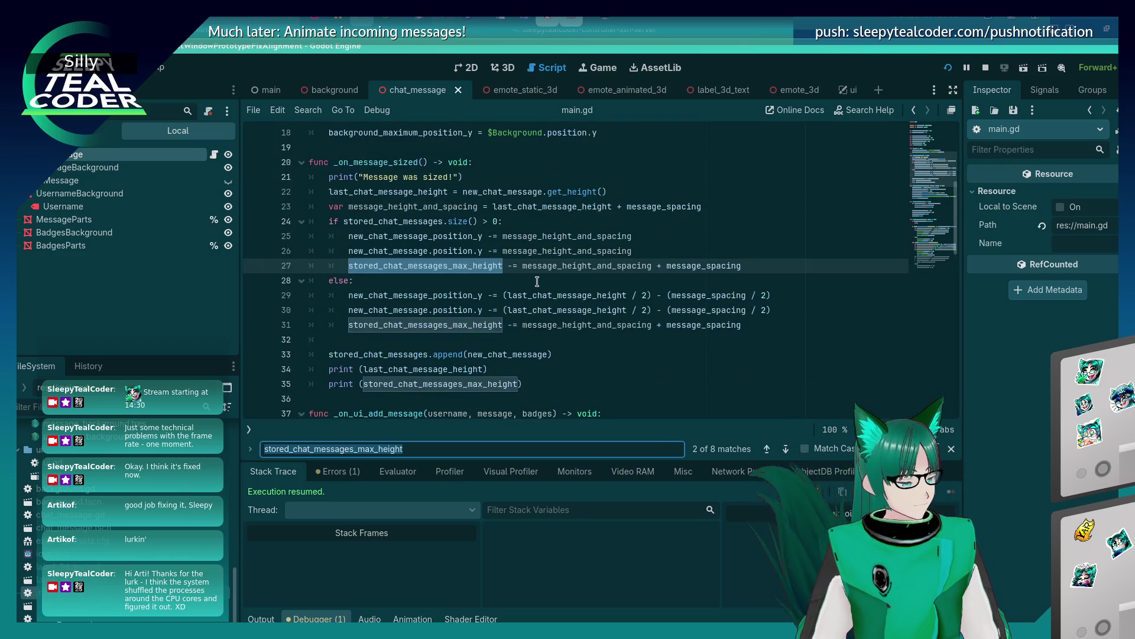
key(shift+Return)
key(shift+Return)
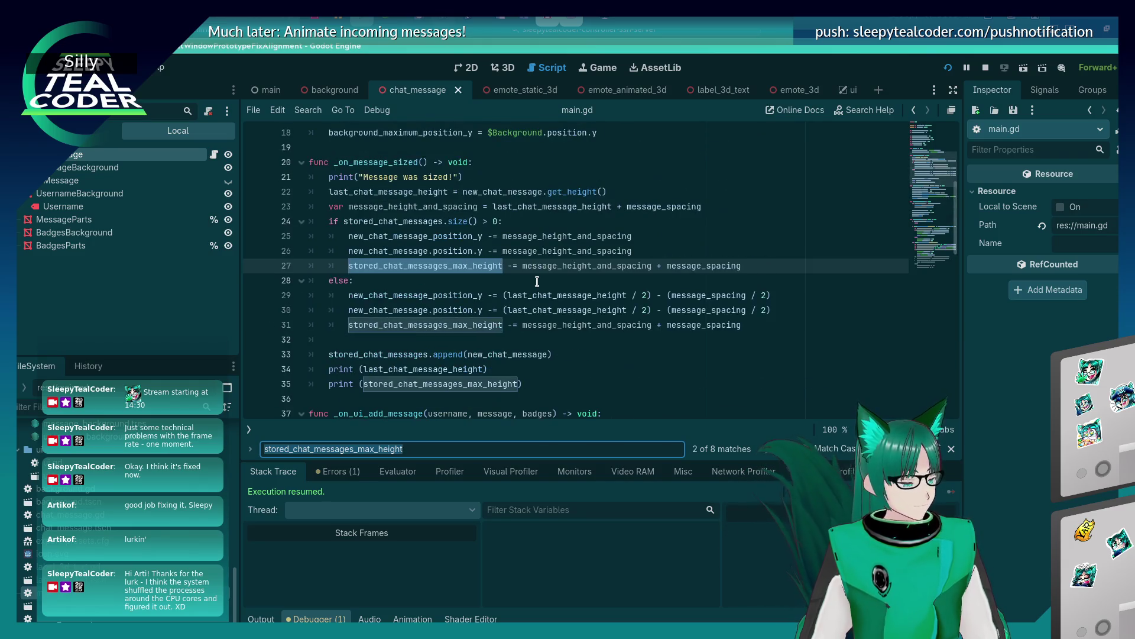
With the Output log showing, run the chat prototype, add a third TestMcTest message, and close the game
click(261, 619)
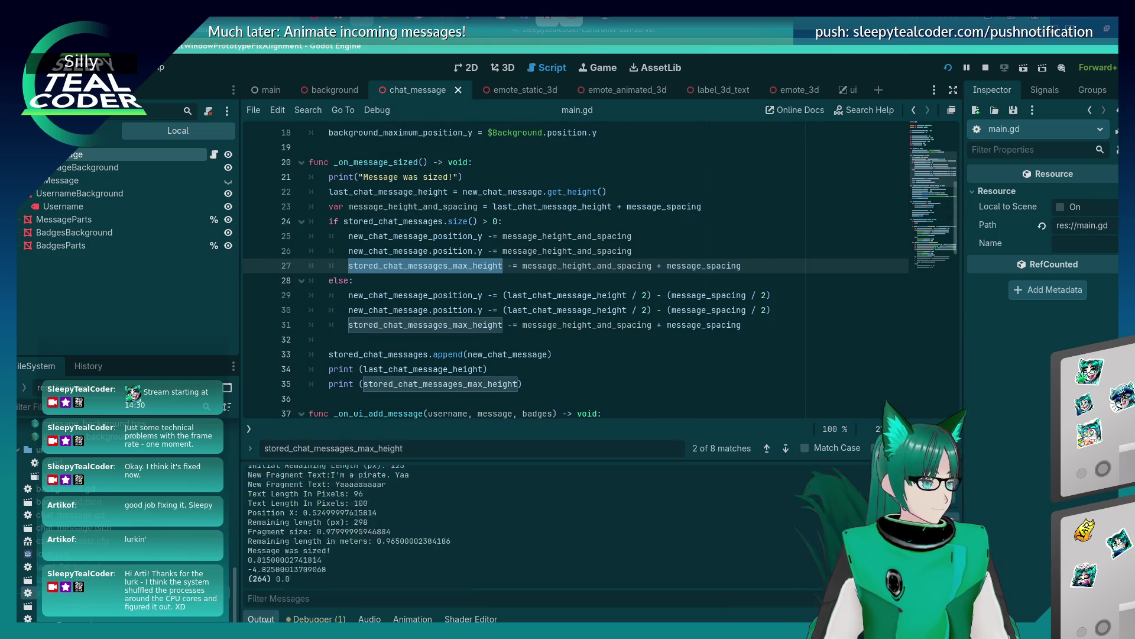
key(F5)
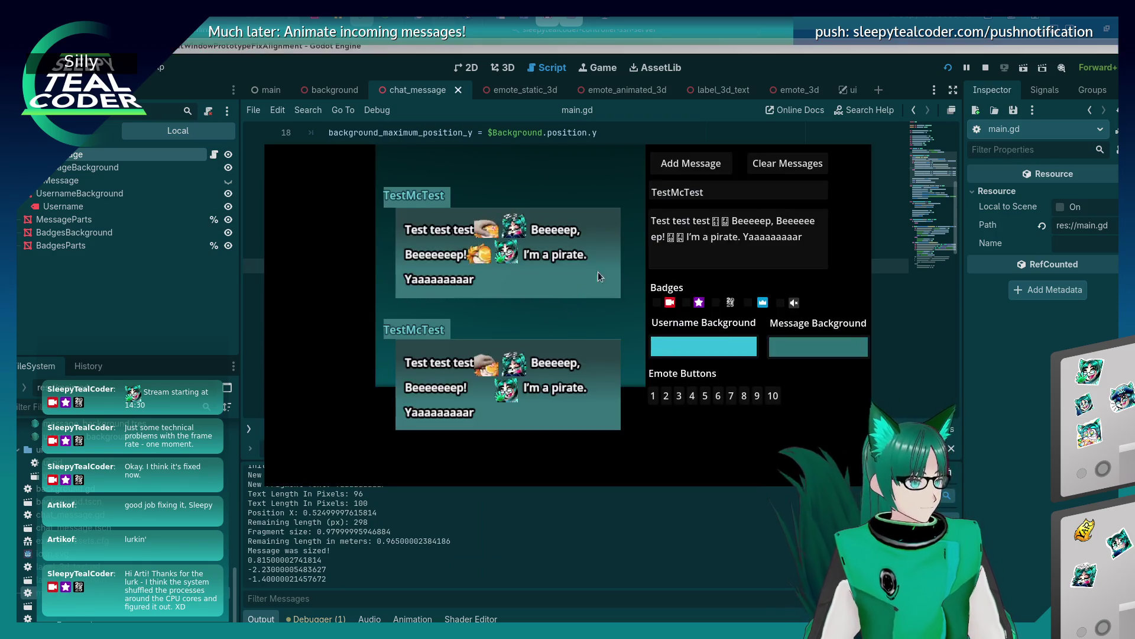
click(715, 159)
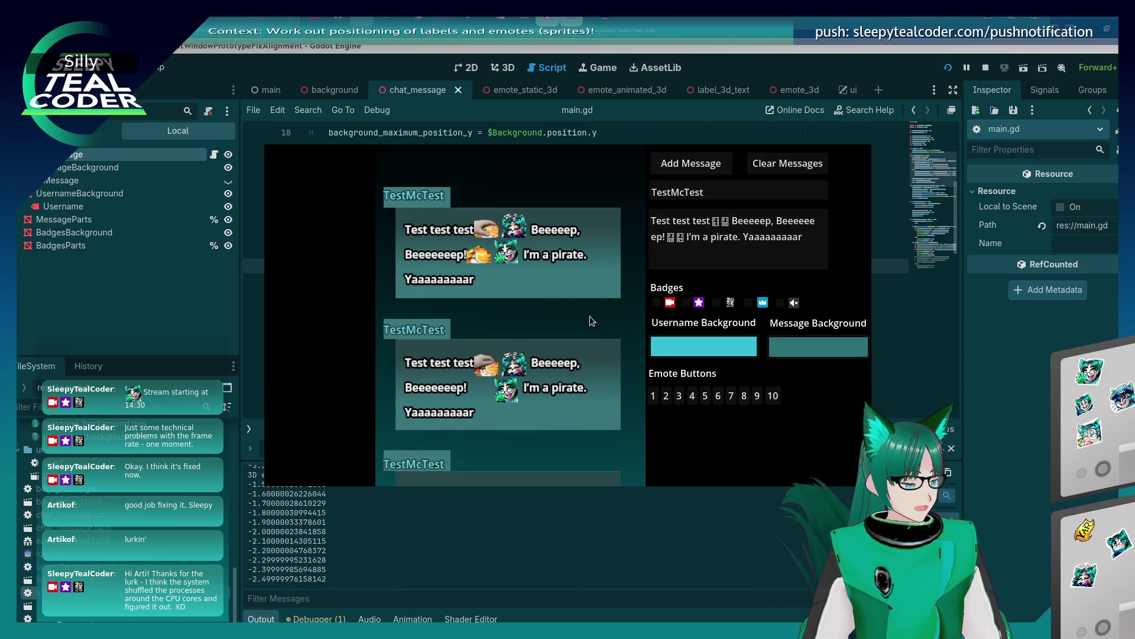
click(296, 582)
scroll(648, 333, down, 2)
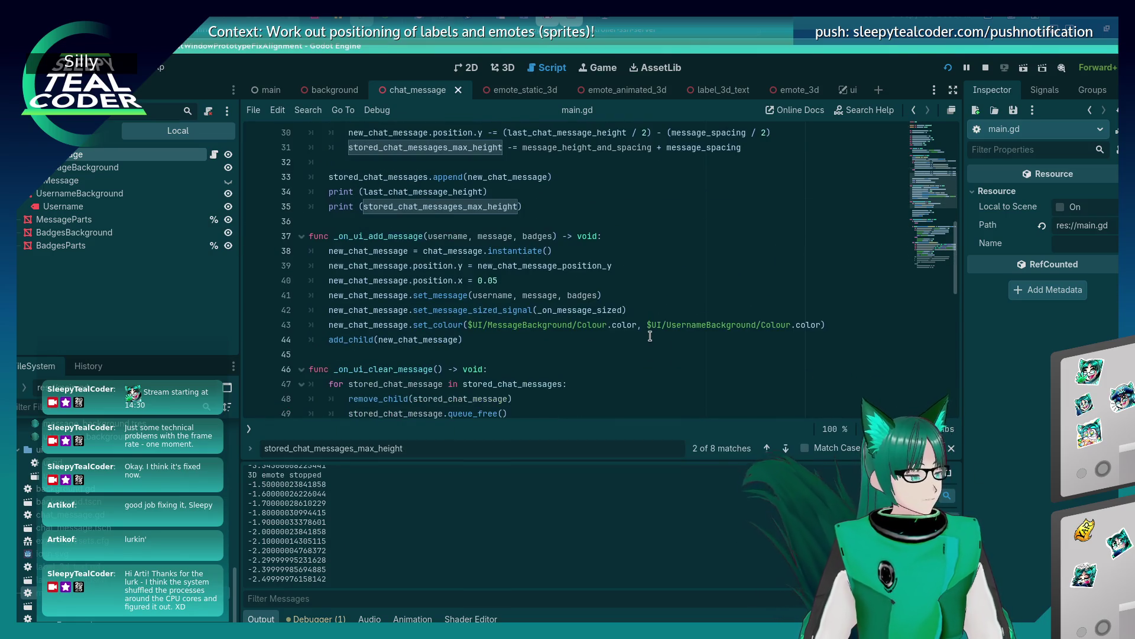
scroll(649, 333, up, 3)
scroll(649, 333, down, 4)
scroll(647, 332, up, 2)
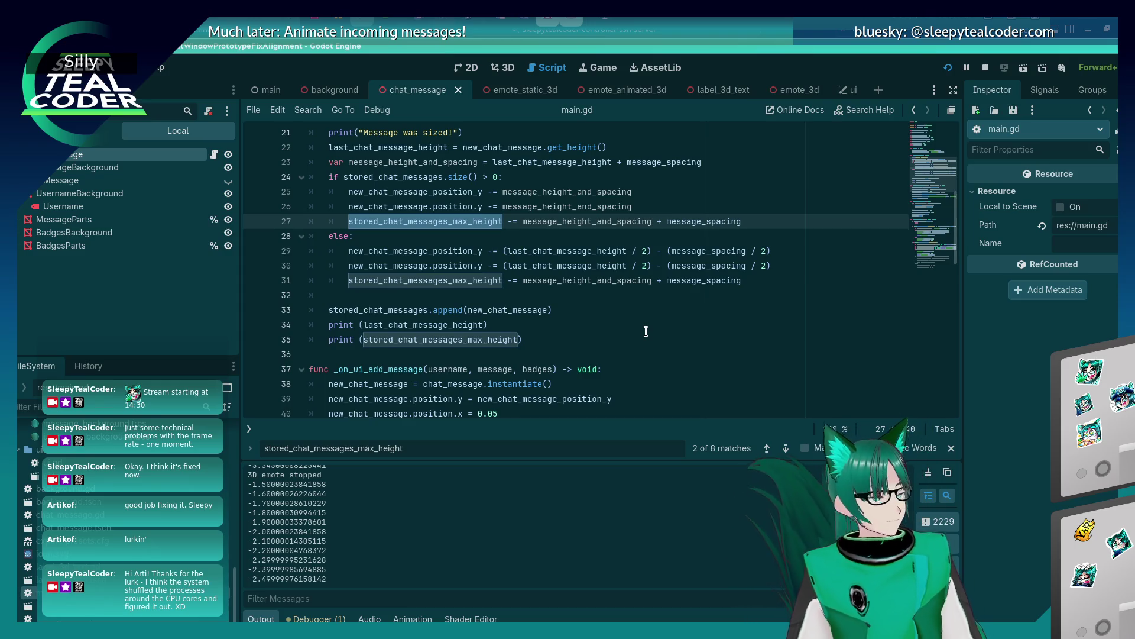
Step through the stored_chat_messages_max_height search matches, then close the find bar
scroll(562, 278, down, 3)
scroll(473, 231, up, 3)
key(ctrl+f)
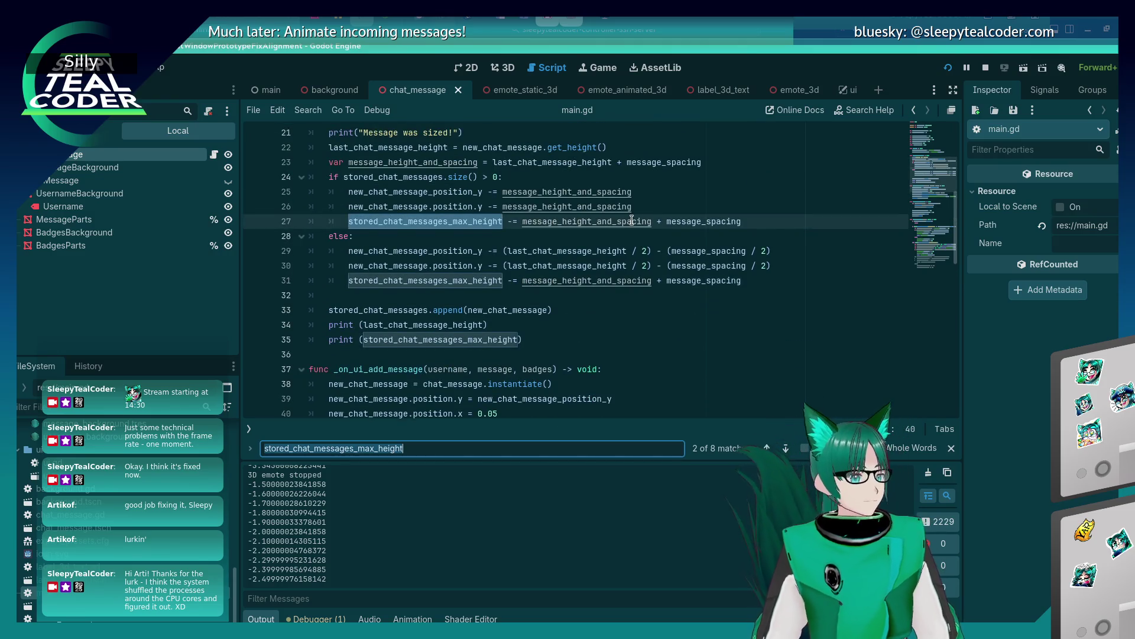
key(Return)
key(Return)
key(Return)
key(Return)
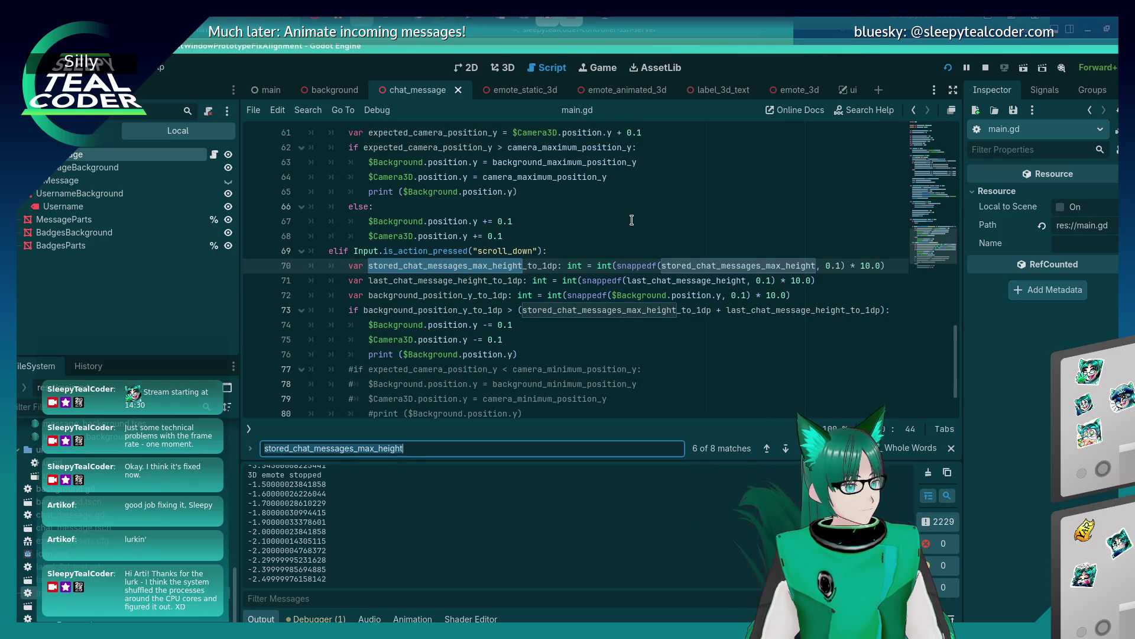
key(Escape)
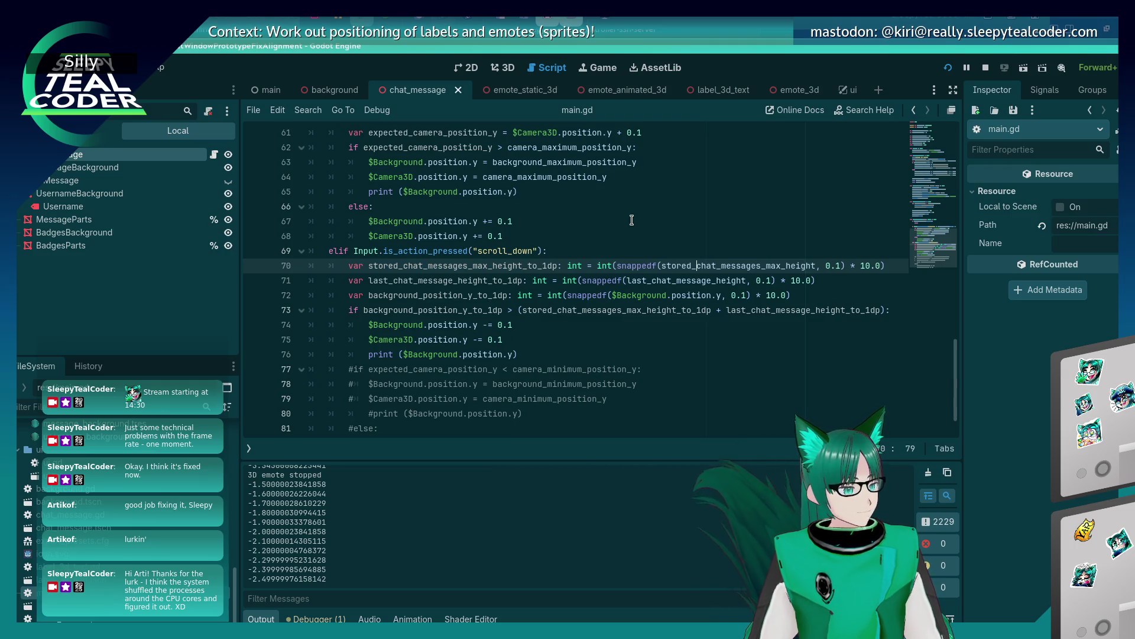
Review lines 70–71 and scroll up to the _physics_process scrolling code
key(Down)
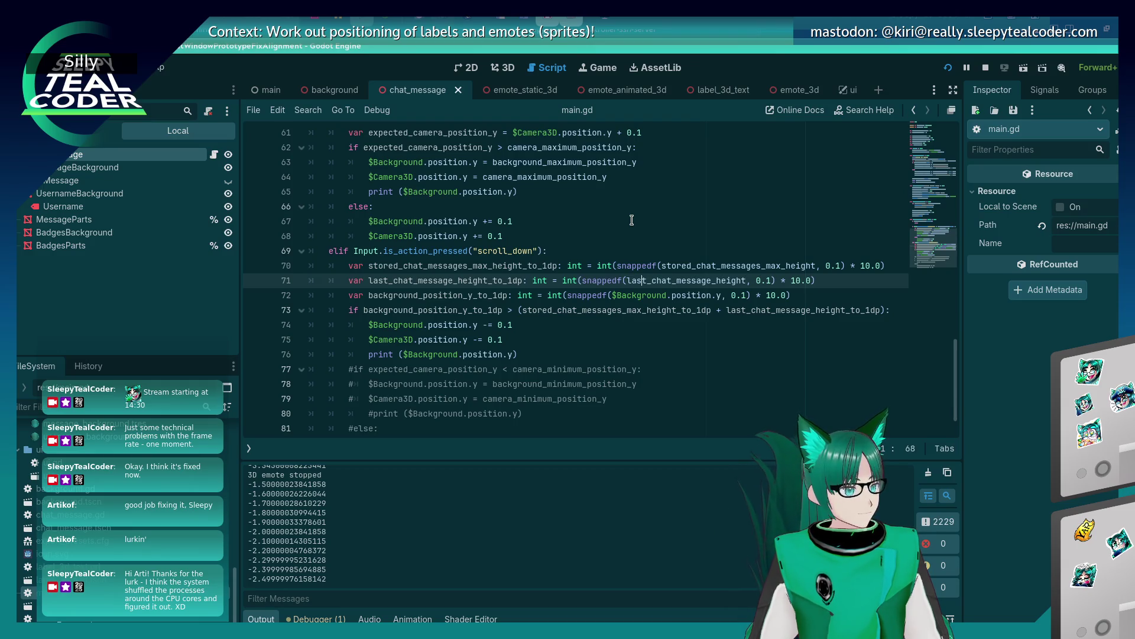
key(Up)
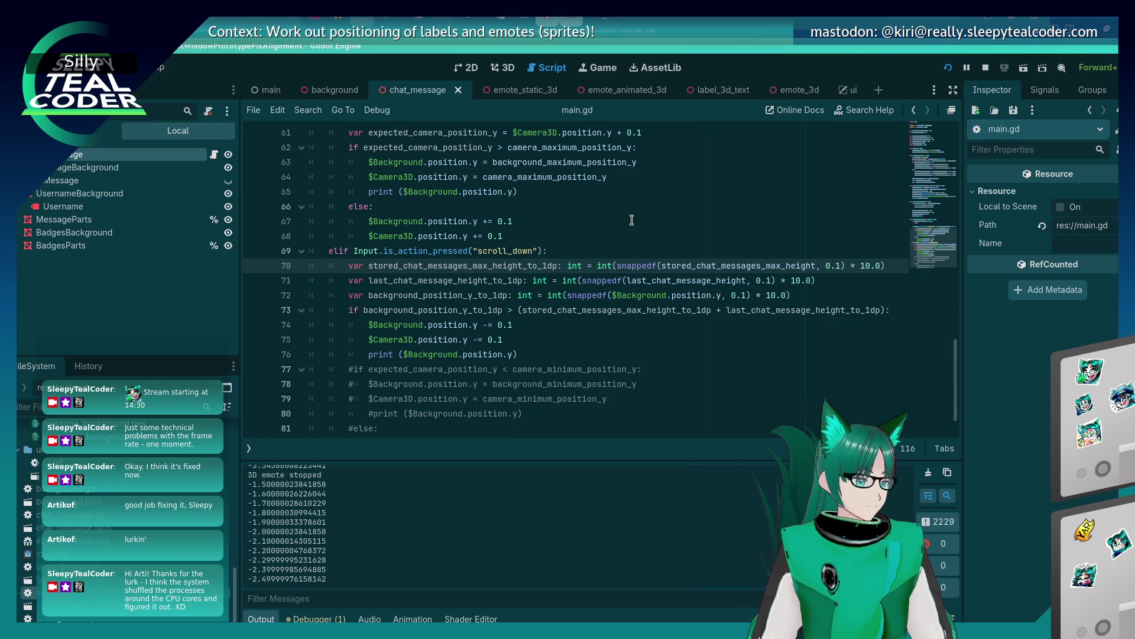
scroll(435, 251, up, 3)
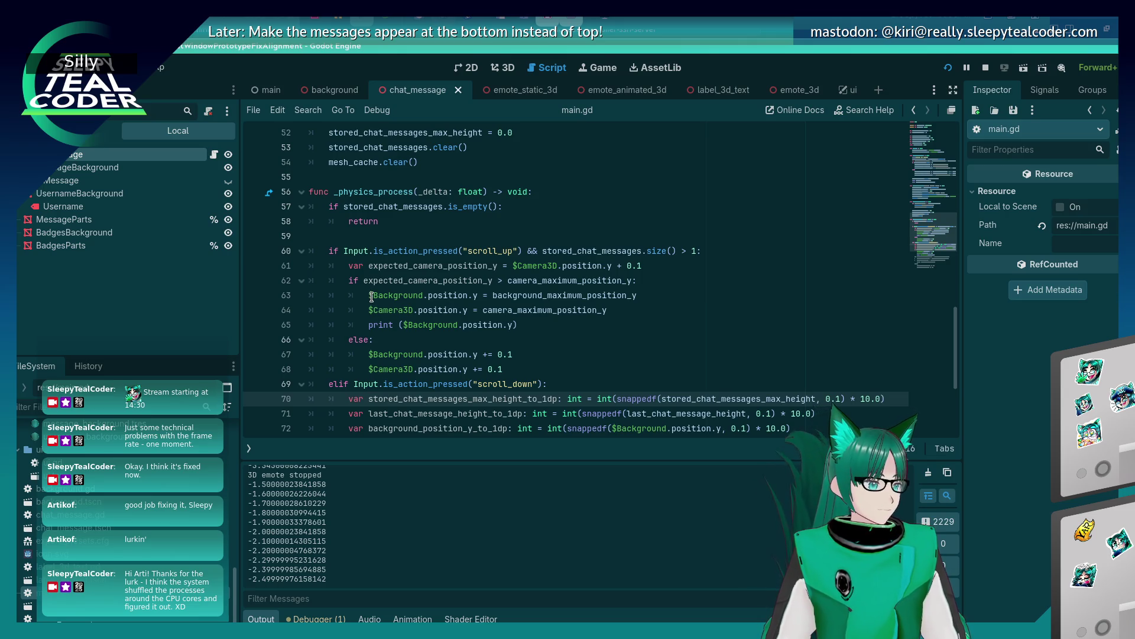
Change line 62's camera-limit comparison from '>' to '<'
click(499, 280)
text(<)
key(Delete)
Run the game, clear the chat, and add four test messages to check scrolling
key(F5)
click(779, 166)
click(671, 164)
click(672, 164)
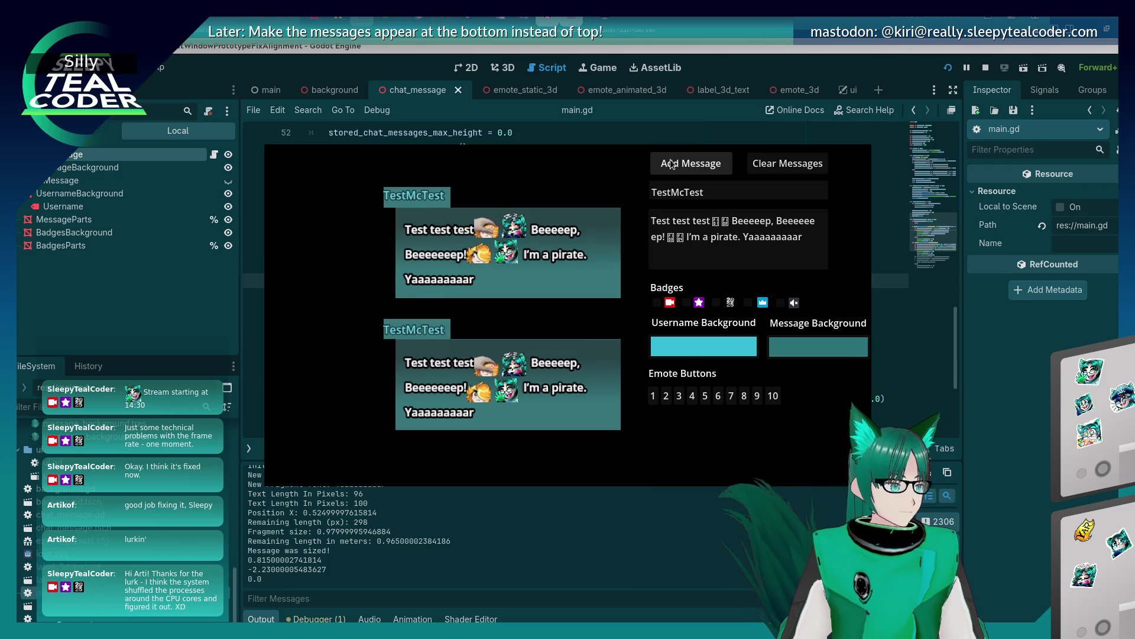
click(671, 165)
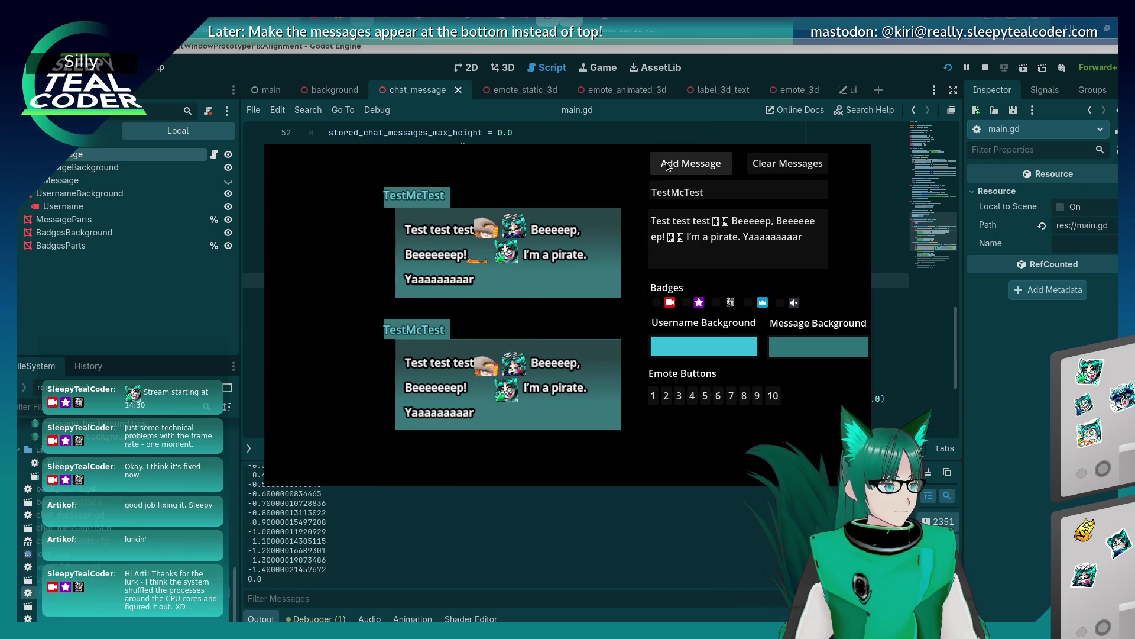
click(667, 165)
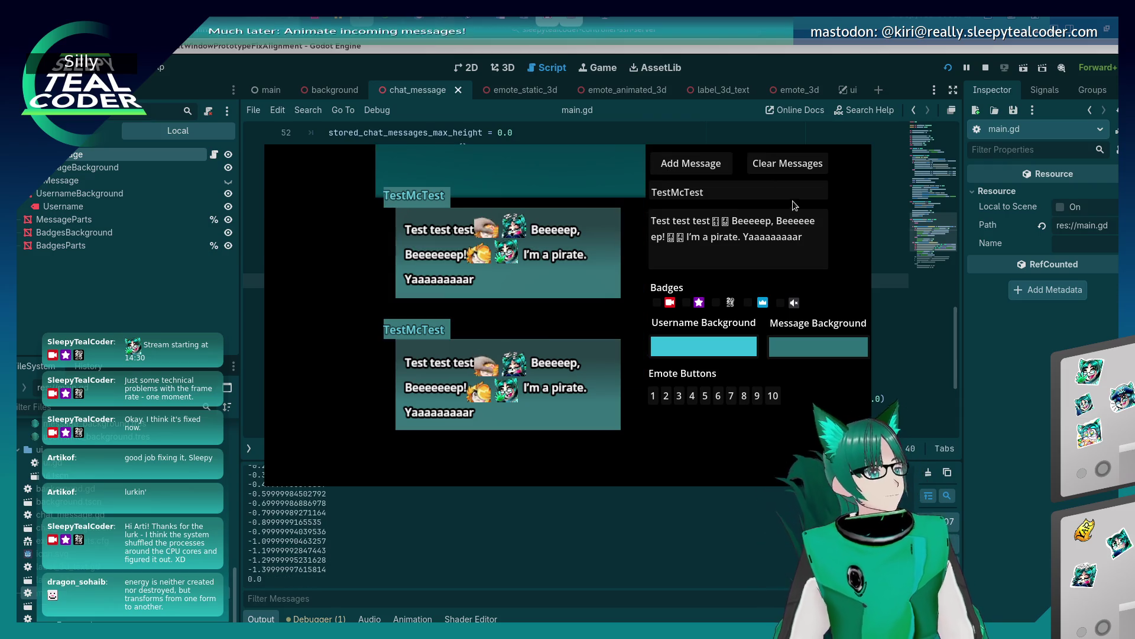
click(1021, 357)
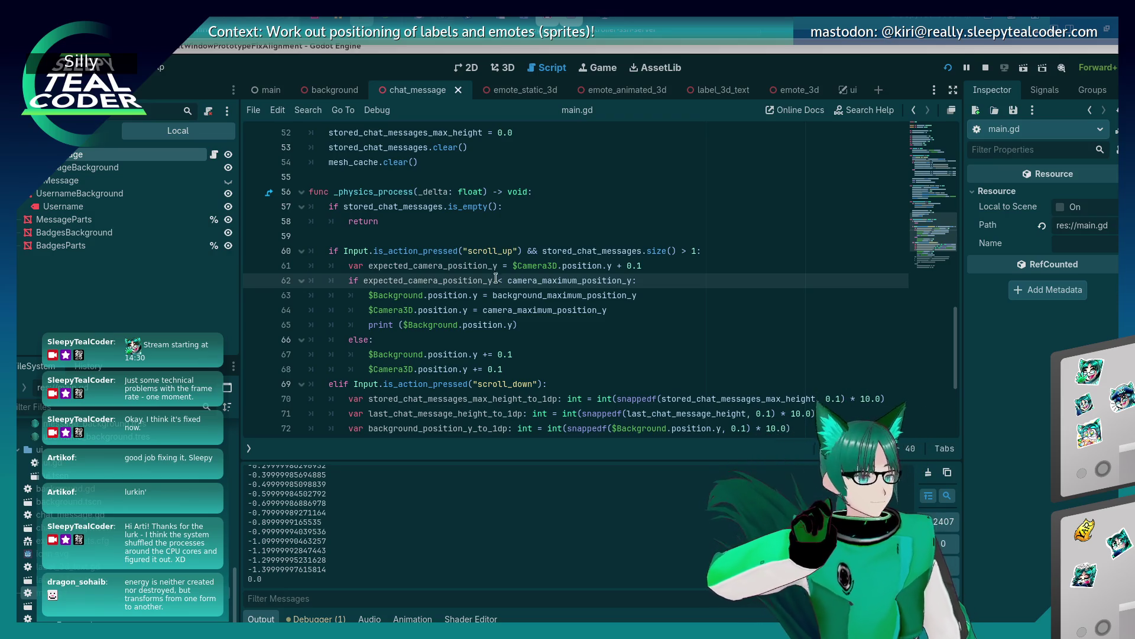
Save main.gd with the '<' comparison kept on line 62
click(457, 324)
key(ctrl+s)
click(541, 322)
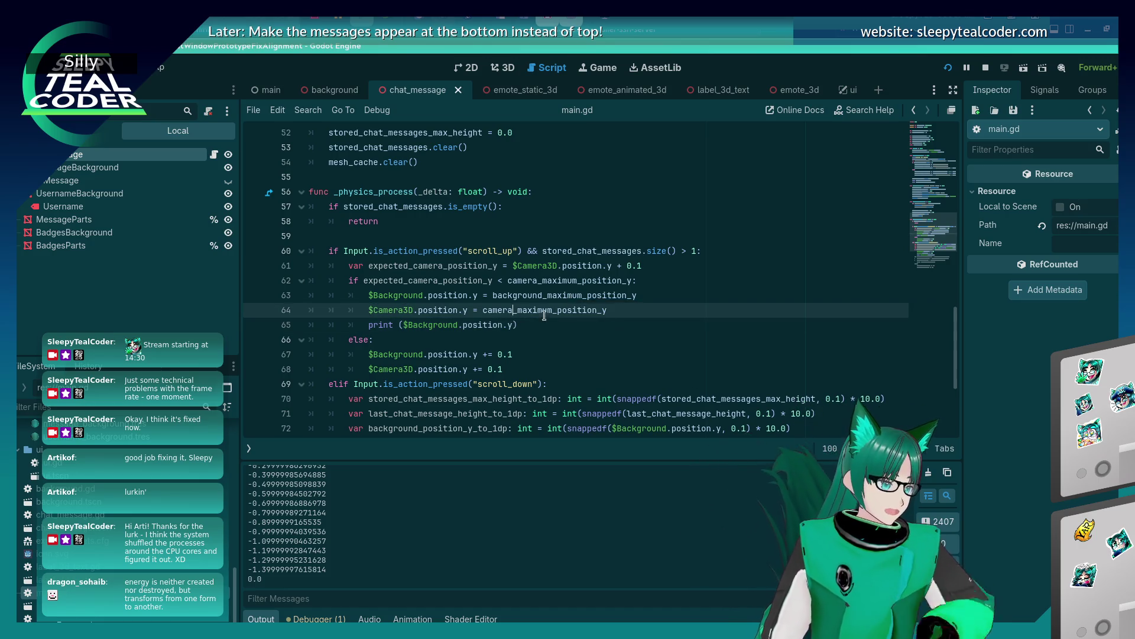
Restore line 62's camera-limit comparison from '<' back to '>'
click(503, 280)
key(BackSpace)
text(>)
Run the chat prototype, then add, clear and re-add test messages, restarting the game once
key(F5)
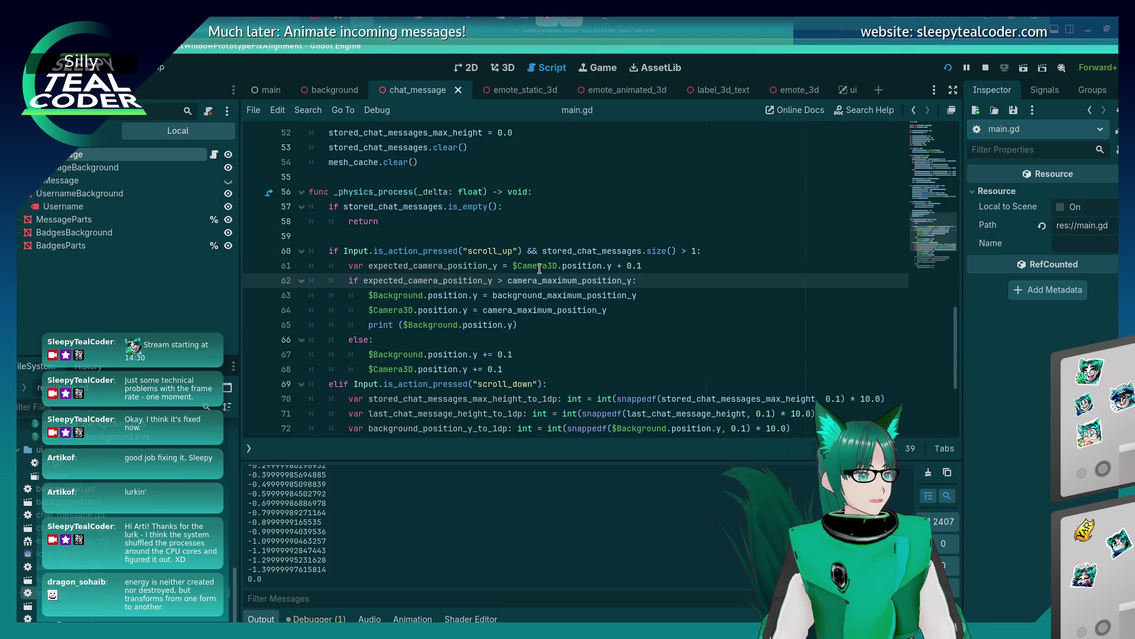
click(716, 171)
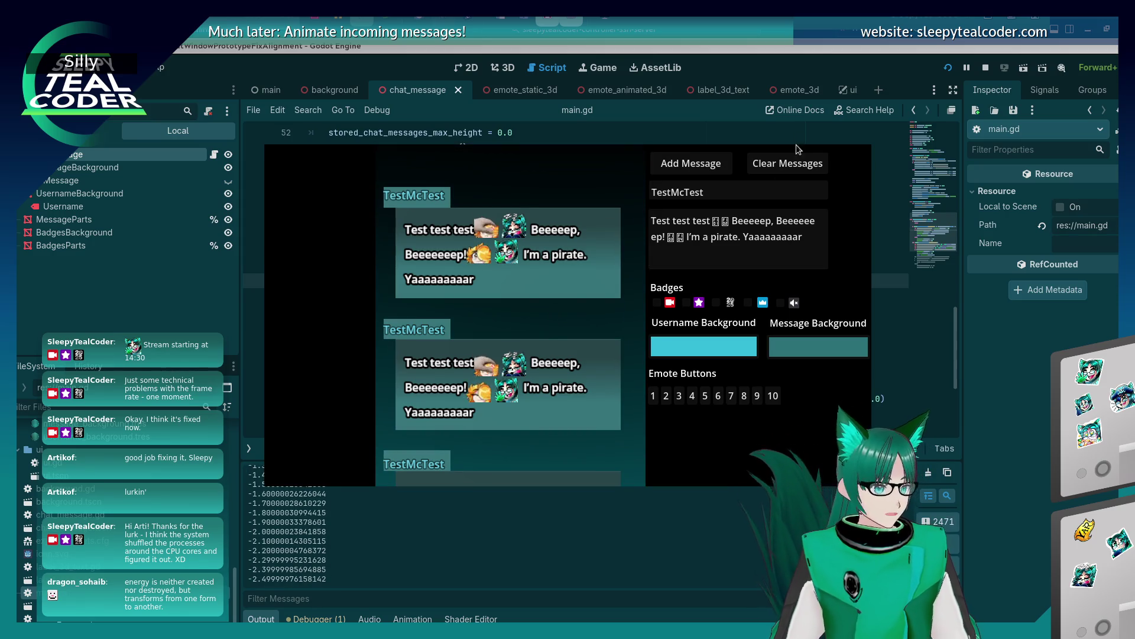
click(791, 165)
click(721, 168)
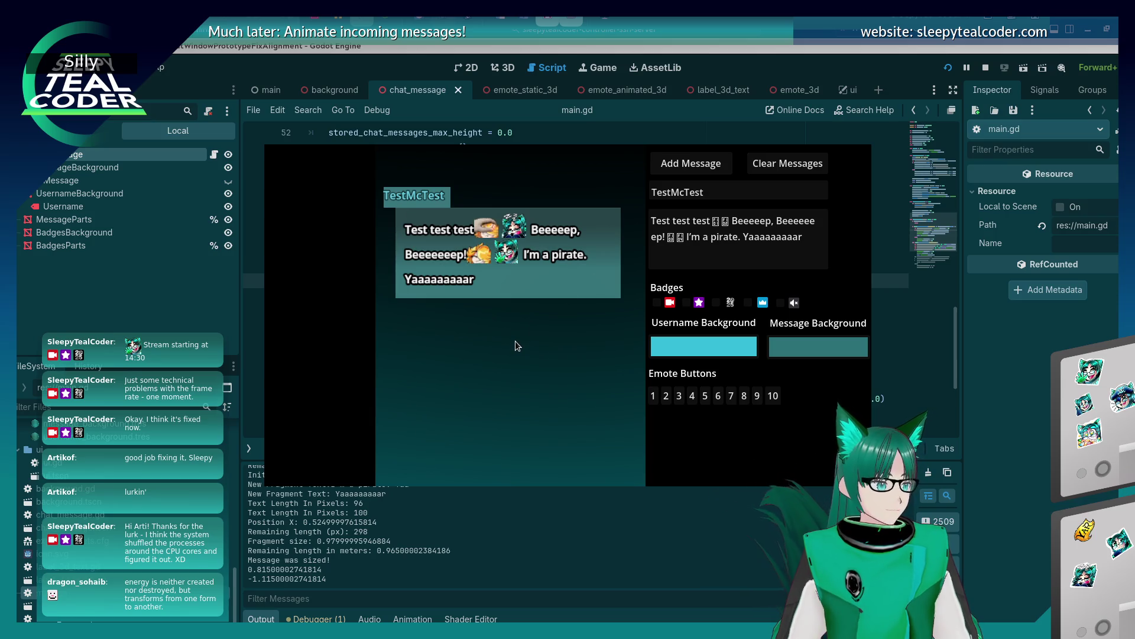
key(alt+Tab)
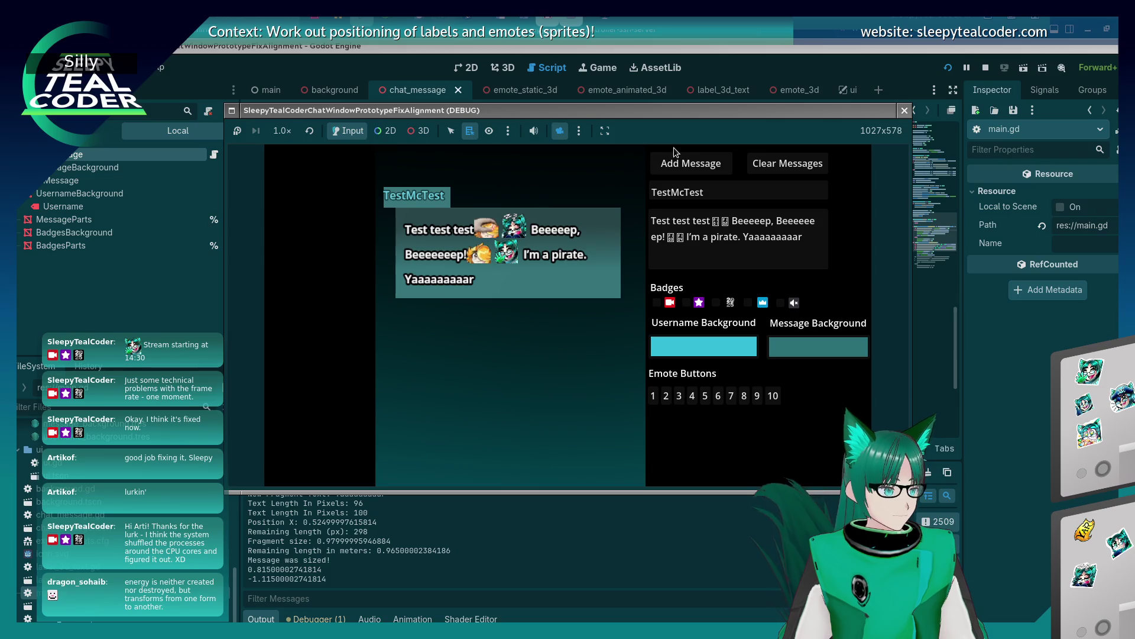
click(948, 67)
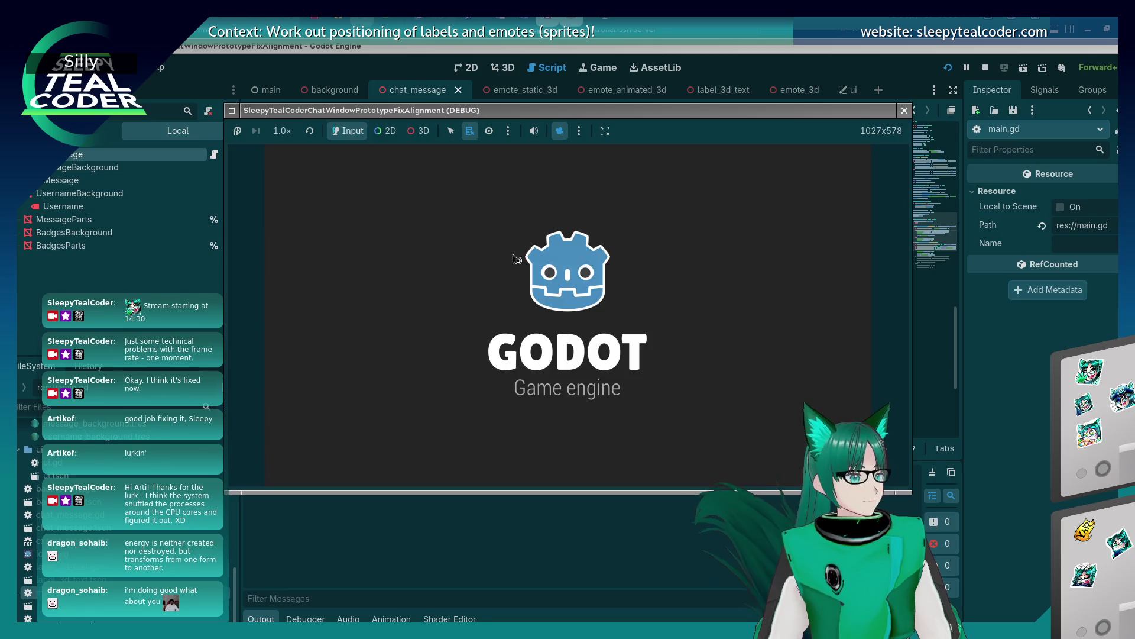
click(702, 168)
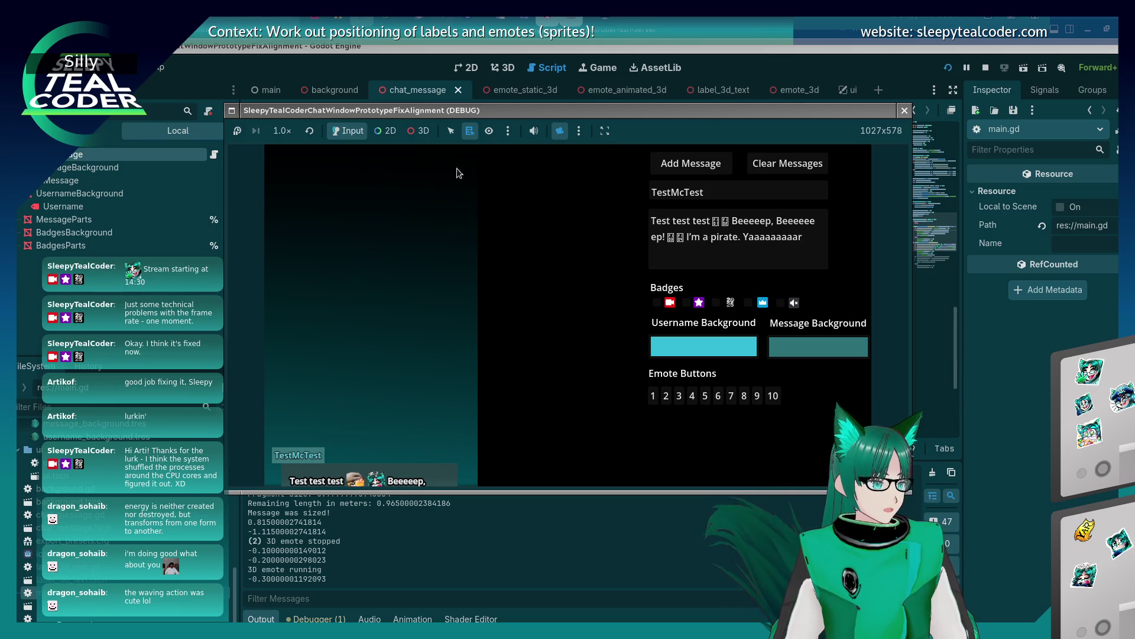
Inspect a mesh in 3D picking mode, return to input mode, and add a message before closing
click(434, 145)
click(423, 131)
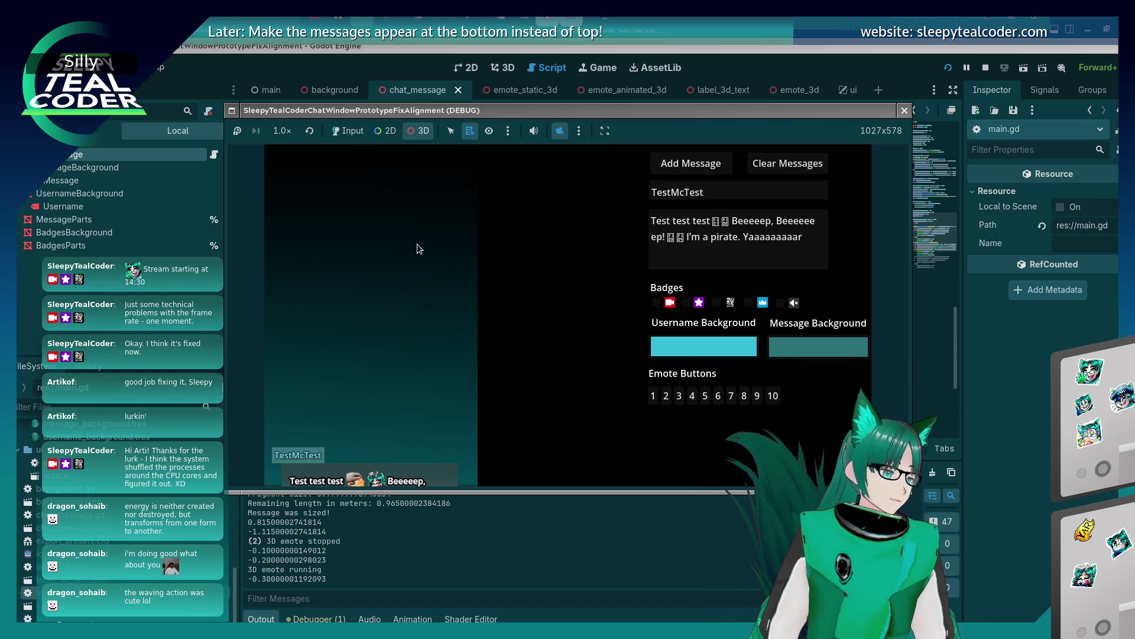
drag(500, 113, 538, 111)
click(459, 239)
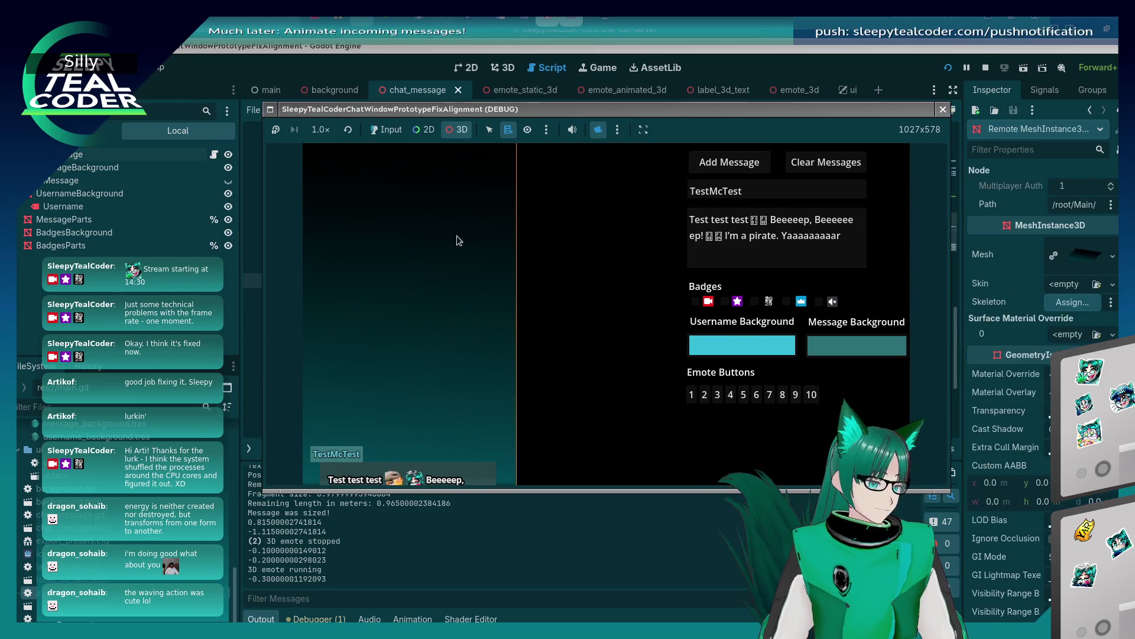
click(385, 129)
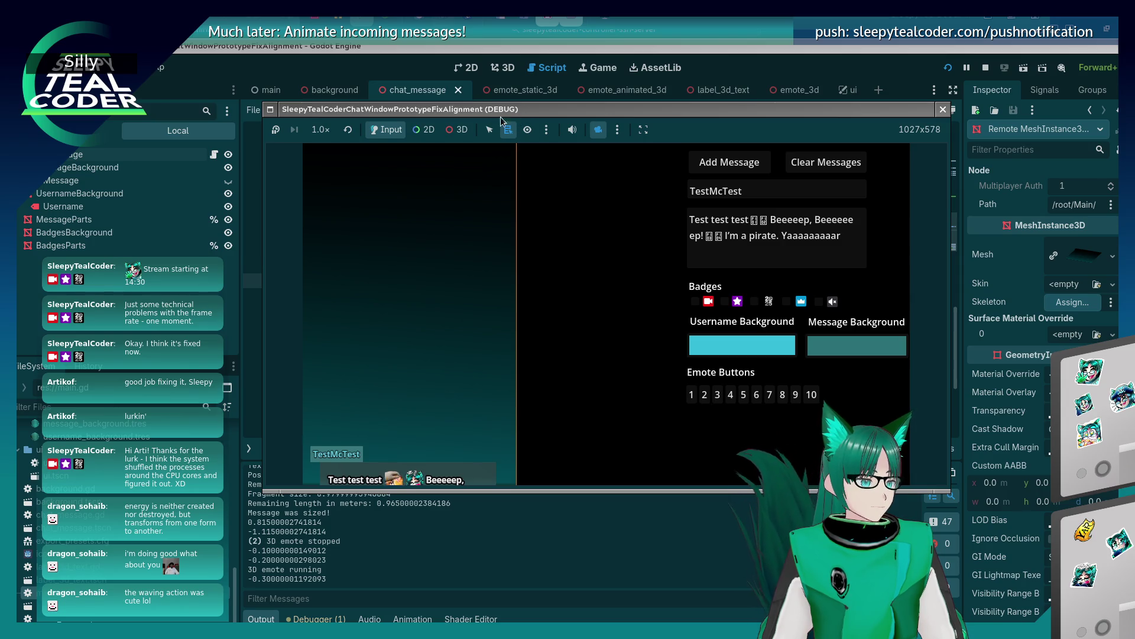
click(458, 129)
click(386, 129)
click(729, 162)
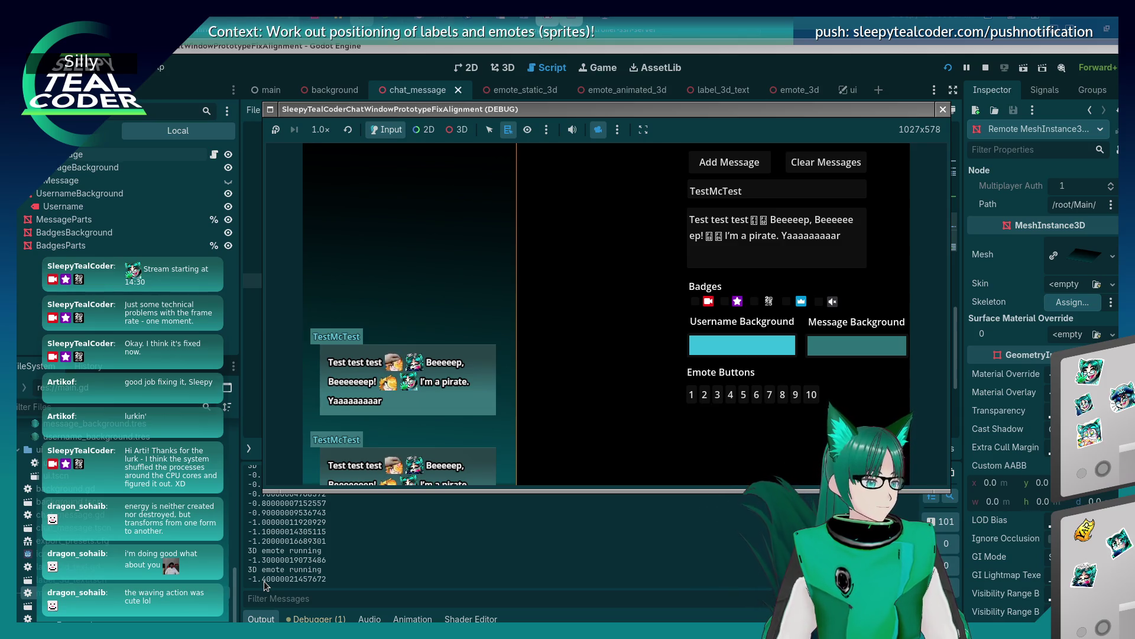
click(427, 344)
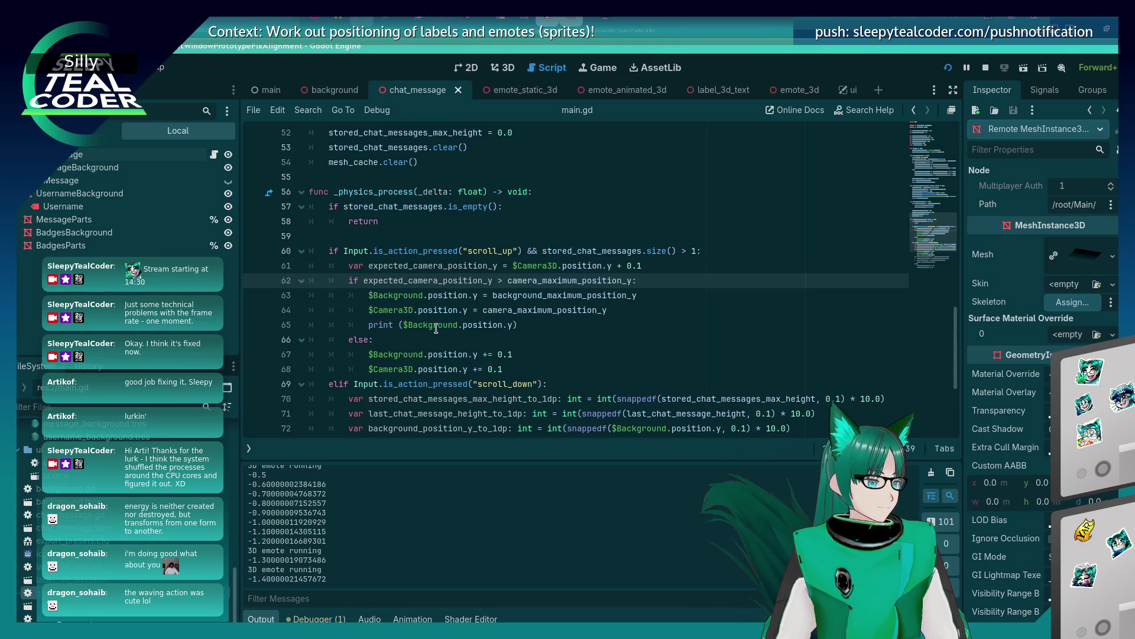
Set a breakpoint on line 73 and switch to the running game
scroll(435, 332, down, 4)
click(254, 265)
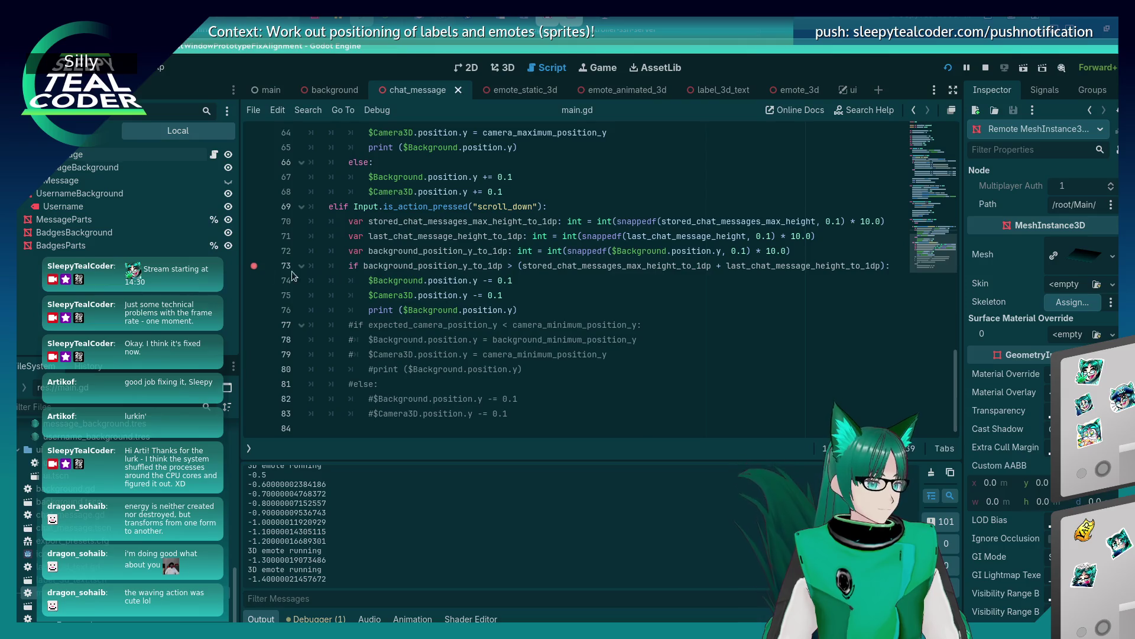
key(alt+Tab)
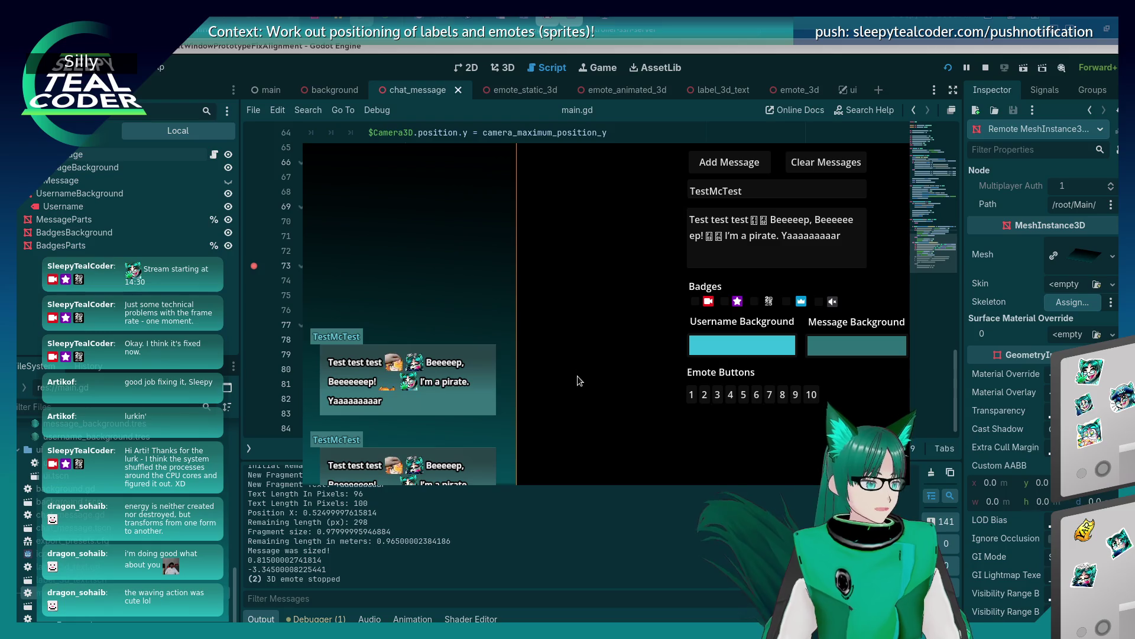
scroll(576, 372, down, 1)
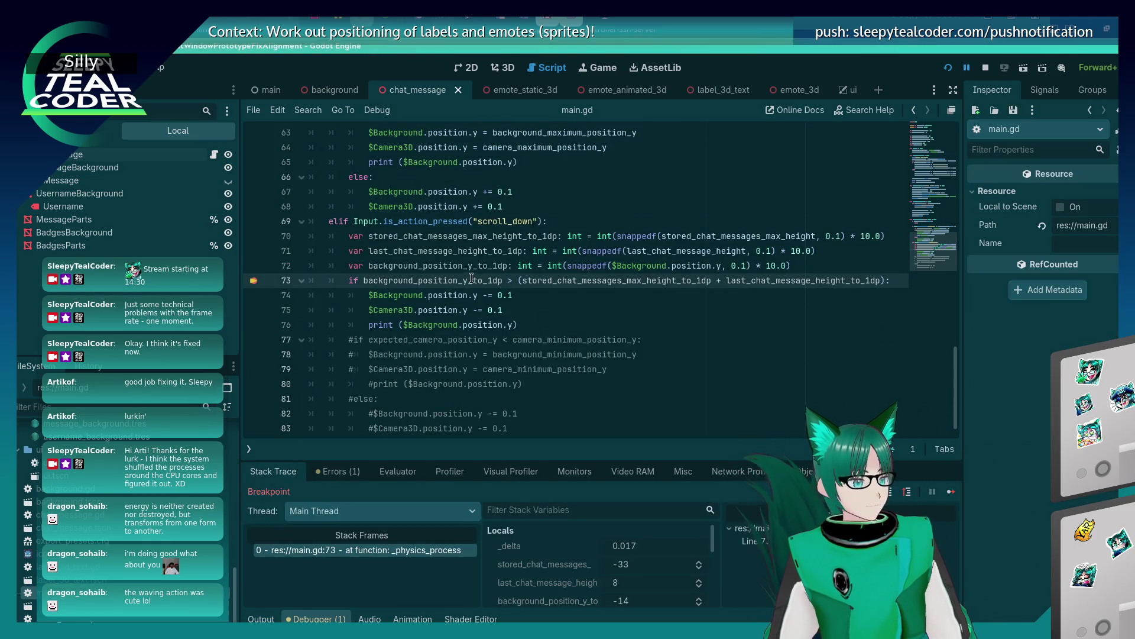
Remove the '+' before last_chat_message_height_to_1dp in line 73's scroll-down comparison
mouse_move(470, 280)
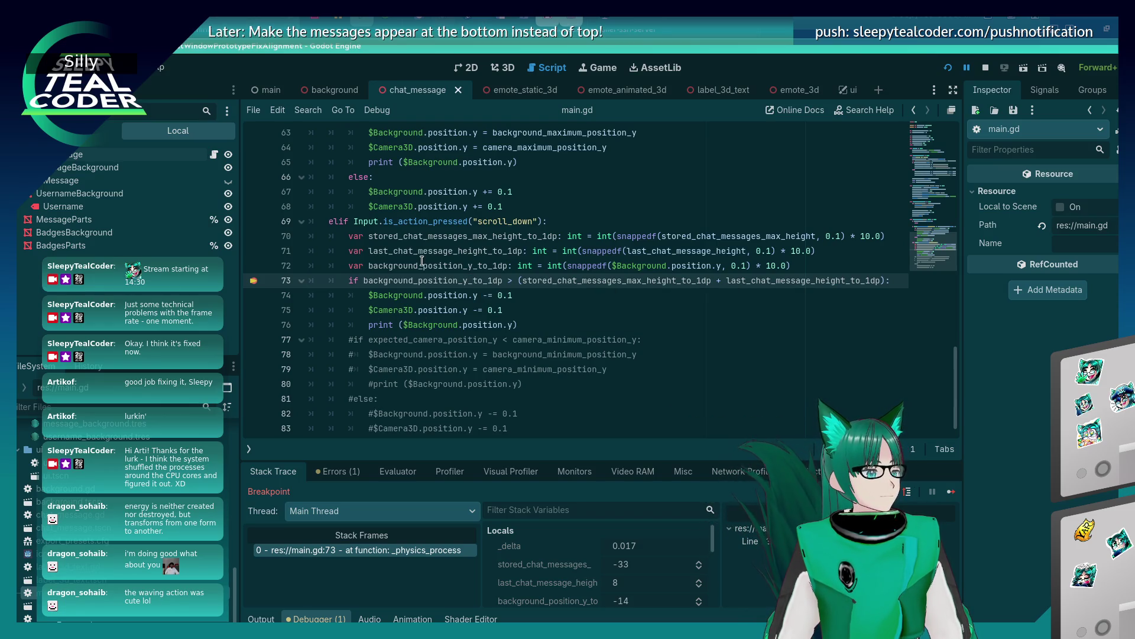
mouse_move(424, 277)
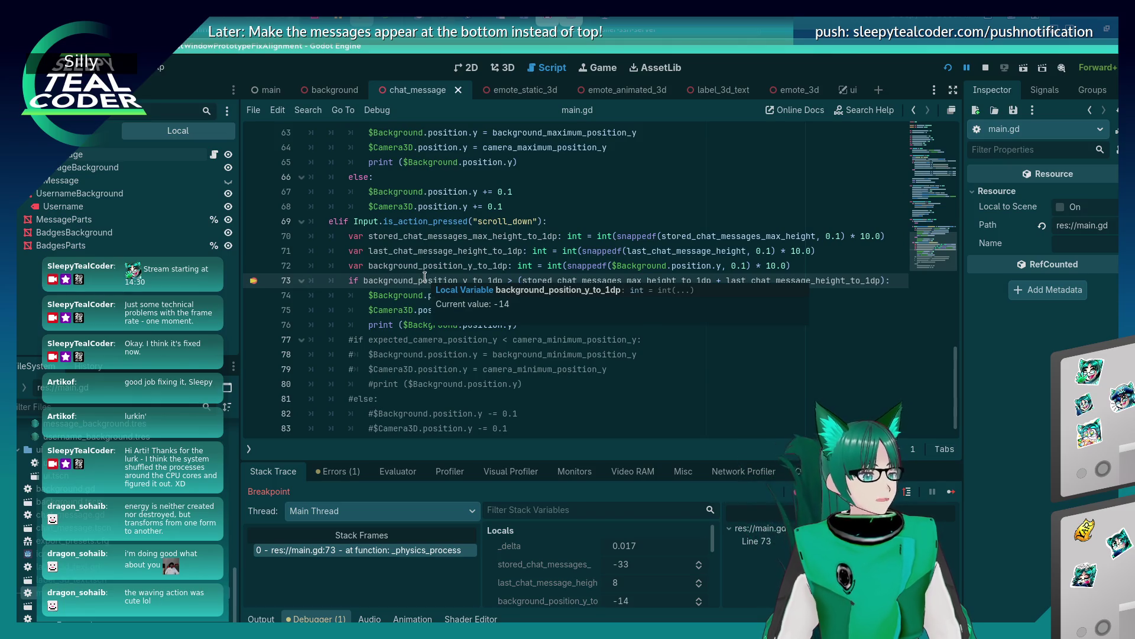
mouse_move(580, 282)
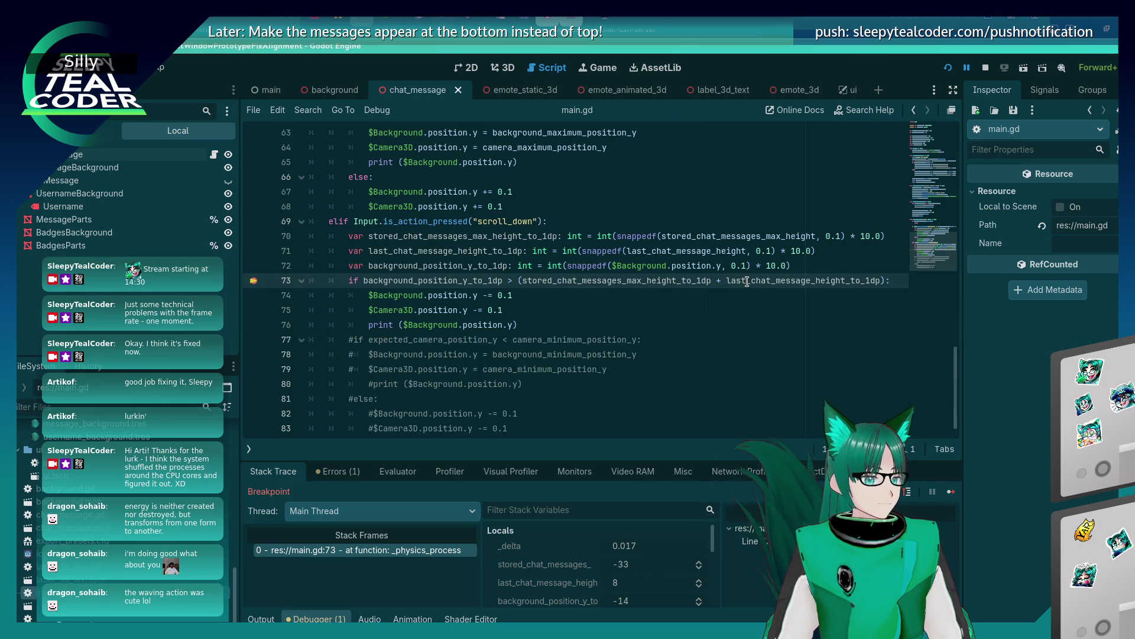
mouse_move(748, 281)
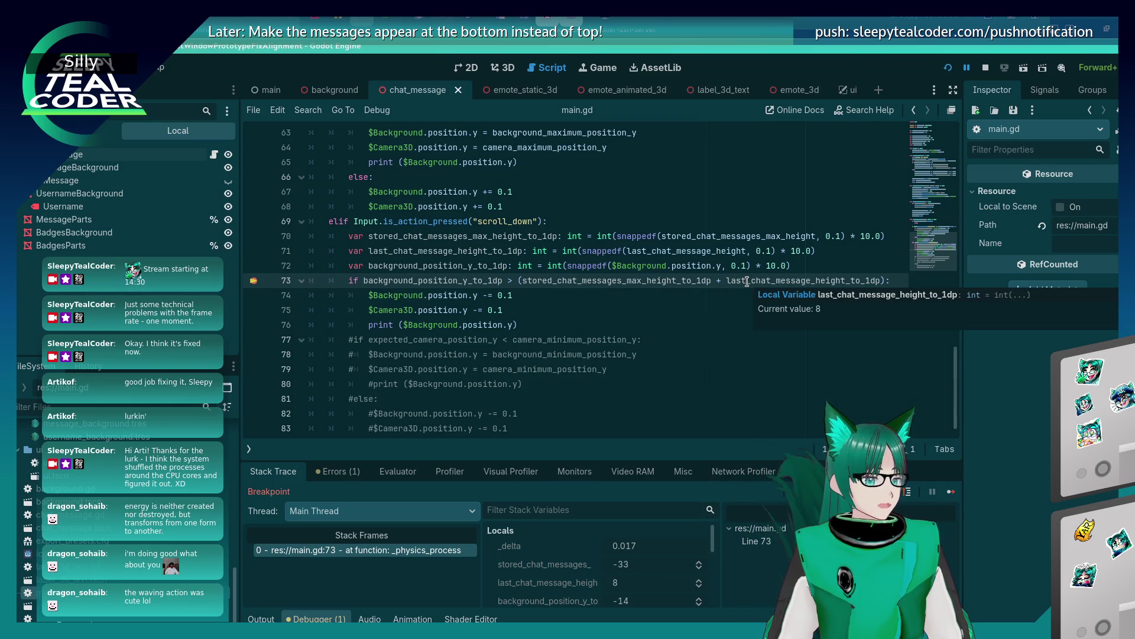
click(715, 282)
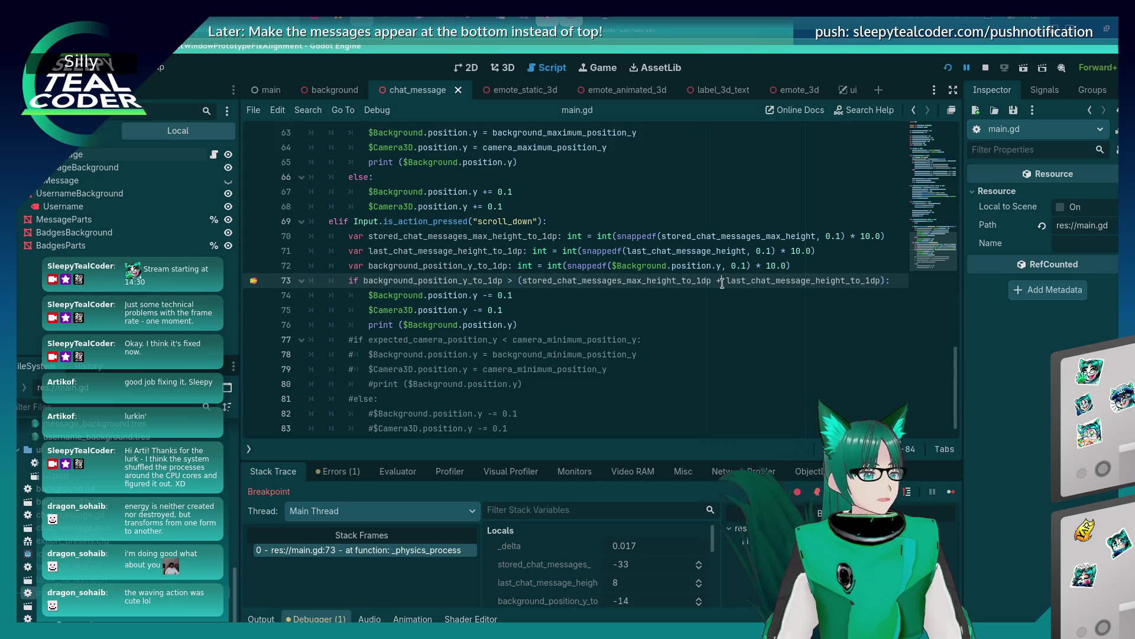
key(BackSpace)
Put '-' in place of the plus on line 73 and save main.gd
text(-)
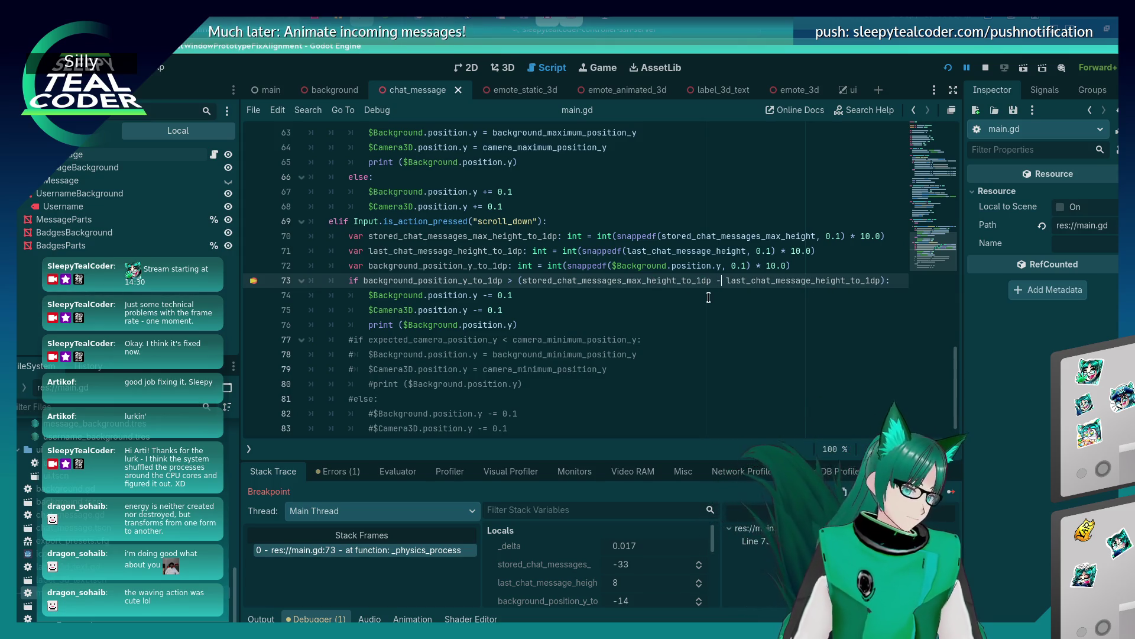
key(ctrl+s)
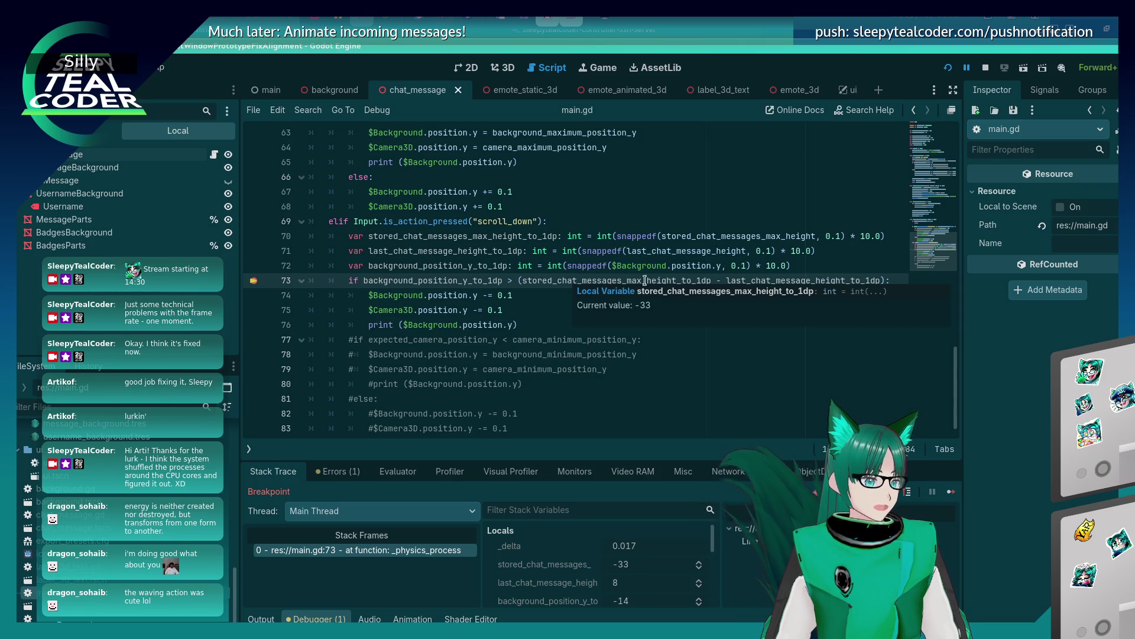
mouse_move(740, 279)
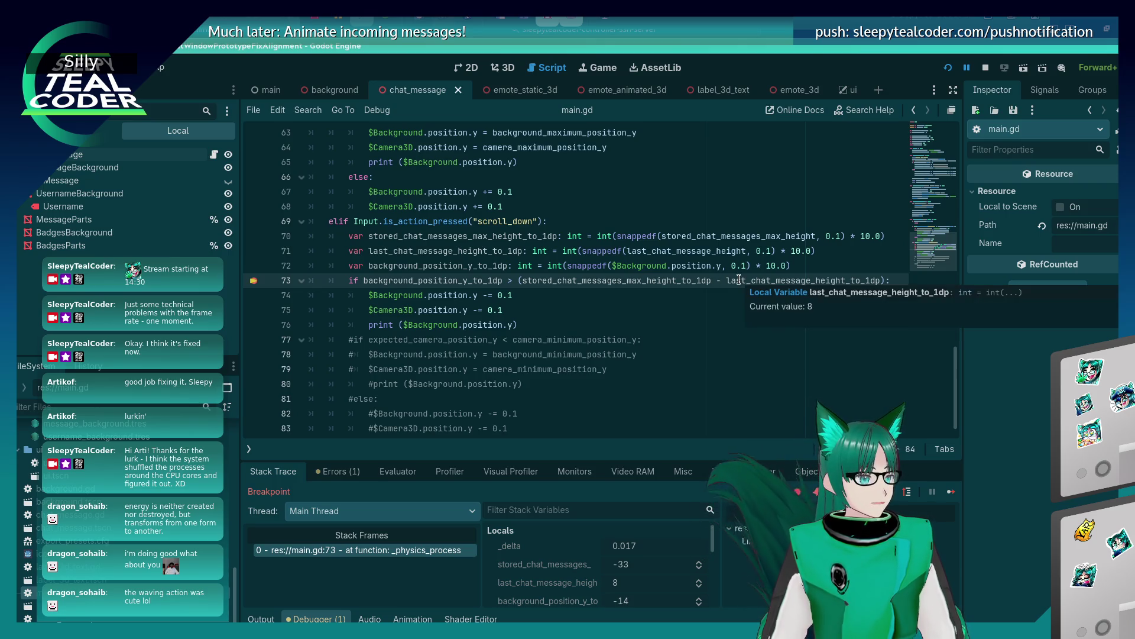
Scroll the running game down to hit the breakpoint, resume, and show the Output log
key(alt+Tab)
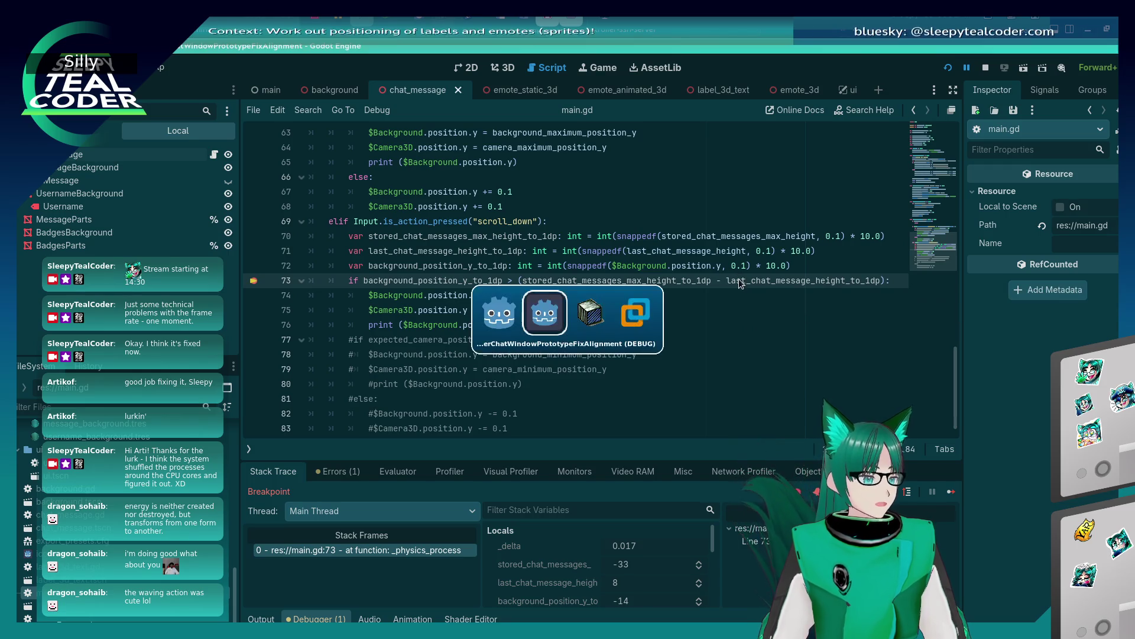
click(950, 492)
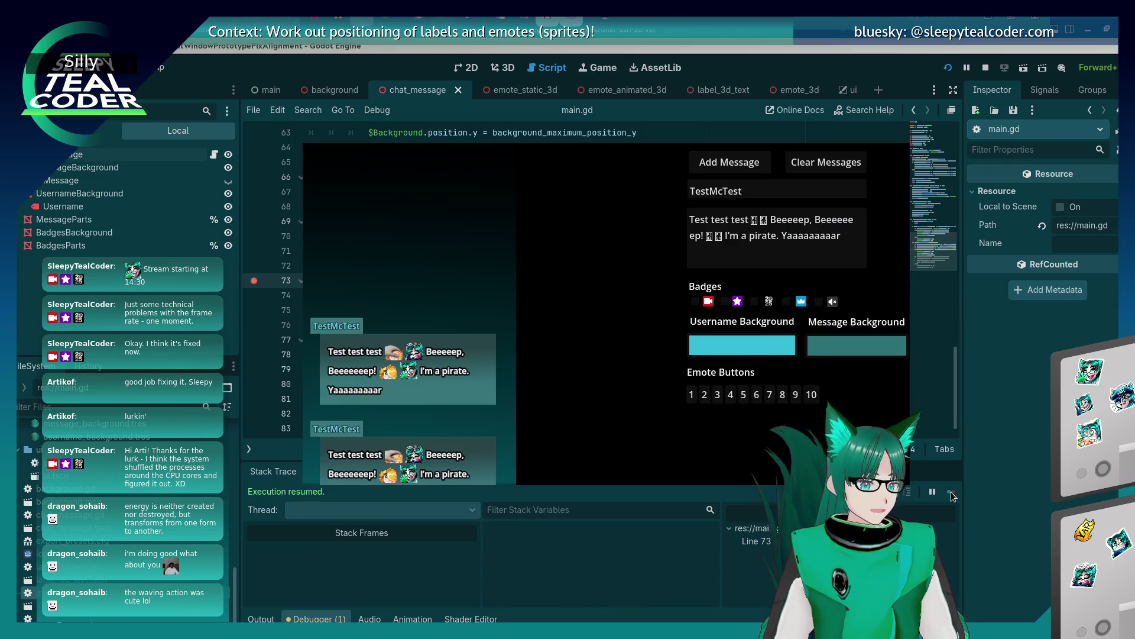
scroll(739, 410, down, 1)
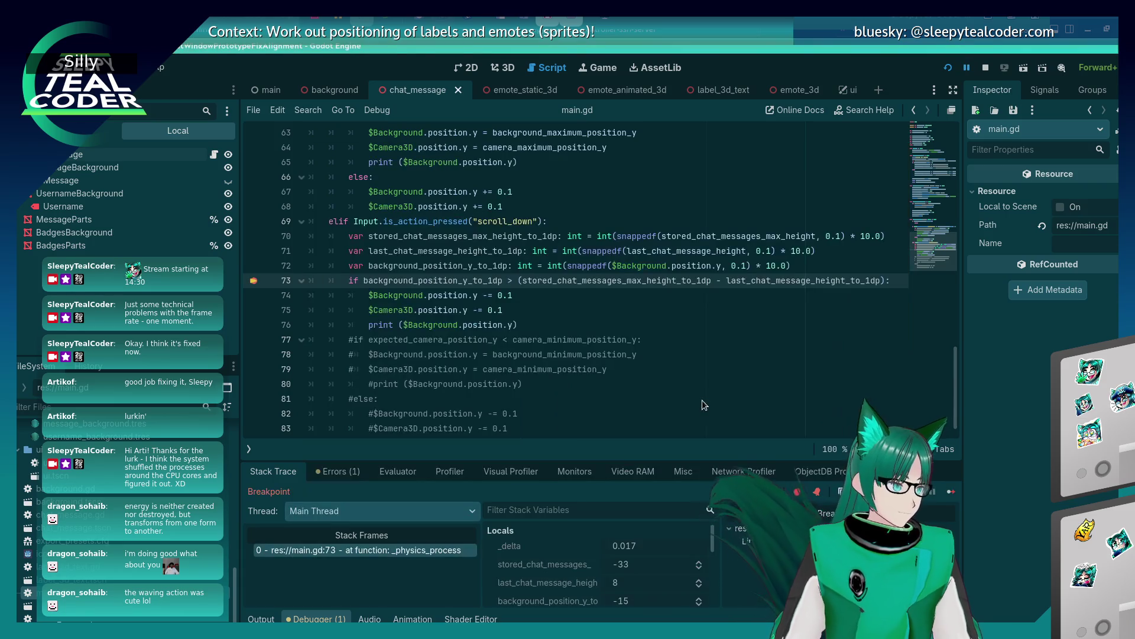
click(950, 492)
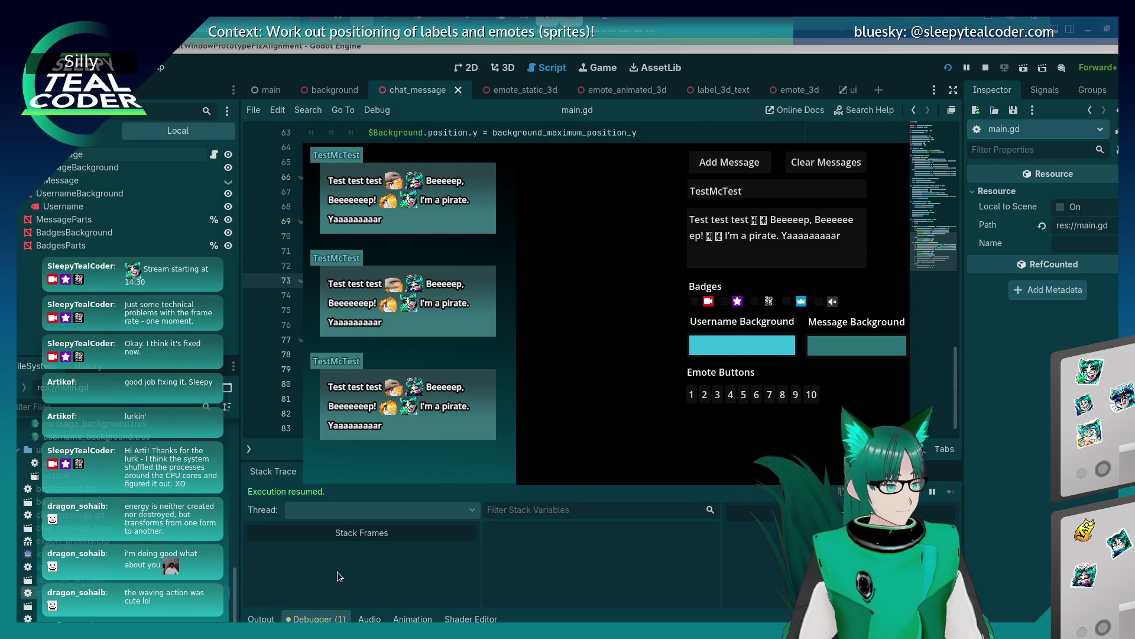
click(260, 619)
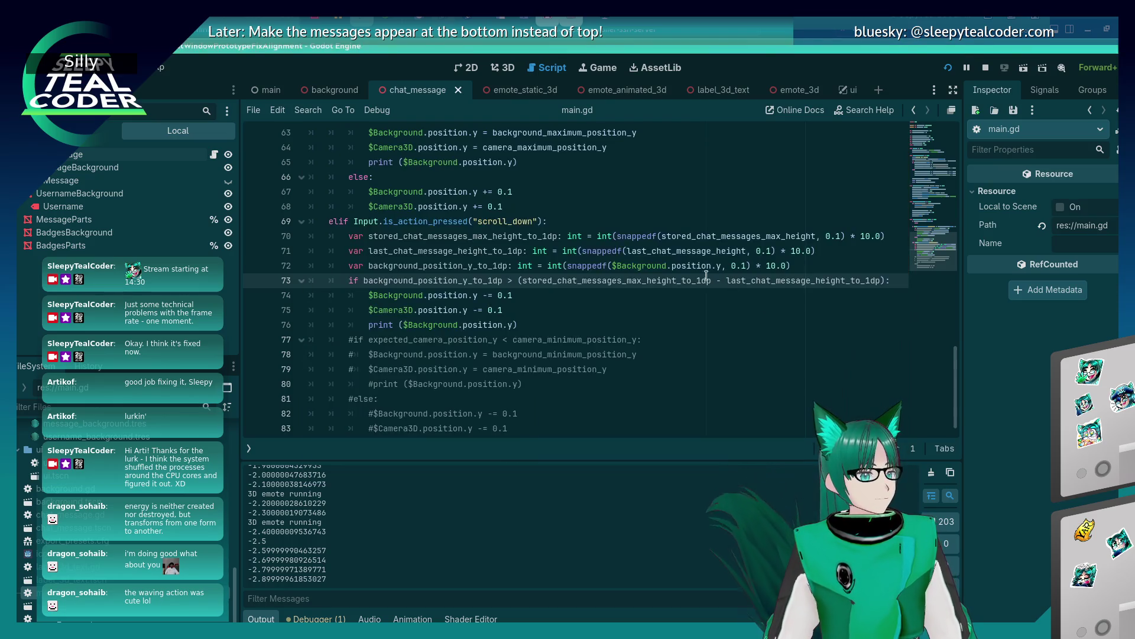
Set a breakpoint on line 70 and add a TestMcTest message in the running game
mouse_move(663, 285)
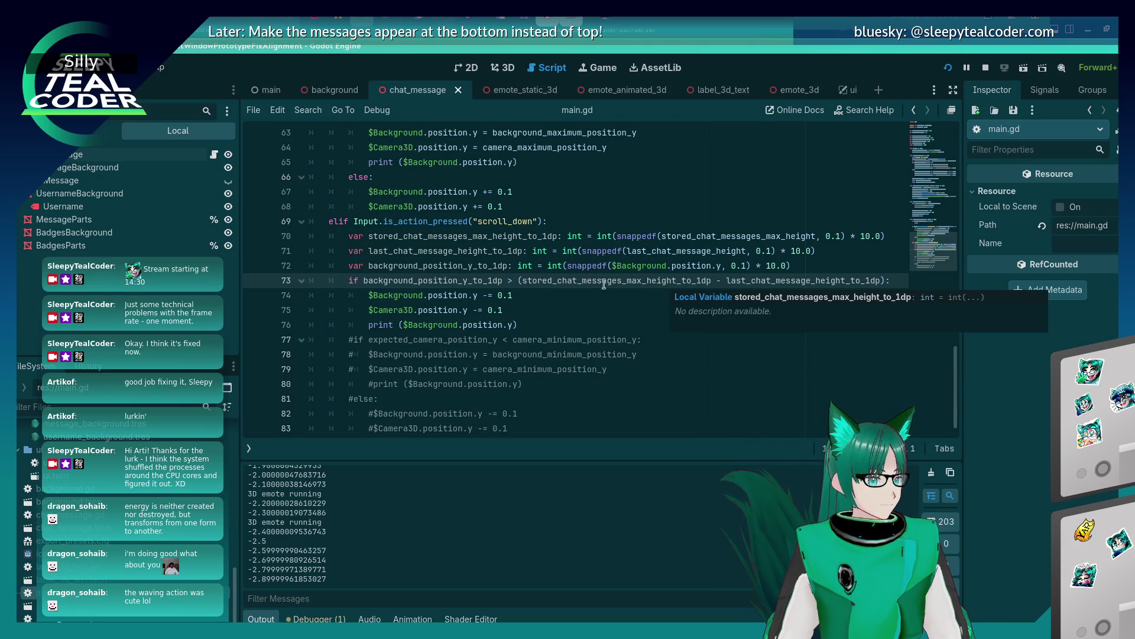
click(254, 236)
key(alt+Tab)
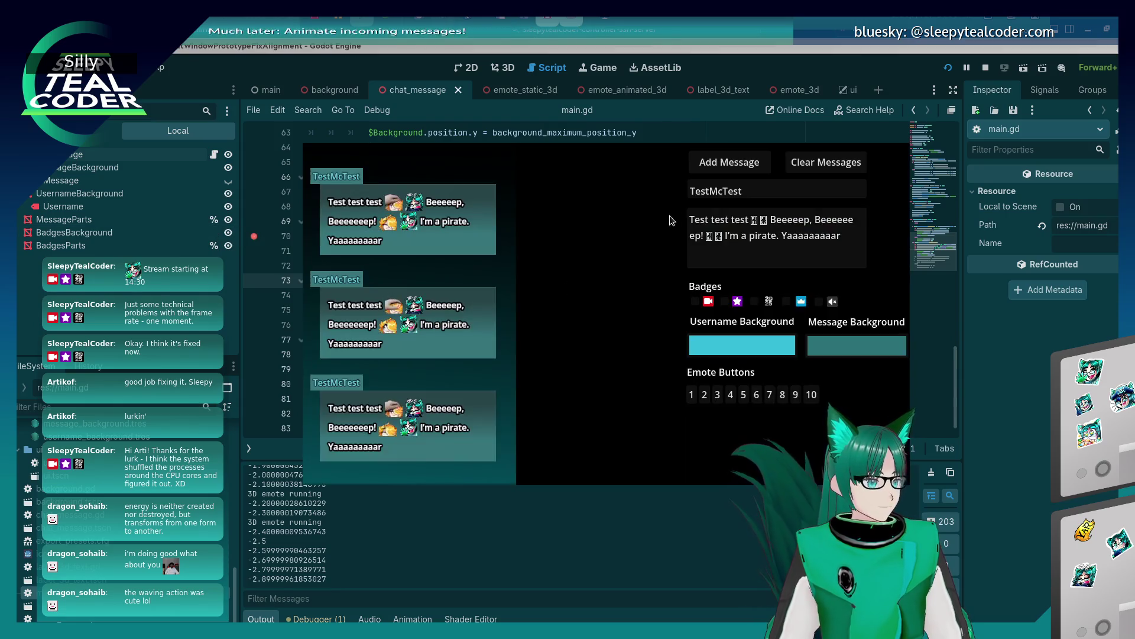
click(722, 167)
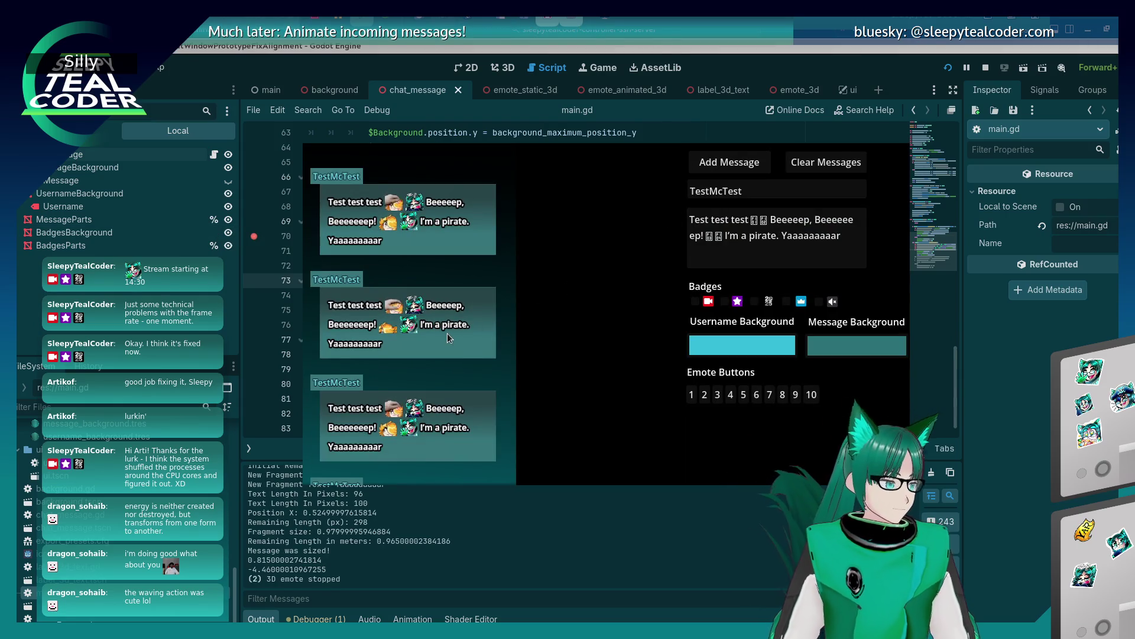
Scroll to hit the line 70 breakpoint, inspect its variable values, then resume the game
scroll(447, 339, down, 1)
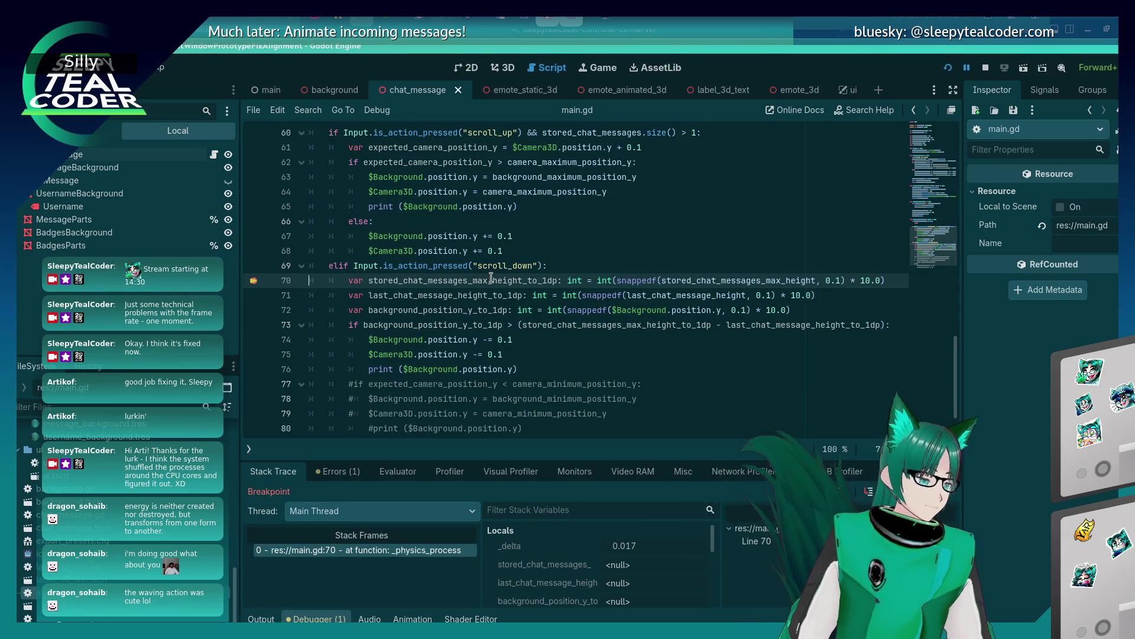
mouse_move(491, 277)
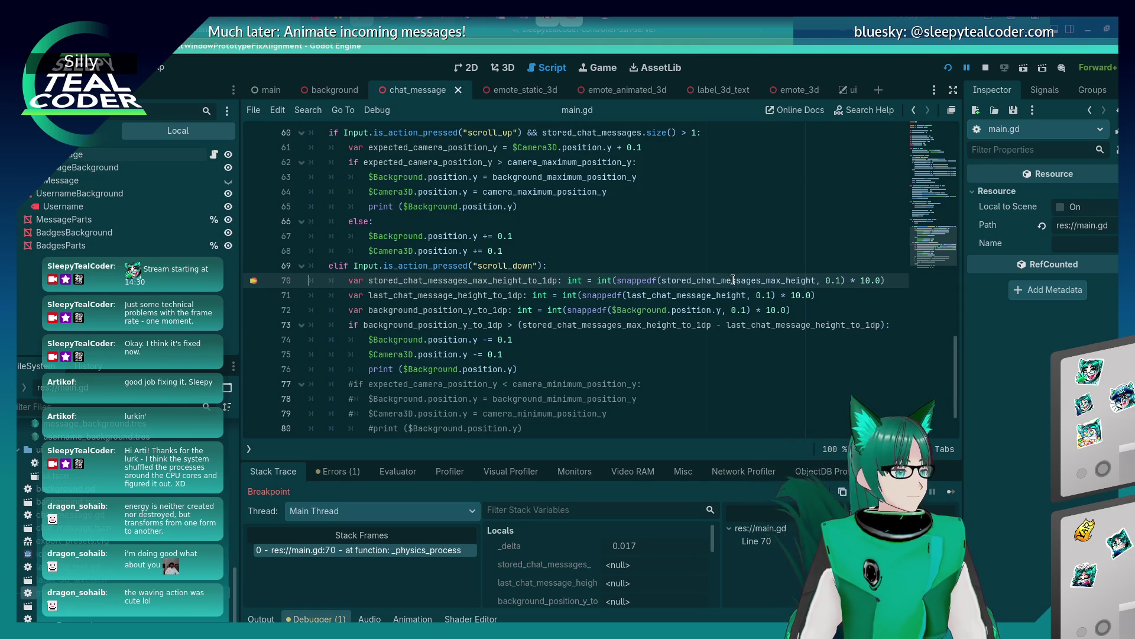
mouse_move(731, 281)
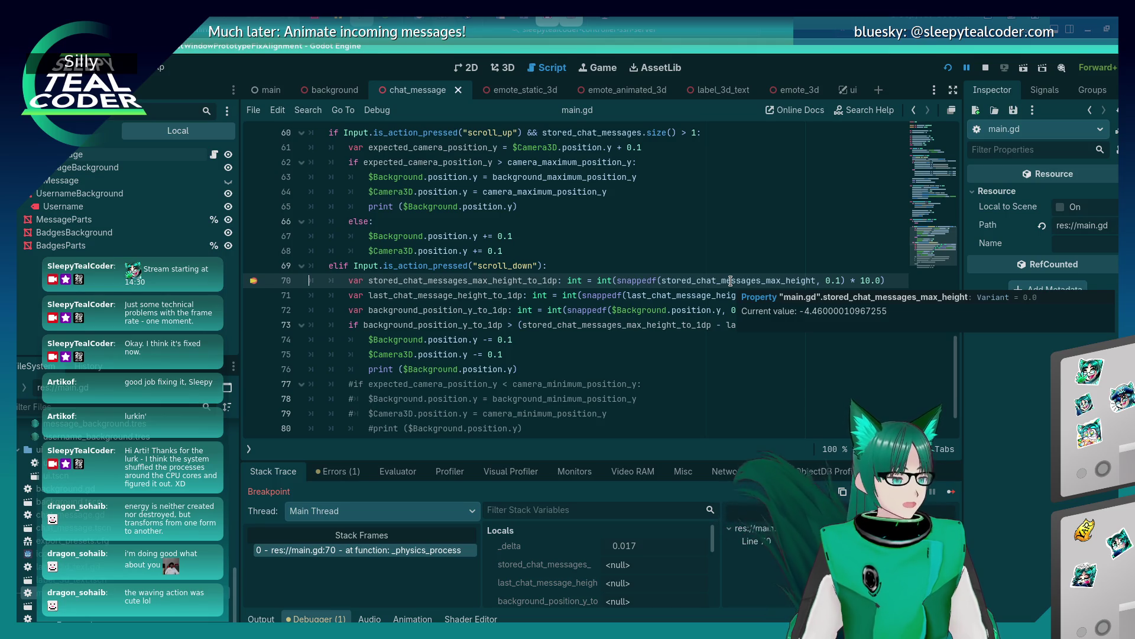
scroll(524, 332, up, 6)
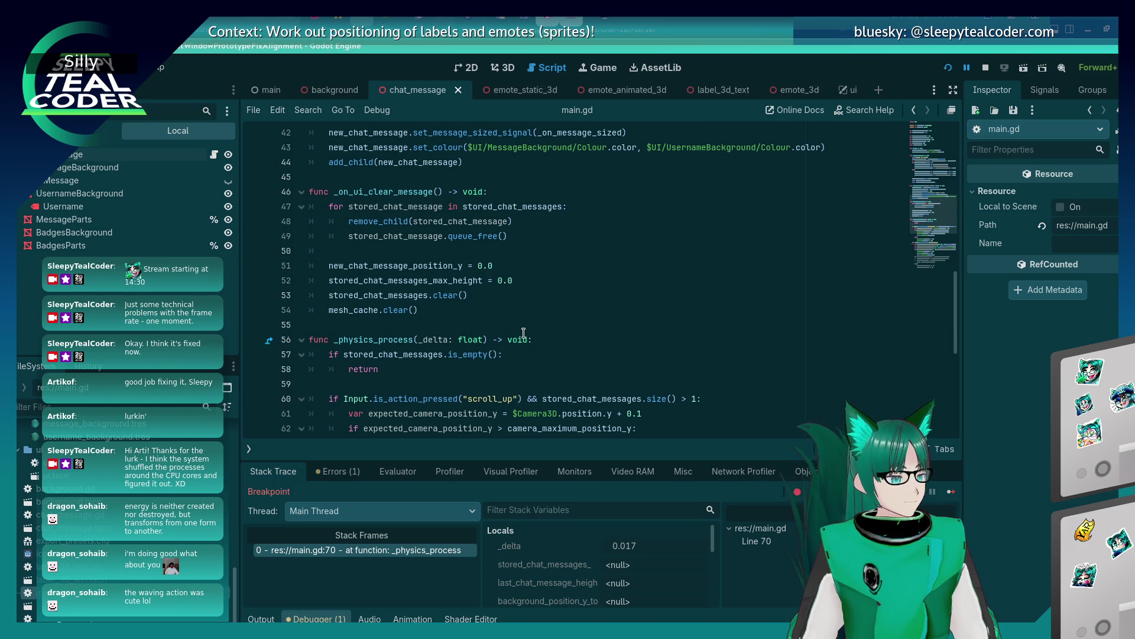
scroll(524, 332, down, 6)
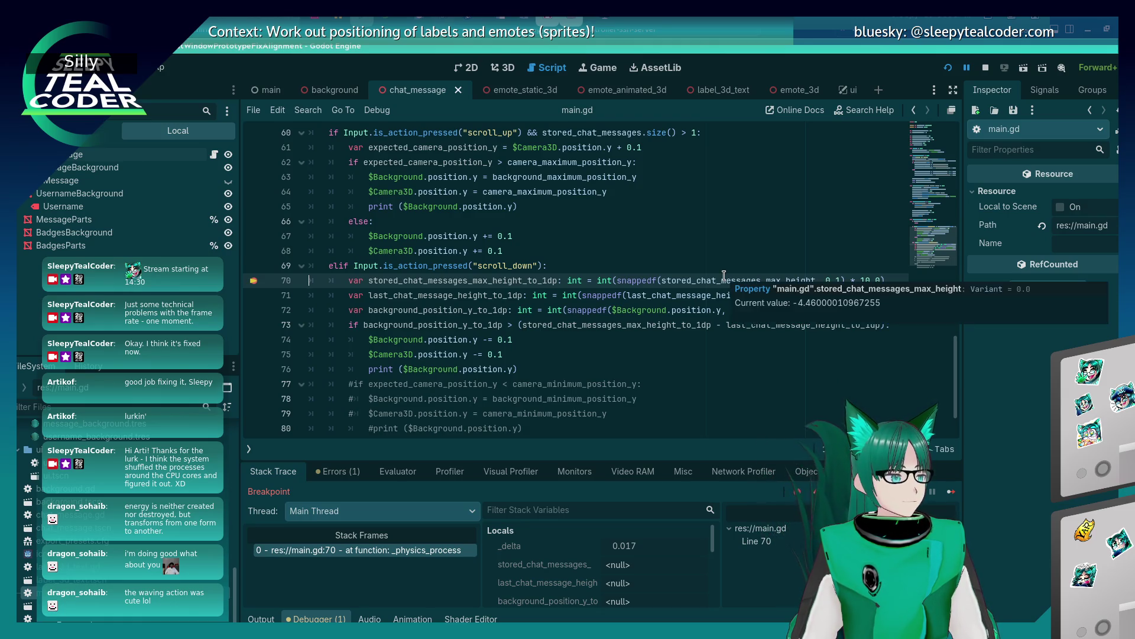
scroll(640, 327, up, 10)
scroll(624, 341, up, 3)
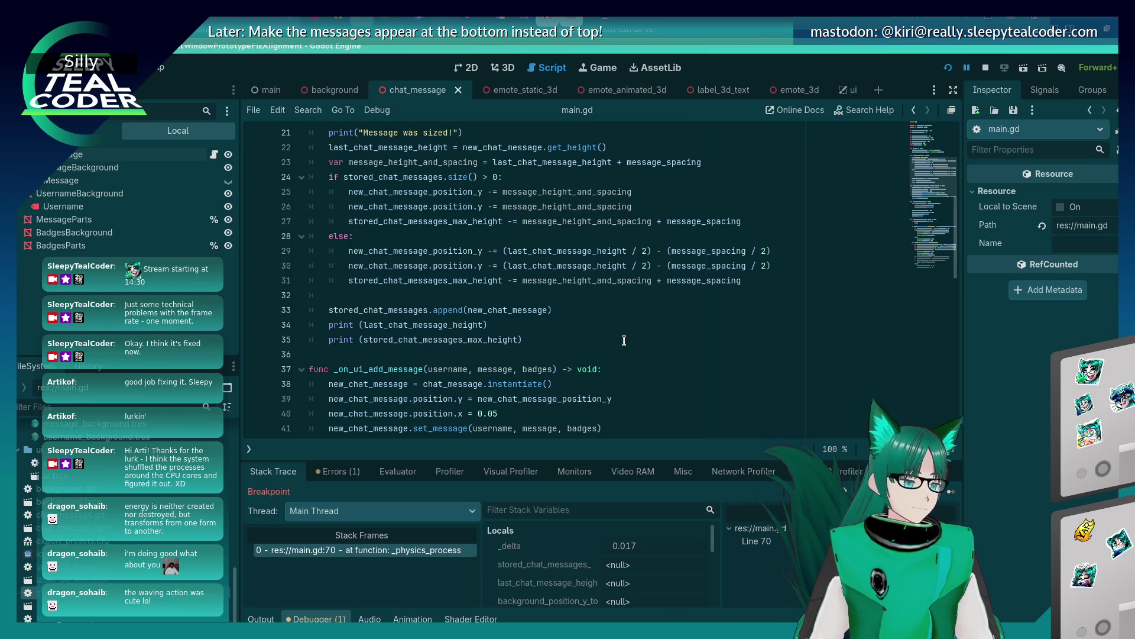
key(alt+Tab)
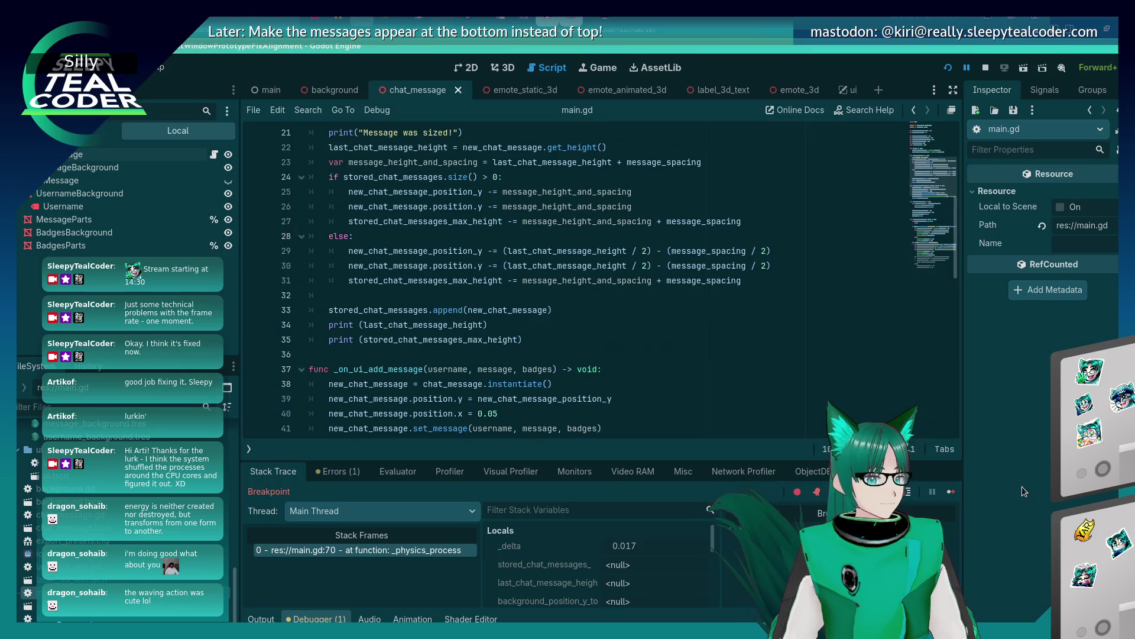
click(954, 488)
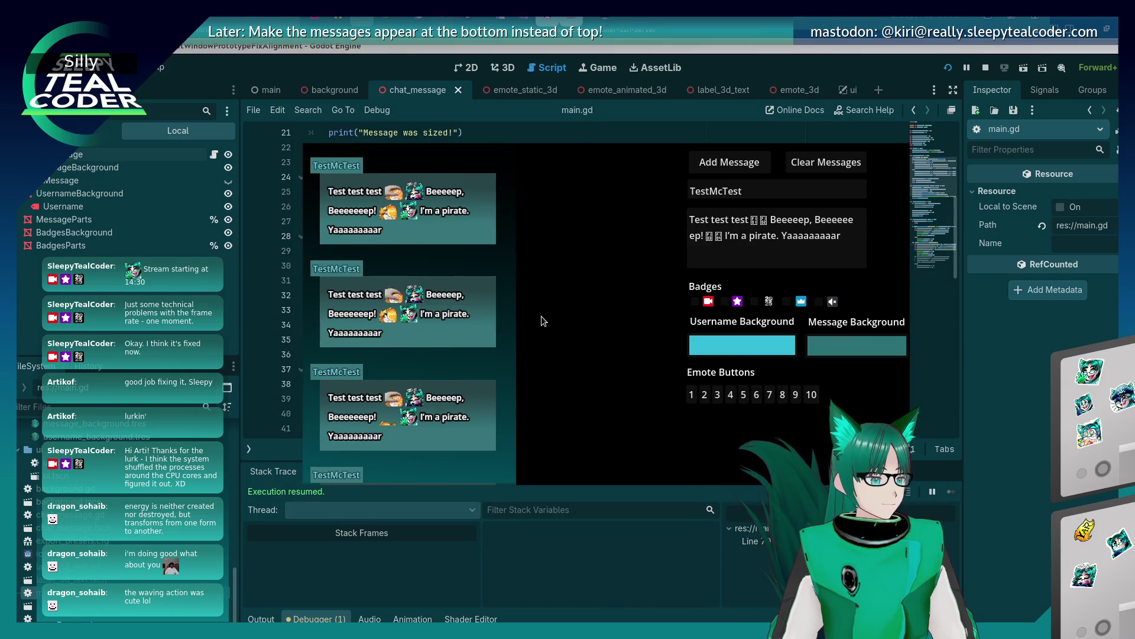
Resume the paused game with F12 and add six more TestMcTest messages
scroll(541, 315, down, 1)
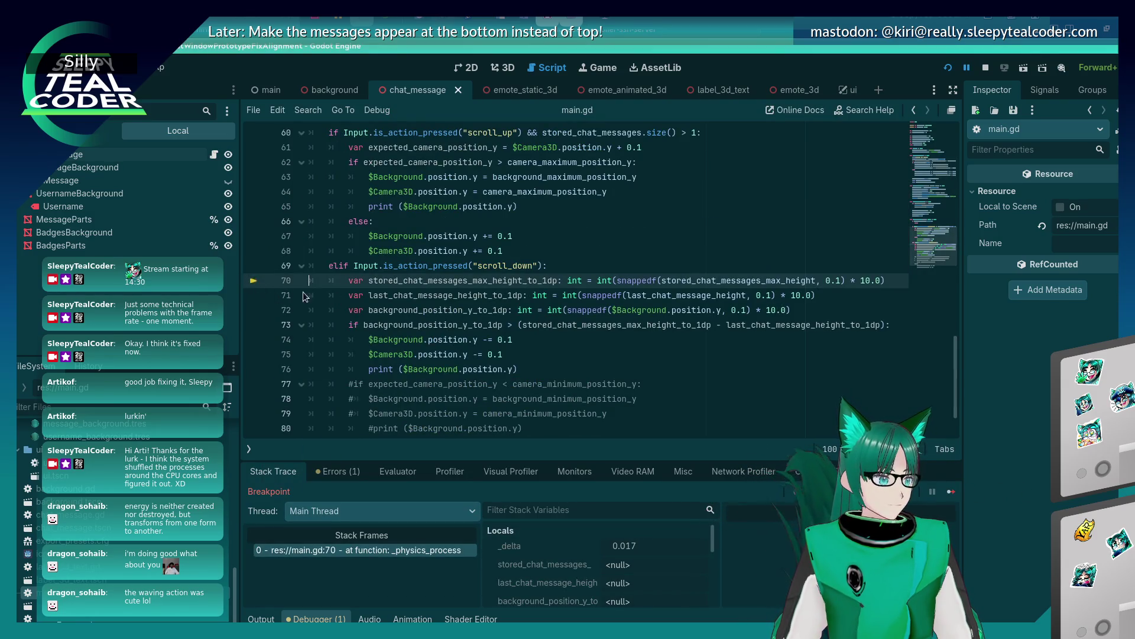
key(F12)
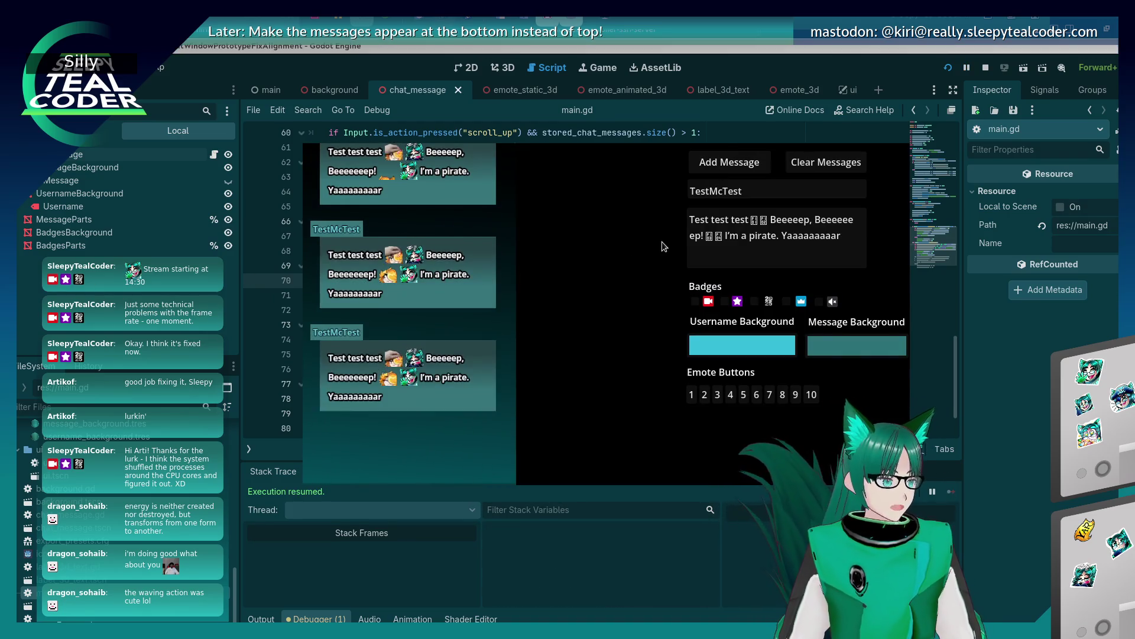
click(724, 168)
click(729, 165)
click(729, 166)
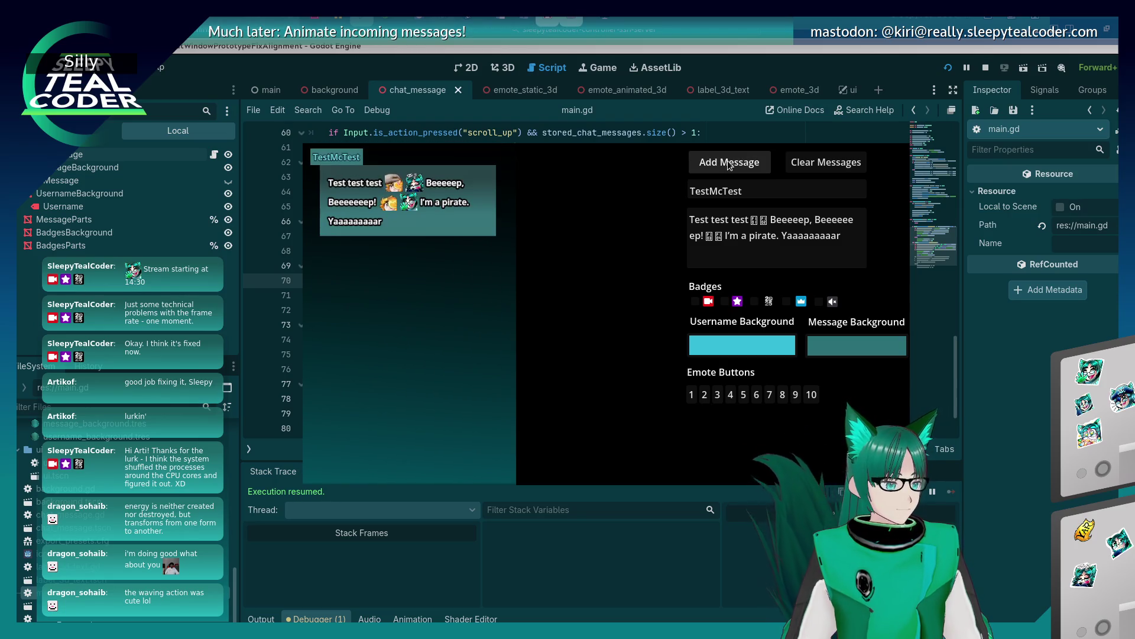
click(729, 165)
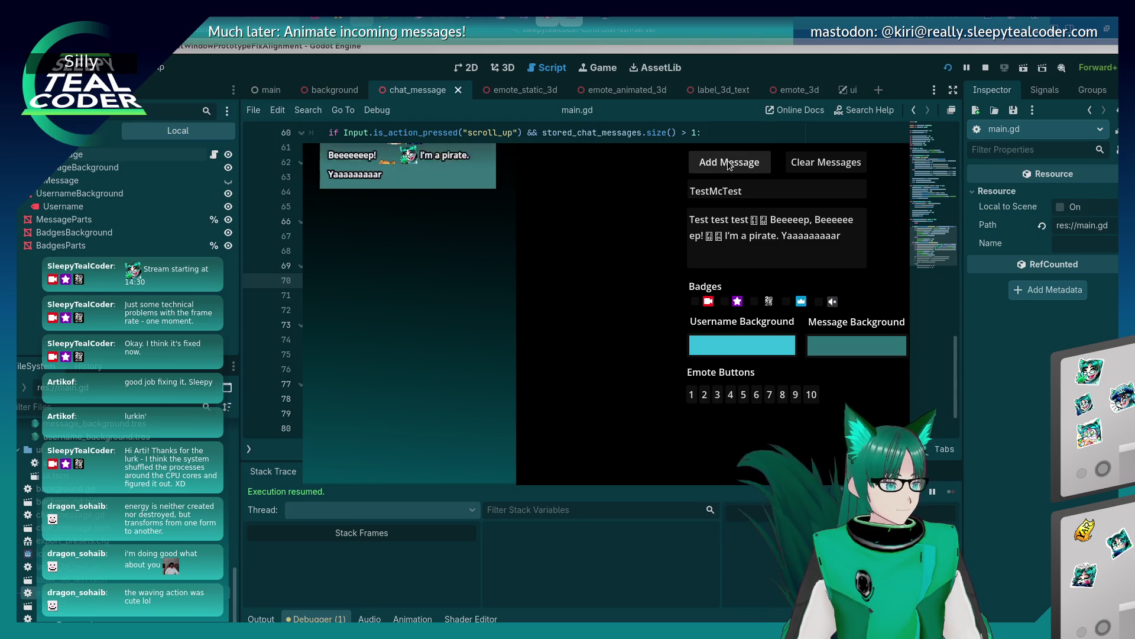
click(729, 165)
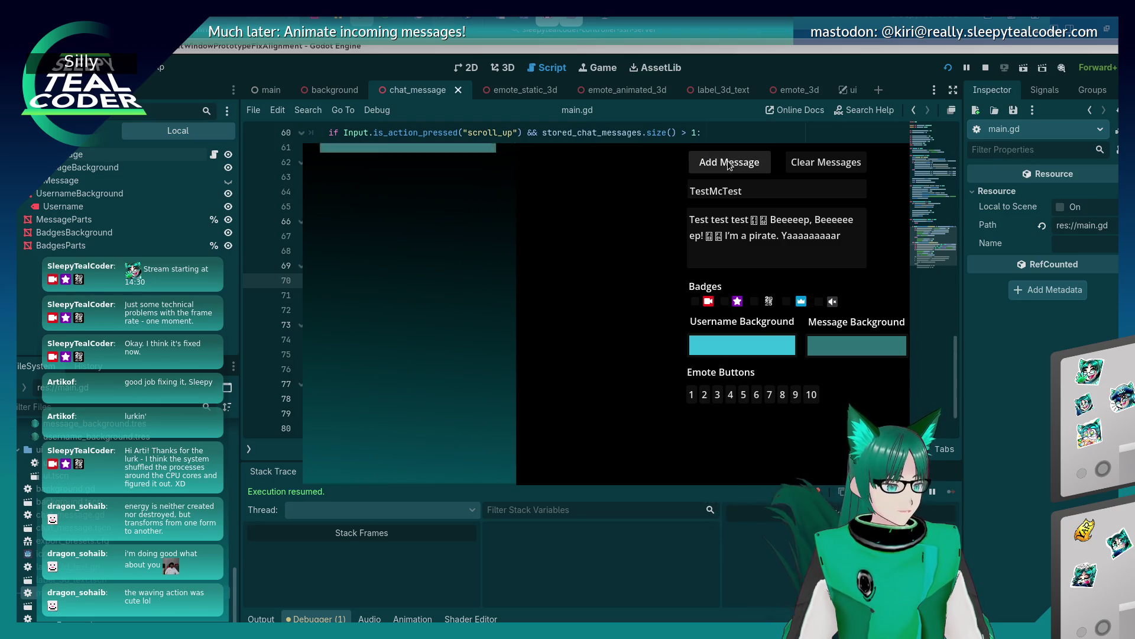
click(729, 166)
Put the game behind the editor, check line 74's stored max height, and scroll up to _on_message_sized
scroll(813, 175, up, 3)
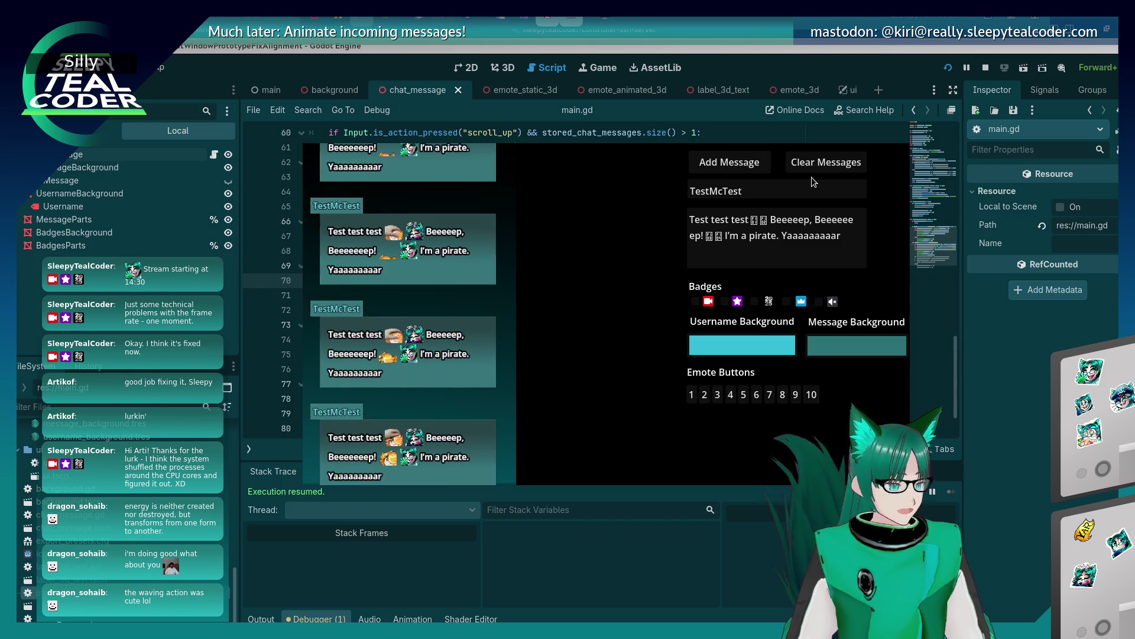
scroll(809, 178, up, 3)
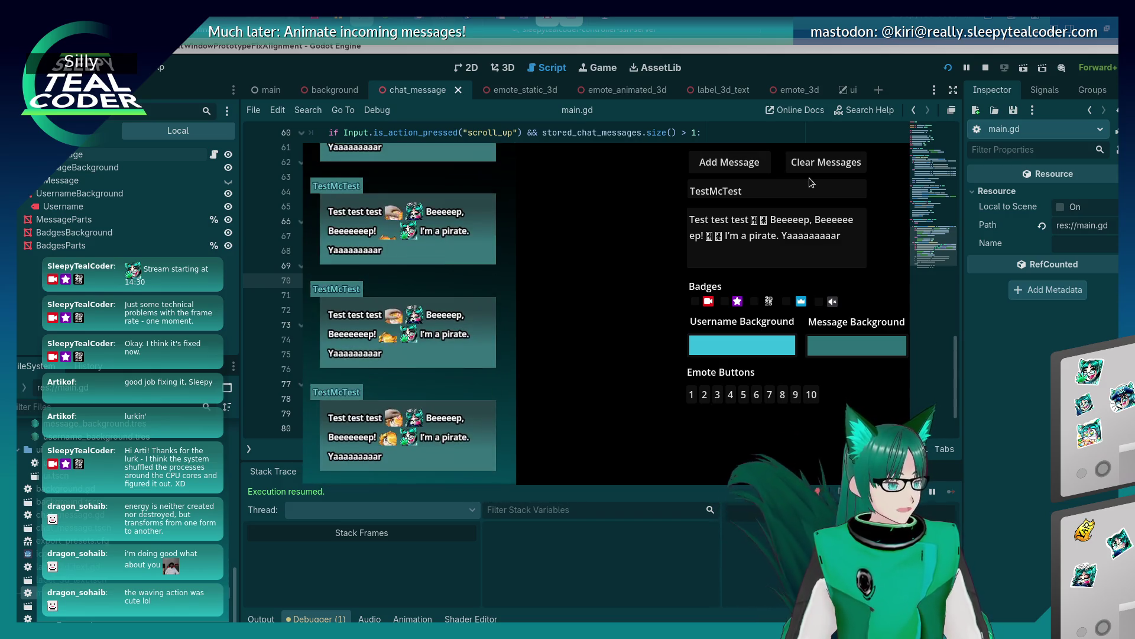
scroll(809, 177, up, 3)
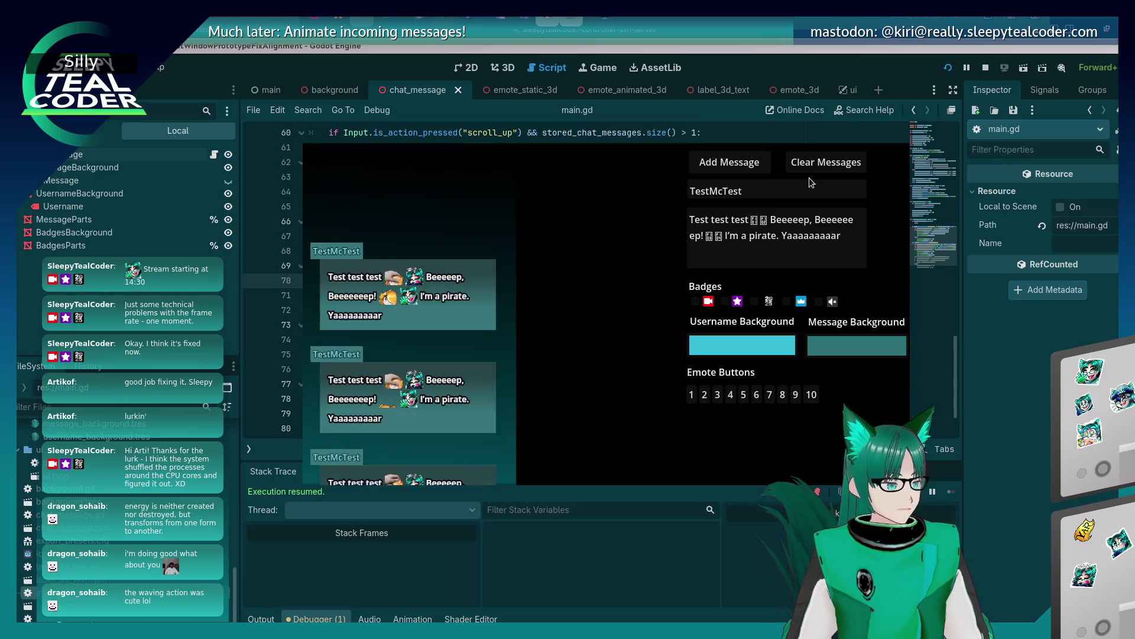
scroll(810, 177, up, 3)
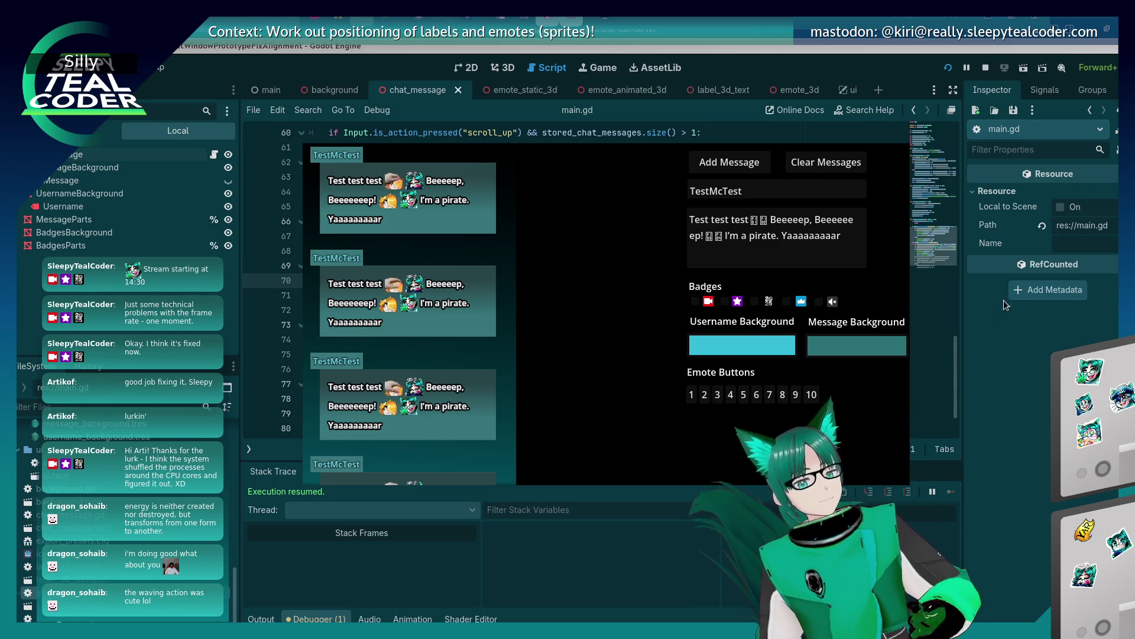
click(989, 356)
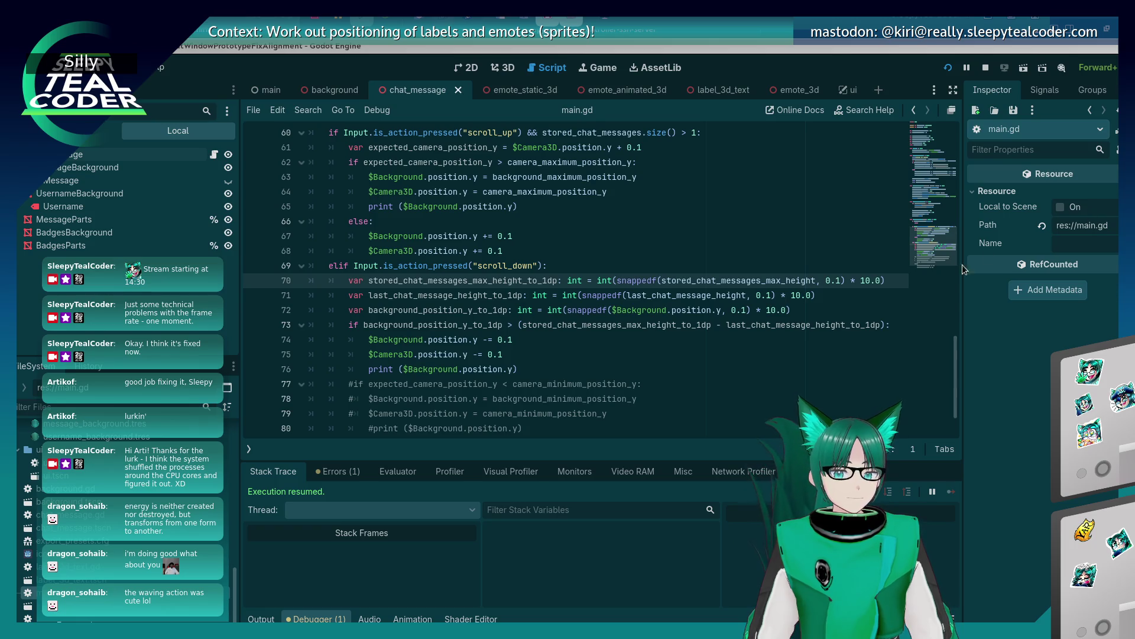
click(586, 339)
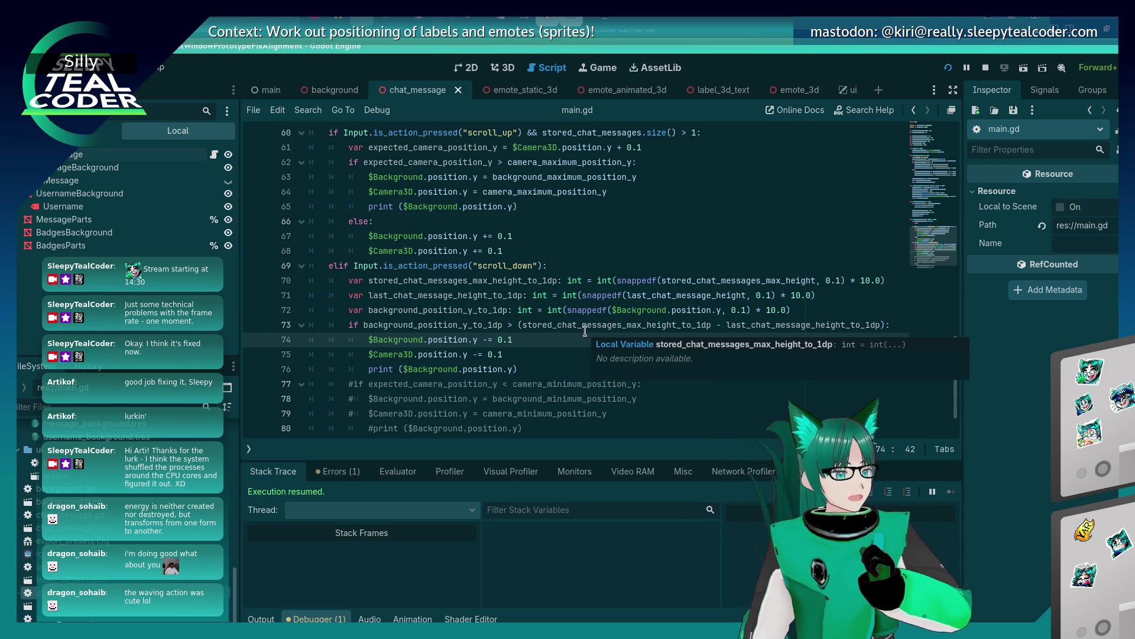
scroll(604, 336, up, 3)
scroll(631, 352, up, 8)
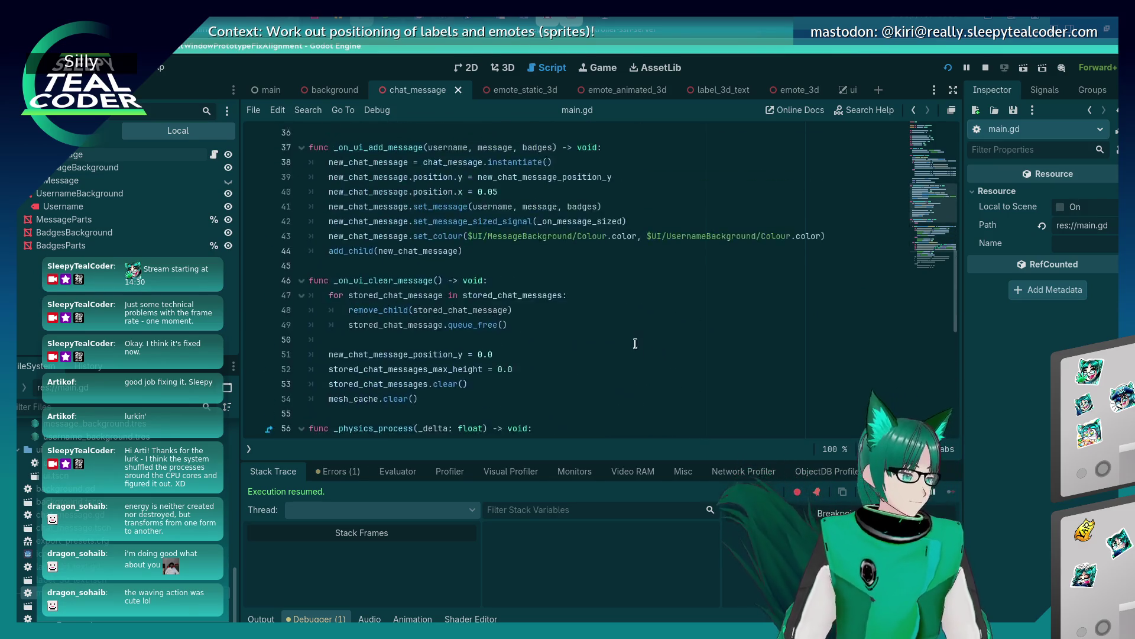
scroll(631, 351, up, 3)
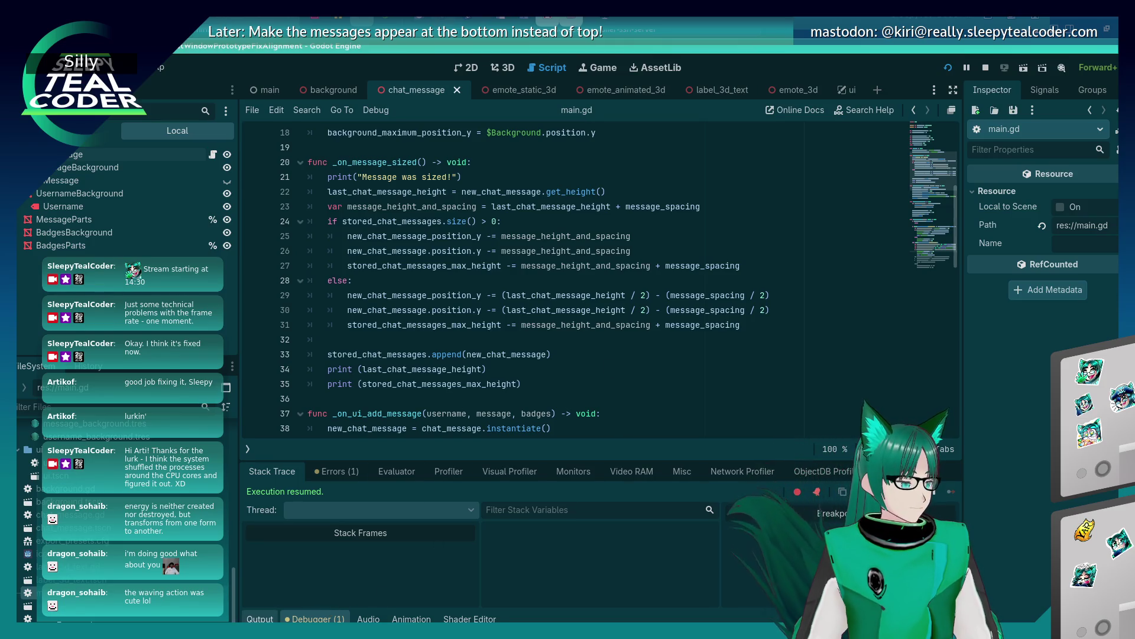
With the Output log showing, clear the chat and add a single fresh TestMcTest message
click(260, 619)
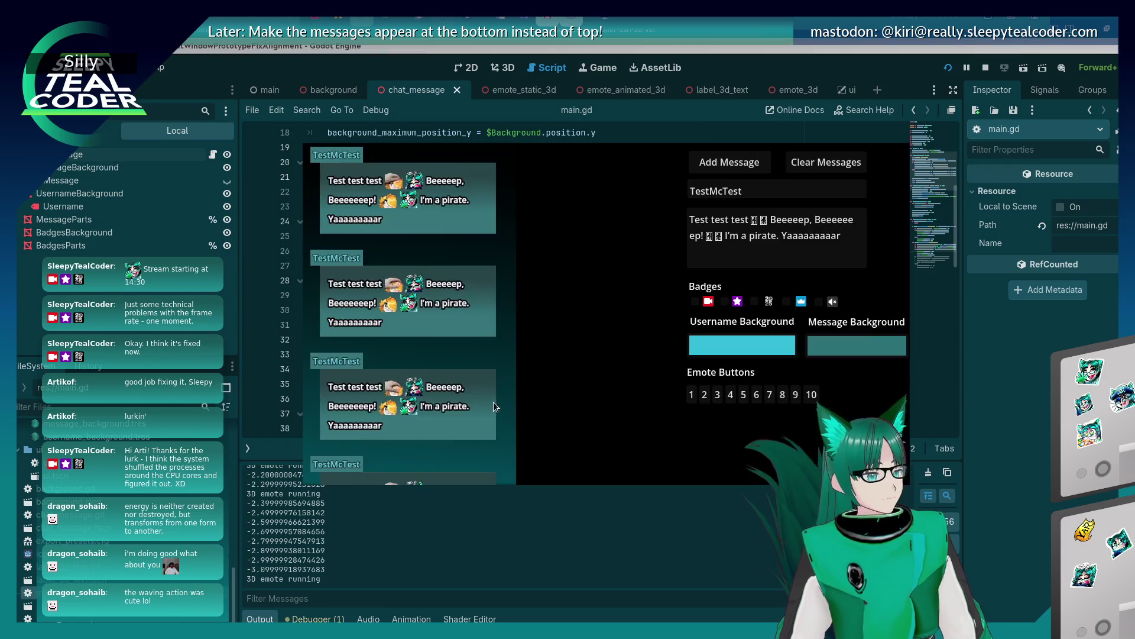
click(817, 167)
click(729, 163)
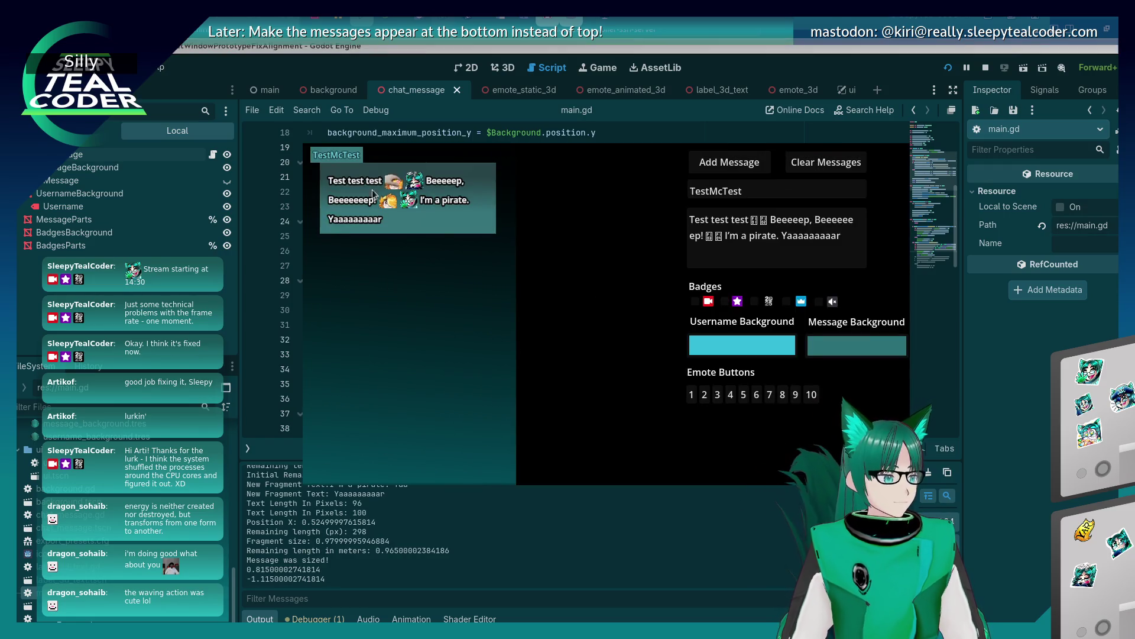
click(241, 573)
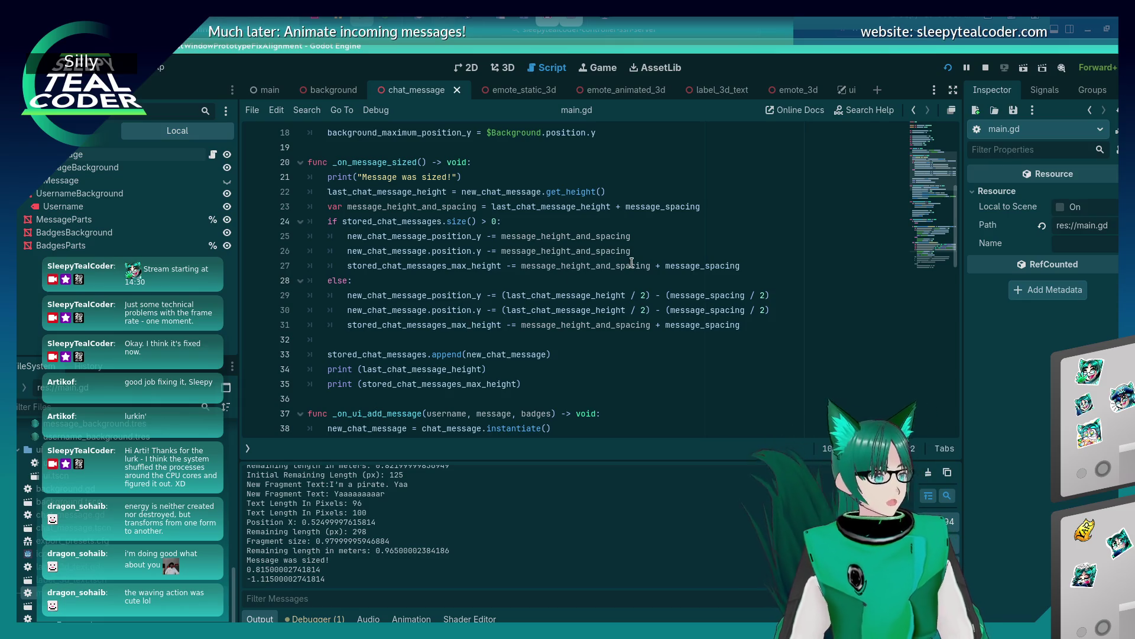
Change line 27 to add '(message_spacing / 2)' instead of the full spacing, then save and run
mouse_move(632, 262)
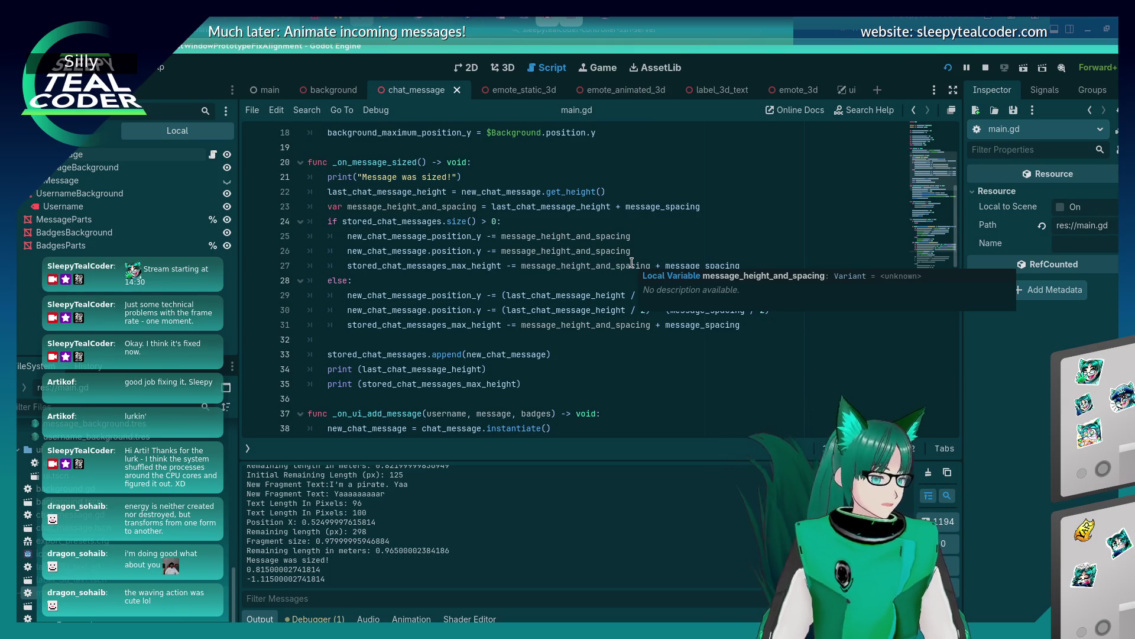
key(Down)
key(Down)
key(Down)
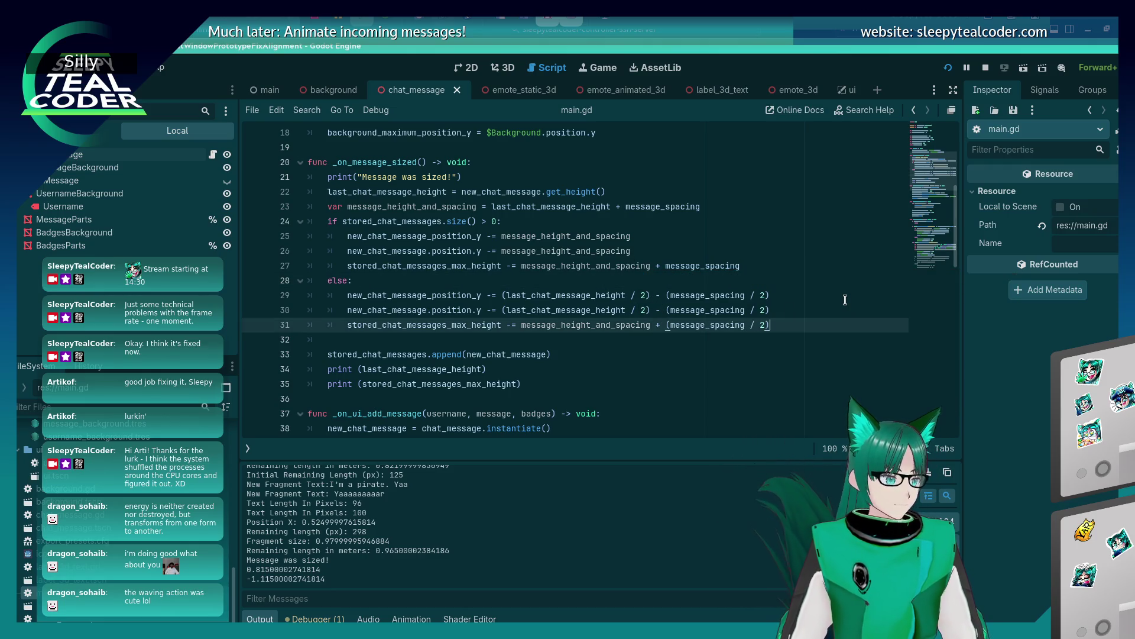
key(Up)
key(Up)
key(Up)
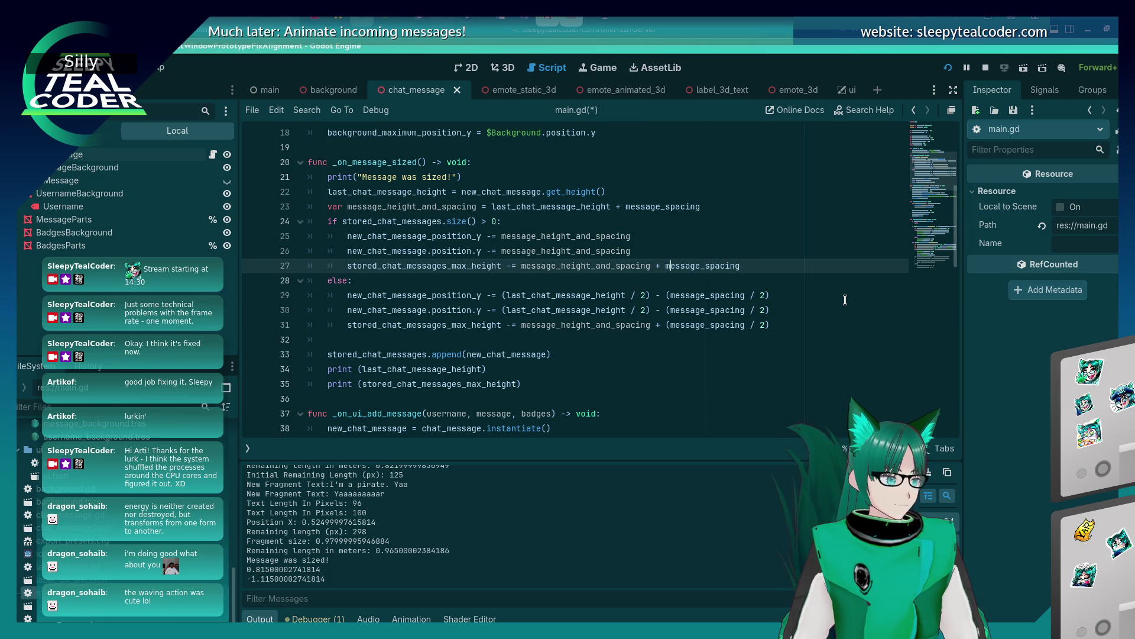
text(()
key(End)
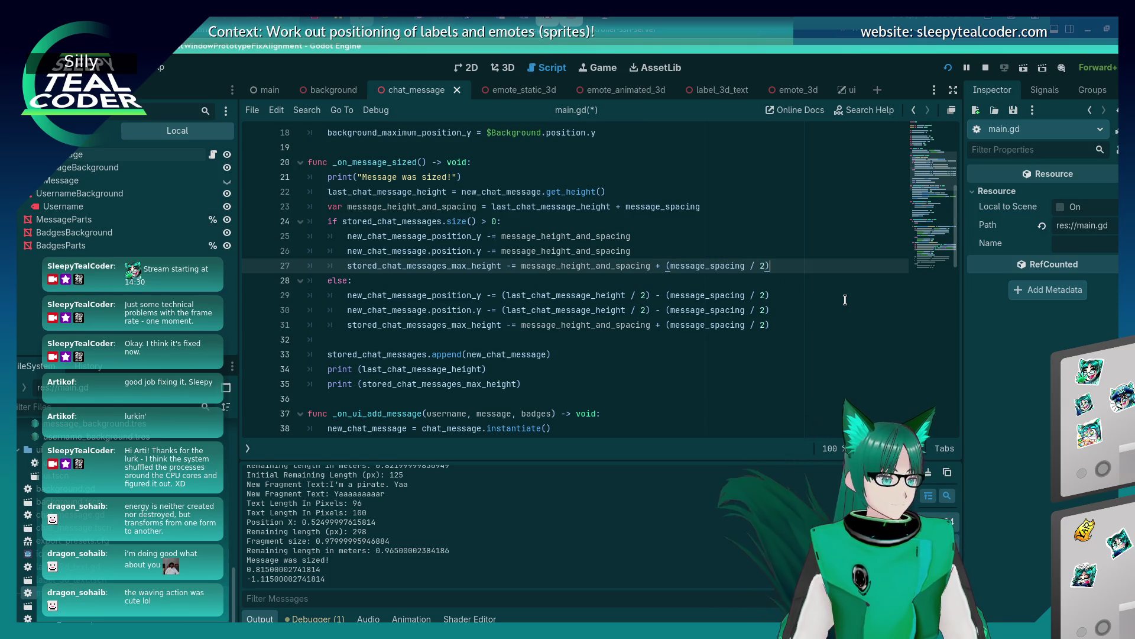
key(F5)
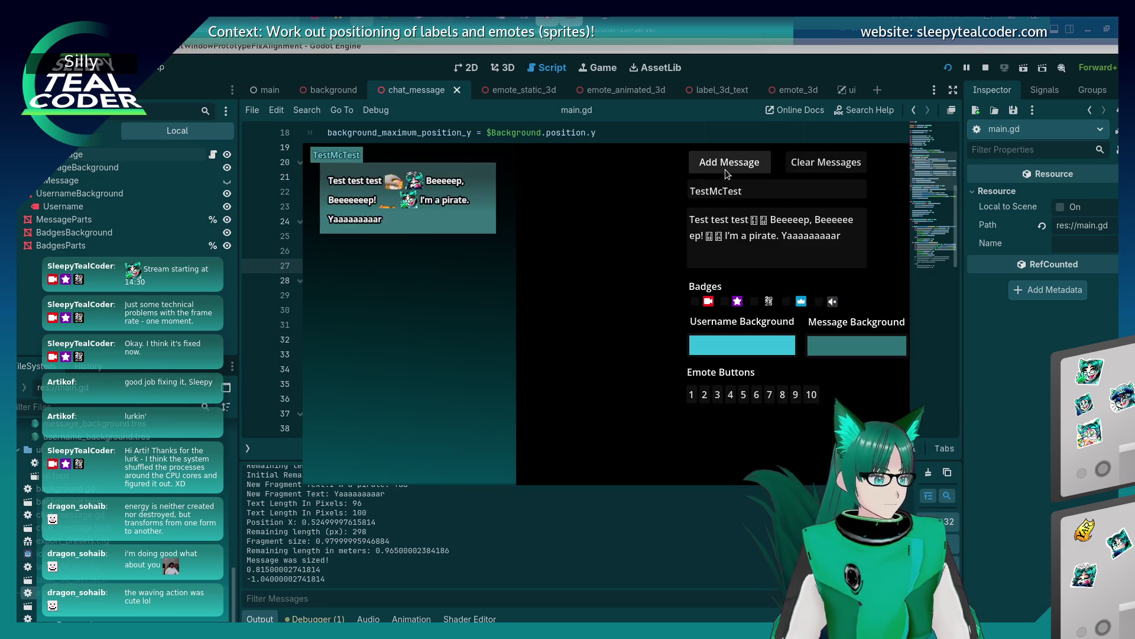
Stack four more TestMcTest messages in the running game, then return to main.gd
click(725, 169)
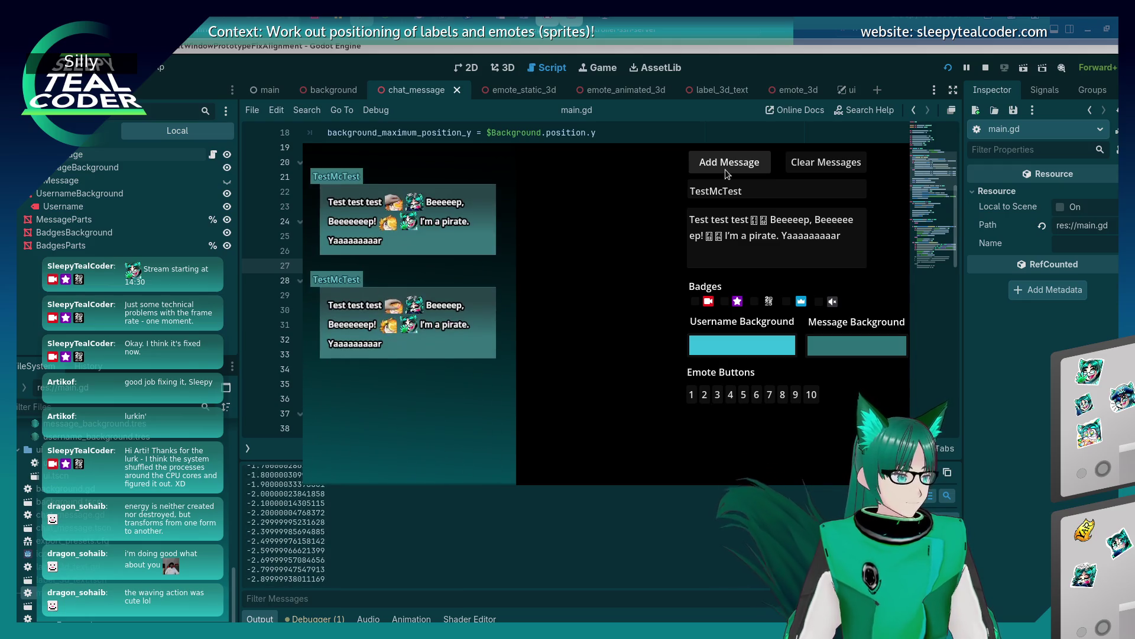
click(725, 169)
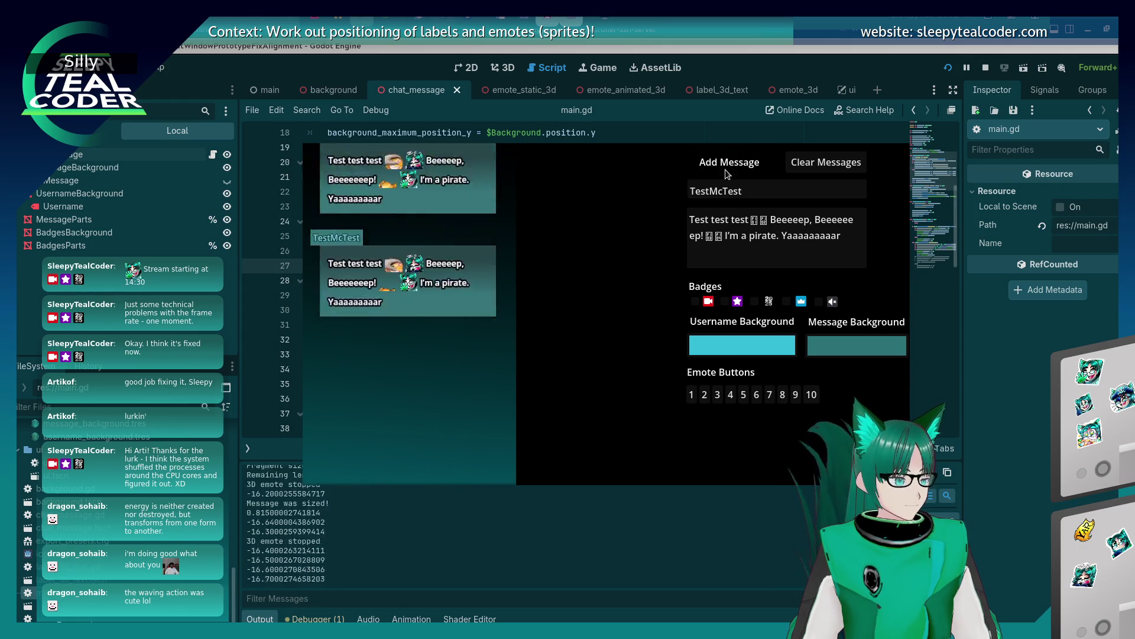
click(725, 170)
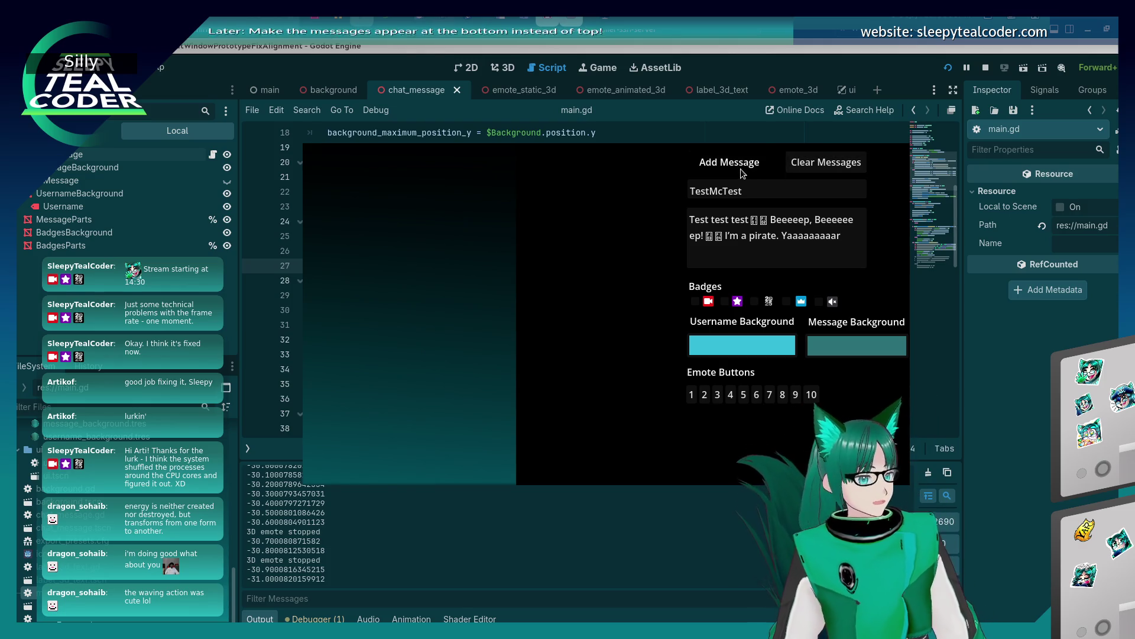
click(743, 173)
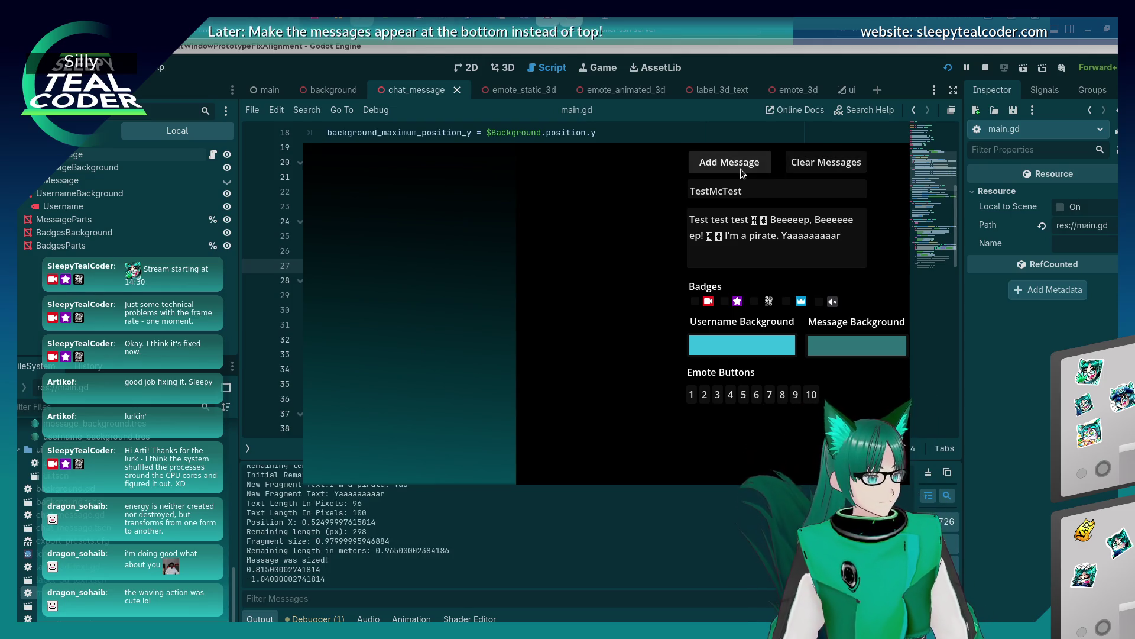
click(1020, 439)
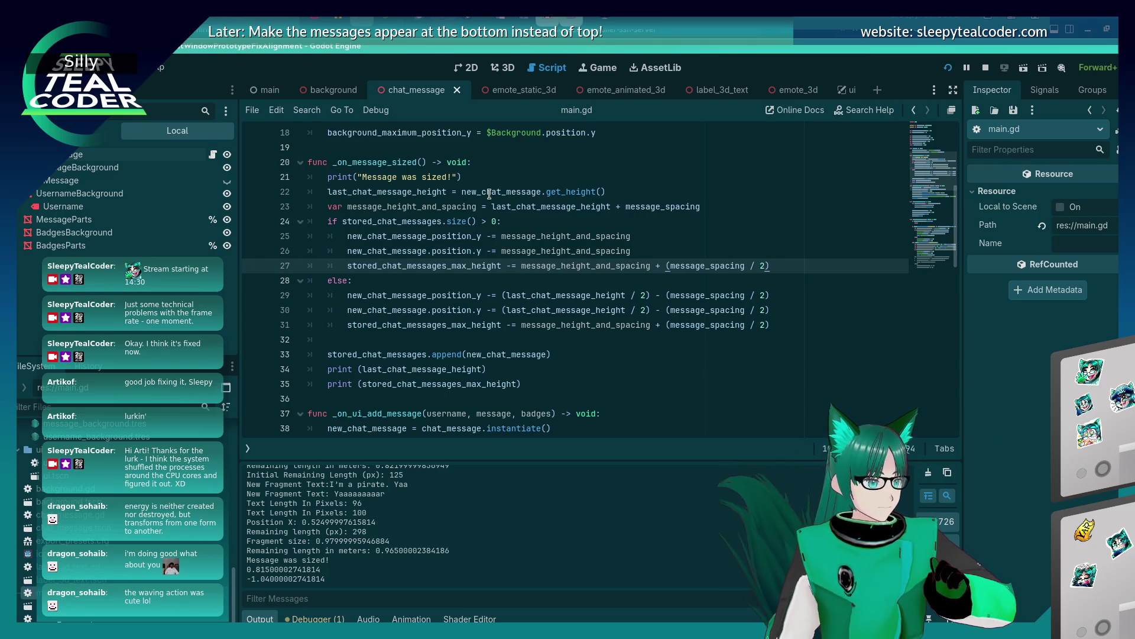
mouse_move(496, 191)
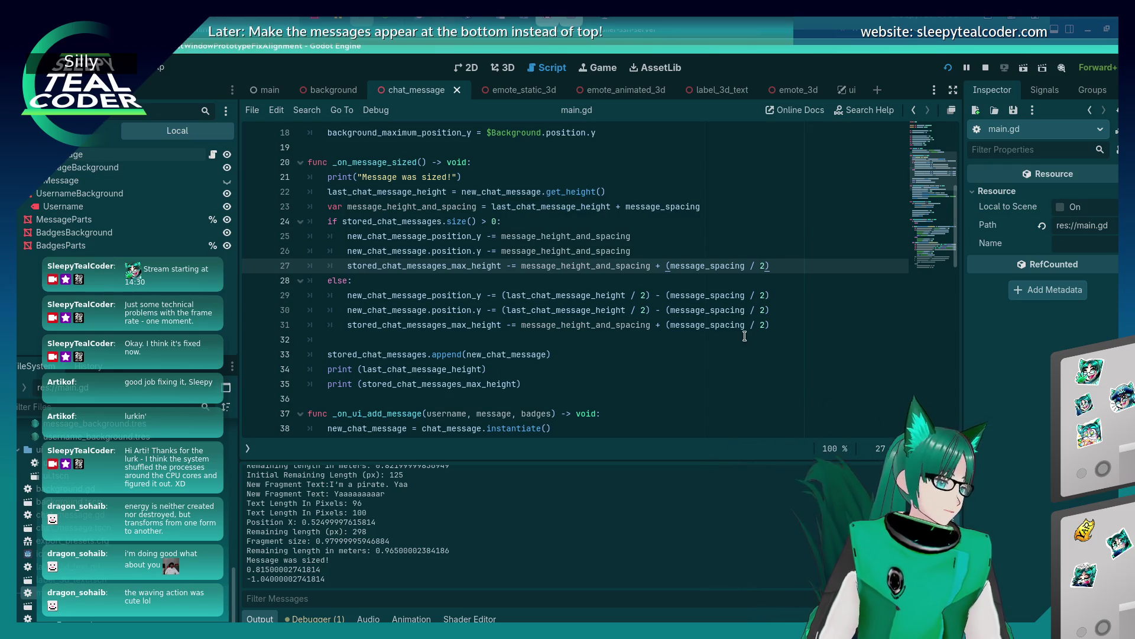
drag(653, 324, 742, 325)
click(494, 71)
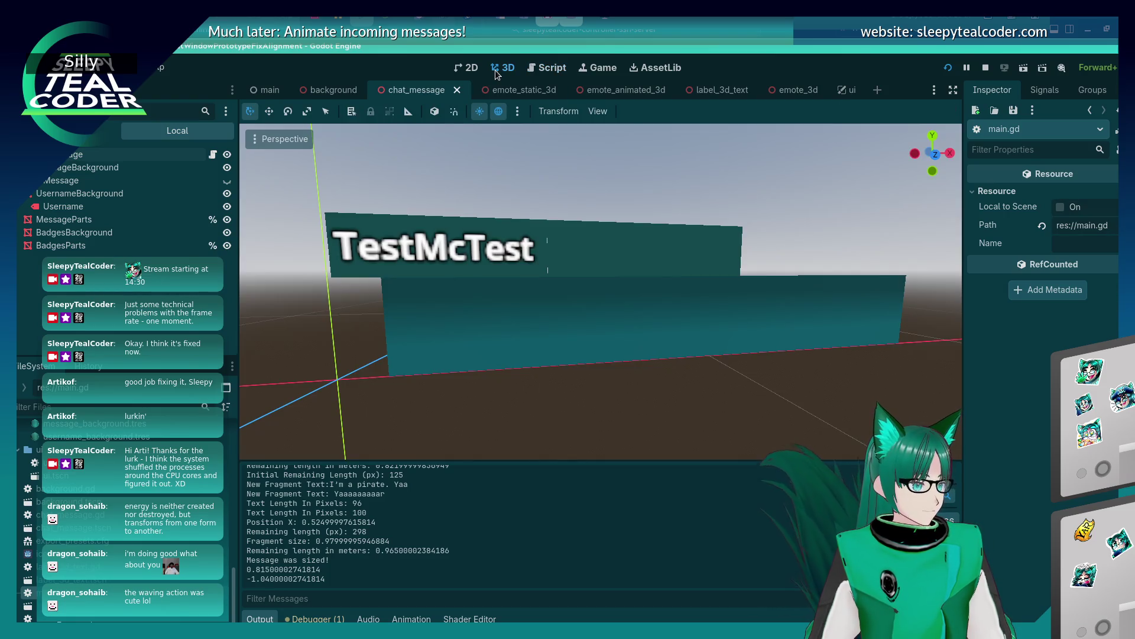
mouse_move(587, 312)
mouse_down()
mouse_move(568, 289)
mouse_move(621, 287)
mouse_move(580, 284)
mouse_move(578, 309)
mouse_up()
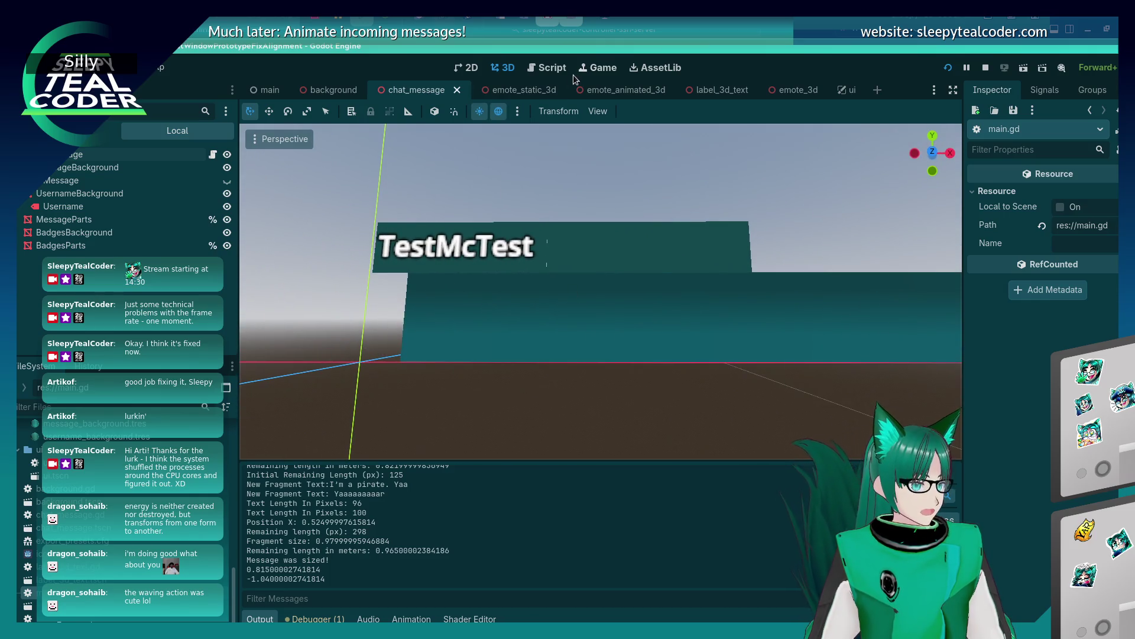
click(559, 68)
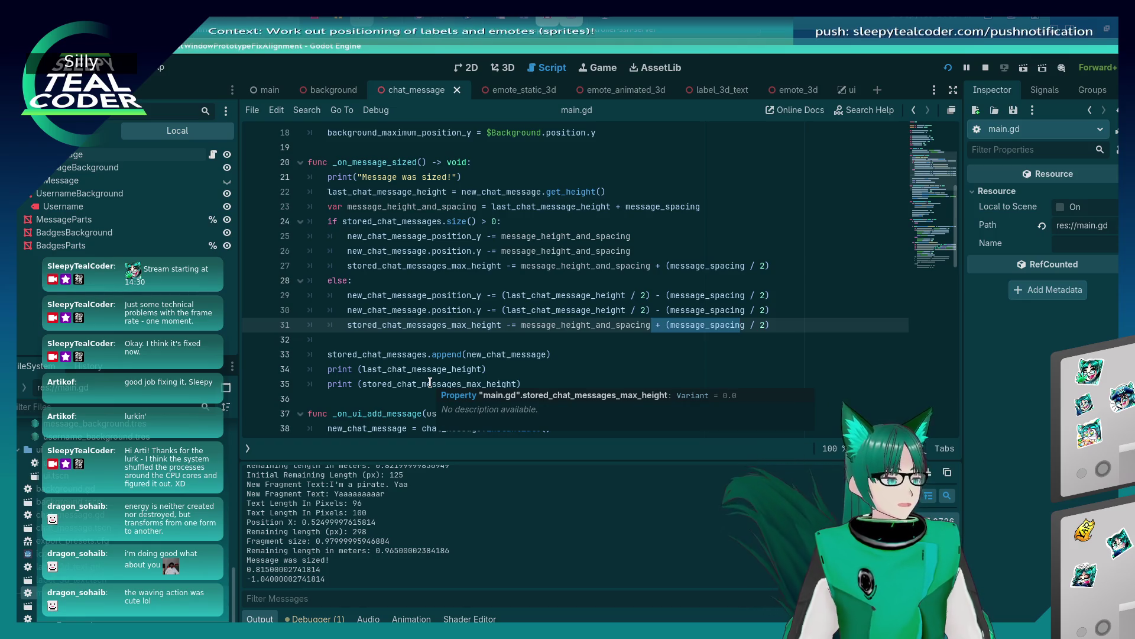
Rewrite line 31 as '-= (message_height_and_spacing + message_spacing)' and run the project with F5
double_click(658, 325)
text(-= )
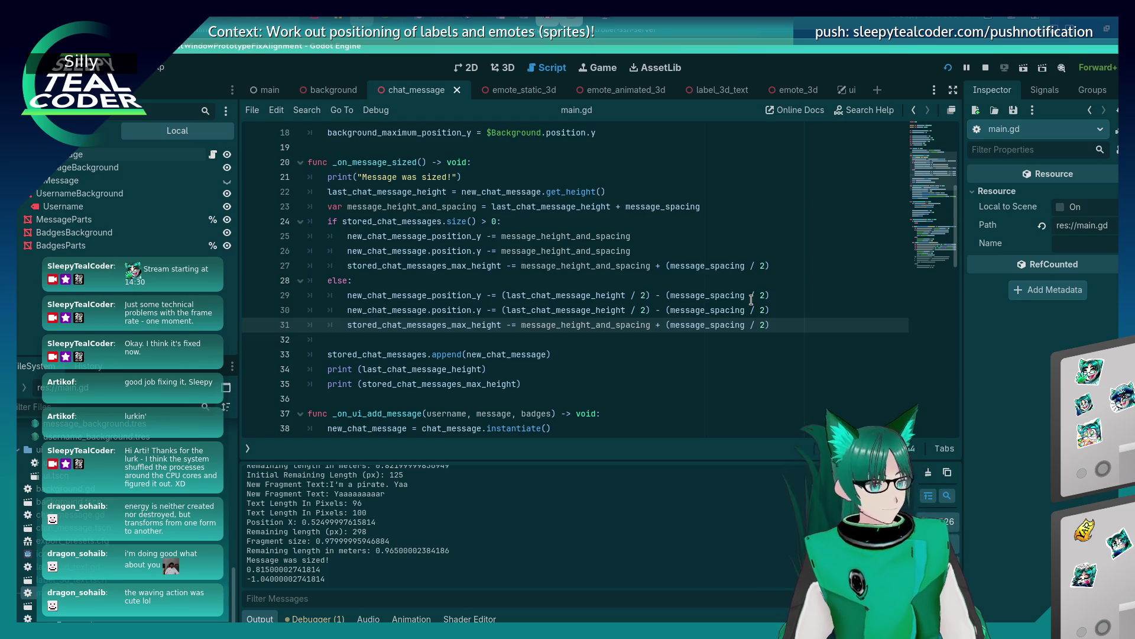
text(()
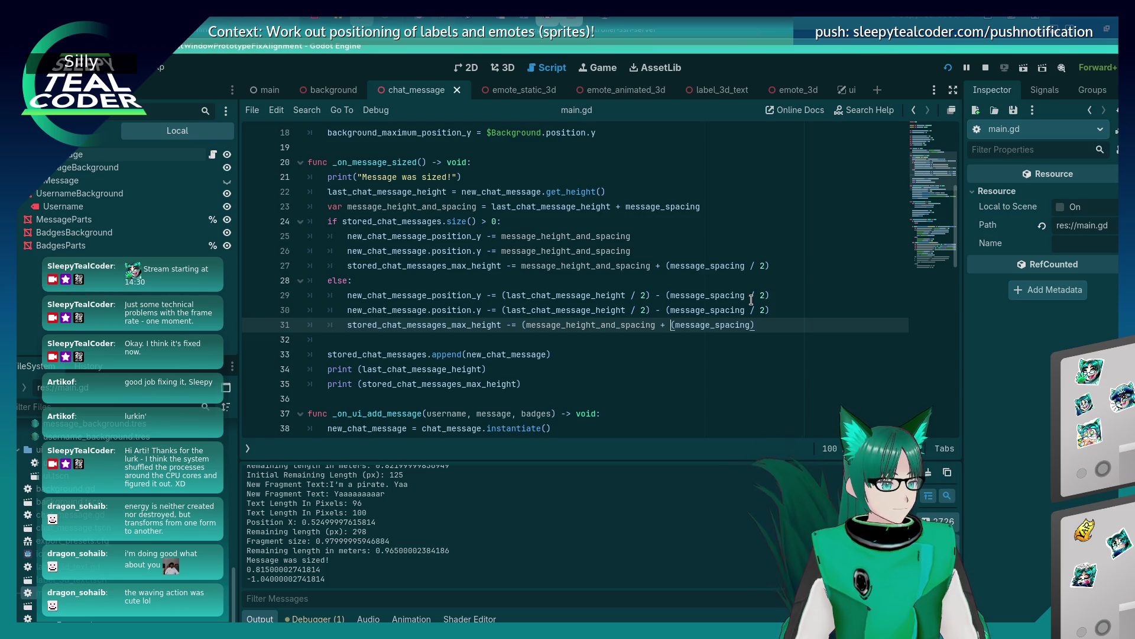
key(F5)
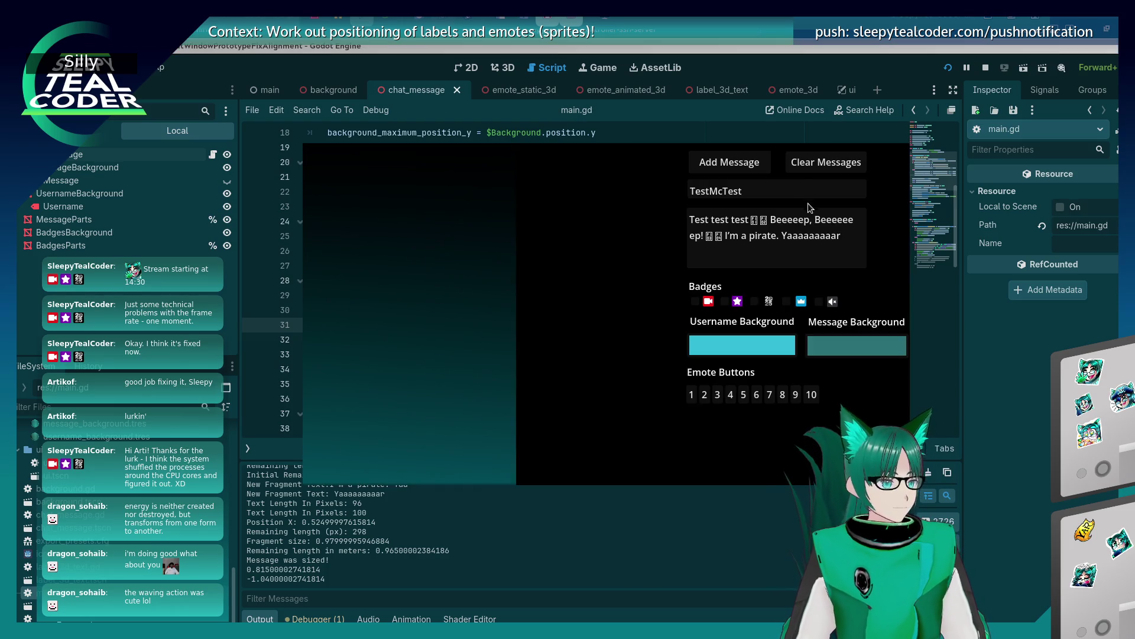
Reload the running chat scene, stack eight TestMcTest messages, then stop the project with F8
click(732, 164)
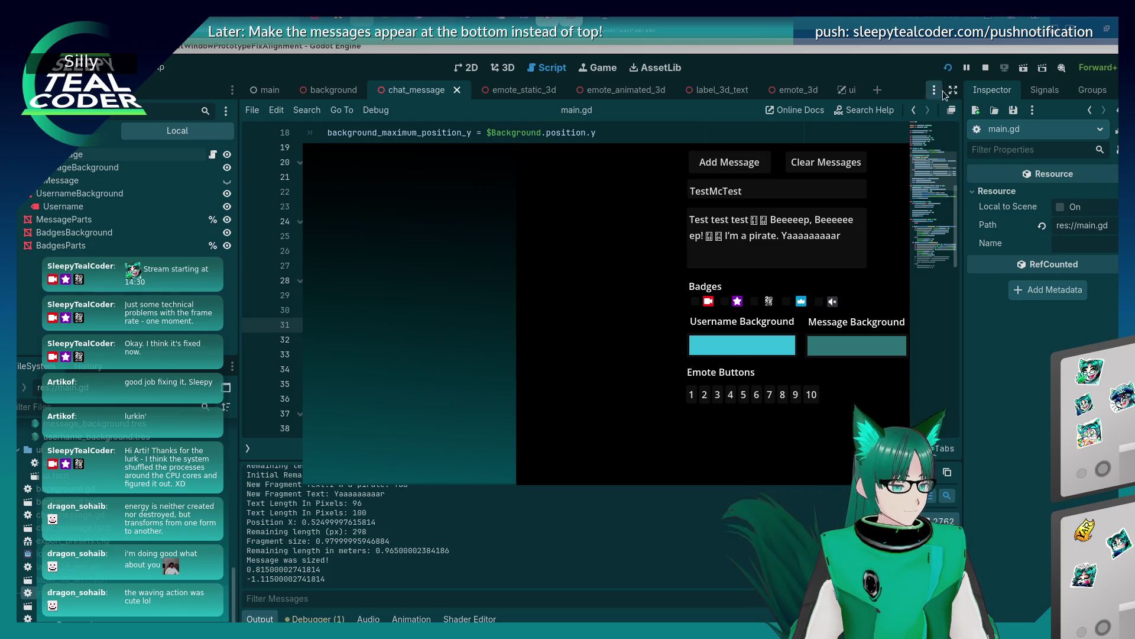
click(948, 68)
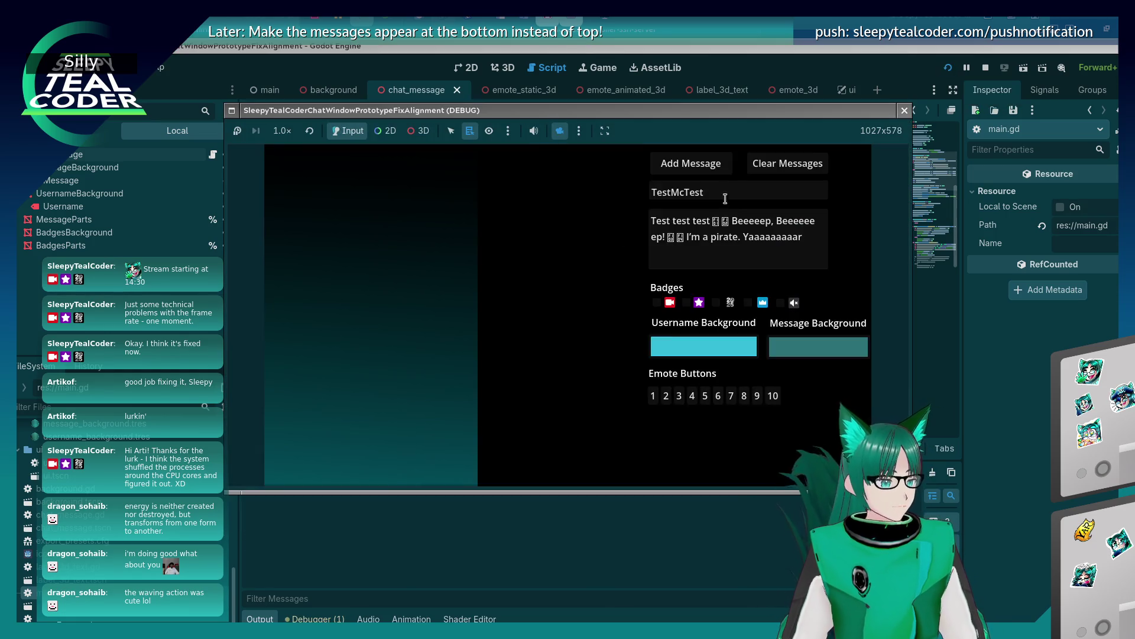
click(717, 165)
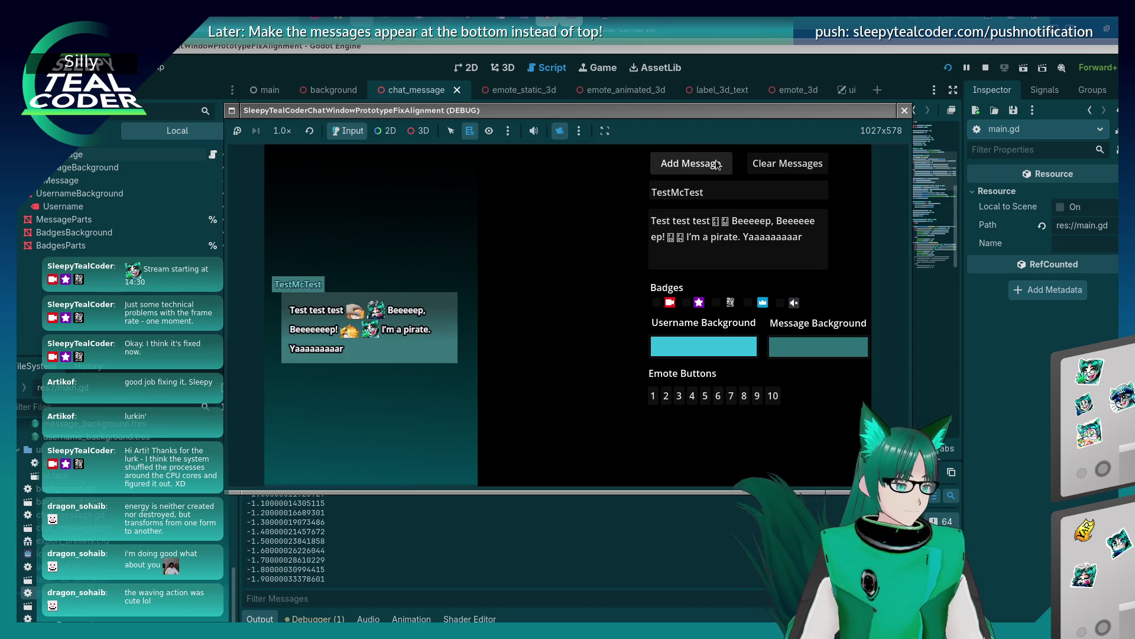
click(717, 165)
click(717, 165)
click(716, 165)
click(715, 166)
click(714, 166)
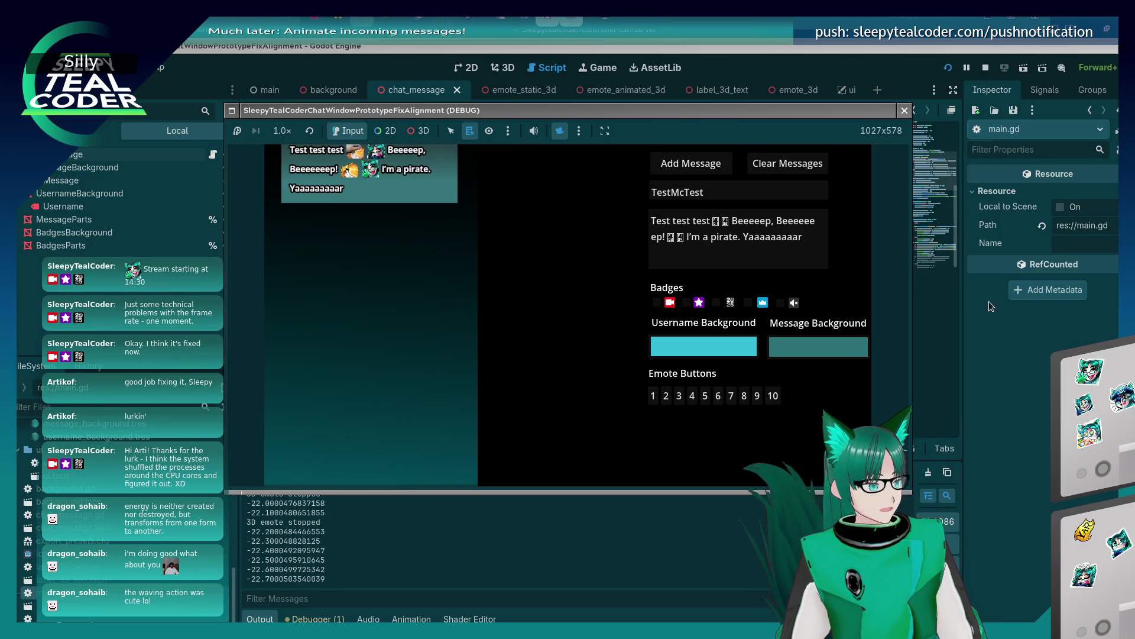
click(787, 163)
click(696, 170)
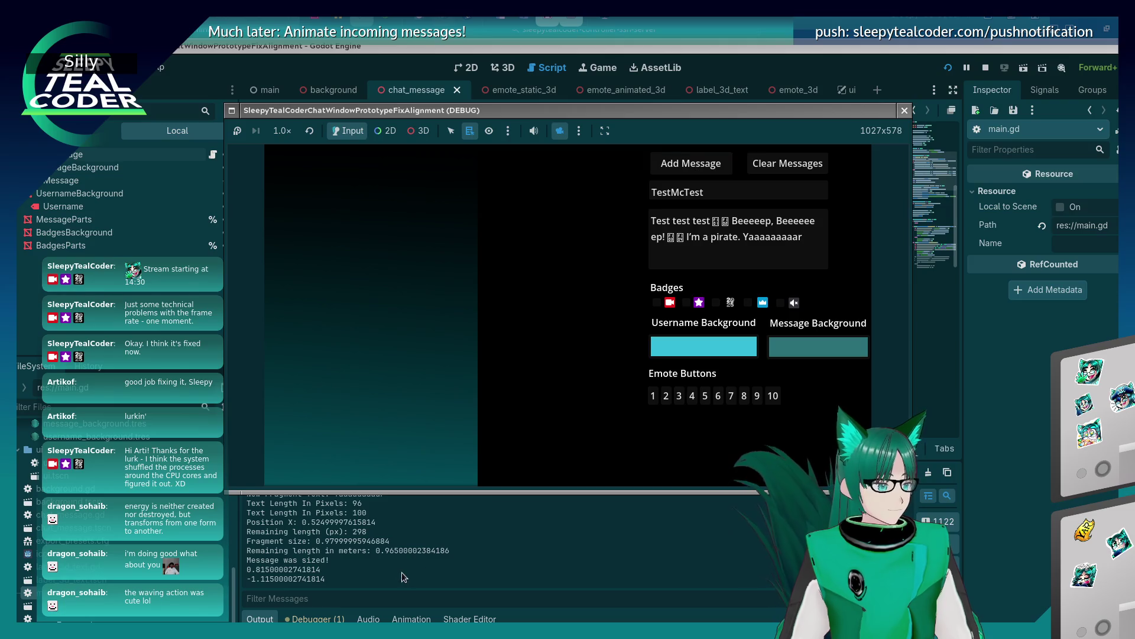
key(F8)
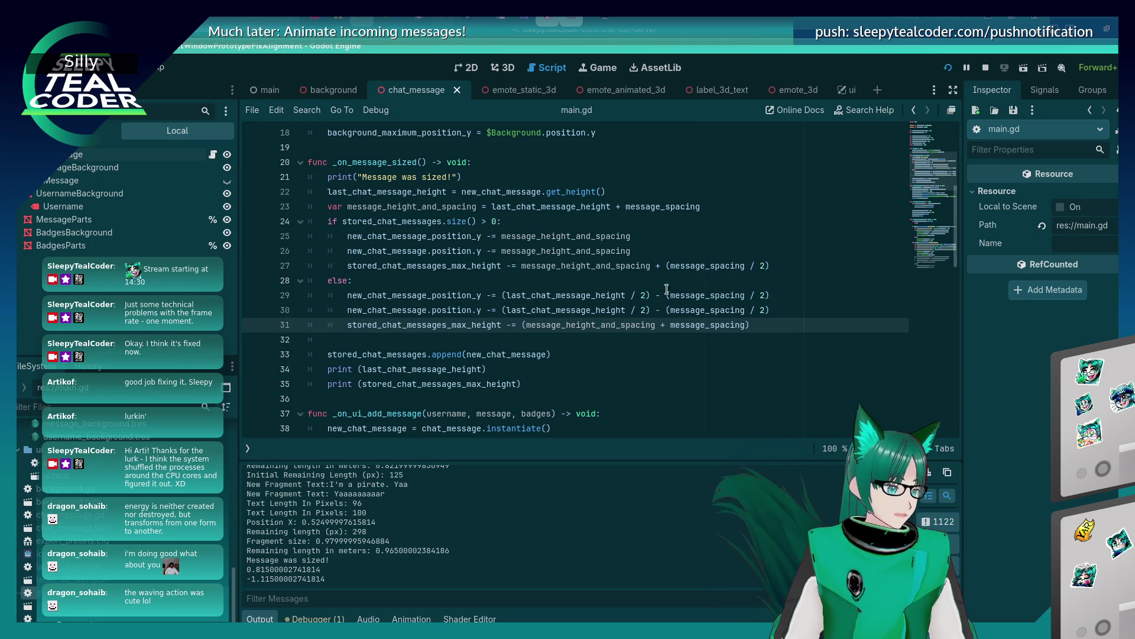
Strip the extra spacing terms so lines 27 and 31 subtract only message_height_and_spacing, then save and run
drag(651, 266, 771, 265)
key(BackSpace)
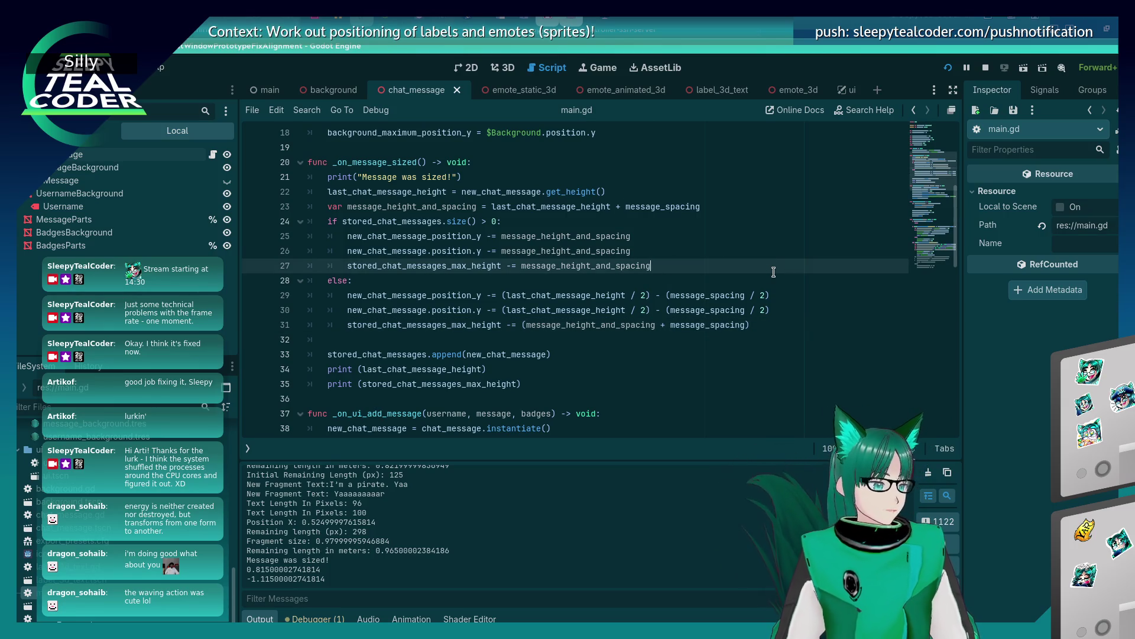
key(Down)
key(Down)
key(Down)
key(Up)
key(Up)
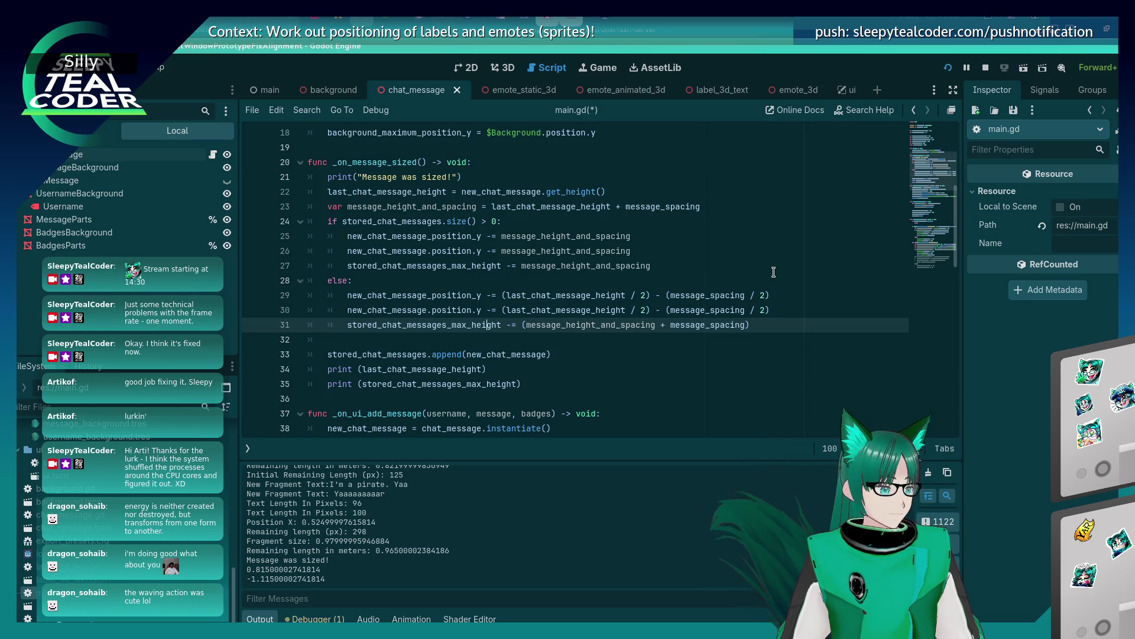
key(BackSpace)
key(End)
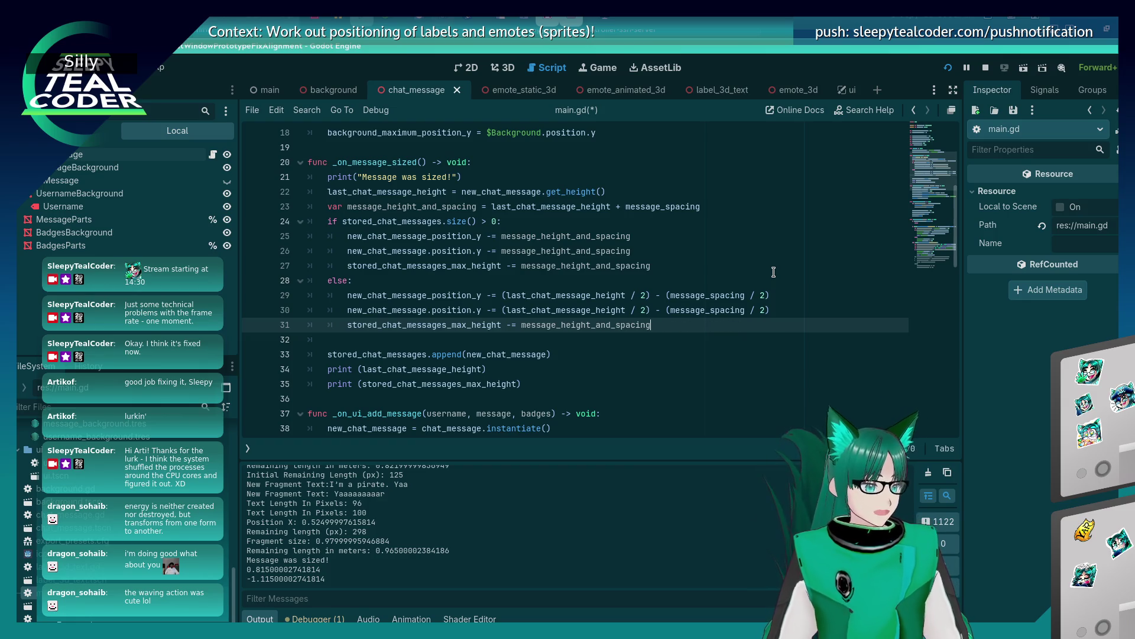
key(F5)
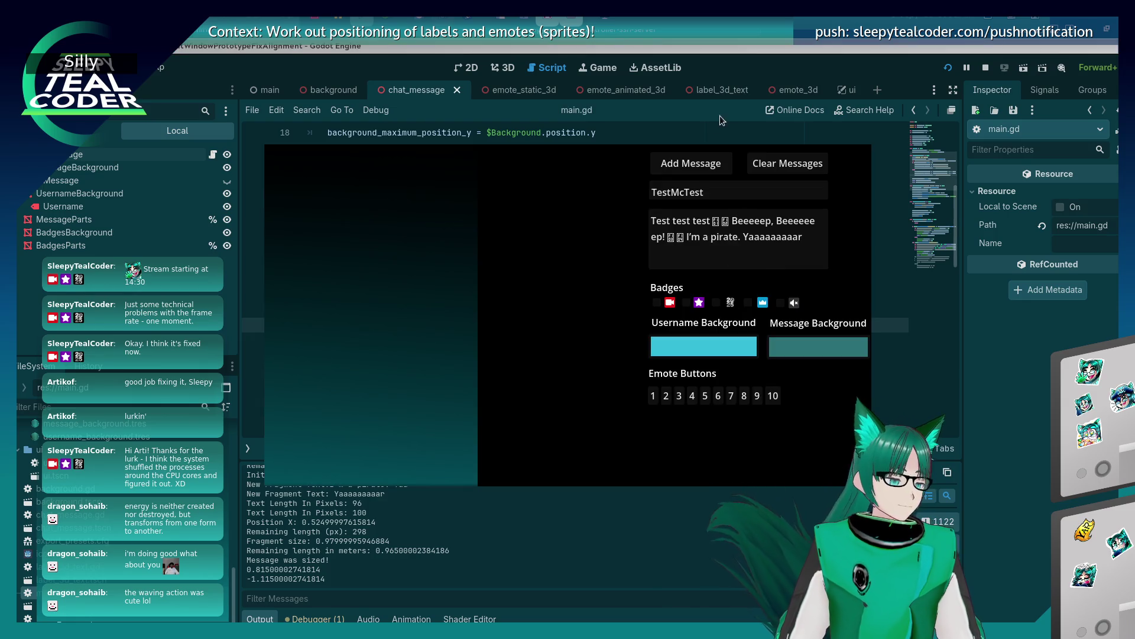
Clear and re-add TestMcTest messages a few times in the running game
click(787, 169)
click(699, 165)
click(699, 165)
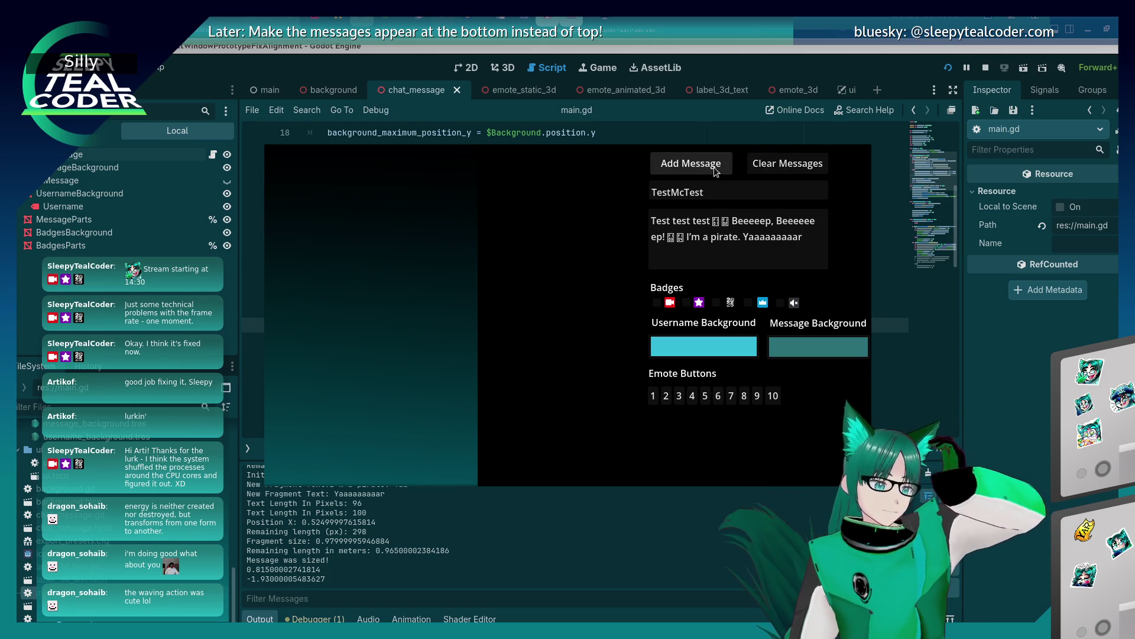
click(772, 170)
click(691, 165)
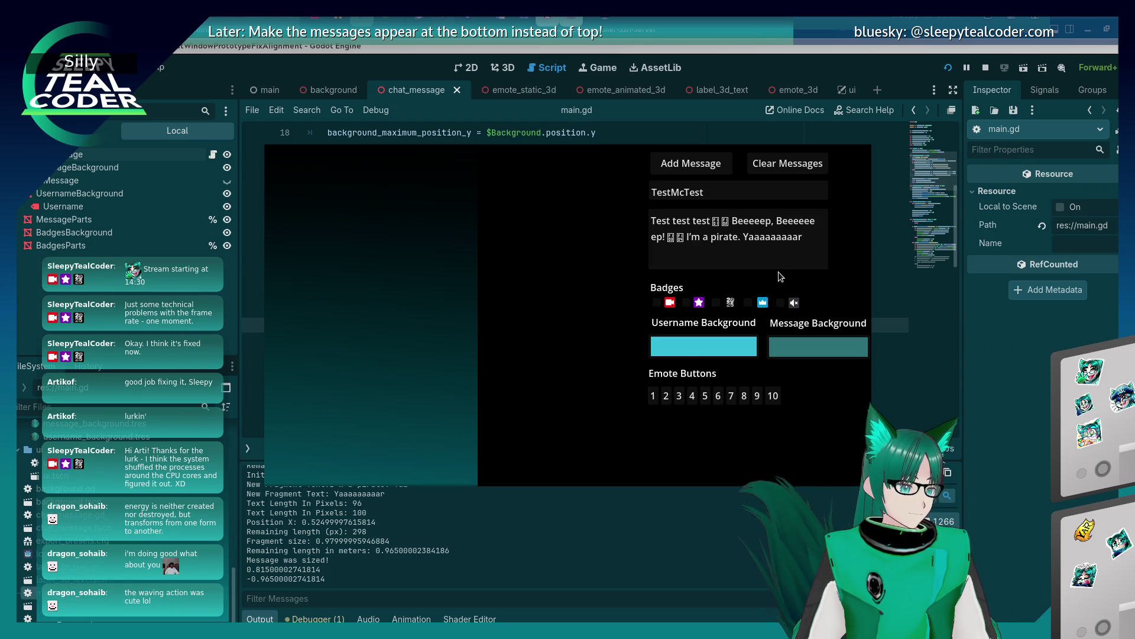
Restart the game, add, clear and re-add a test message, then return to main.gd
click(948, 67)
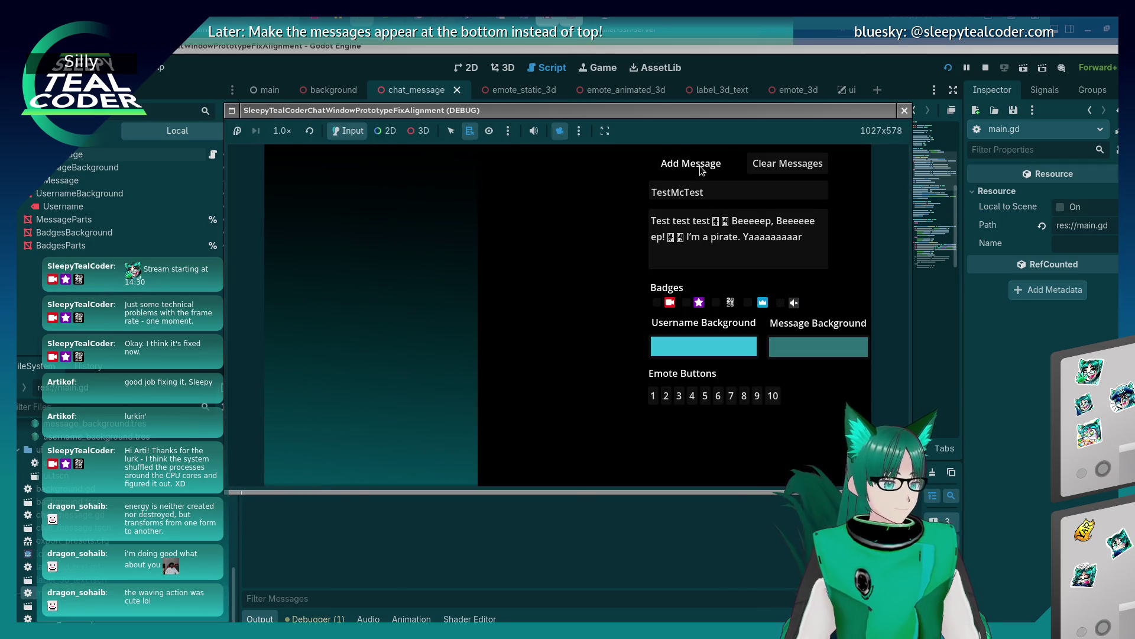
click(700, 170)
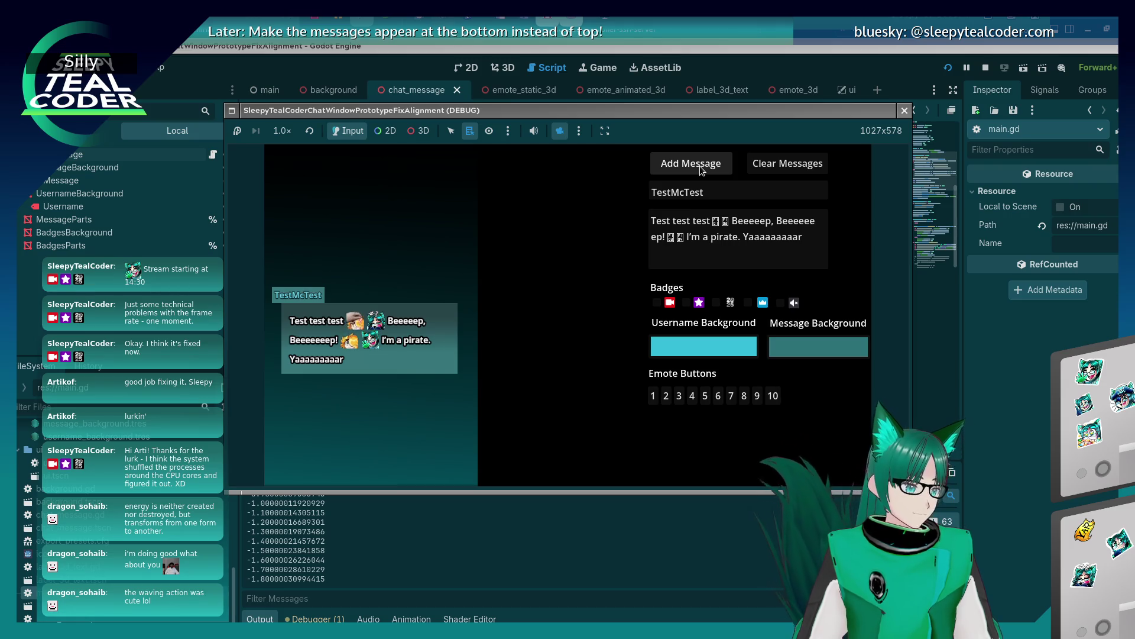
click(705, 168)
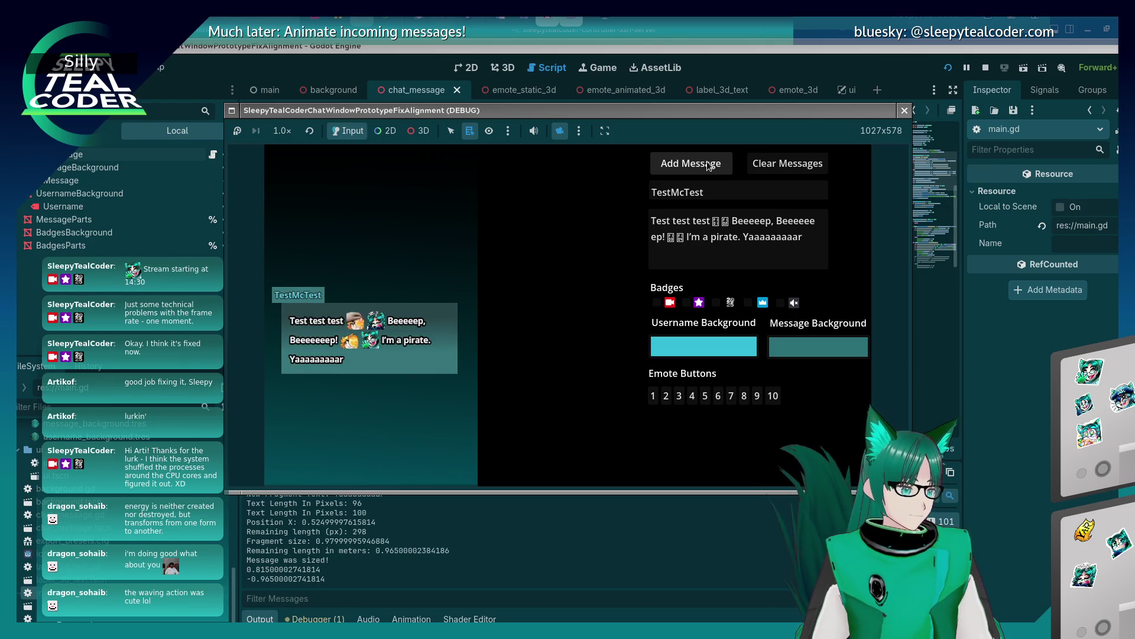
click(709, 165)
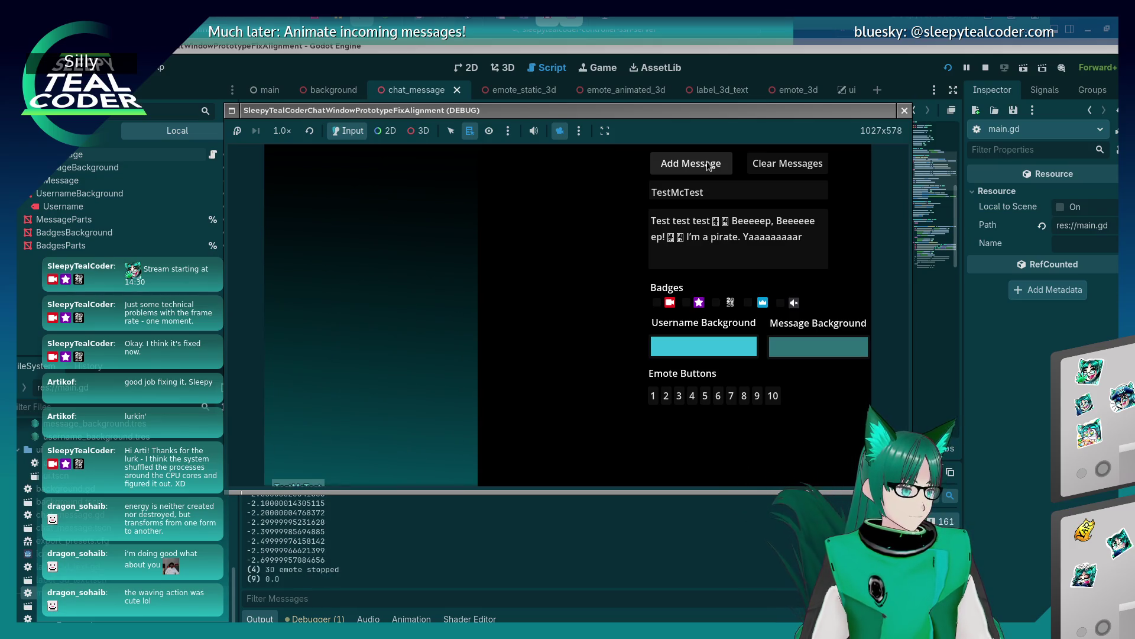
click(477, 552)
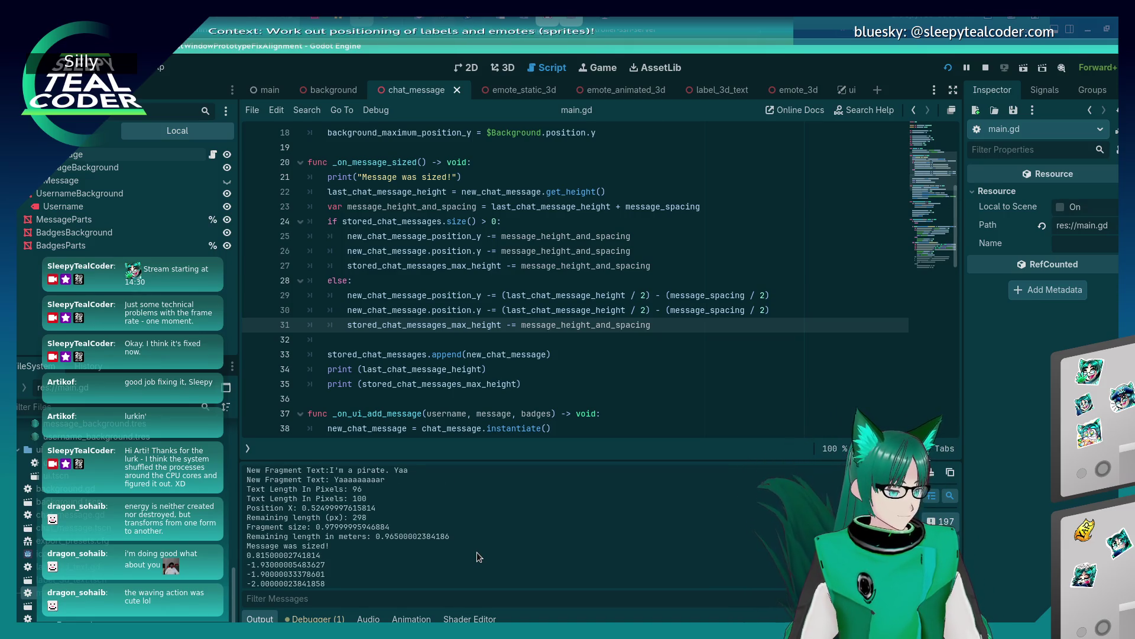
Rerun the project, clear and add two test messages, then stop it with F8
key(F5)
click(774, 169)
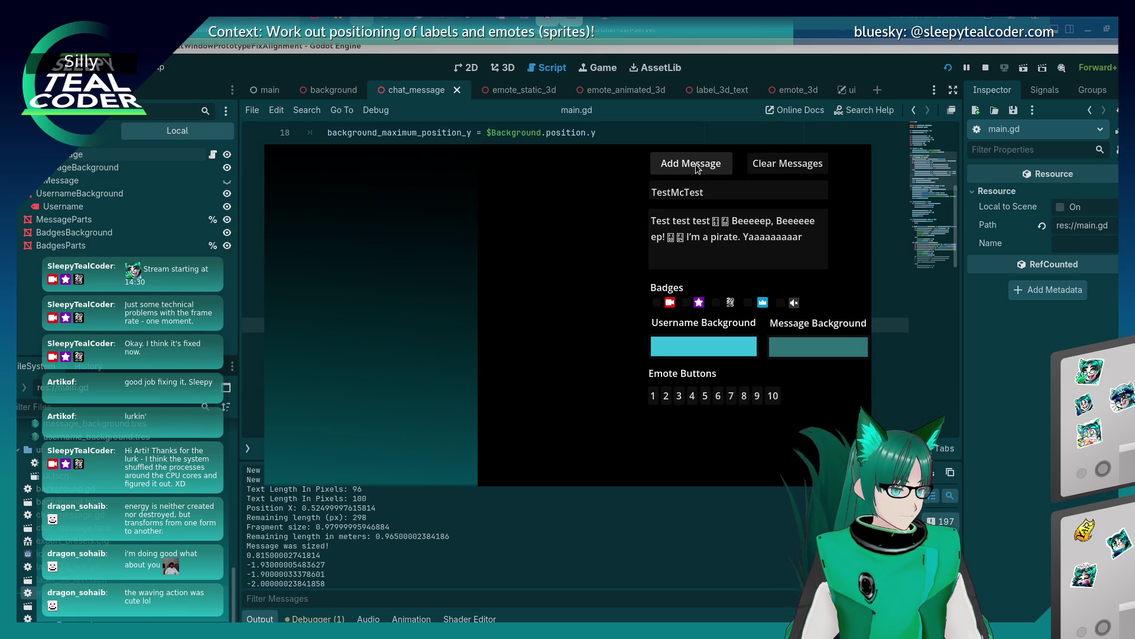
click(697, 166)
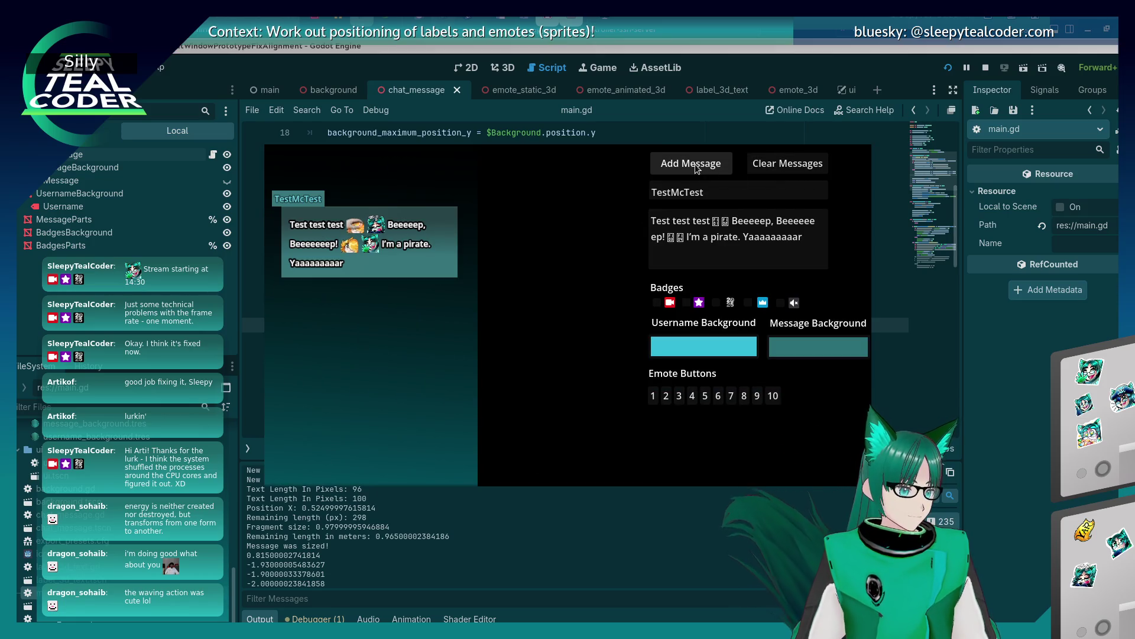
click(697, 166)
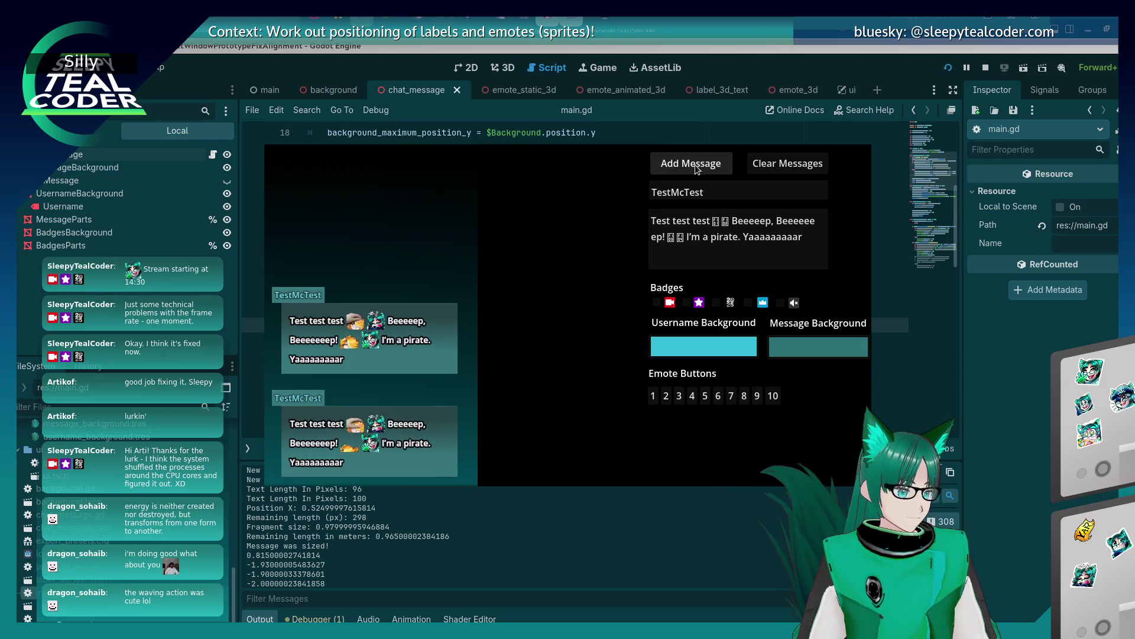
key(F8)
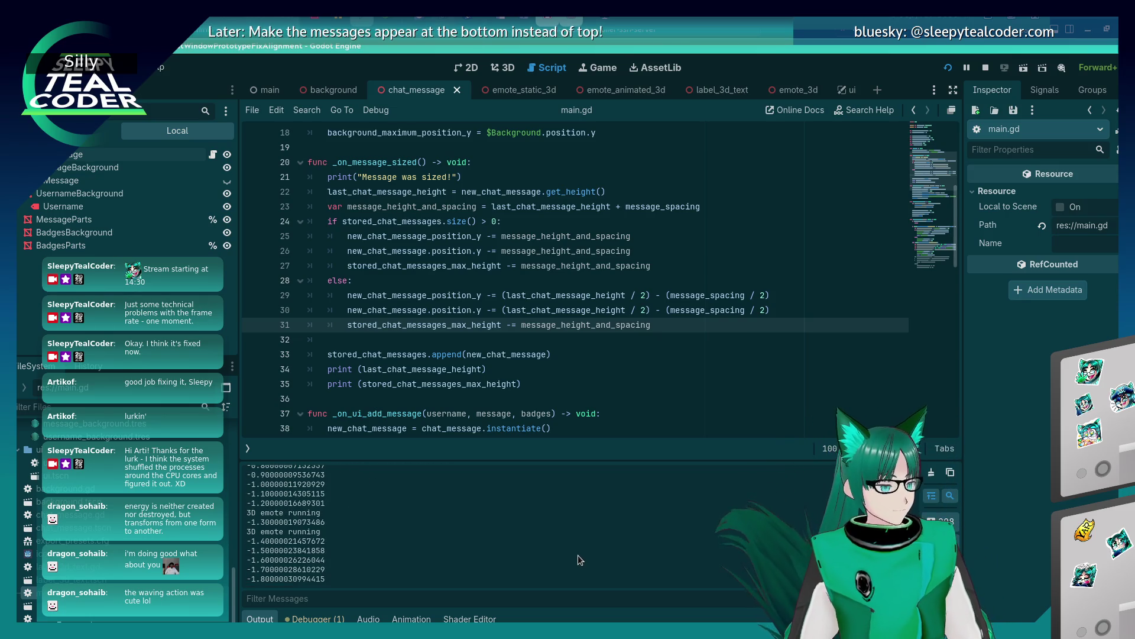
key(alt+Tab)
click(708, 169)
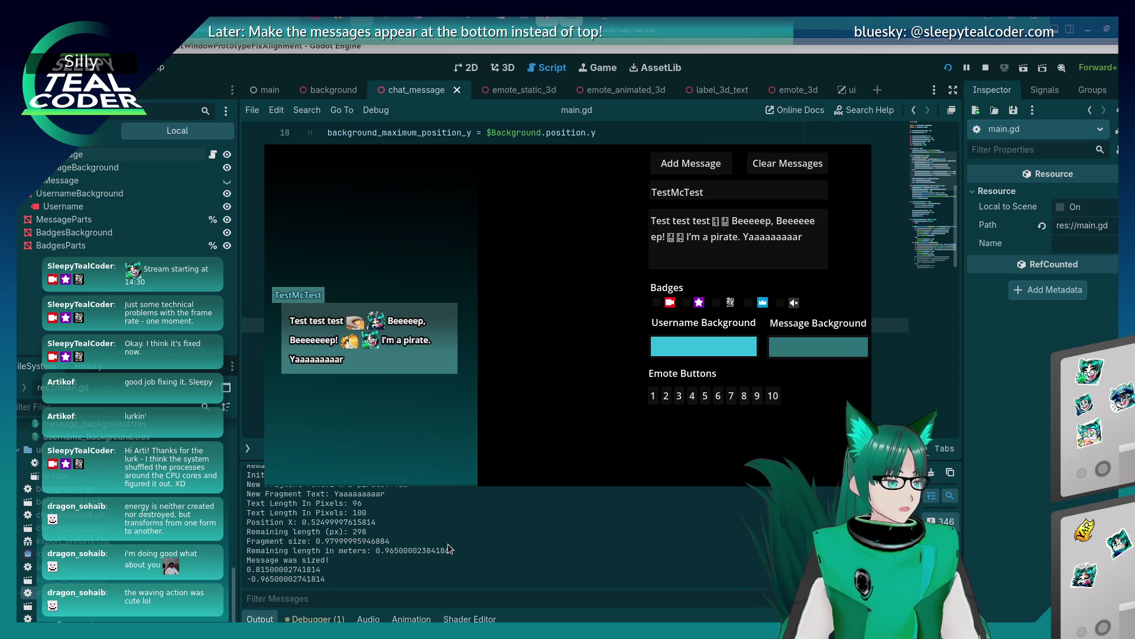
click(945, 79)
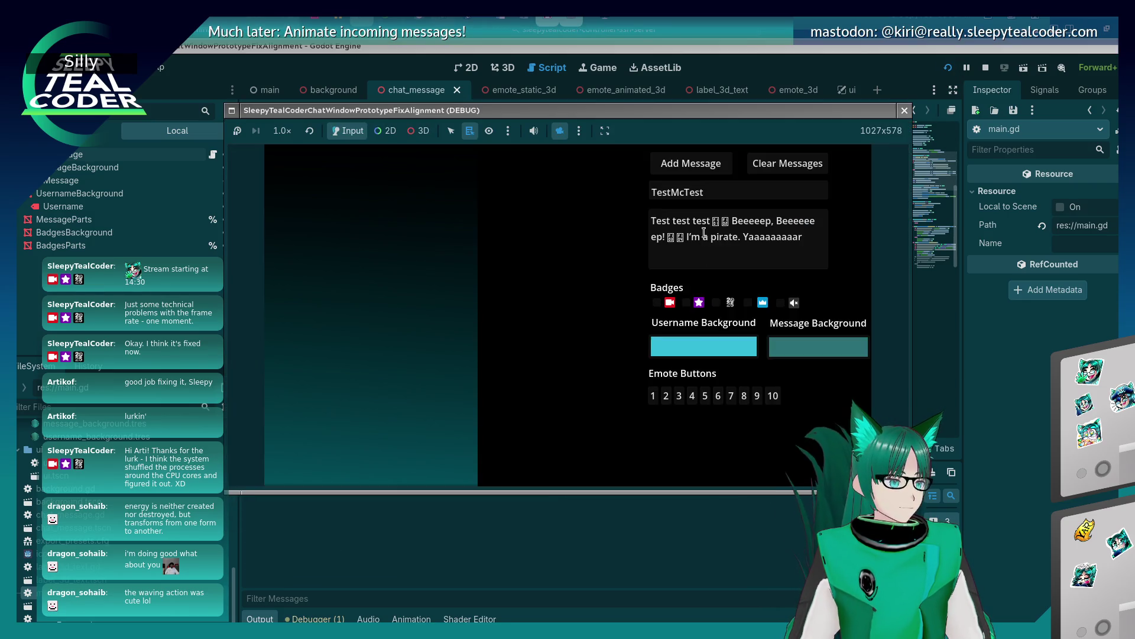
click(700, 170)
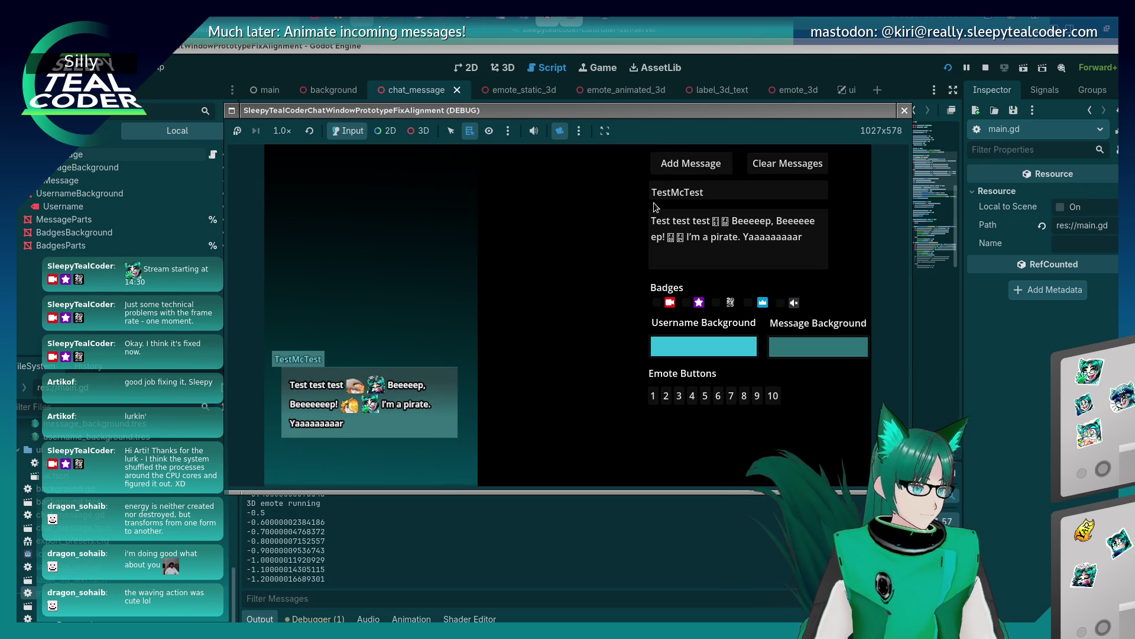
key(F5)
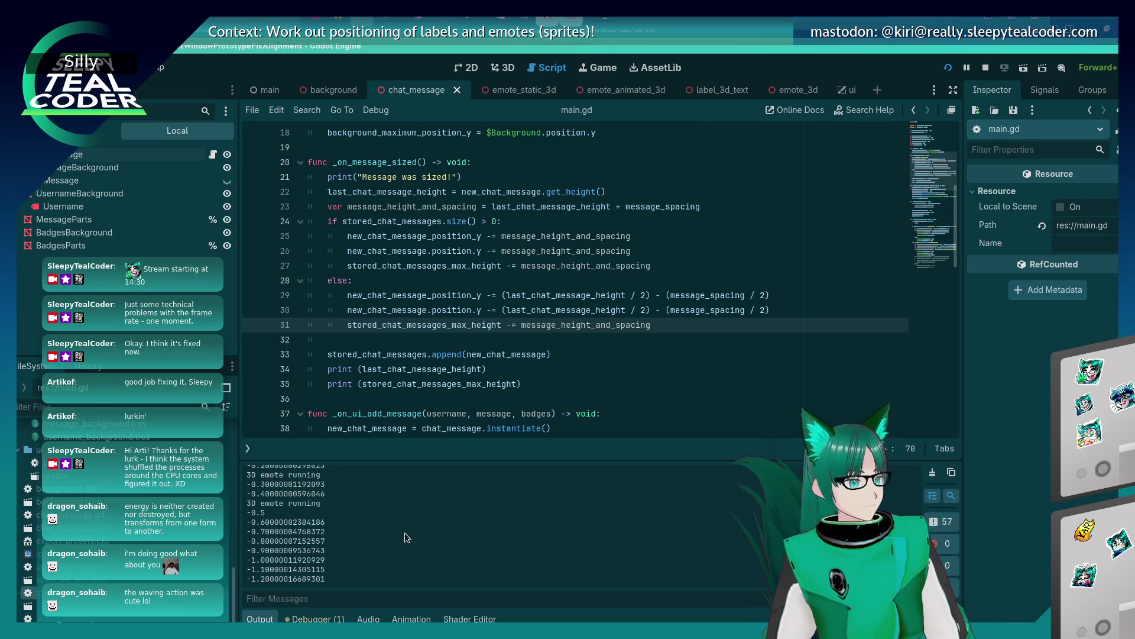
Search main.gd for stored_chat_messages_max_height, step through each occurrence, then switch to the game window
double_click(425, 331)
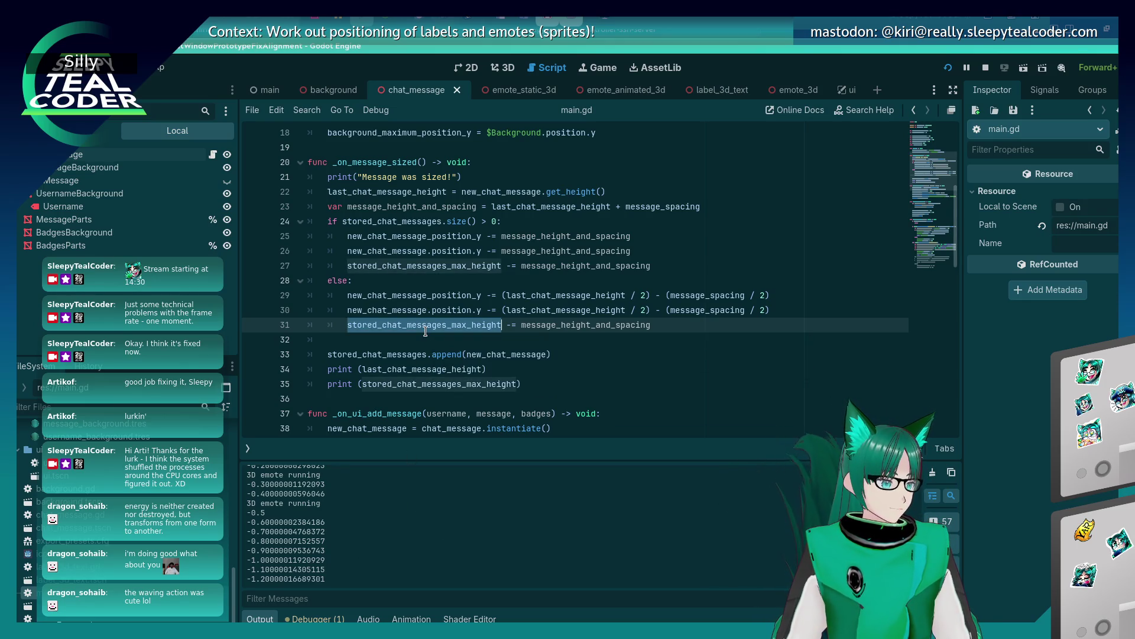
key(ctrl+f)
key(Return)
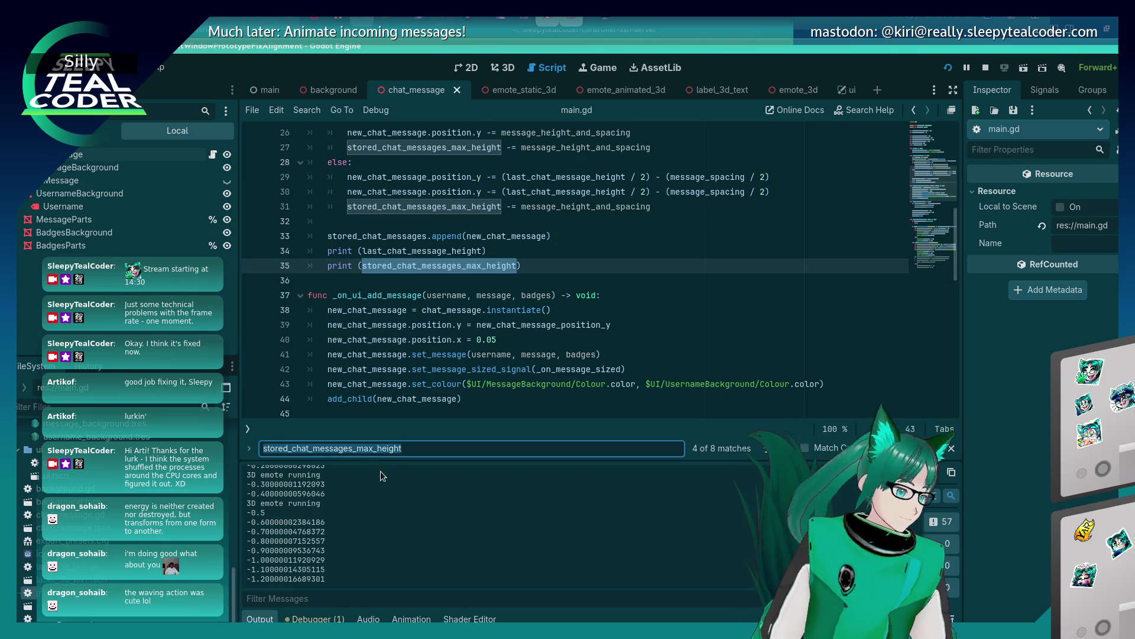
key(Return)
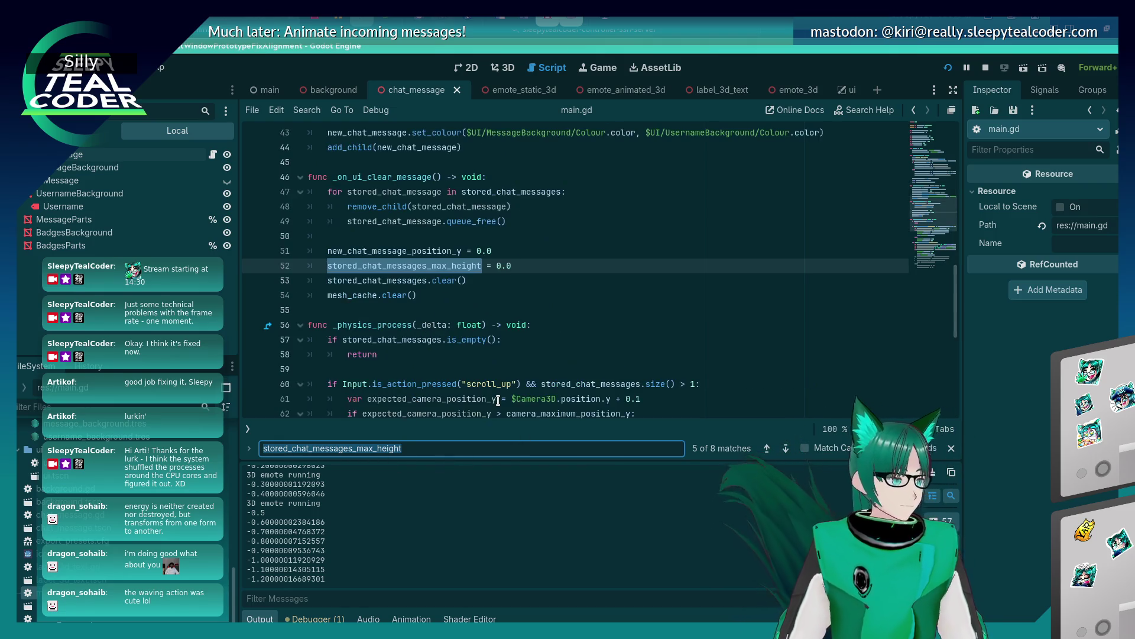
key(Return)
key(Return)
key(Return)
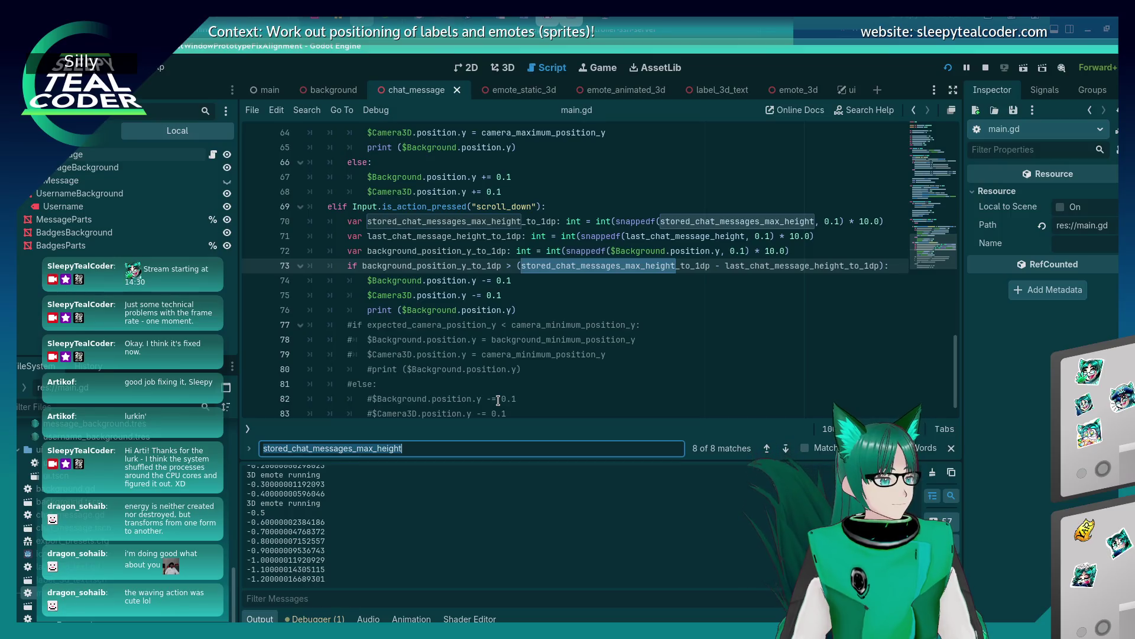
key(Return)
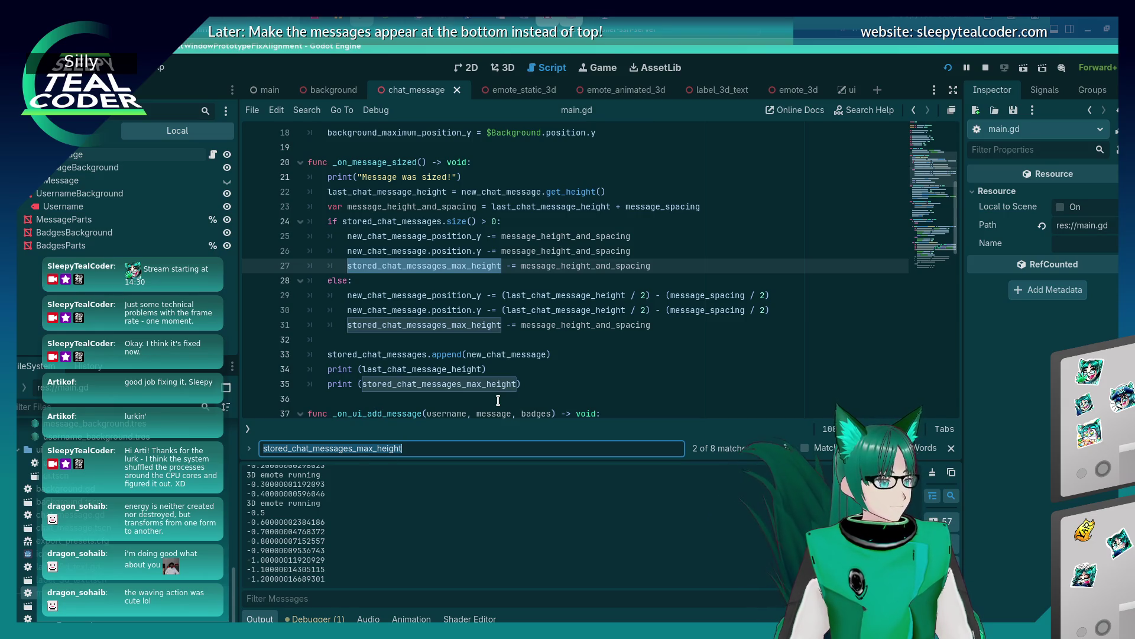
key(alt+Tab)
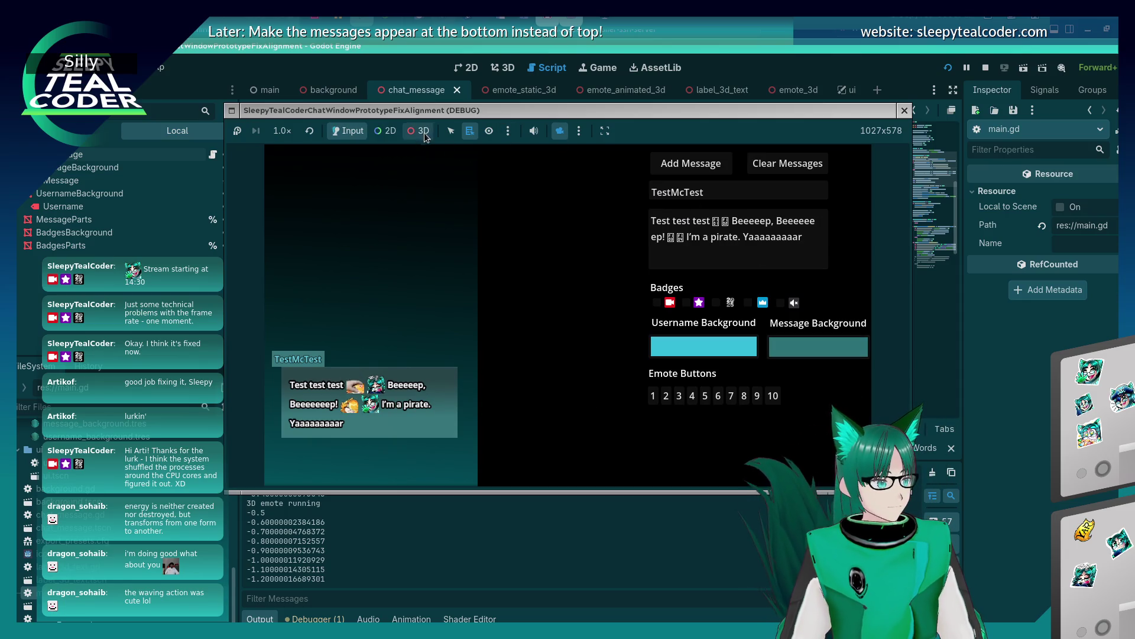
Clear the test message, relaunch the project and add a fresh TestMcTest message
click(776, 169)
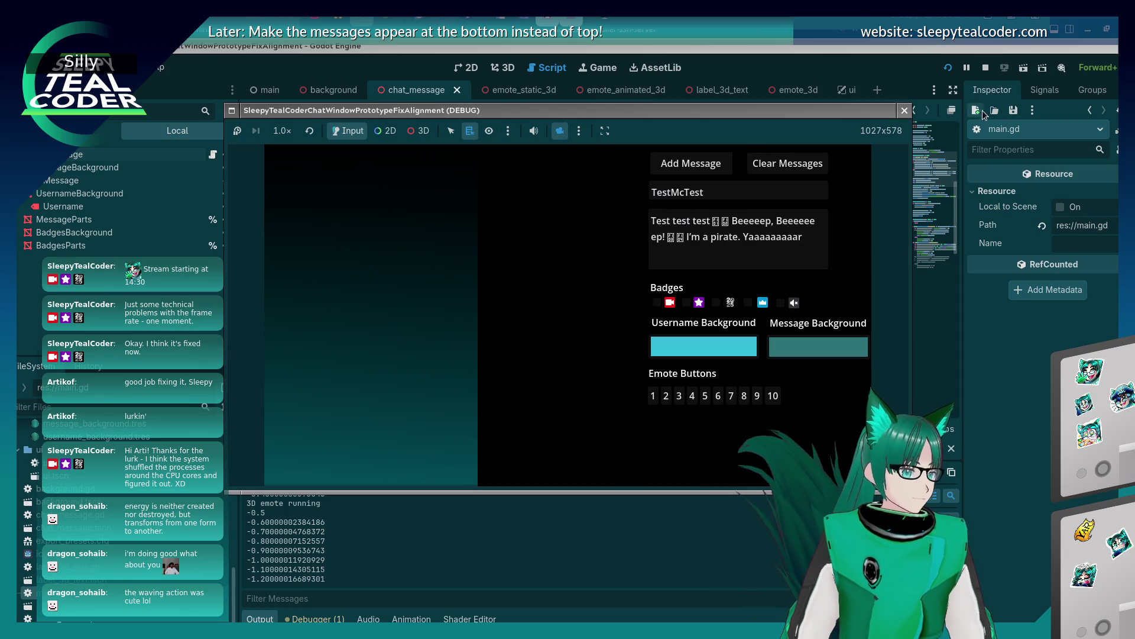
key(alt+Tab)
key(F5)
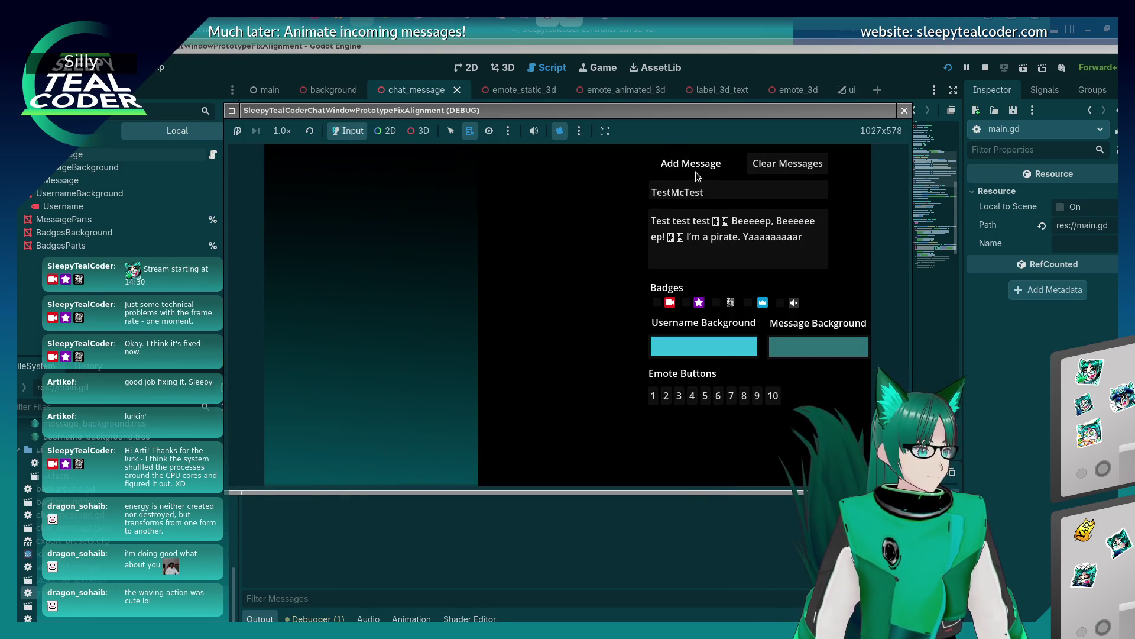
click(672, 164)
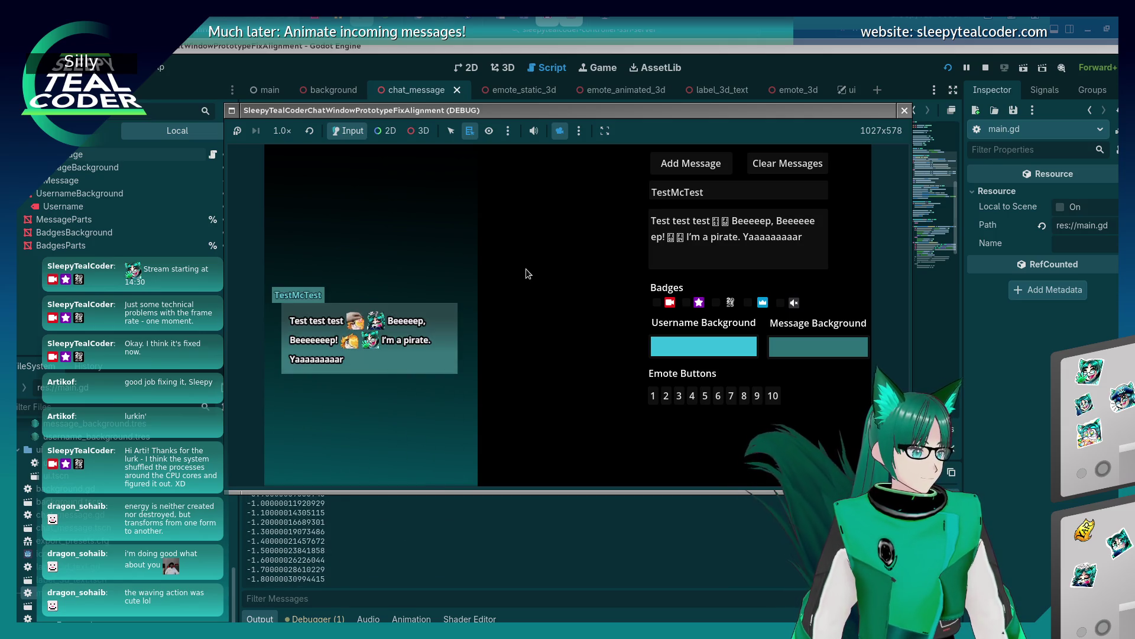
Return to main.gd and scroll to the scroll_down branch around line 73
click(451, 570)
scroll(452, 565, up, 5)
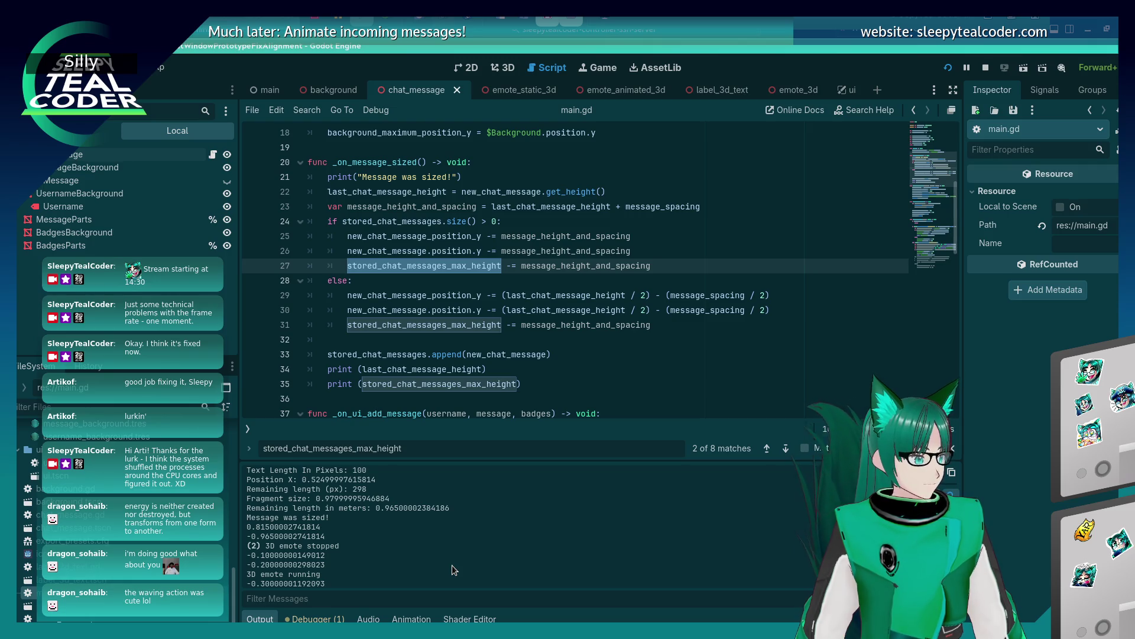
scroll(452, 566, down, 5)
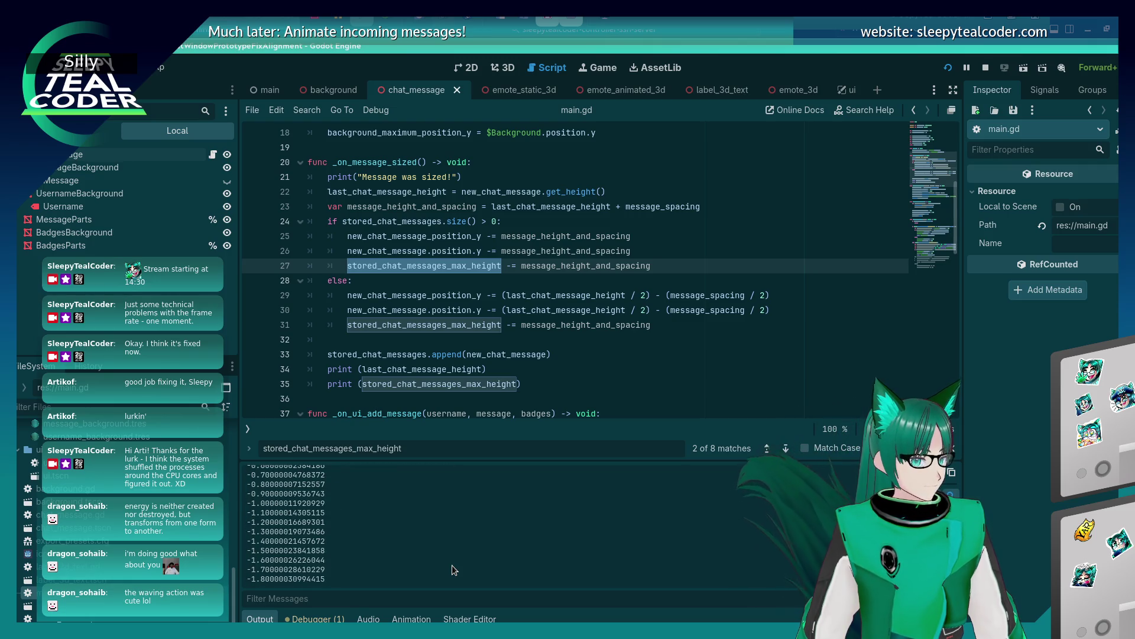
scroll(452, 566, up, 5)
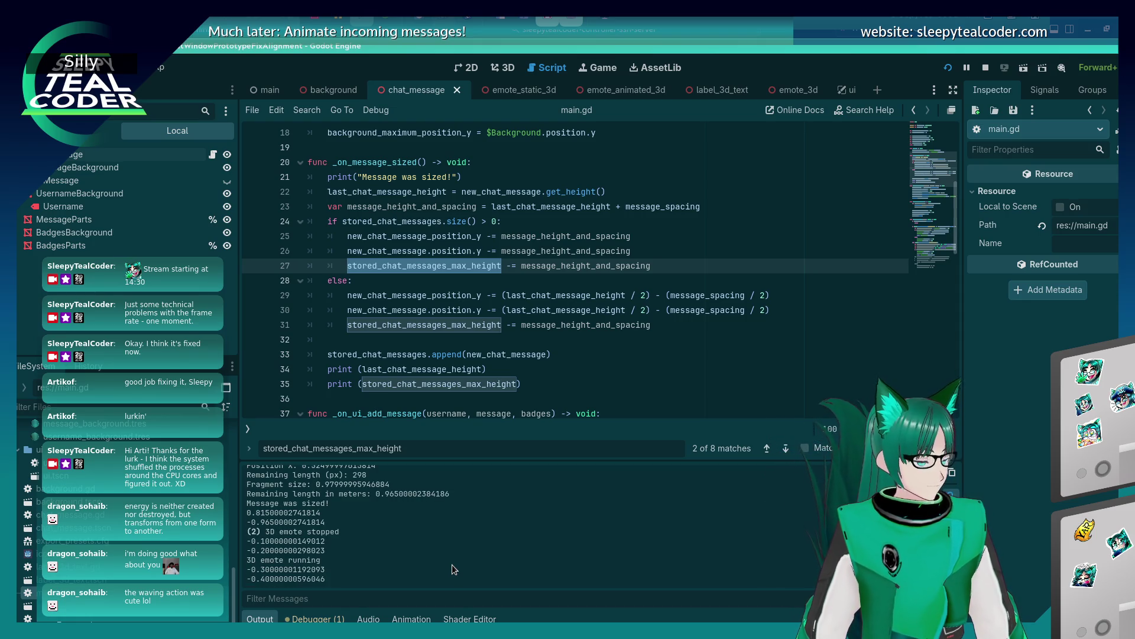
scroll(459, 387, down, 15)
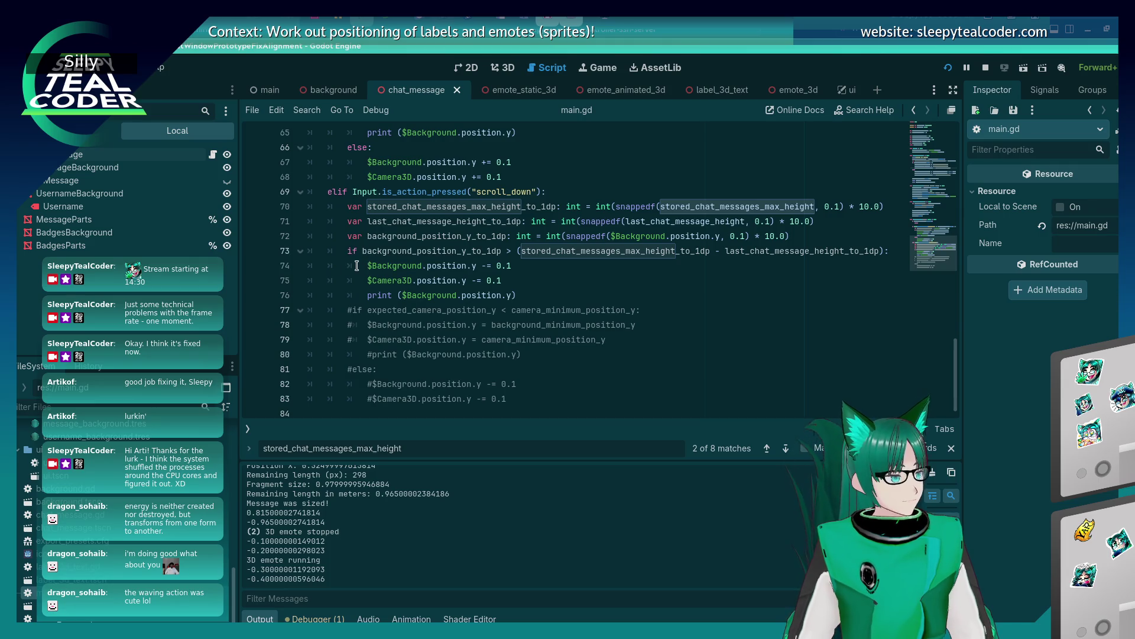
Break at line 73, add a message, and read background y -18, max height -19, last height 8
click(254, 252)
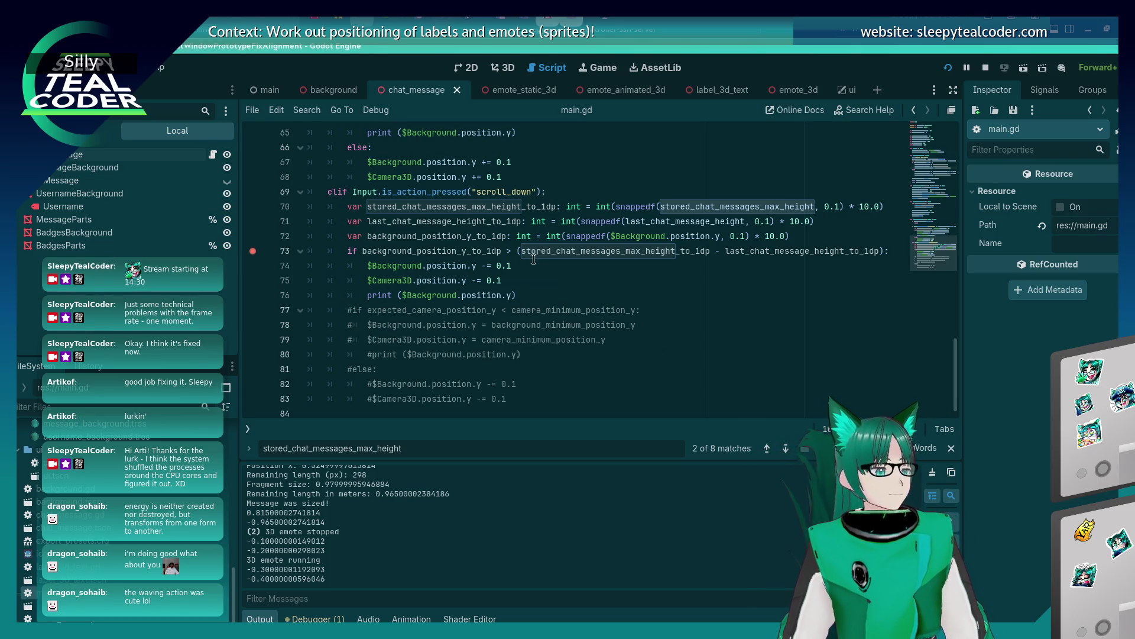
click(689, 164)
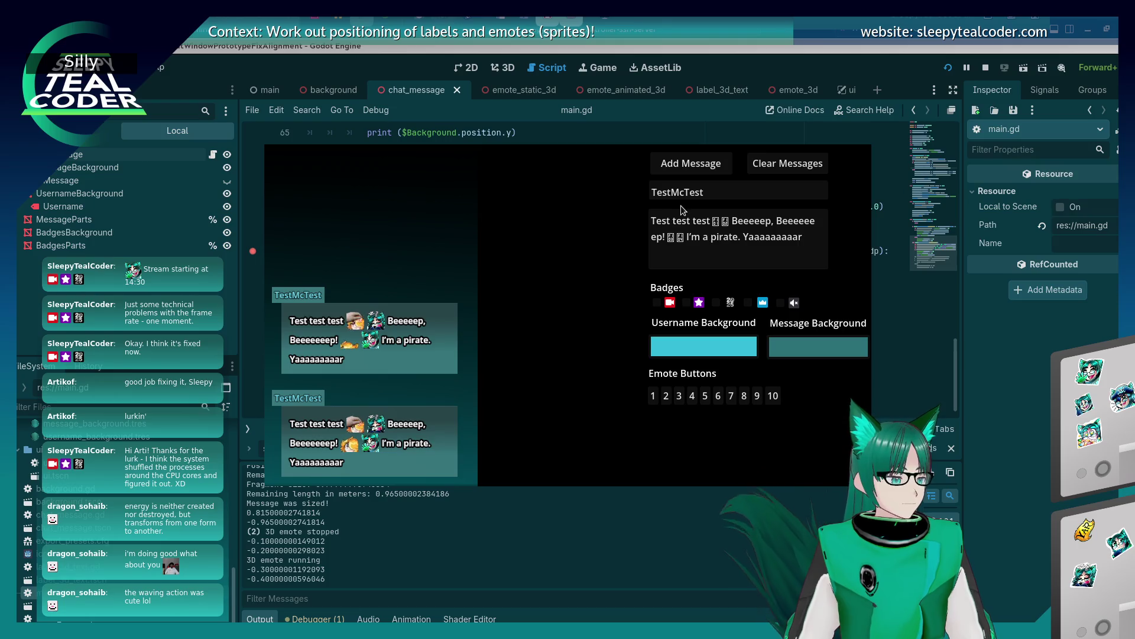
scroll(680, 207, down, 1)
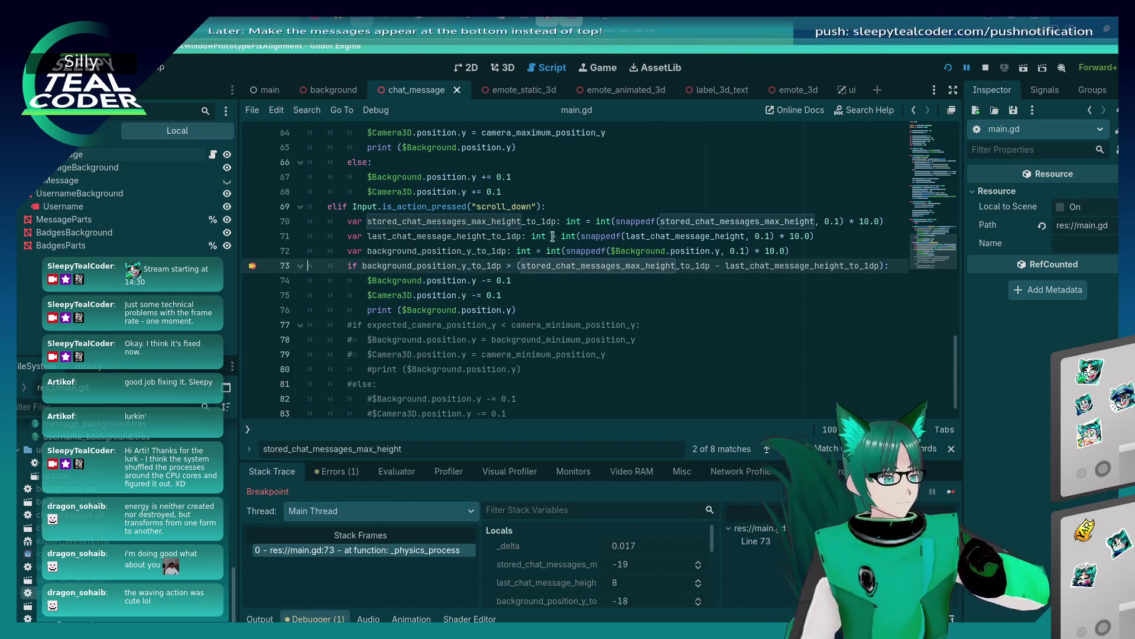
mouse_move(477, 267)
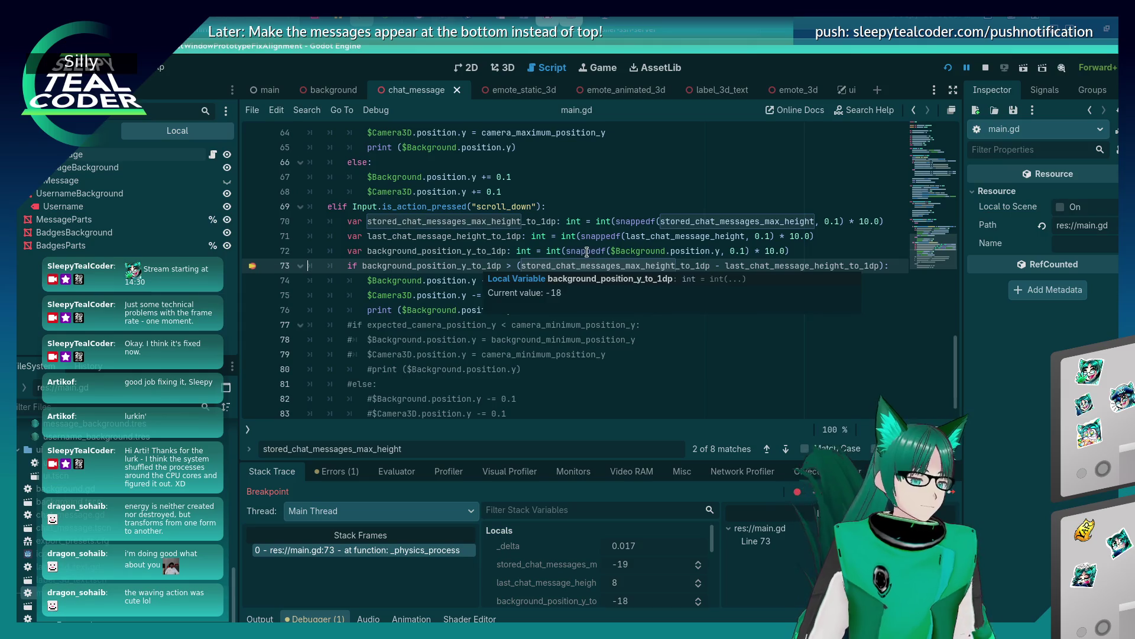
mouse_move(584, 261)
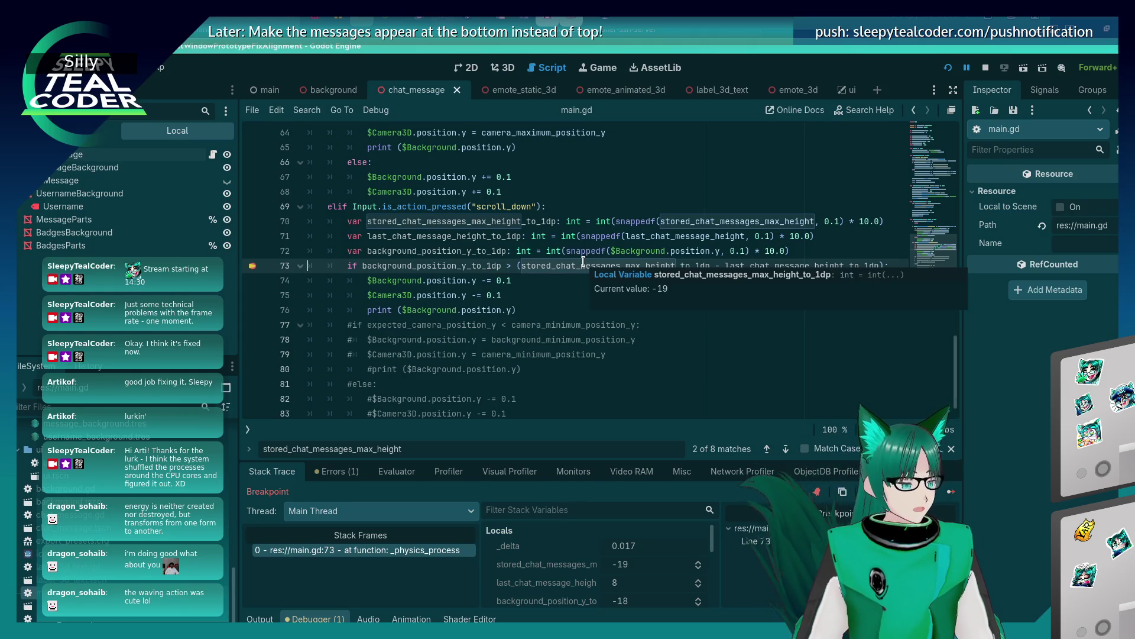
mouse_move(750, 266)
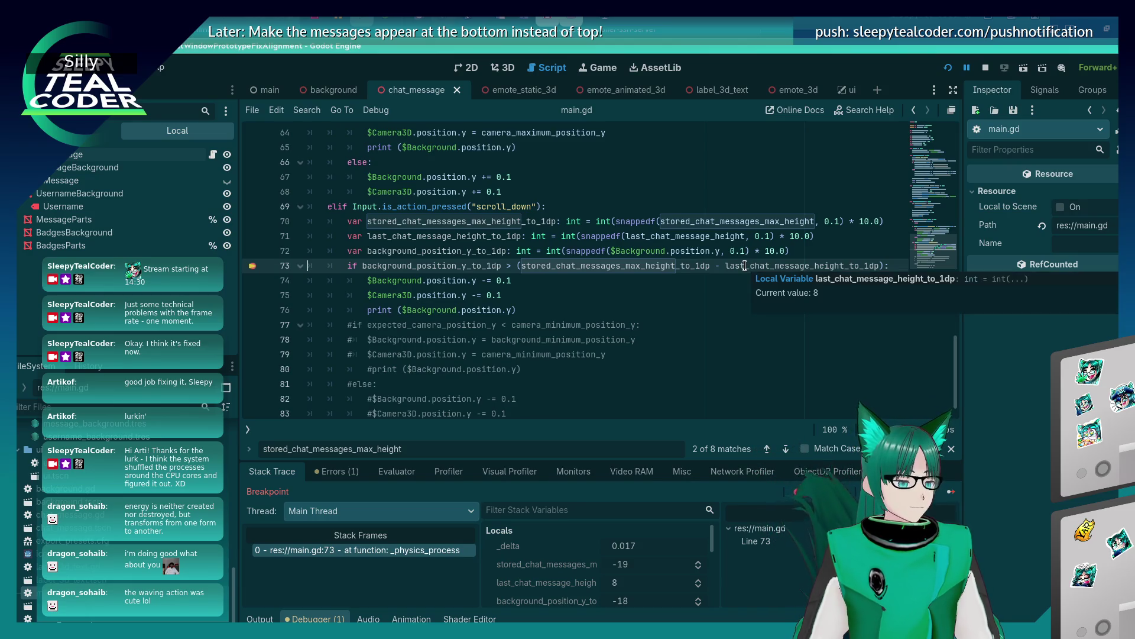
mouse_move(543, 264)
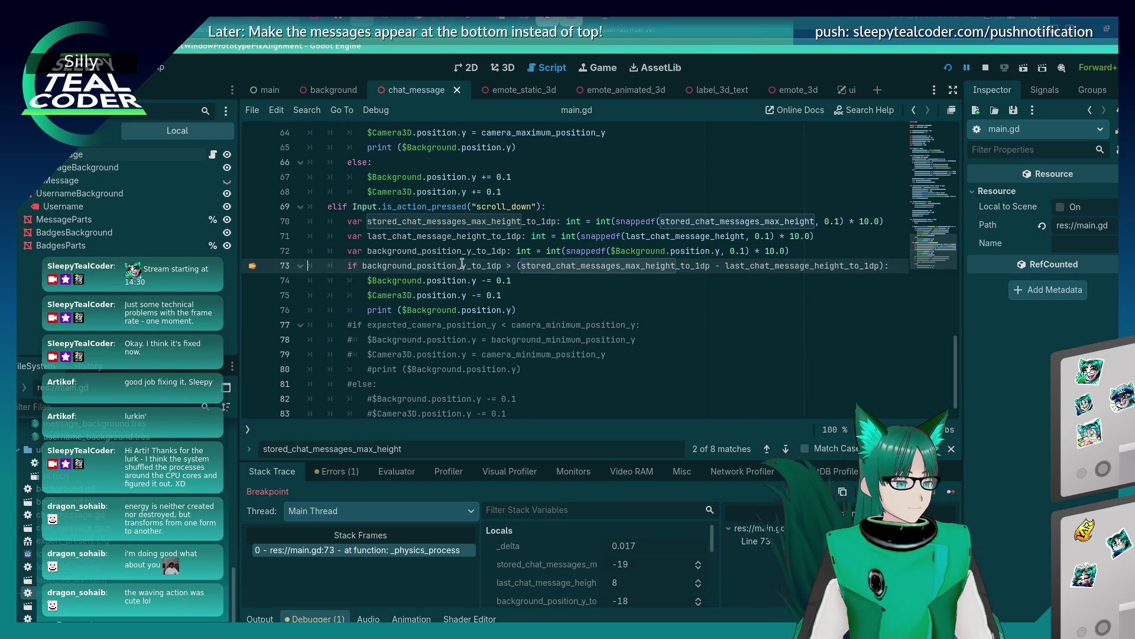
Drop the brackets and '- last_chat_message_height_to_1dp' from line 73, save, and relaunch the game
key(BackSpace)
key(BackSpace)
key(BackSpace)
key(BackSpace)
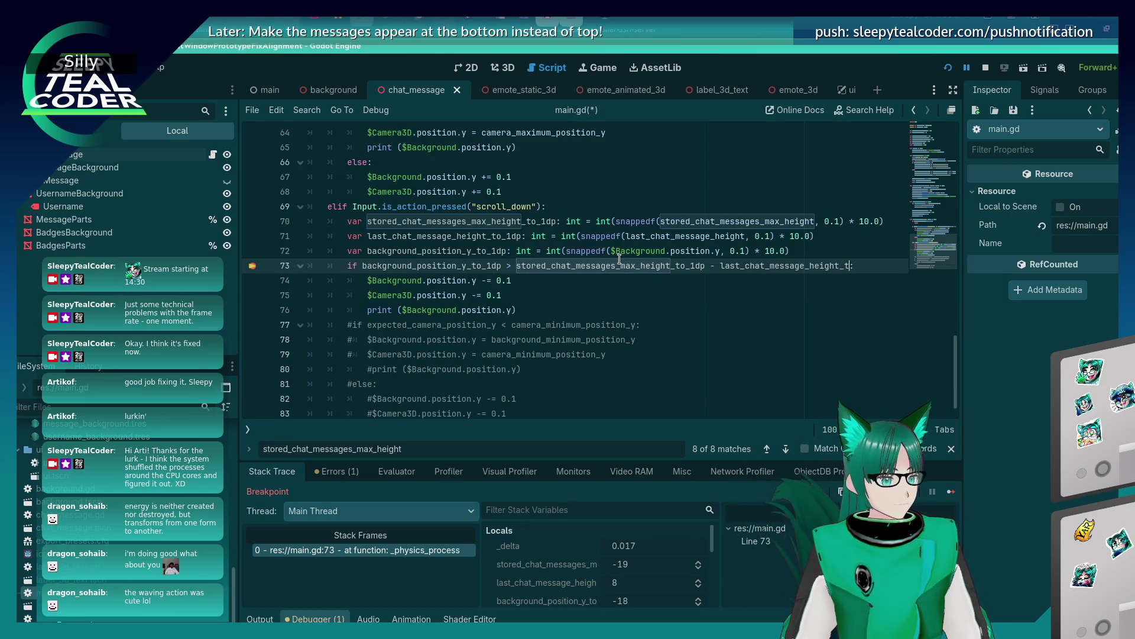
key(ctrl+s)
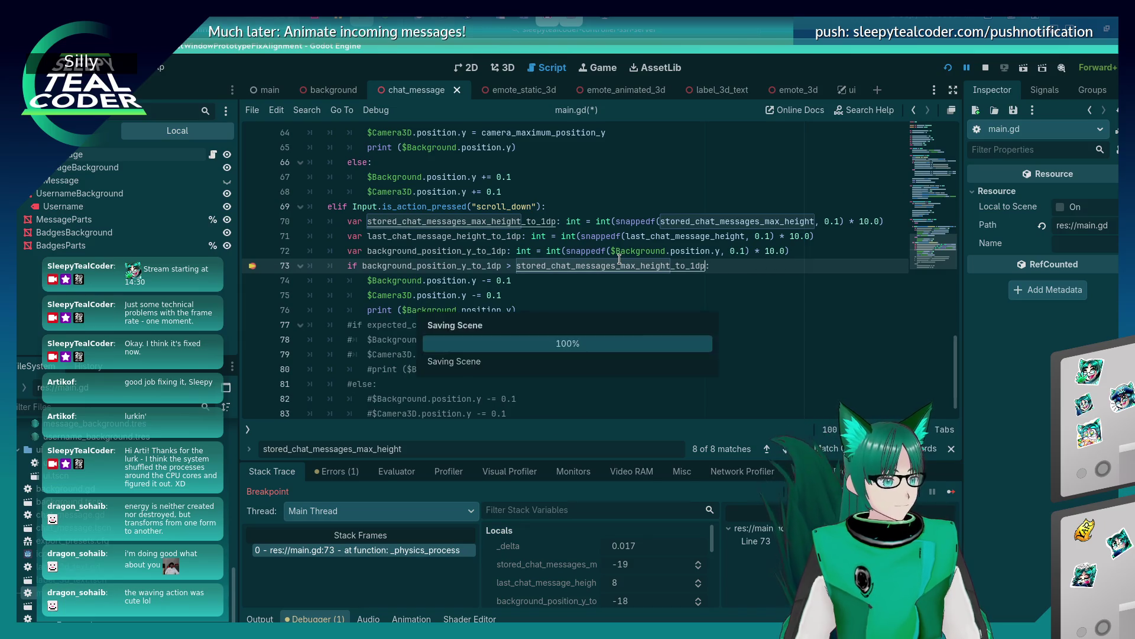
key(alt+Tab)
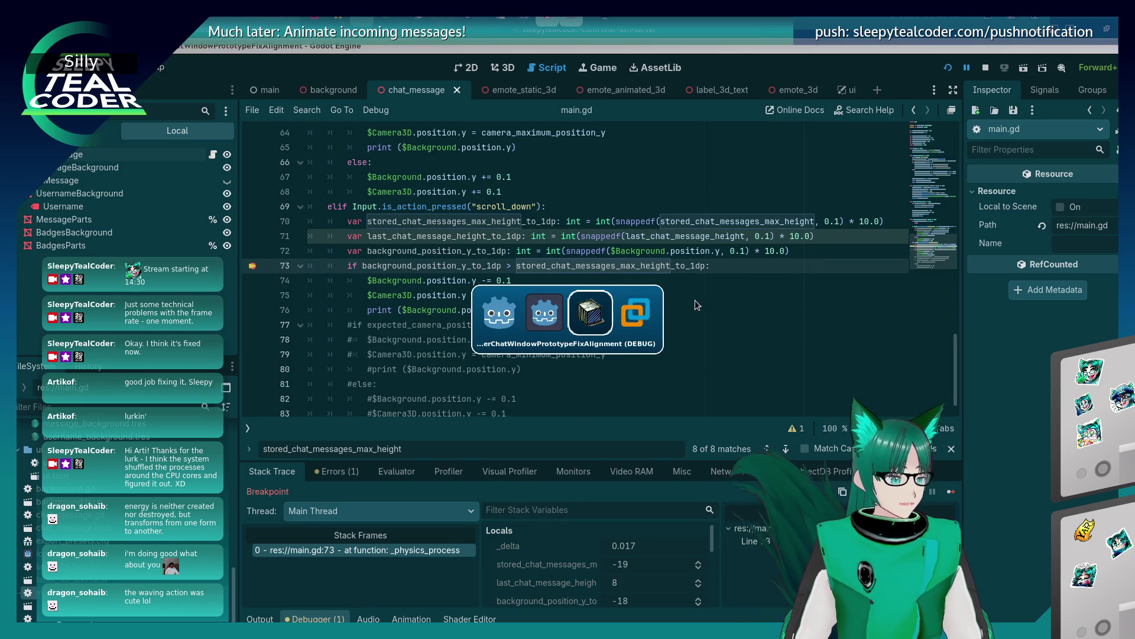
key(F5)
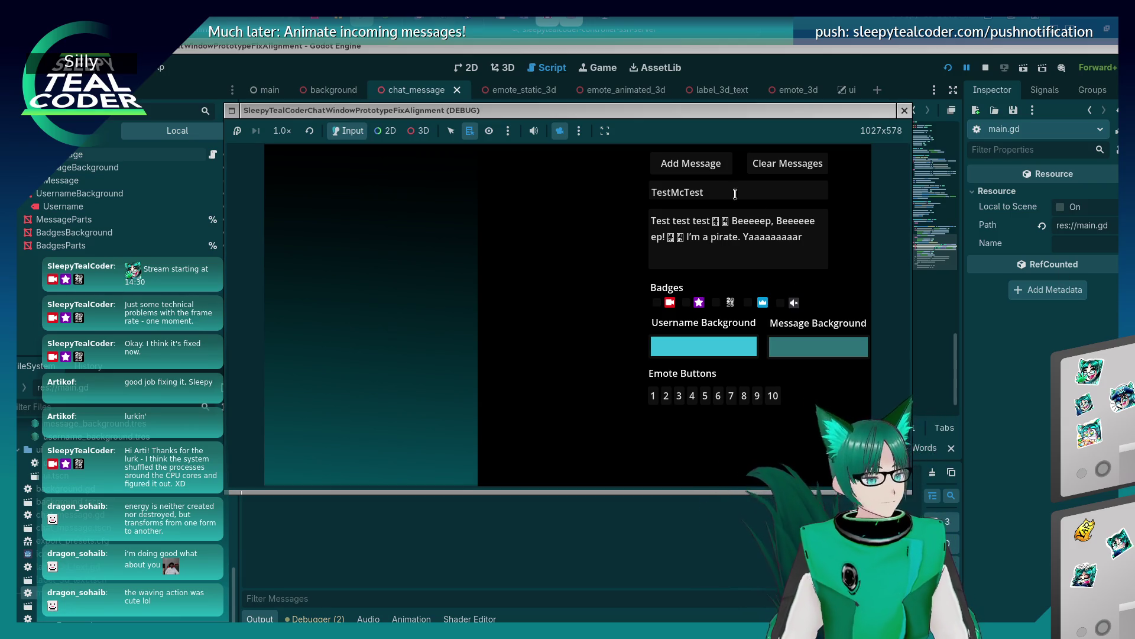
scroll(425, 287, down, 1)
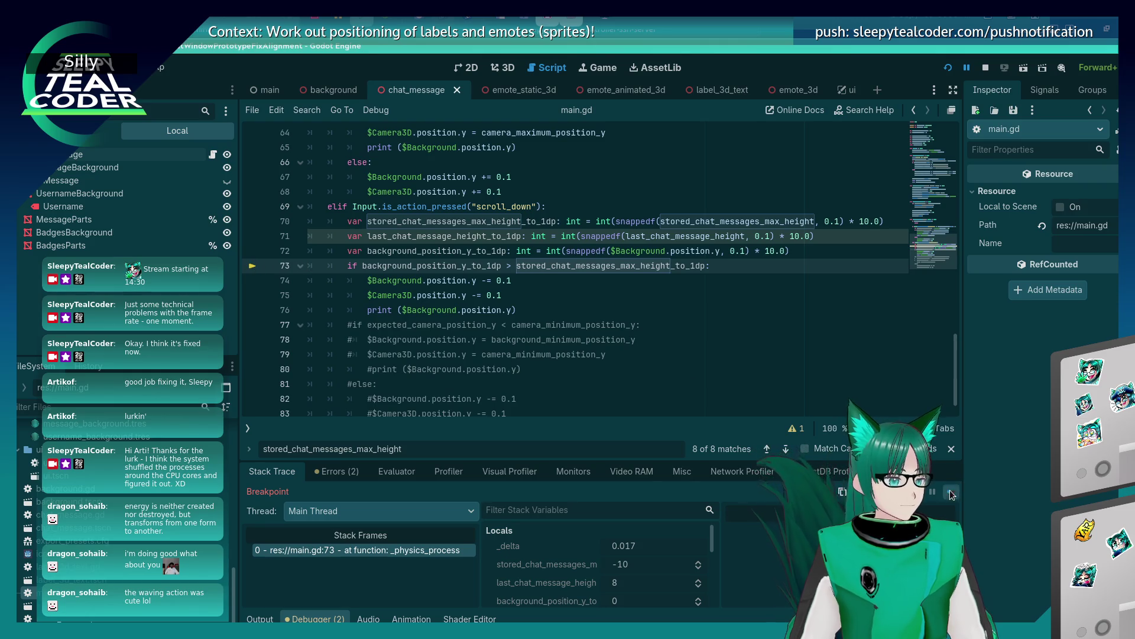
Resume past the breakpoint and add five more TestMcTest chat messages to test scrolling
click(950, 493)
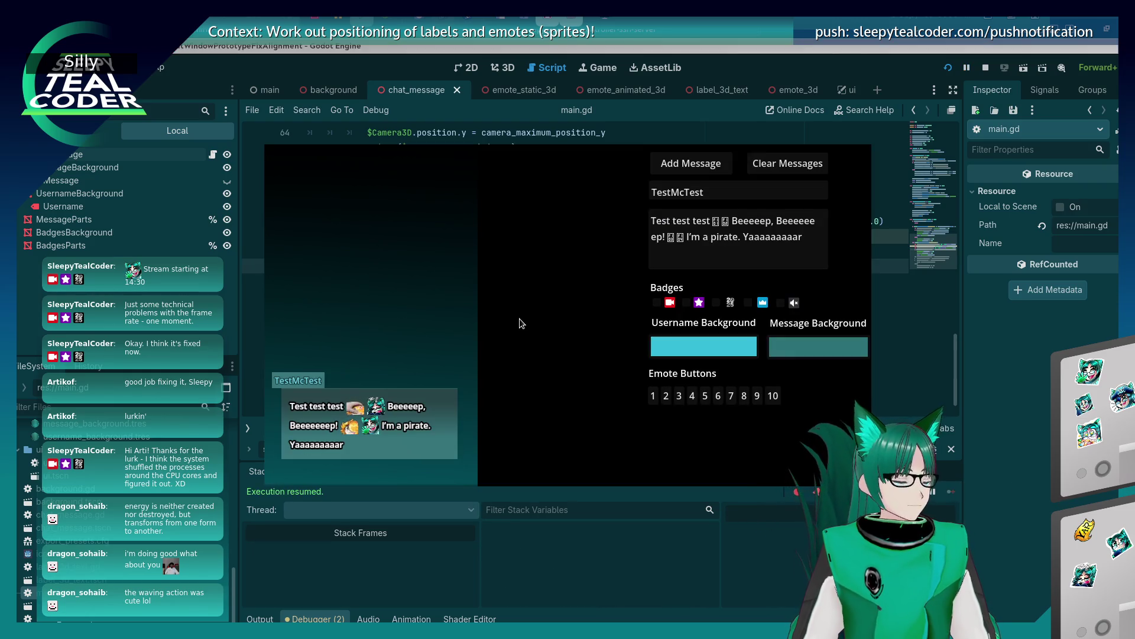
click(692, 168)
click(692, 169)
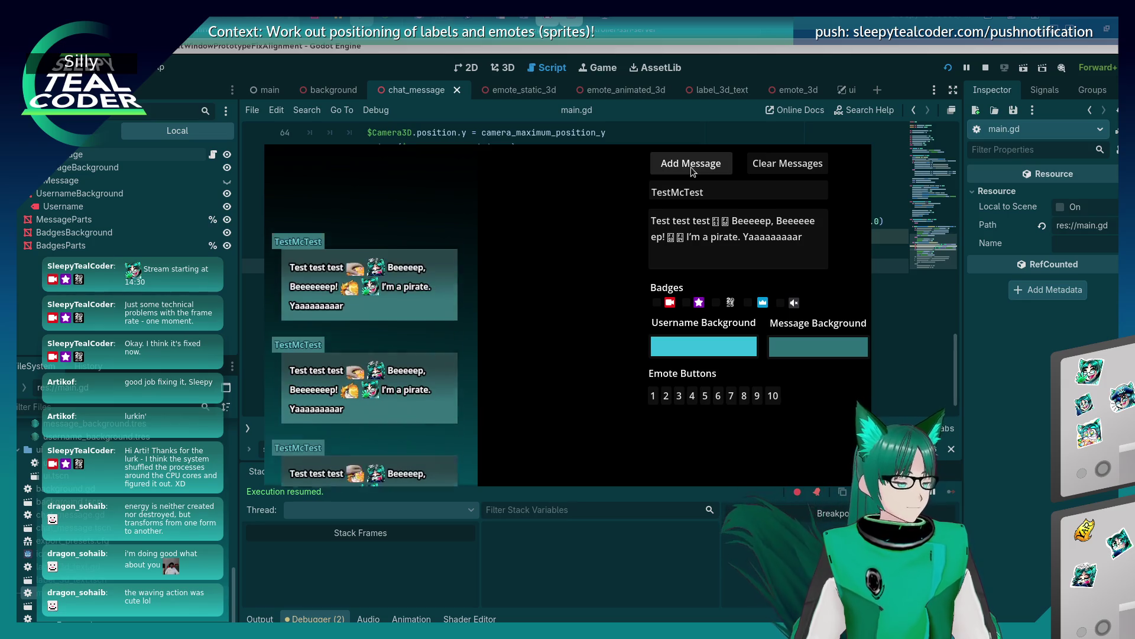
click(691, 167)
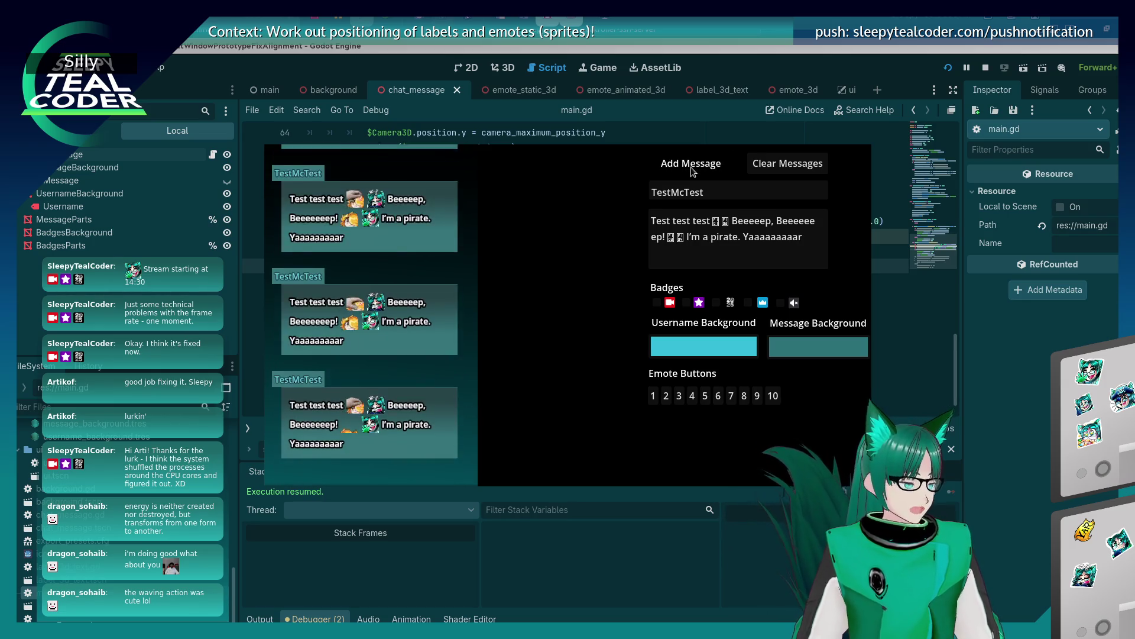
click(691, 167)
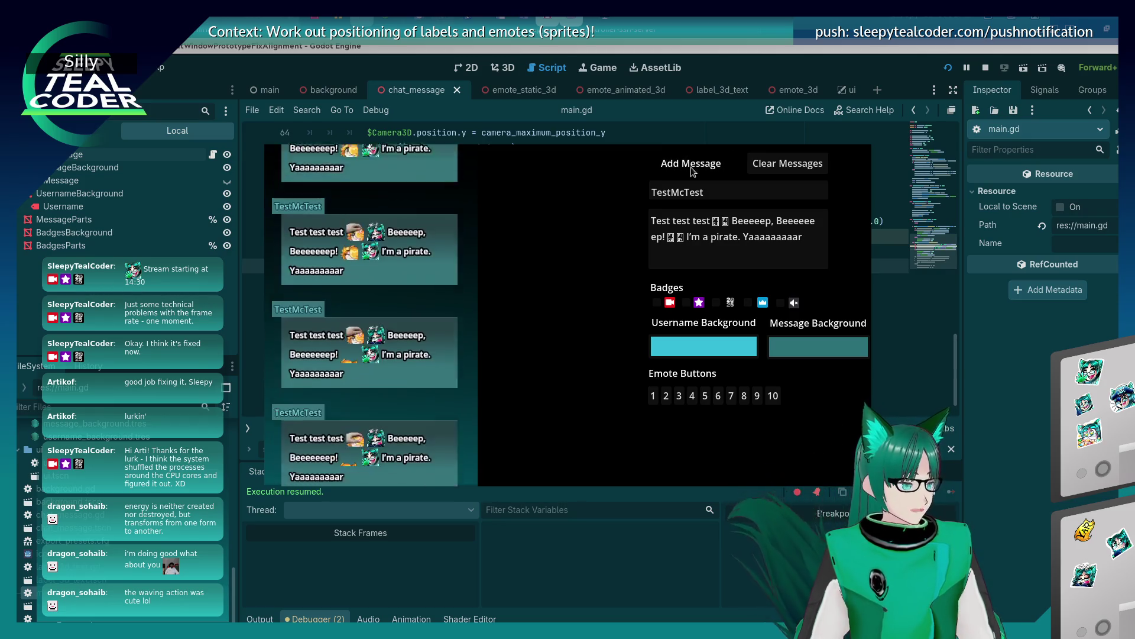
click(691, 167)
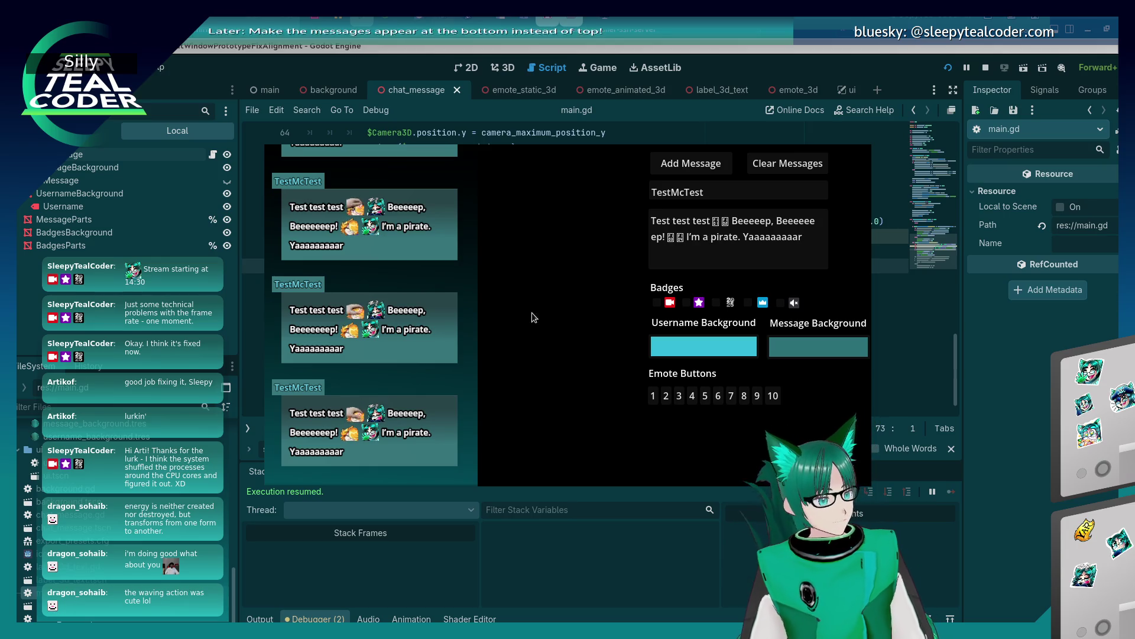
Close the game window and return to main.gd's variable declarations
click(657, 362)
scroll(466, 284, down, 1)
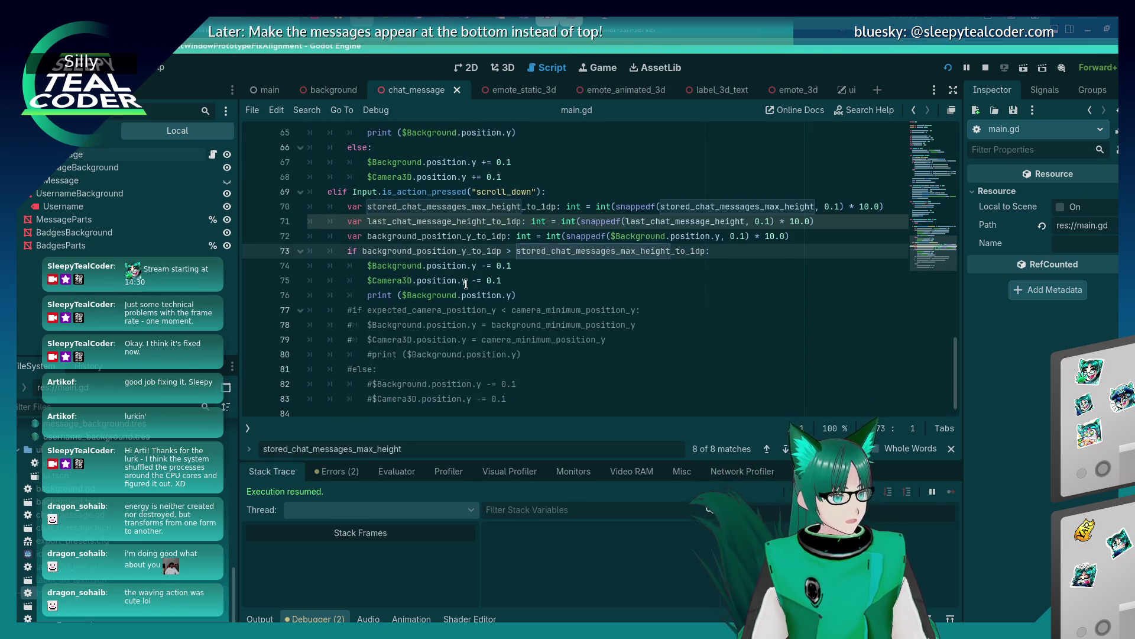
scroll(466, 284, up, 5)
scroll(467, 284, up, 13)
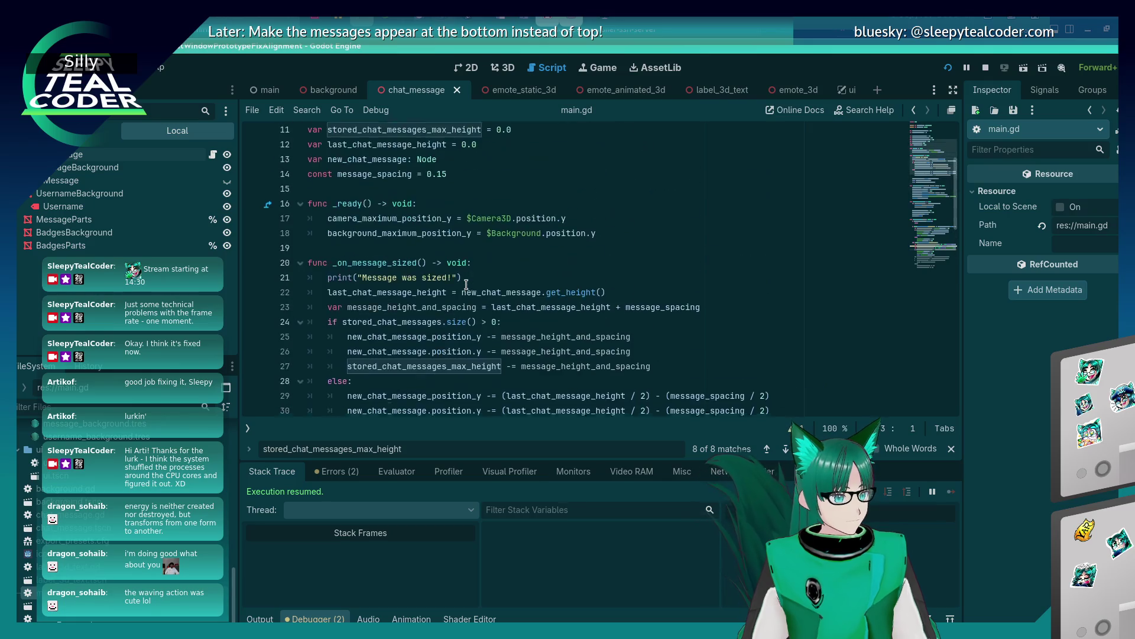
scroll(466, 285, down, 3)
scroll(466, 284, up, 1)
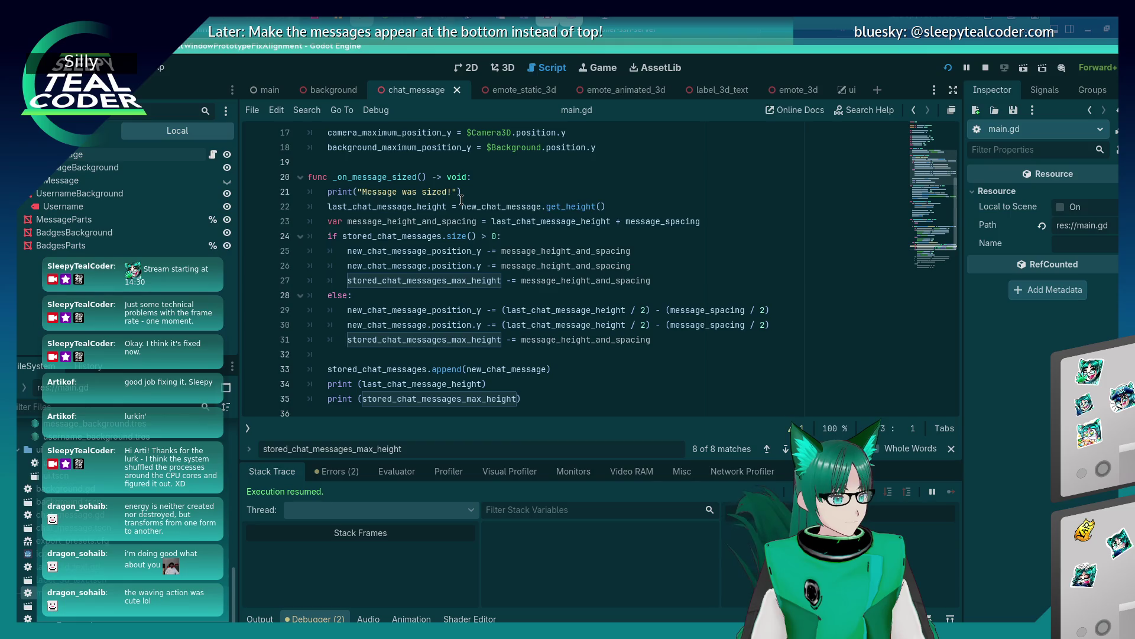
mouse_move(462, 199)
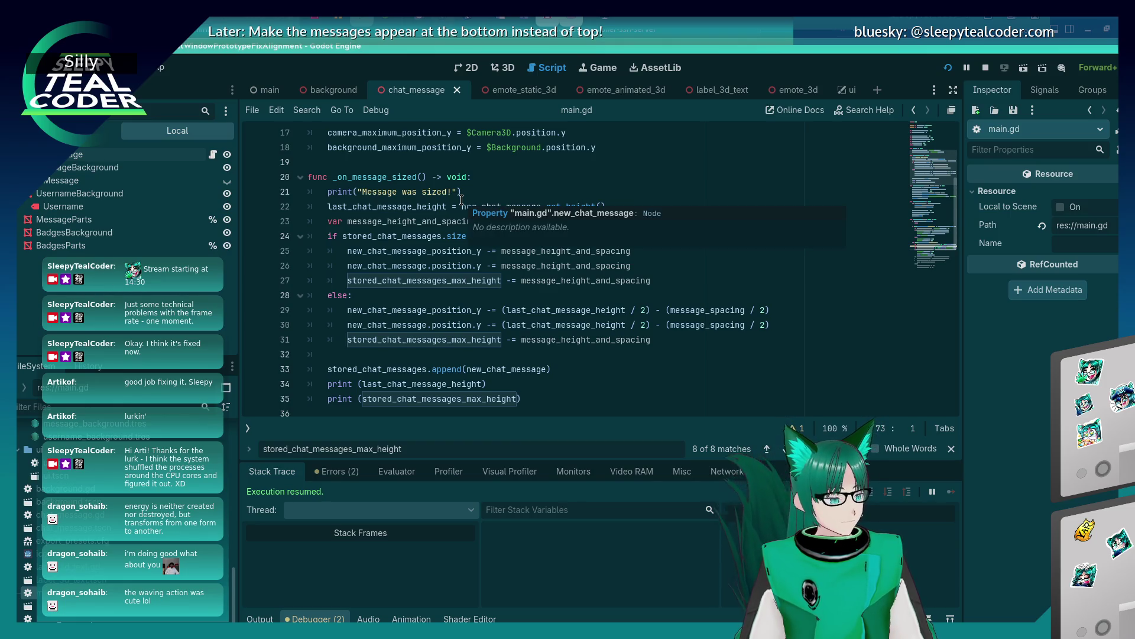
key(ctrl+F2)
click(562, 62)
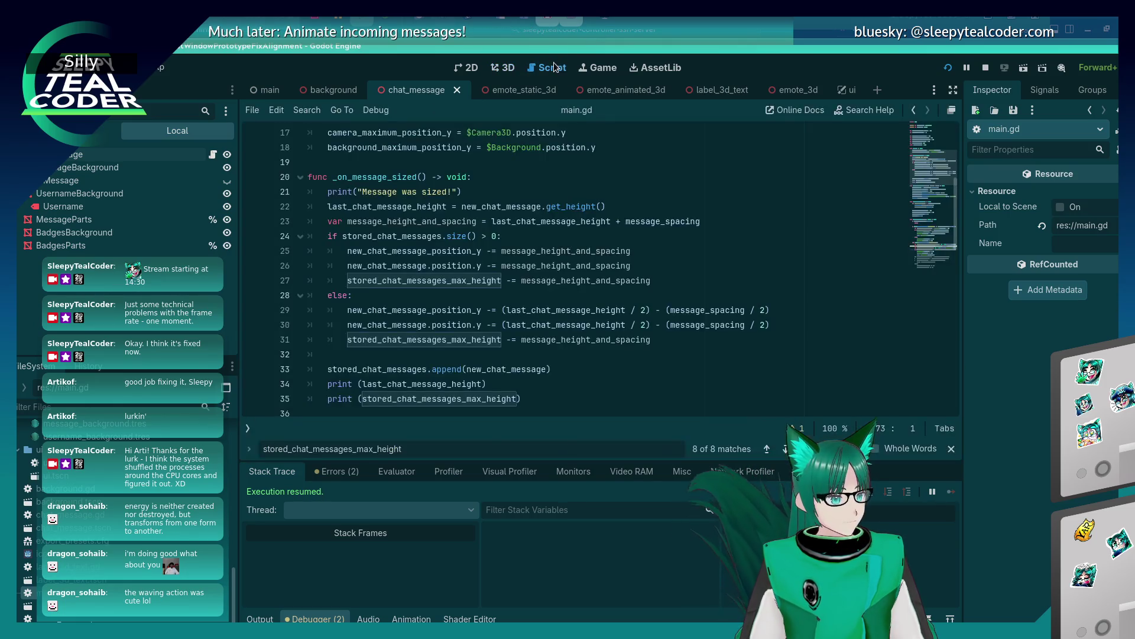
scroll(510, 216, down, 4)
scroll(508, 213, up, 2)
scroll(508, 213, up, 7)
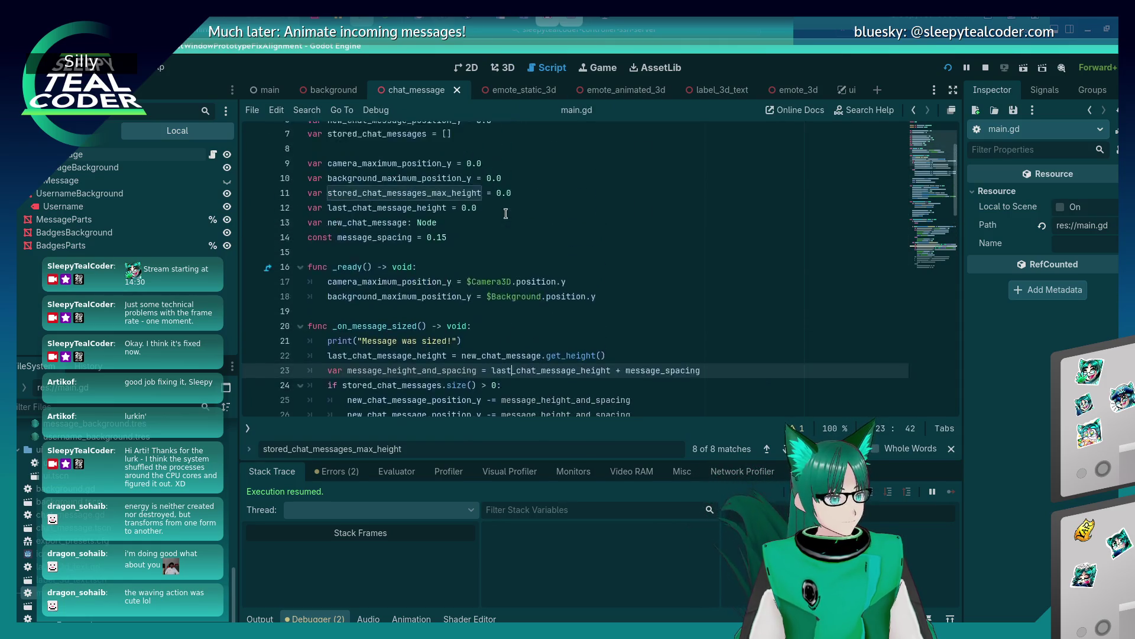
scroll(505, 213, down, 3)
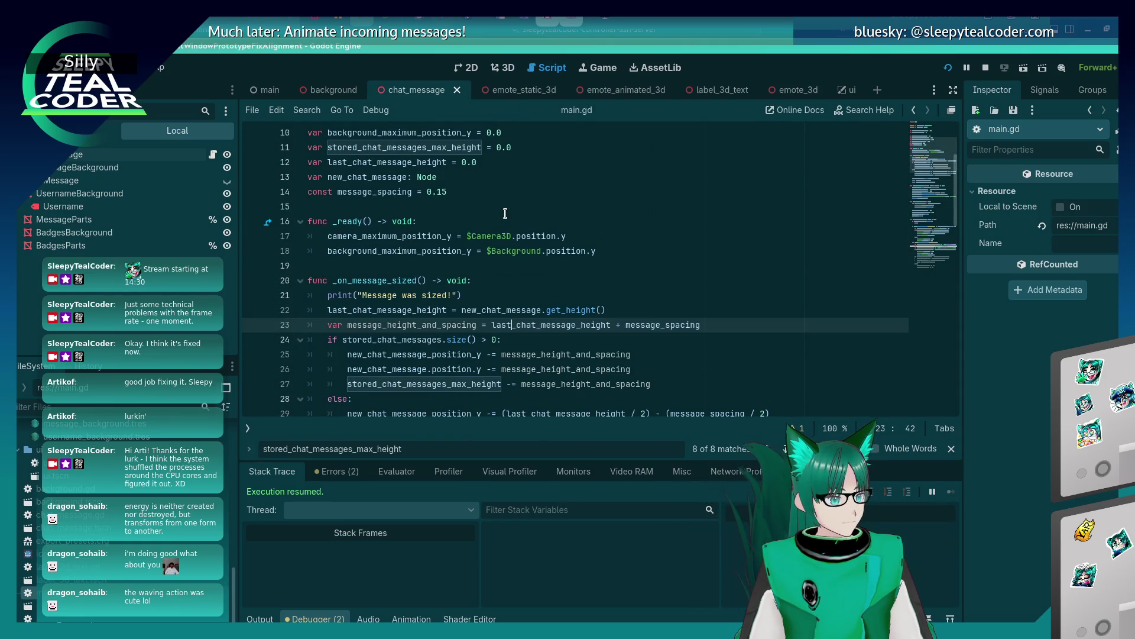
click(375, 262)
scroll(375, 262, up, 2)
scroll(375, 262, down, 2)
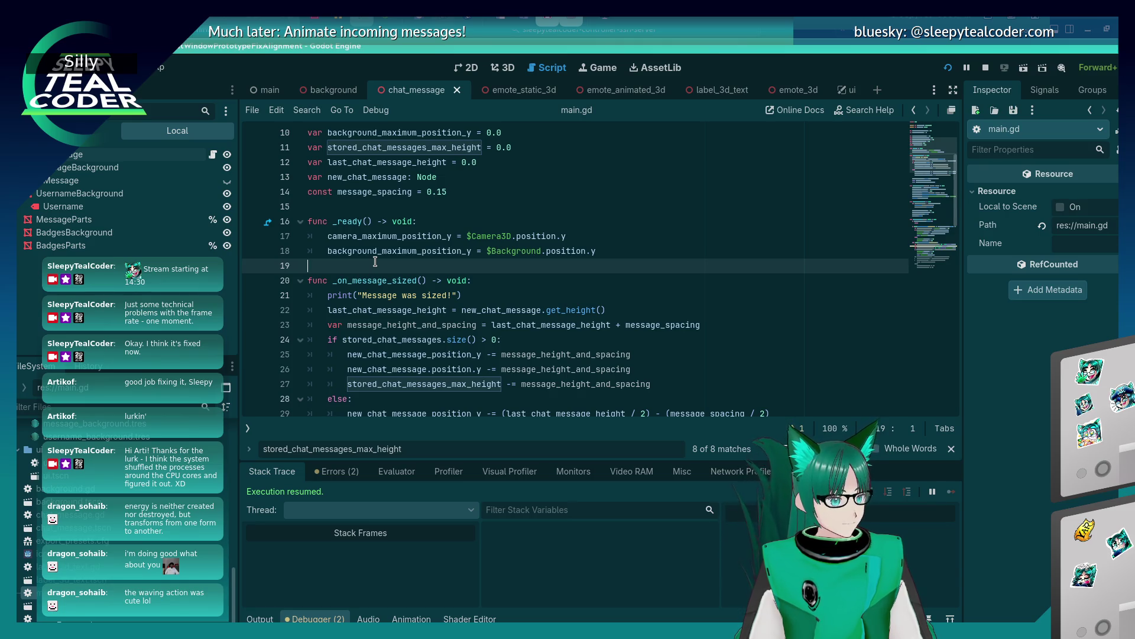
scroll(403, 217, up, 2)
click(366, 290)
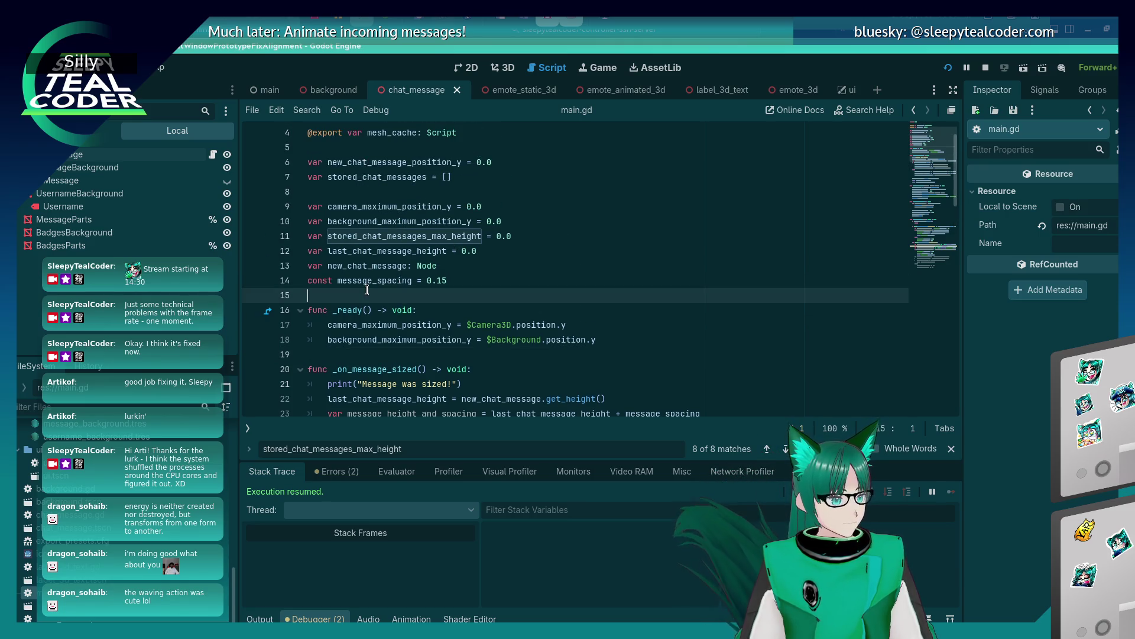
mouse_move(417, 269)
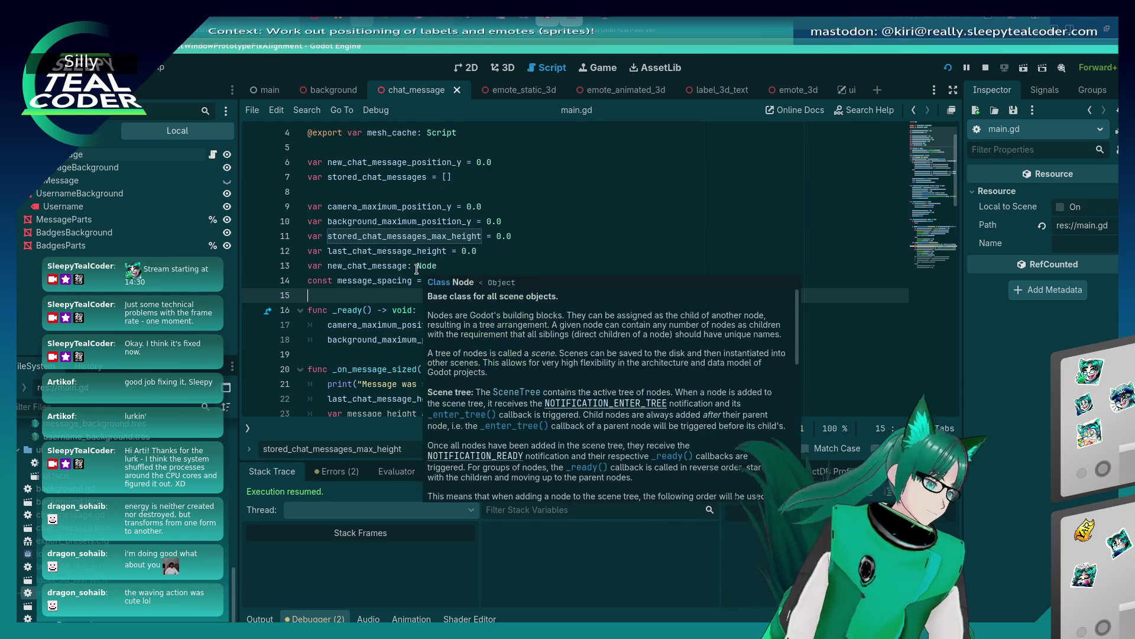
Declare class NewMessageToAnimate with int fields expected_x_position and expected_y_position
key(Return)
key(Return)
key(Up)
text(class M)
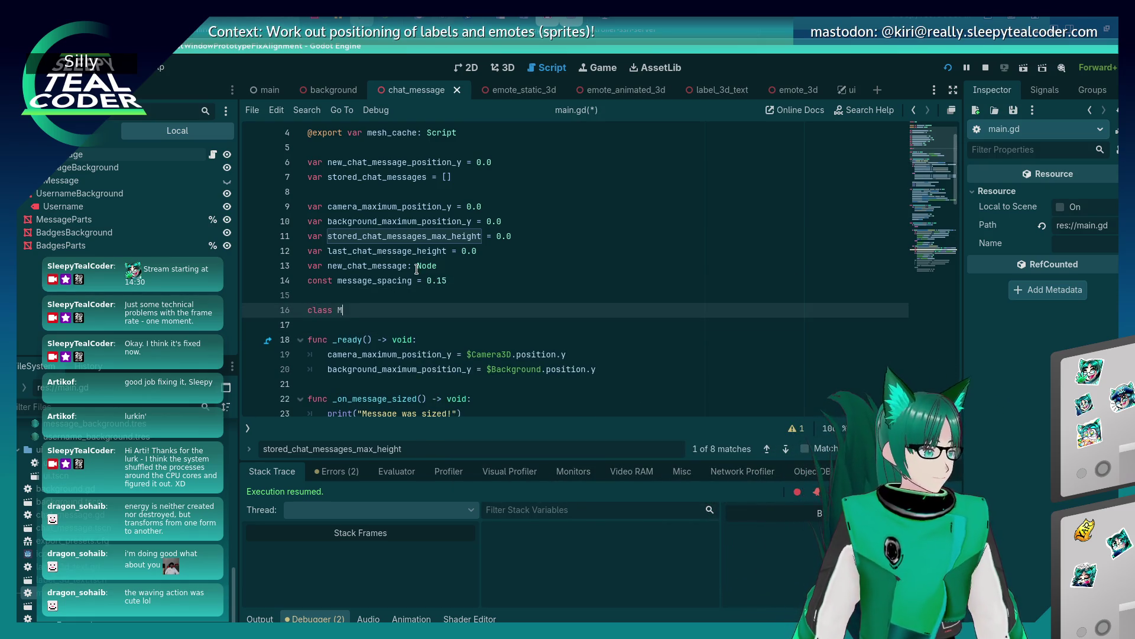
text(essa)
key(BackSpace)
key(BackSpace)
key(BackSpace)
text(NewMessageToAnimate:)
key(Return)
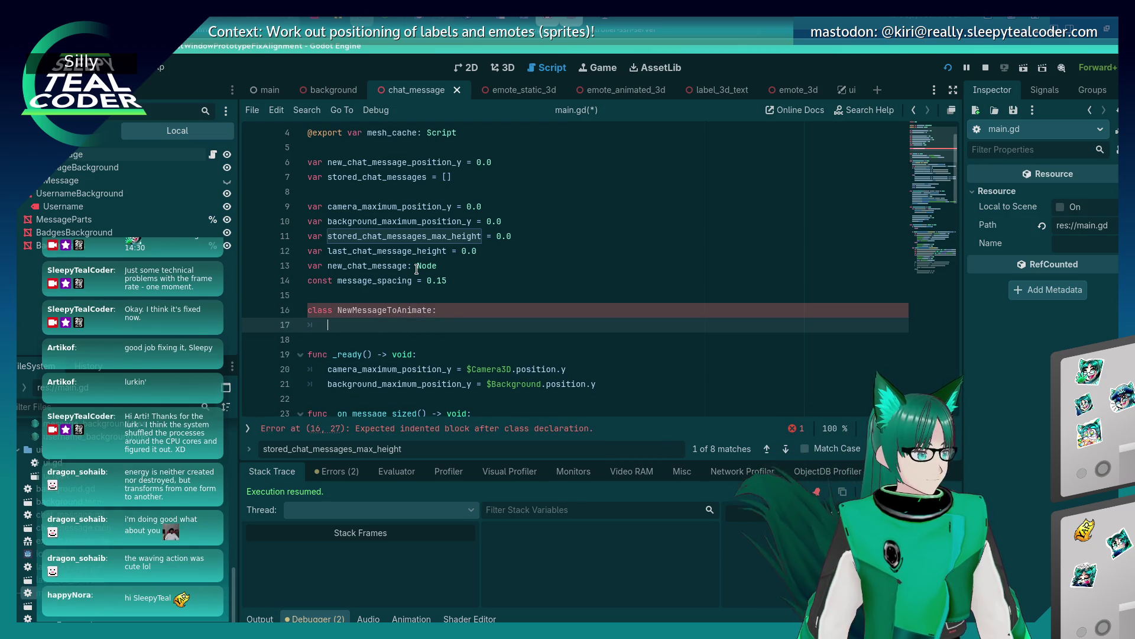
text(xpected_x_positi)
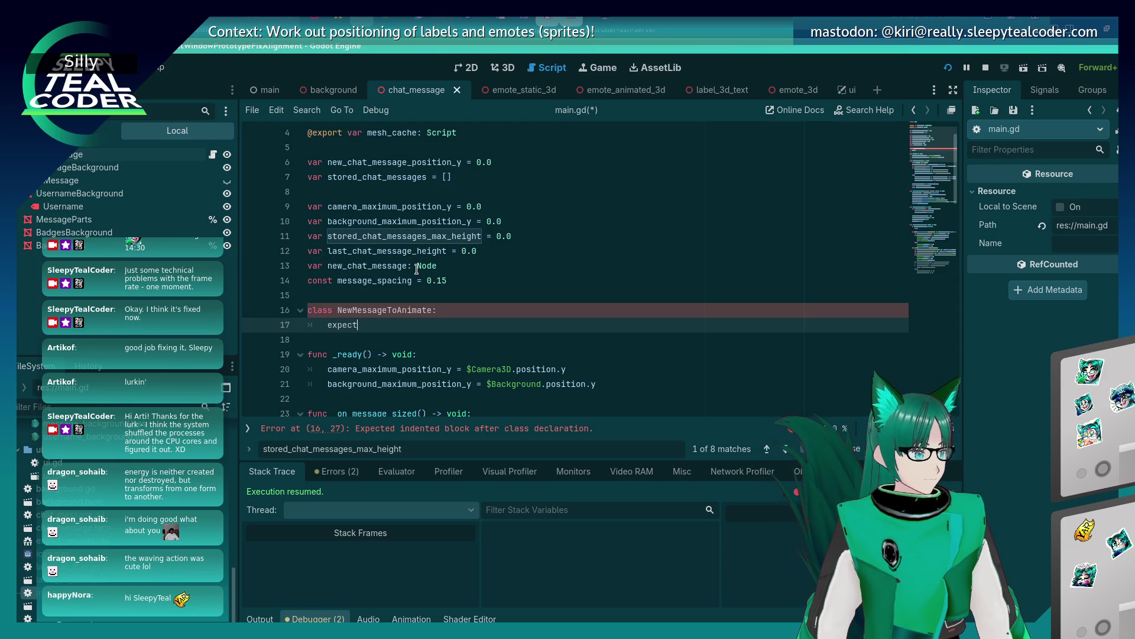
text(on: int)
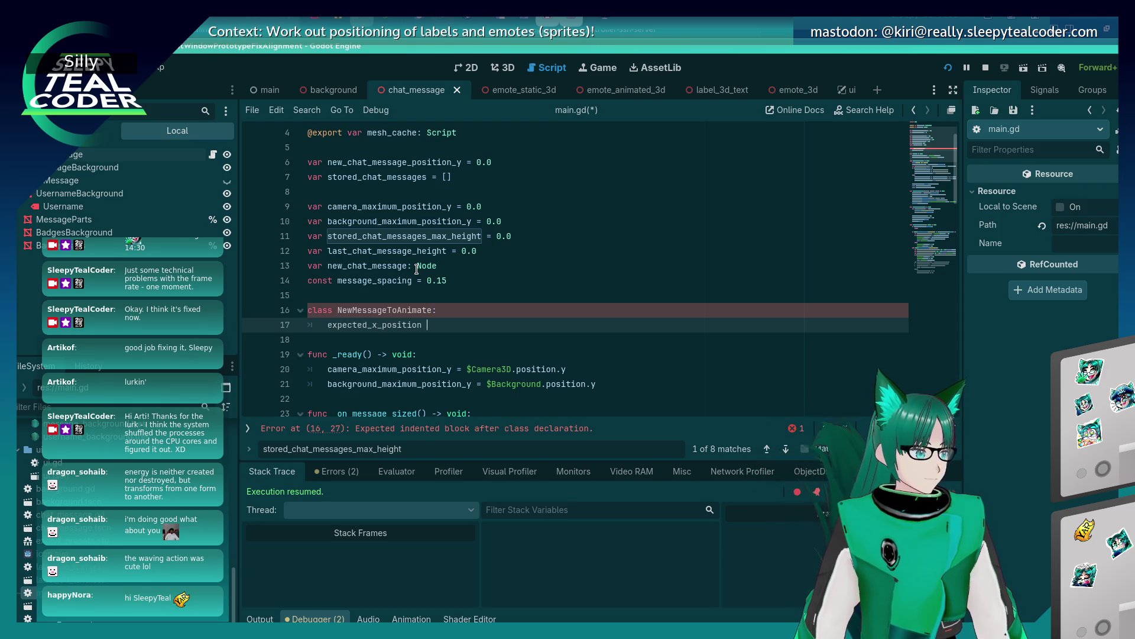
key(Return)
text(expected_y_p)
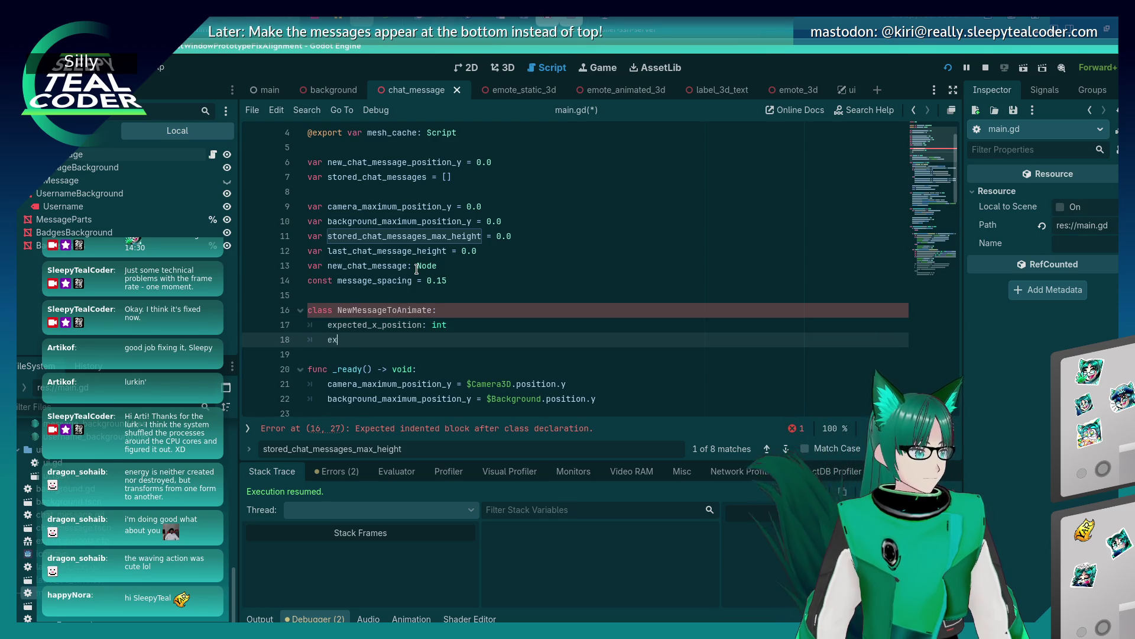
text(osition: int)
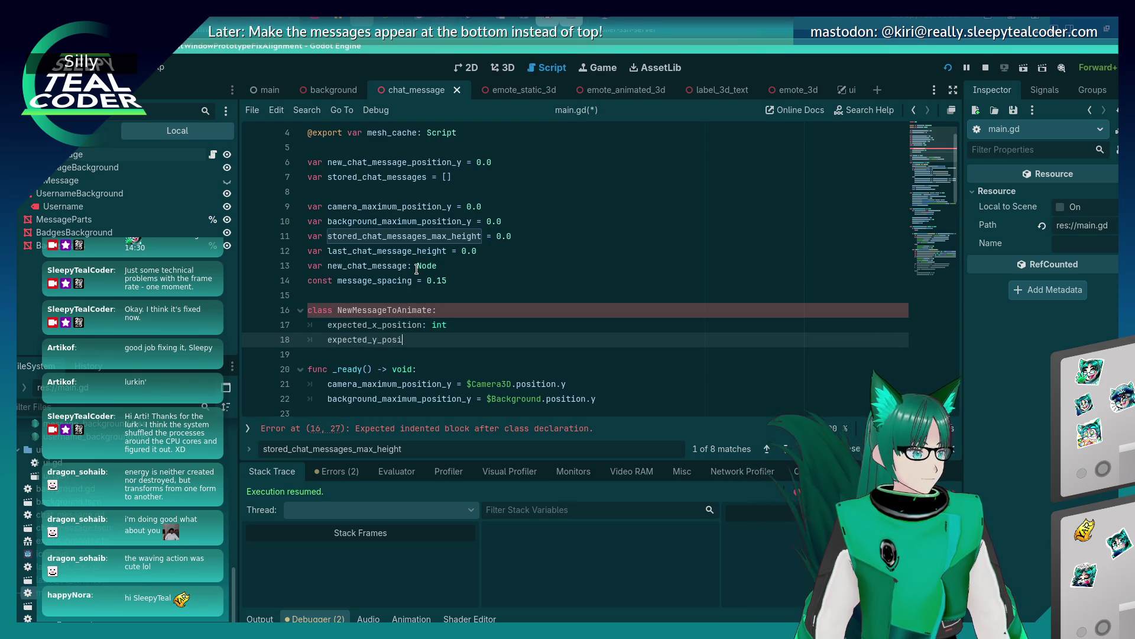
key(Return)
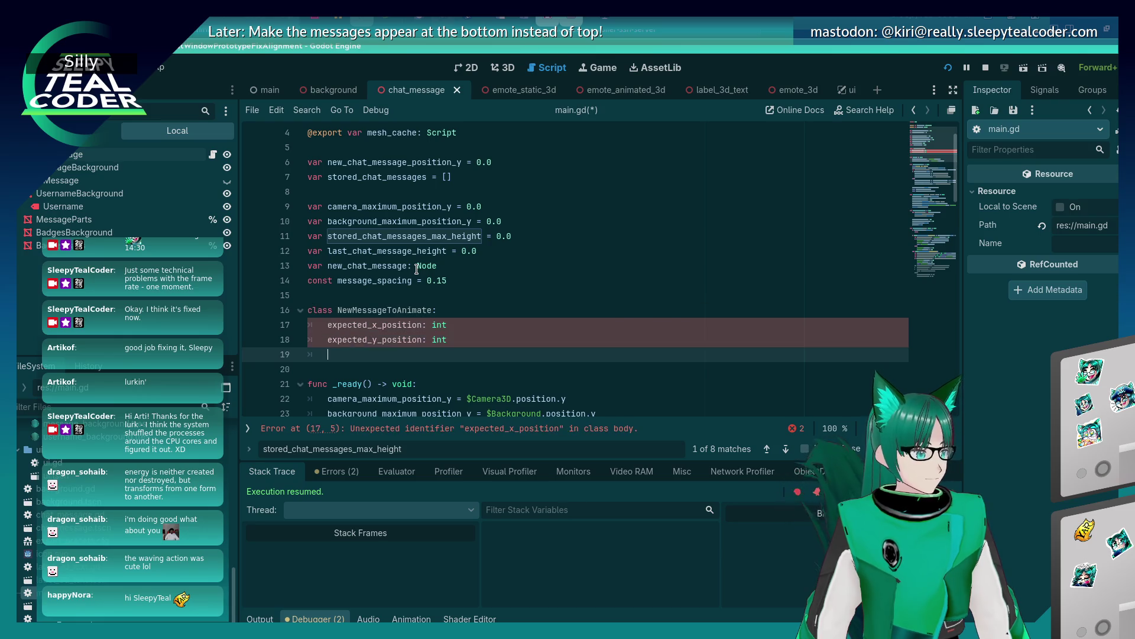
Change both position field types from int to float
key(Up)
key(Up)
key(End)
key(BackSpace)
key(BackSpace)
key(BackSpace)
text(float)
key(Down)
key(BackSpace)
key(BackSpace)
key(BackSpace)
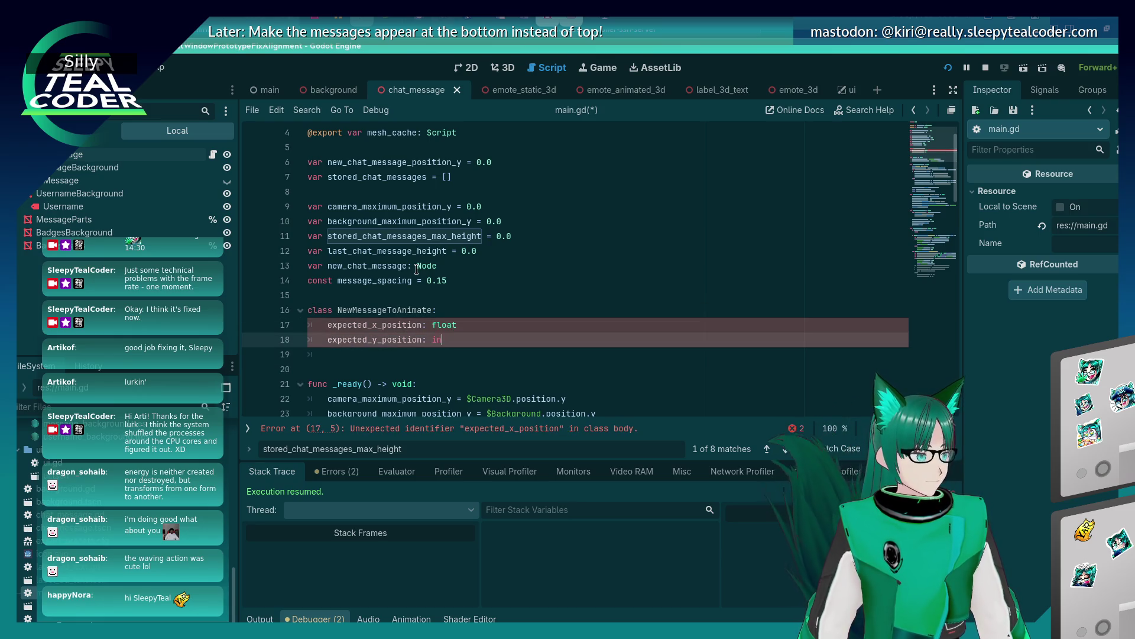
text(float)
Select 'class' and run Find in Files to list class declarations across scripts
key(Up)
key(Up)
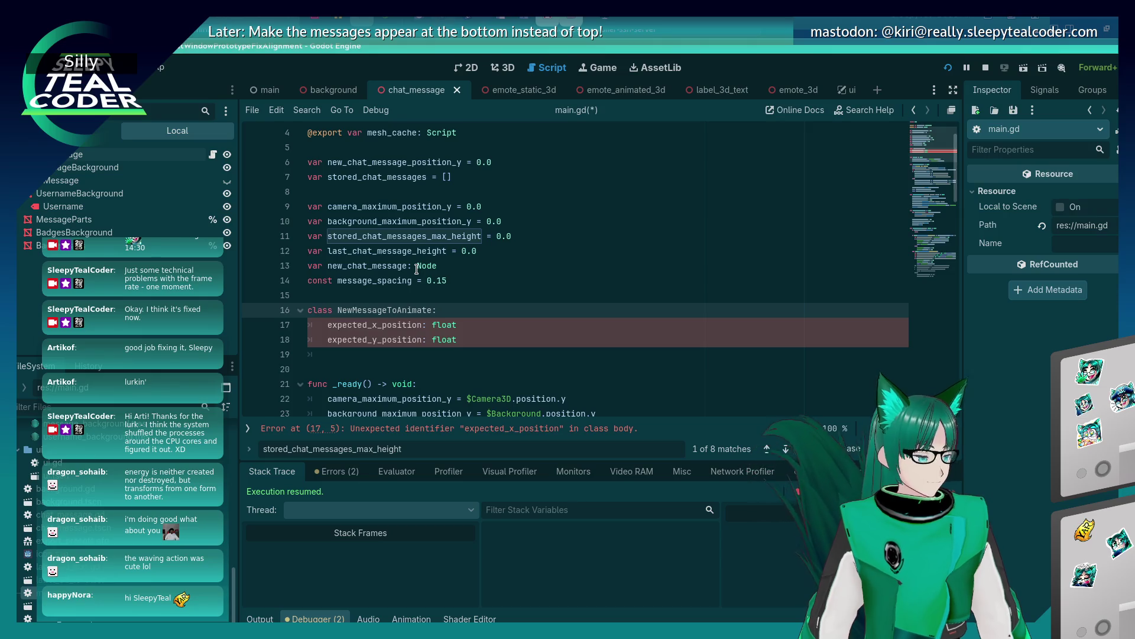
key(Down)
key(Down)
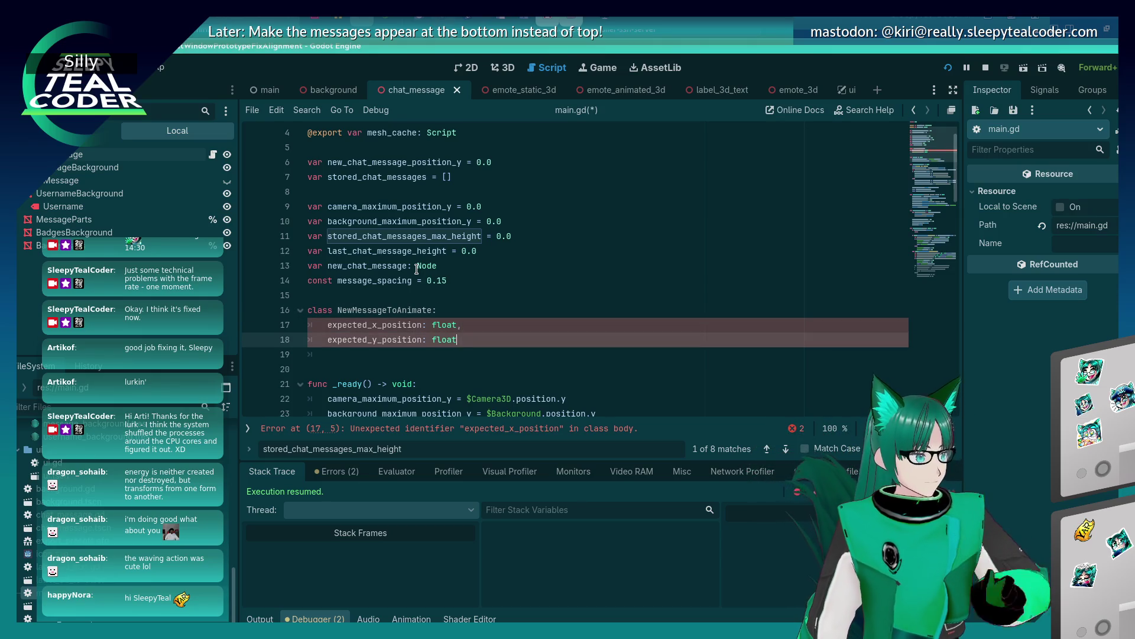
key(Up)
key(Up)
key(shift+Right)
key(shift+Right)
key(shift+Right)
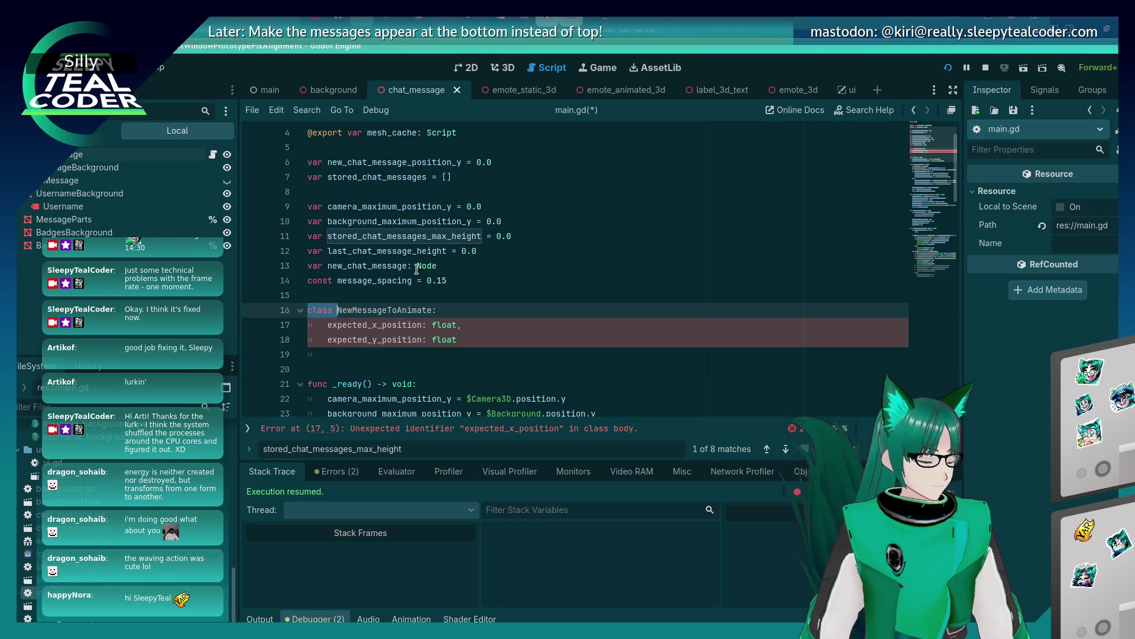
key(ctrl+shift+f)
key(Return)
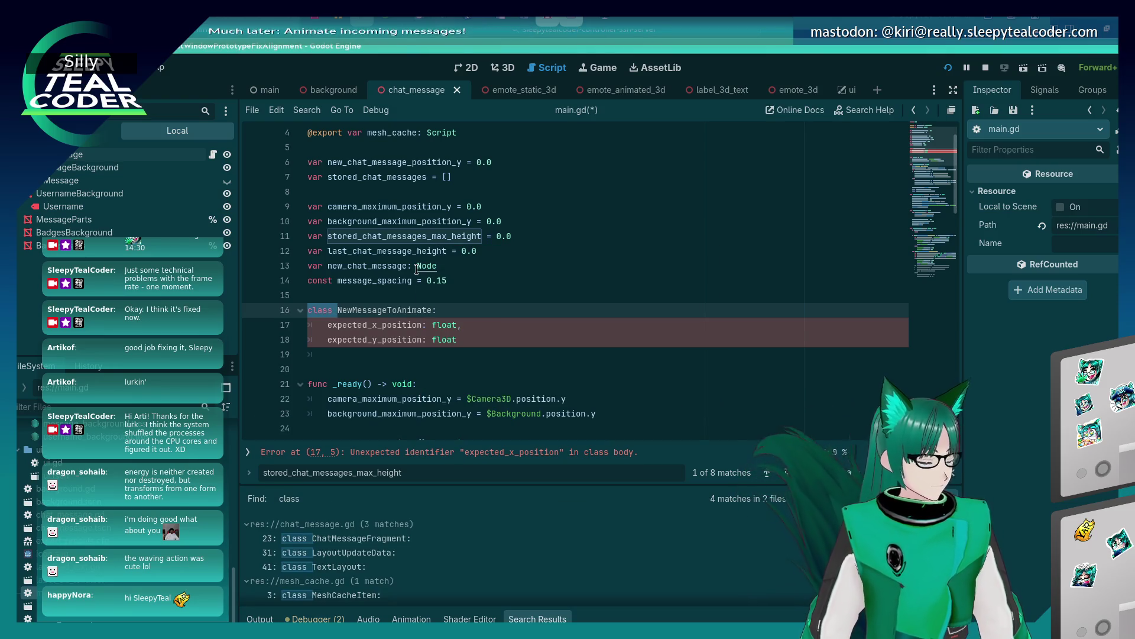
Open the LayoutUpdateData result in chat_message.gd and scroll to the top
click(425, 554)
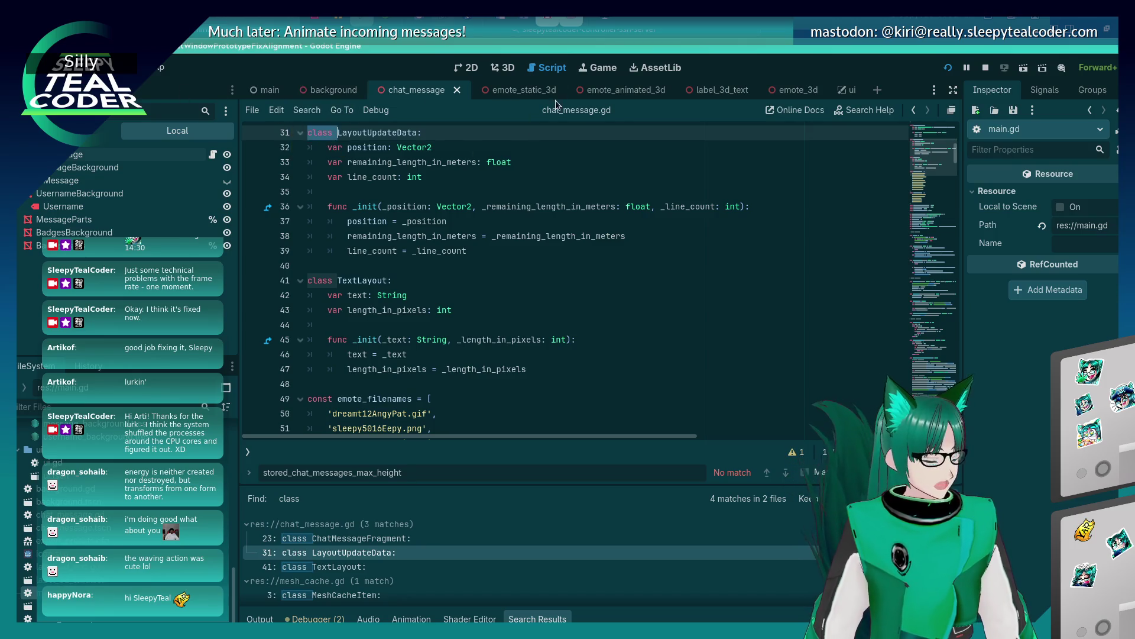
scroll(459, 227, up, 10)
scroll(459, 226, up, 1)
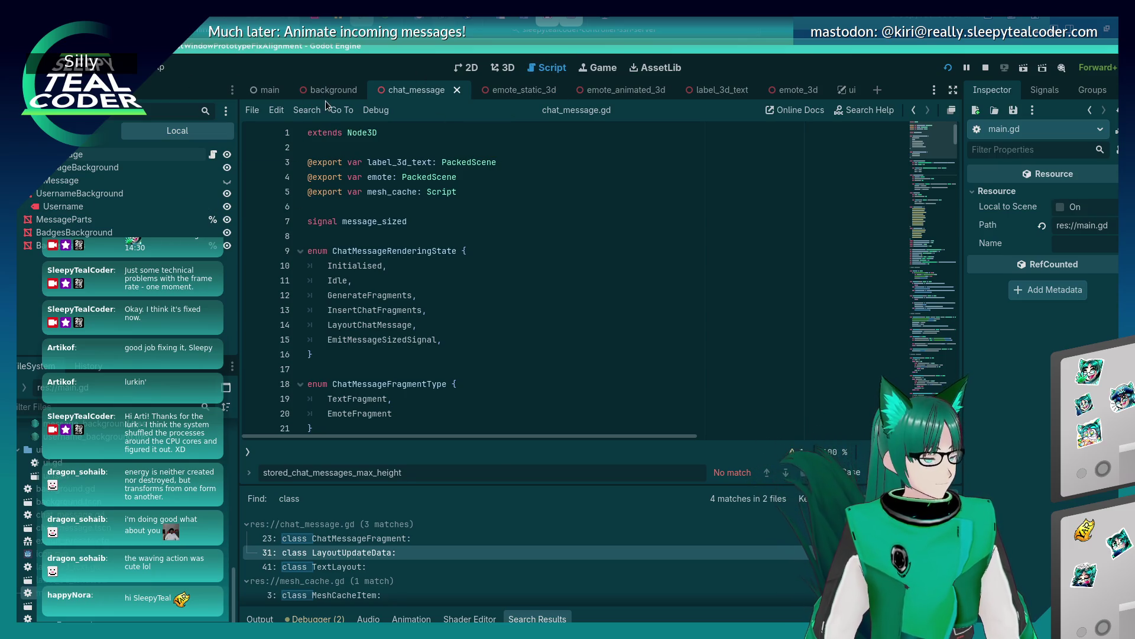
Show the scripts and methods list beside the code, then switch back to main.gd
click(308, 110)
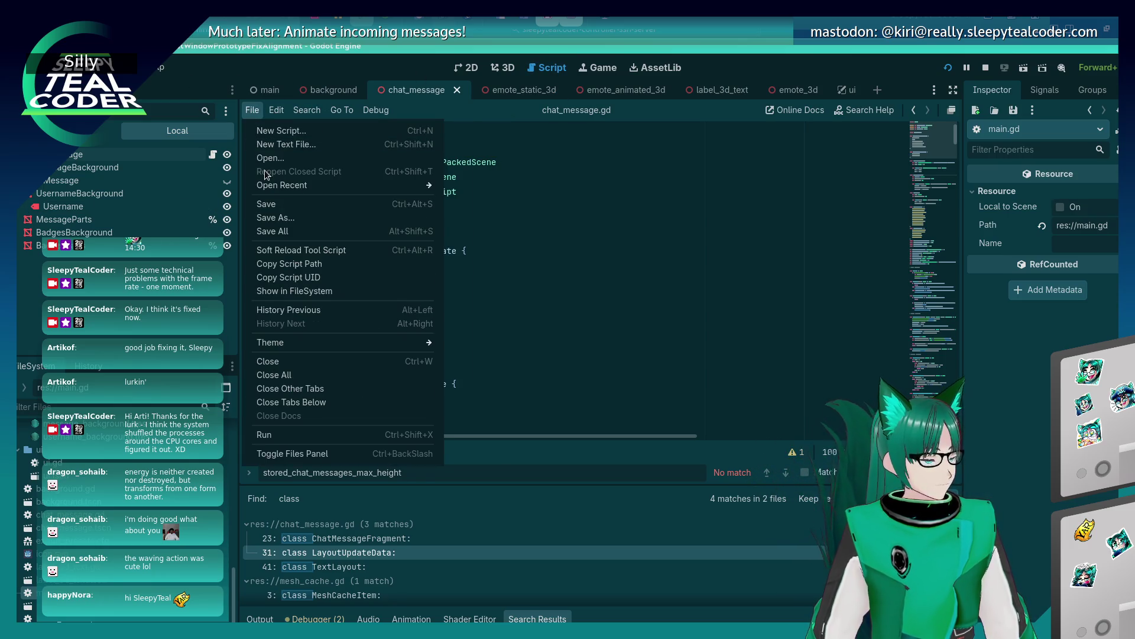
click(360, 112)
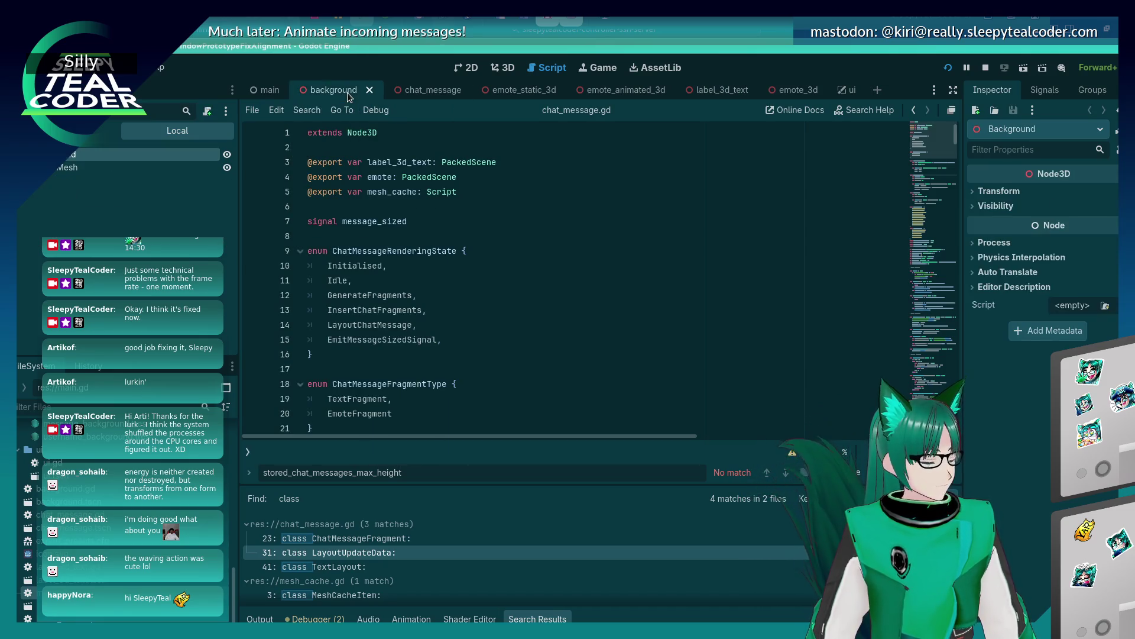
right_click(309, 188)
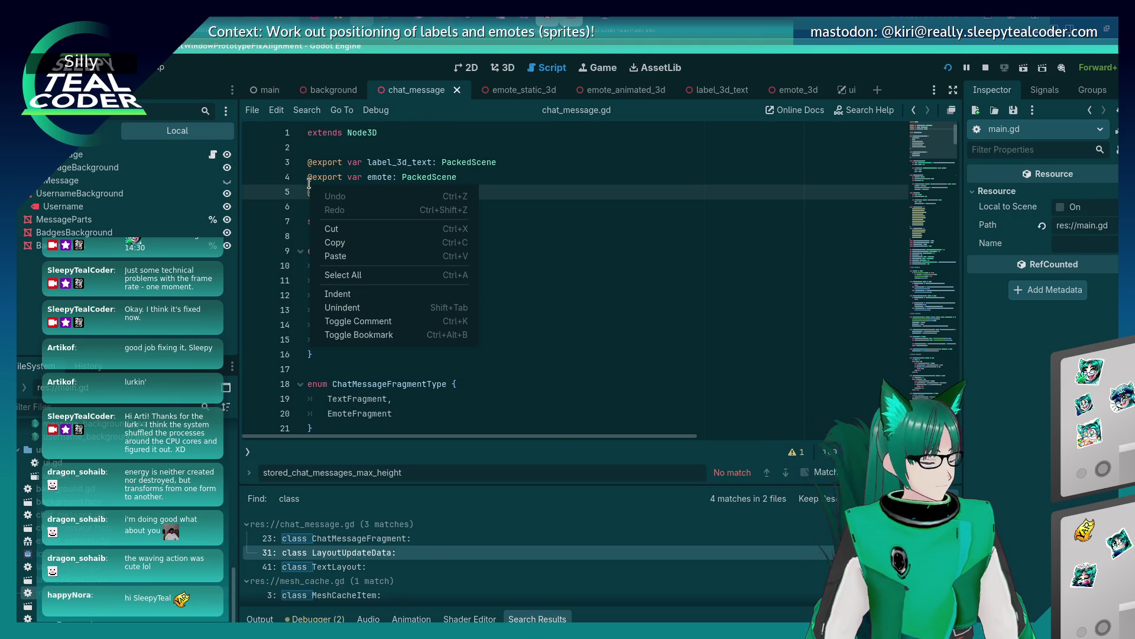
click(330, 157)
click(338, 115)
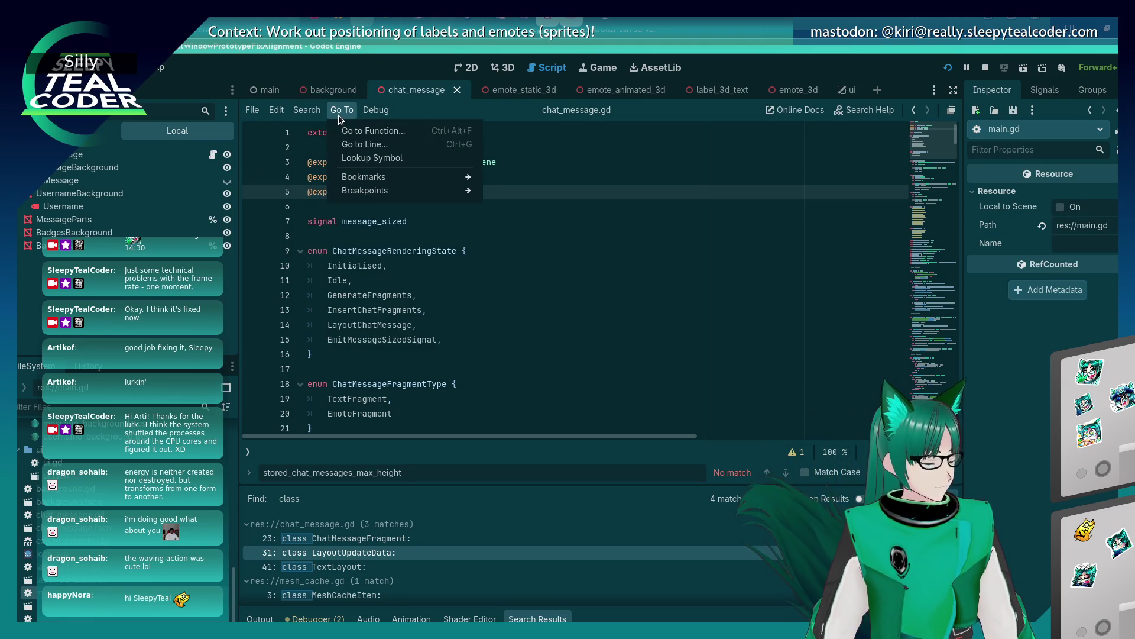
mouse_move(275, 112)
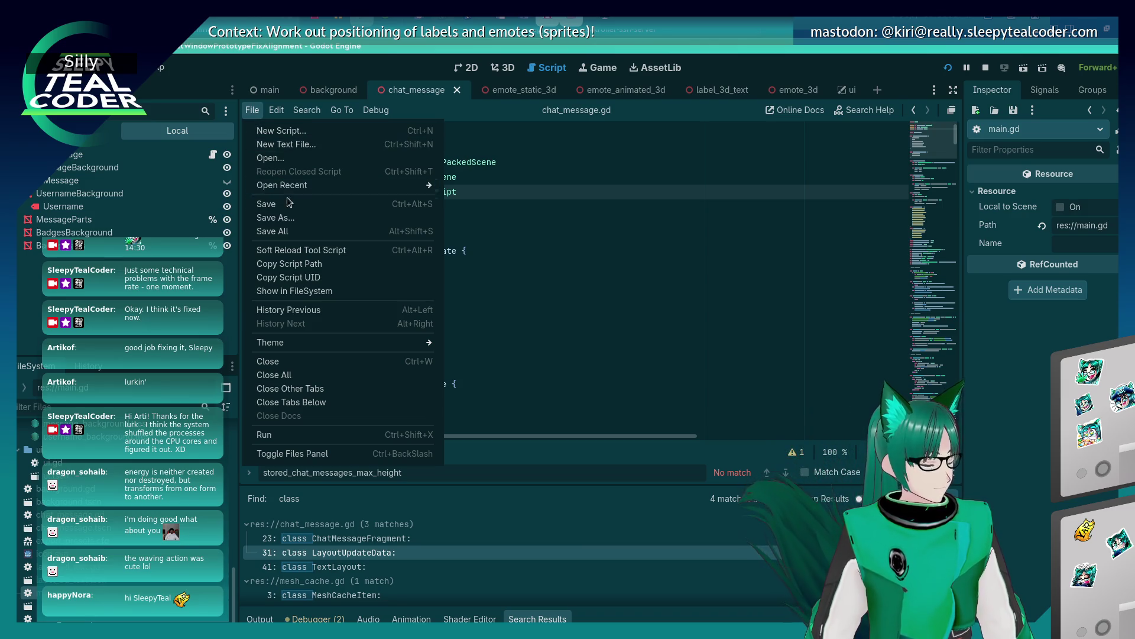
click(306, 454)
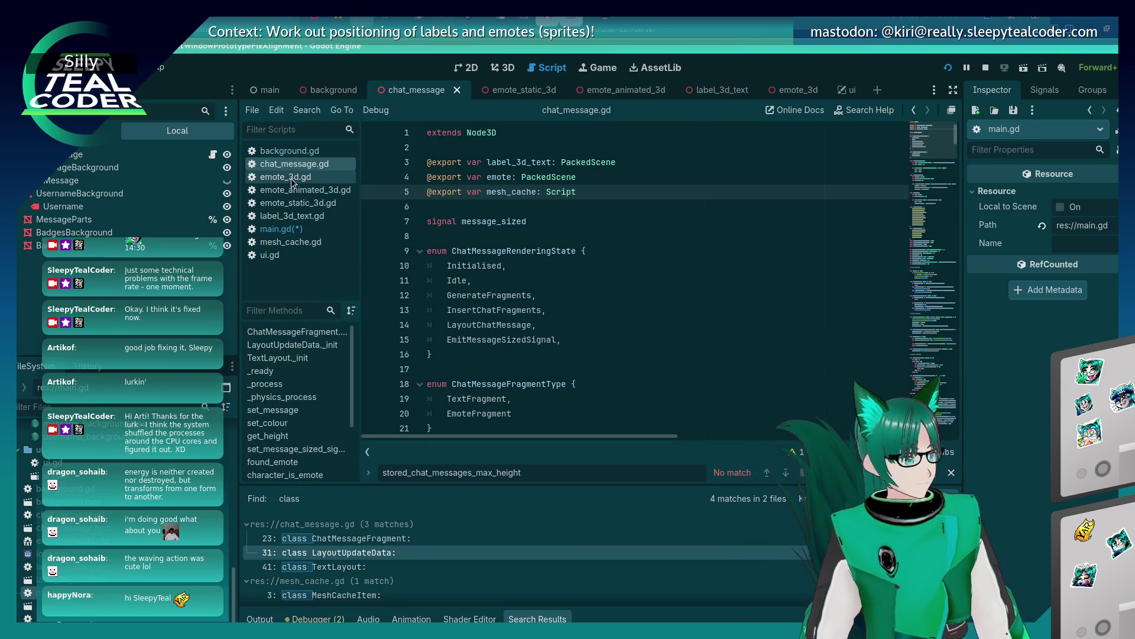
click(278, 228)
Prefix both position fields with var, default them to float 0.0, and save
scroll(492, 299, down, 2)
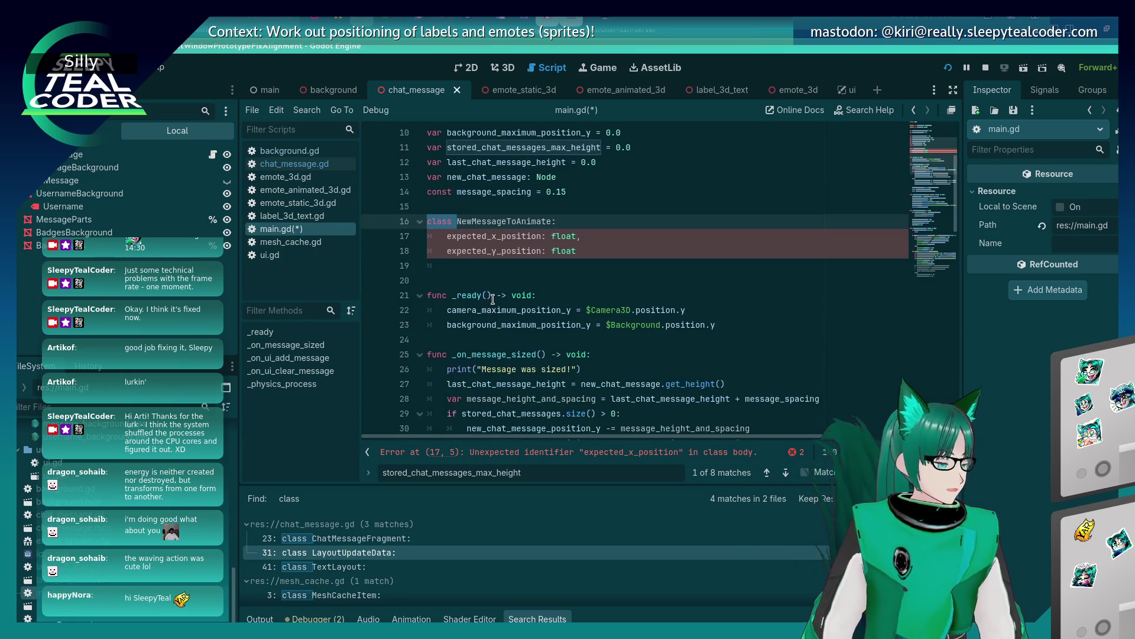
scroll(492, 299, up, 3)
key(Down)
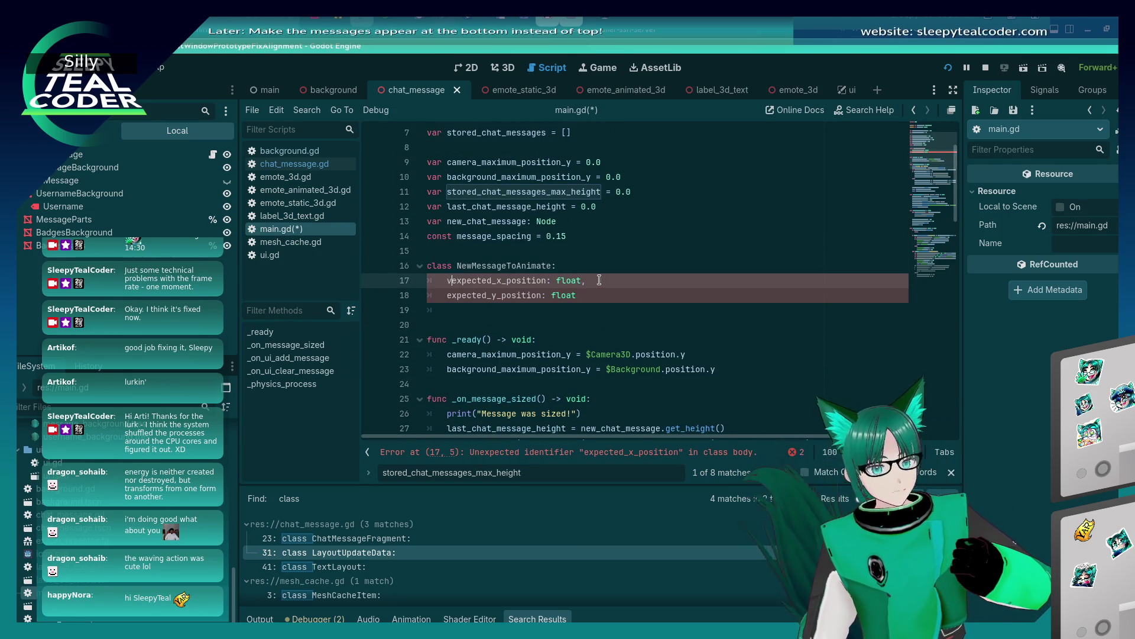
text(ar)
key(End)
key(BackSpace)
key(Down)
key(Home)
text(var )
text(.0)
key(Down)
text(= 0.0)
click(599, 280)
key(ctrl+s)
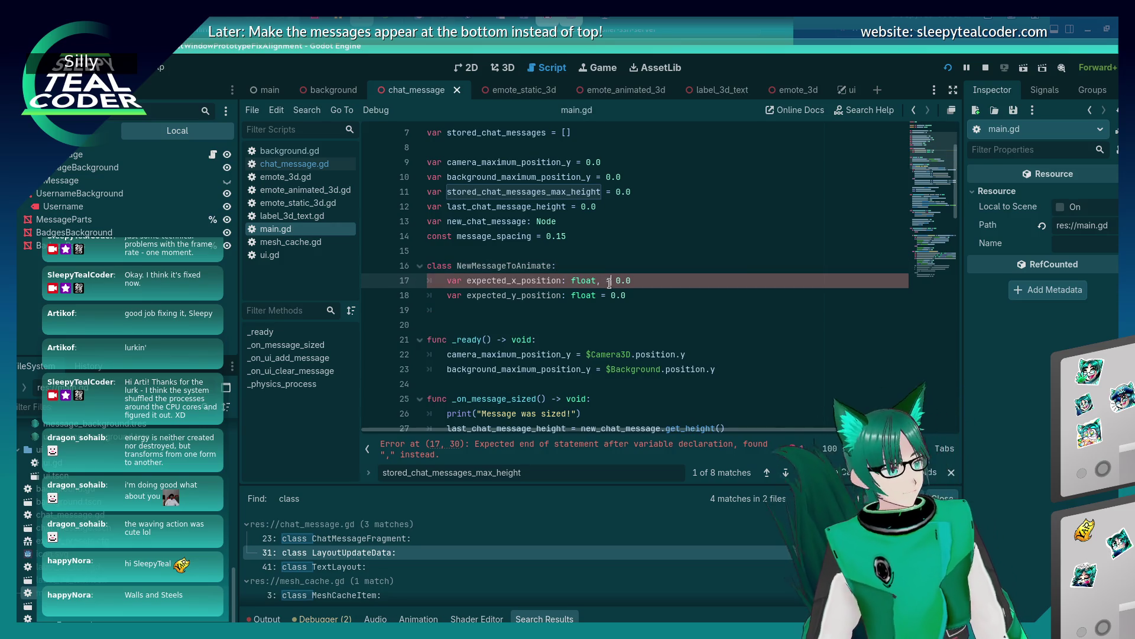
Remove the stray comma, add var animation_complete: bool = false, and save main.gd
key(BackSpace)
key(Down)
key(End)
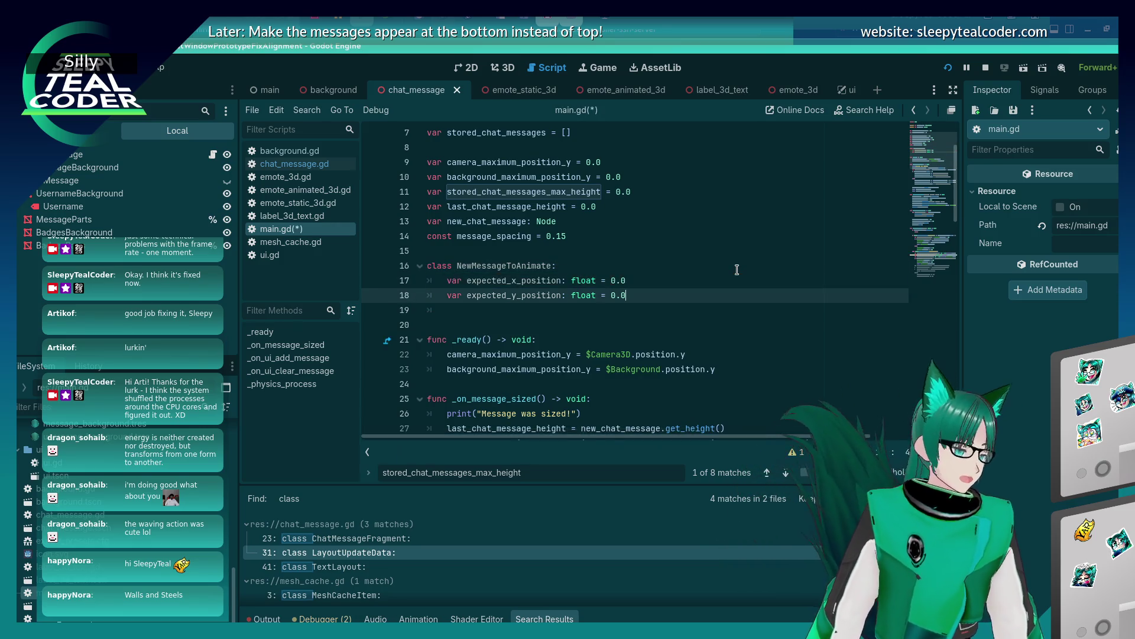
key(Return)
key(Return)
text(var animation_compelte)
key(BackSpace)
key(BackSpace)
key(BackSpace)
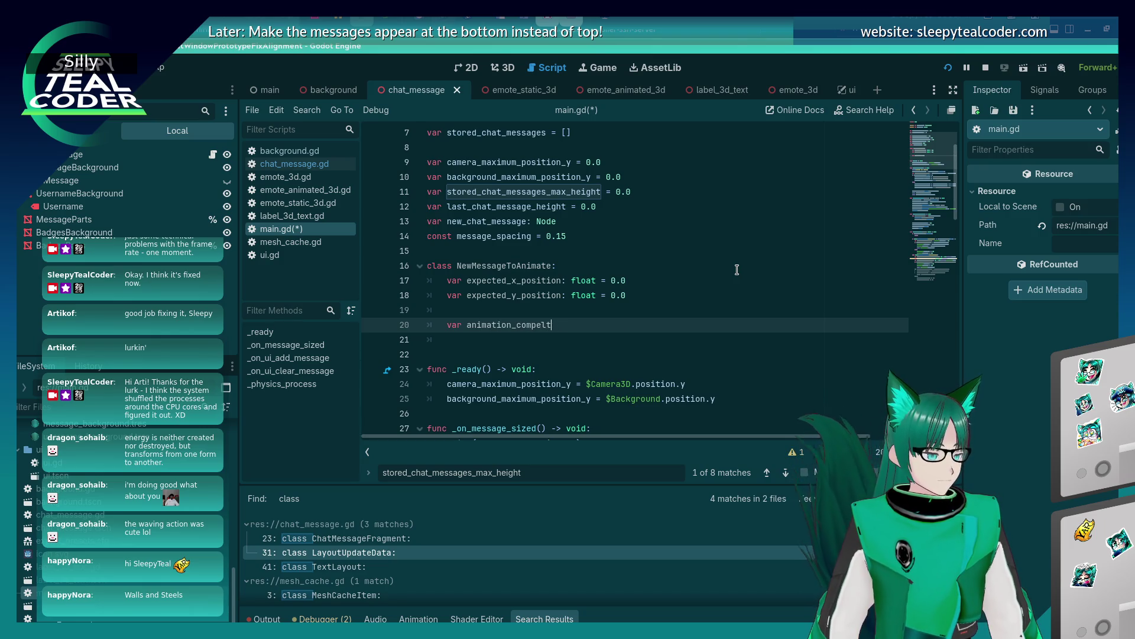
text(lete: bool = false)
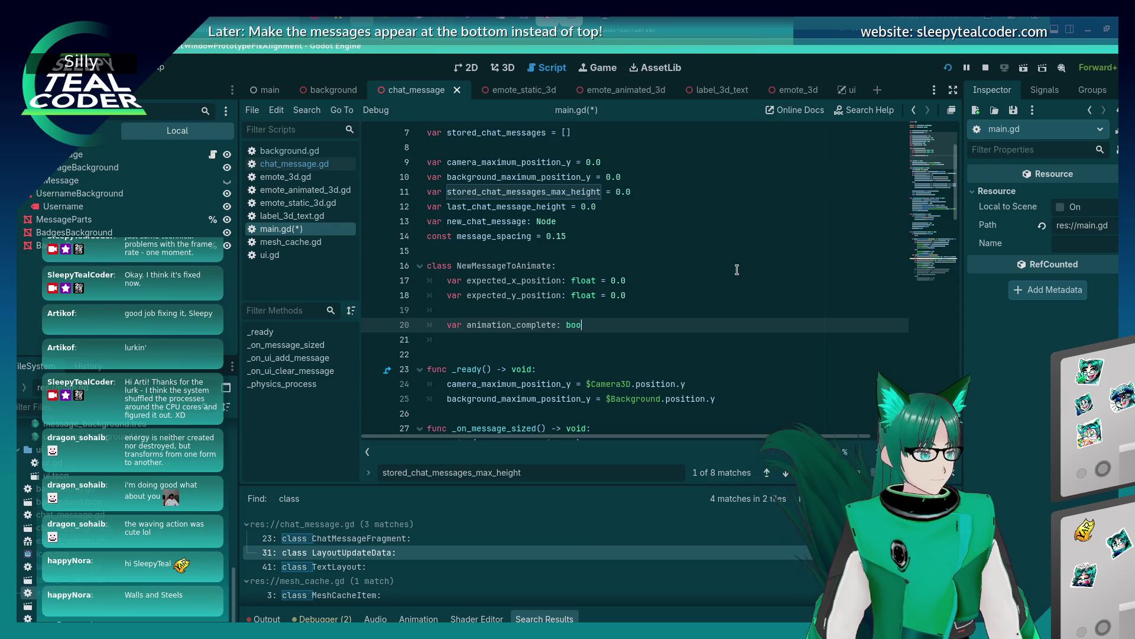
key(ctrl+s)
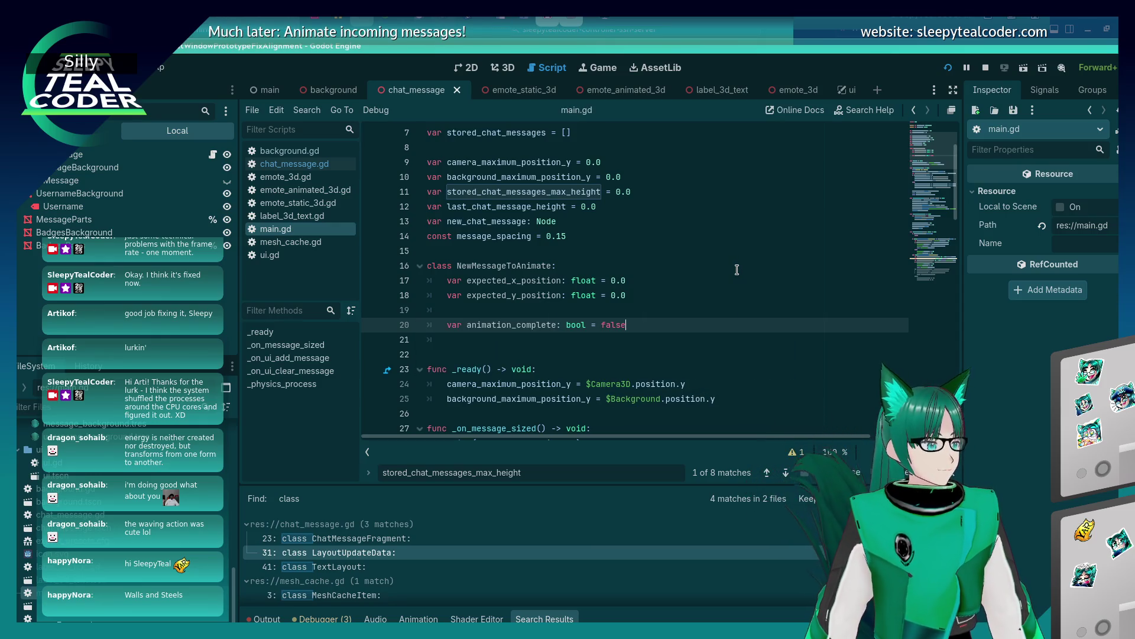
key(Up)
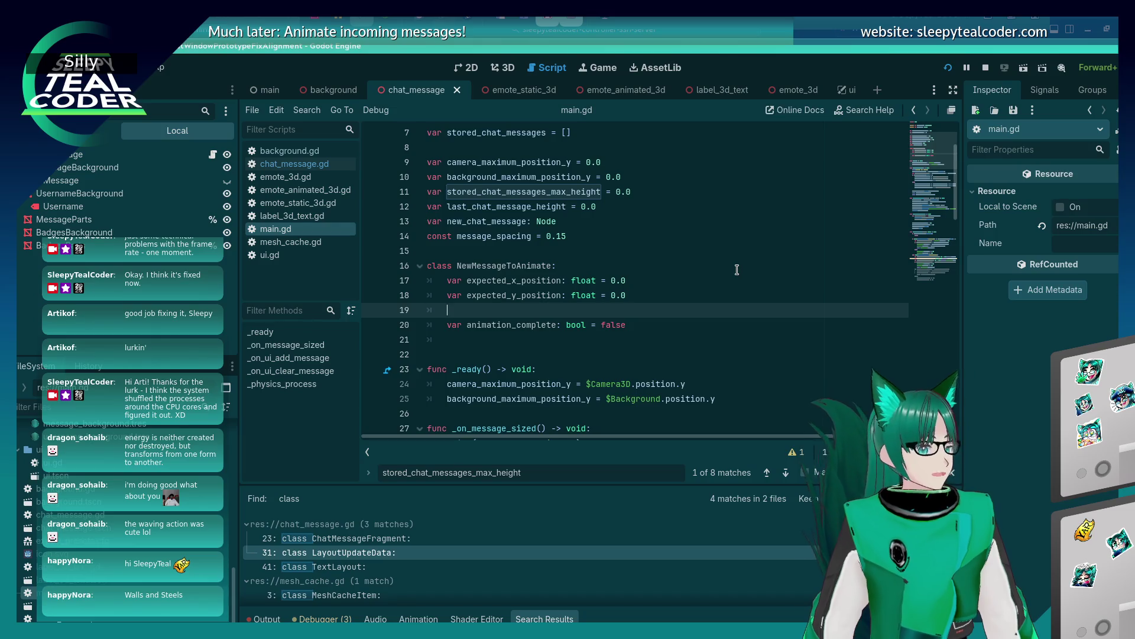
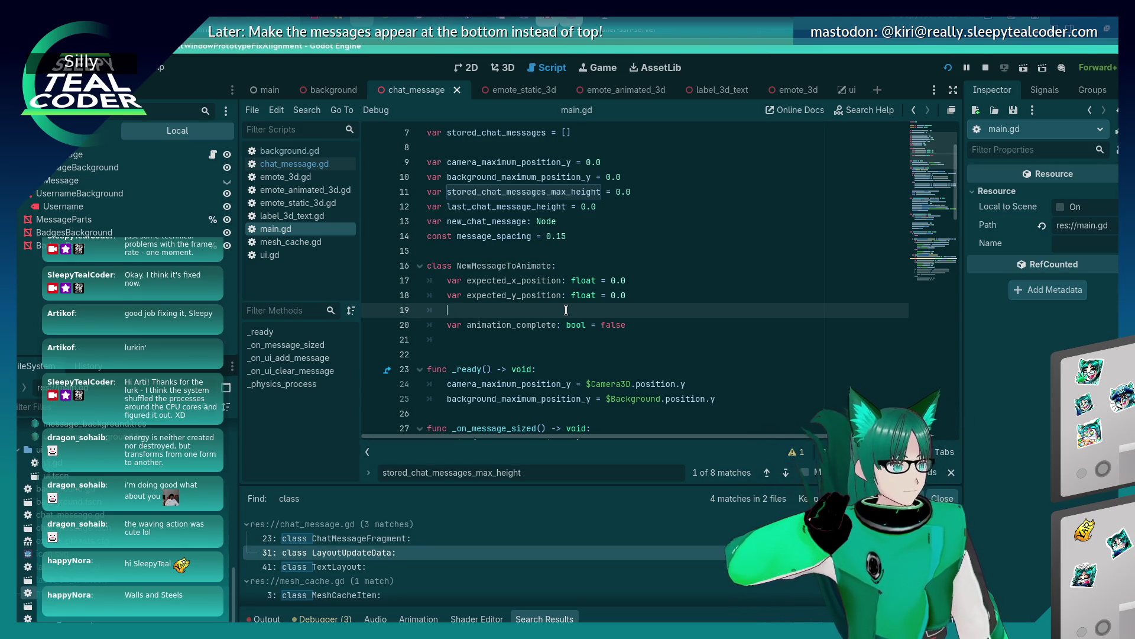
Remove the blank line inside NewMessageToAnimate and cut the whole class block
key(BackSpace)
key(BackSpace)
key(Down)
key(Down)
key(BackSpace)
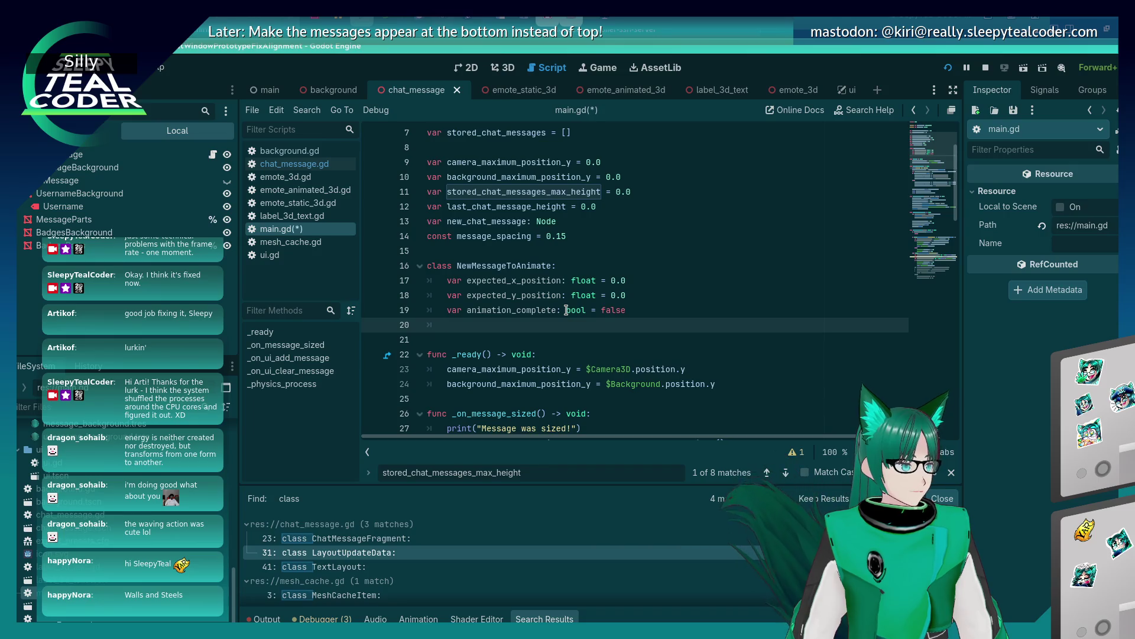
key(Up)
key(End)
key(shift+Home)
key(shift+Home)
key(shift+Up)
key(shift+Up)
key(shift+Up)
key(ctrl+c)
key(BackSpace)
key(Up)
key(Up)
key(Up)
Paste the NewMessageToAnimate class under the exported variables at the top of main.gd
key(ctrl+Home)
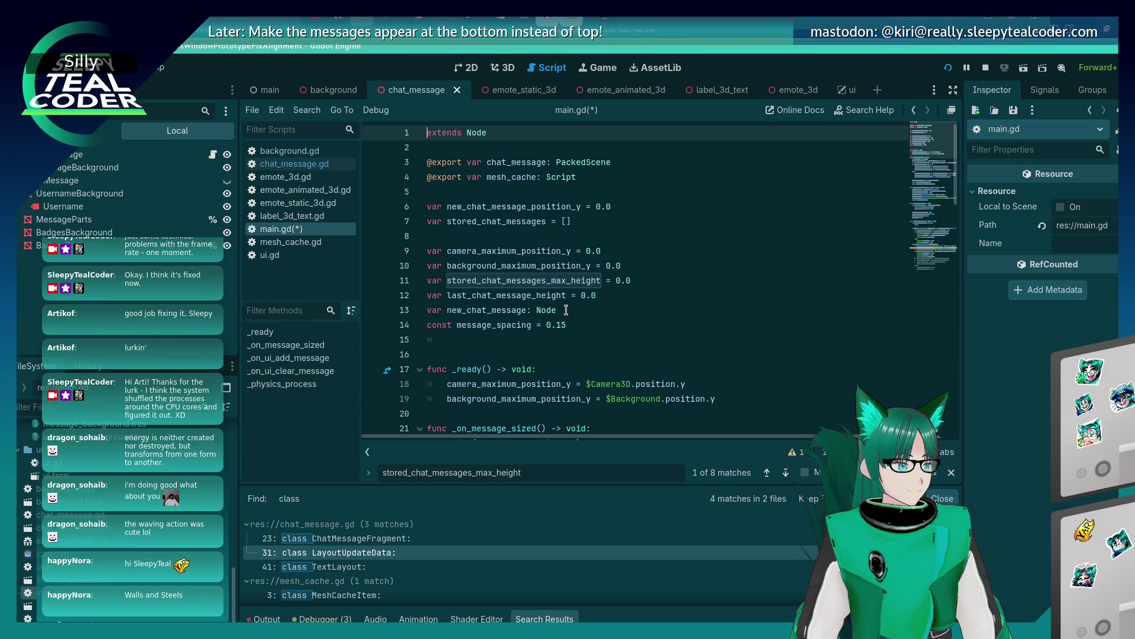
key(Down)
key(Down)
key(Down)
key(ctrl+v)
key(Down)
key(Down)
key(Down)
key(End)
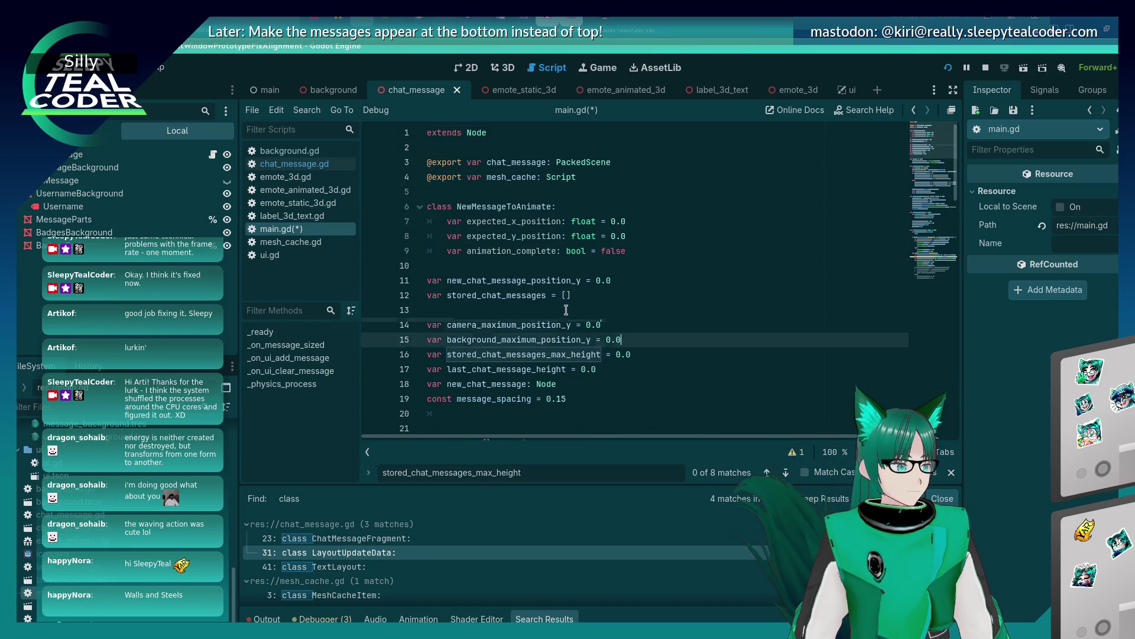
Declare var new_messages_to_animate: Array[NewMessageToAnimate] = [] below the class and save main.gd
key(Down)
key(Down)
key(Down)
key(Down)
key(Down)
key(Up)
key(Up)
key(Up)
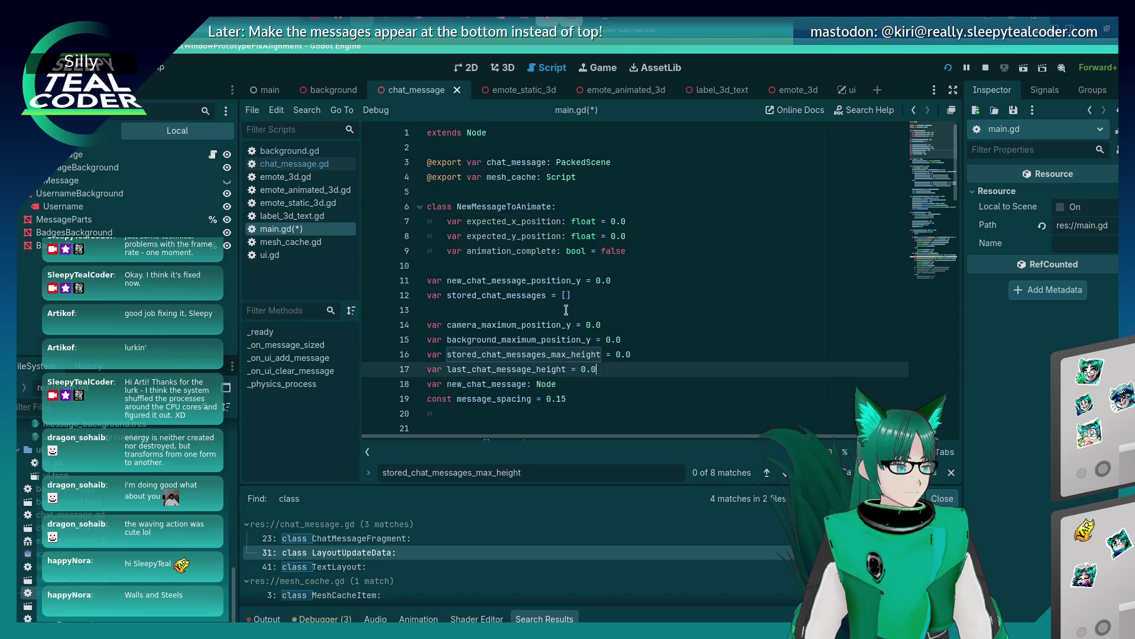
key(Return)
key(Return)
key(Up)
text(var new_mess)
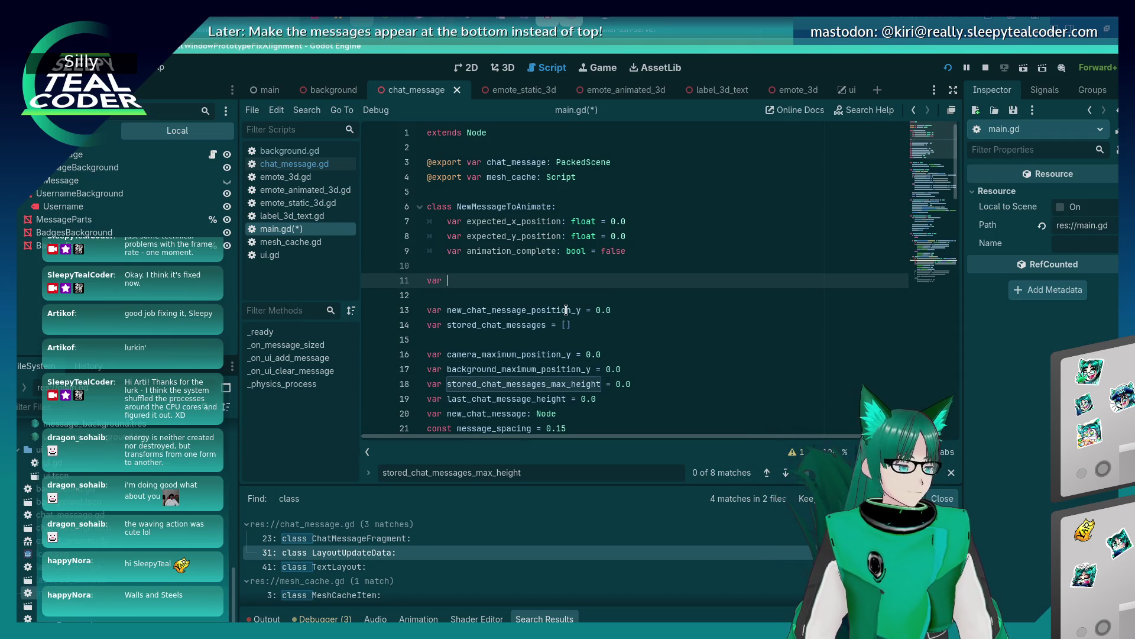
text(ages_to_anima)
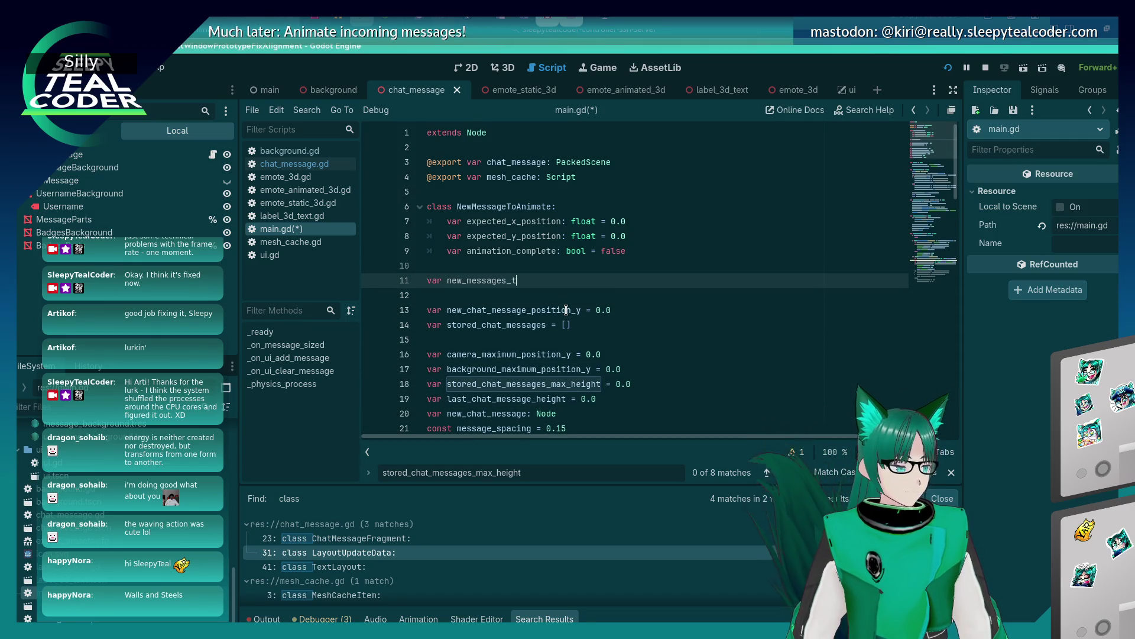
text(ted)
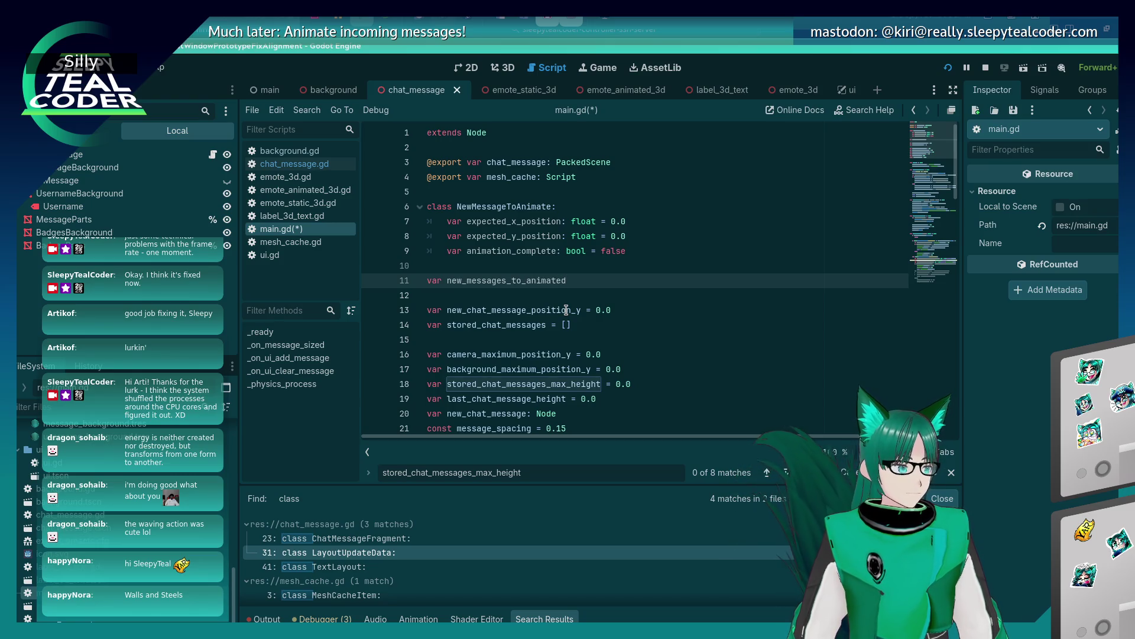
text(Array[NewMessag)
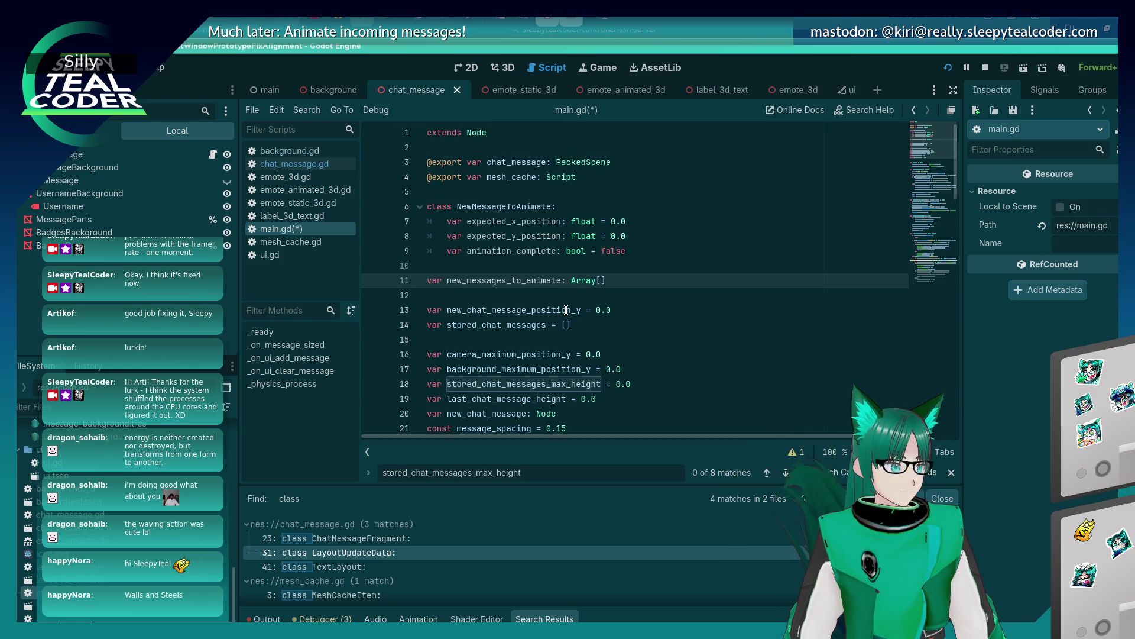
text(eToAnimated)
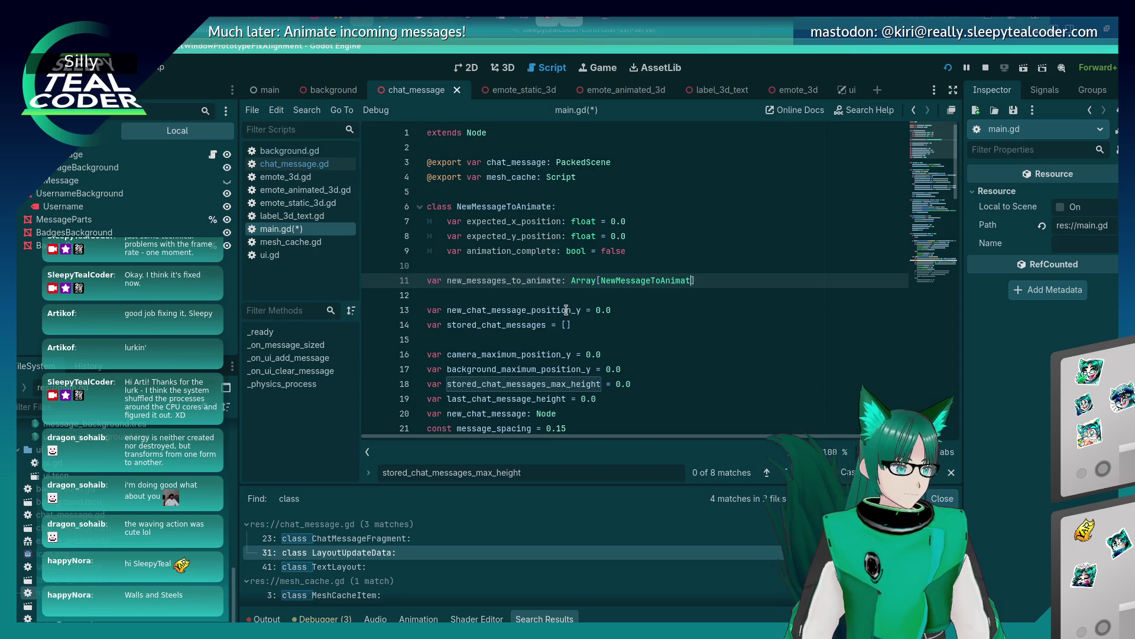
key(BackSpace)
text([)
key(ctrl+s)
click(520, 271)
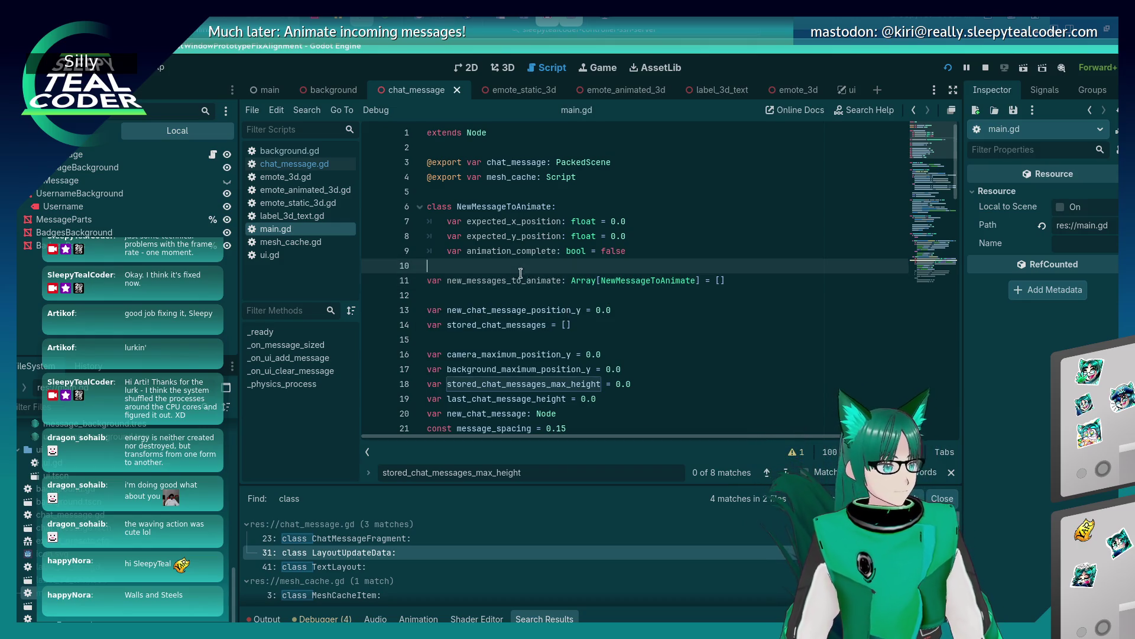
Delete the extra blank line before func _ready and save main.gd
click(521, 279)
scroll(550, 296, down, 7)
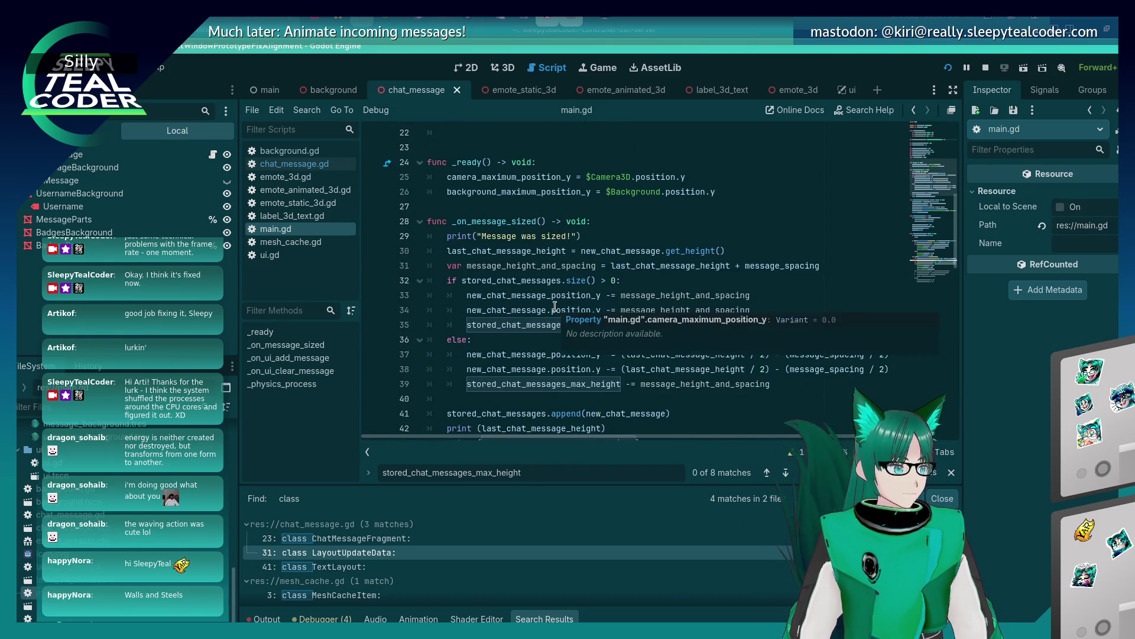
scroll(555, 305, up, 3)
click(530, 278)
key(BackSpace)
key(ctrl+s)
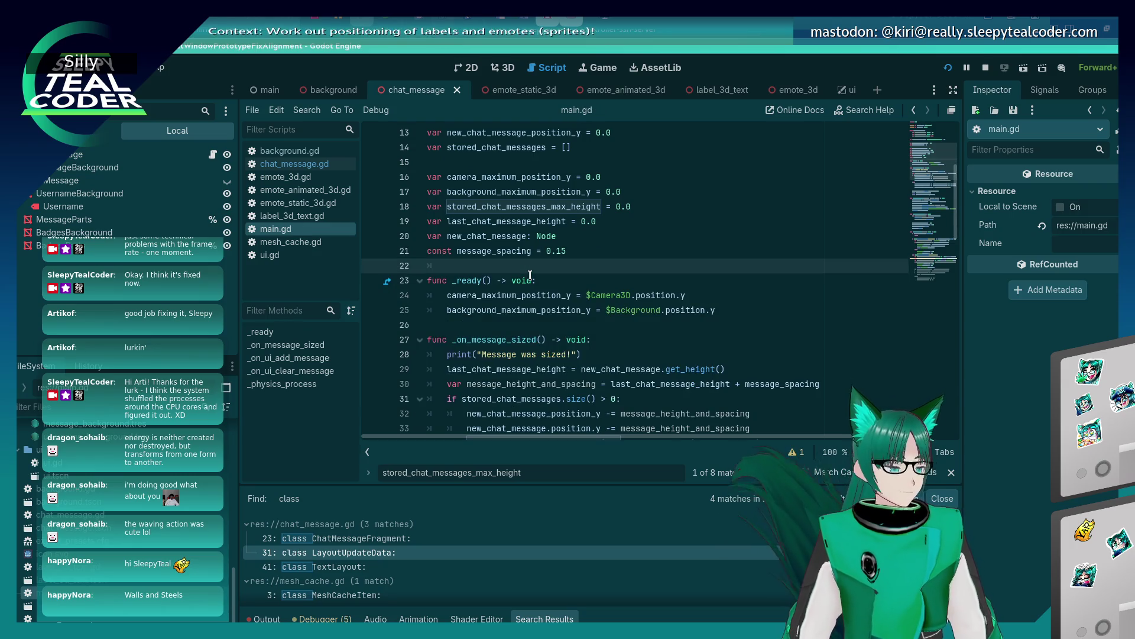
Below _ready, add a _process(delta: float) -> void function via autocomplete
click(485, 321)
key(Return)
key(Return)
key(Up)
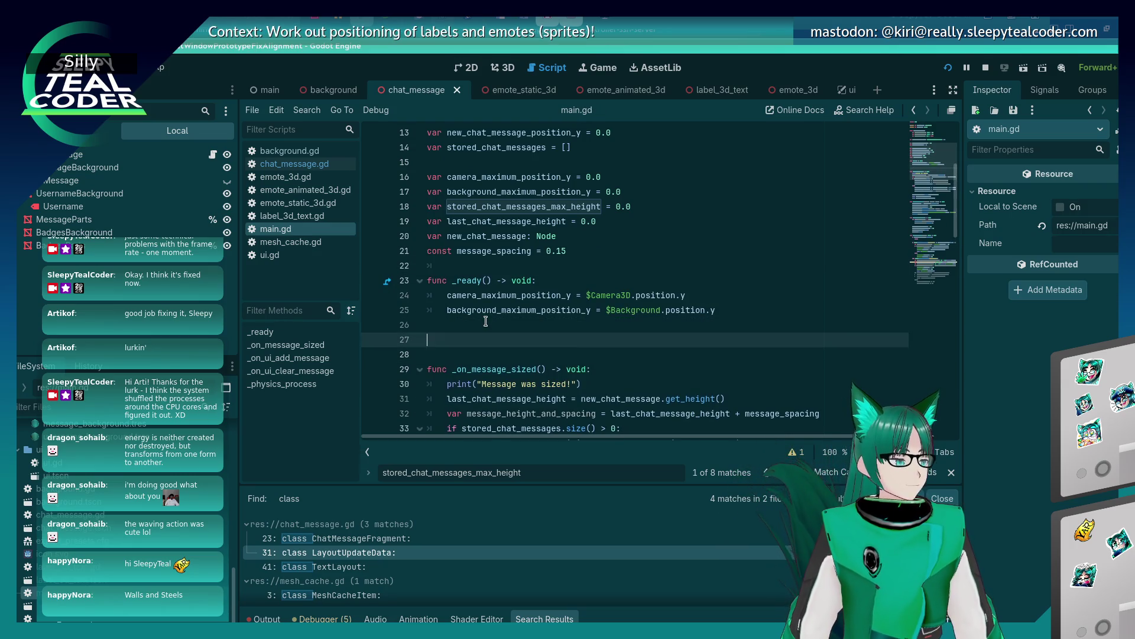
text(func +_)
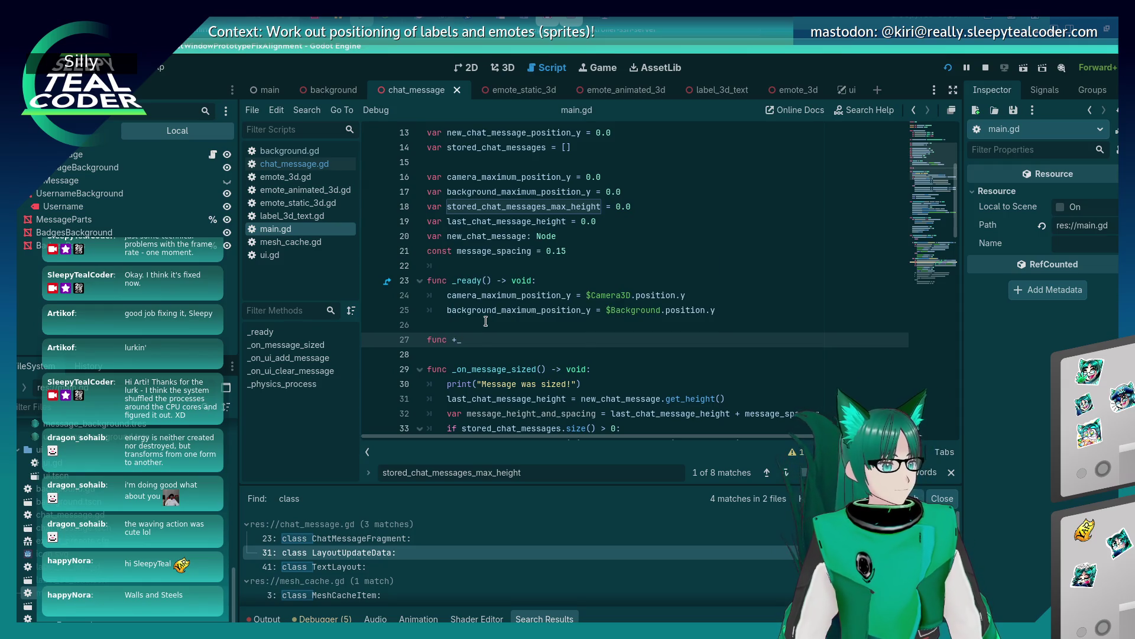
text(phys)
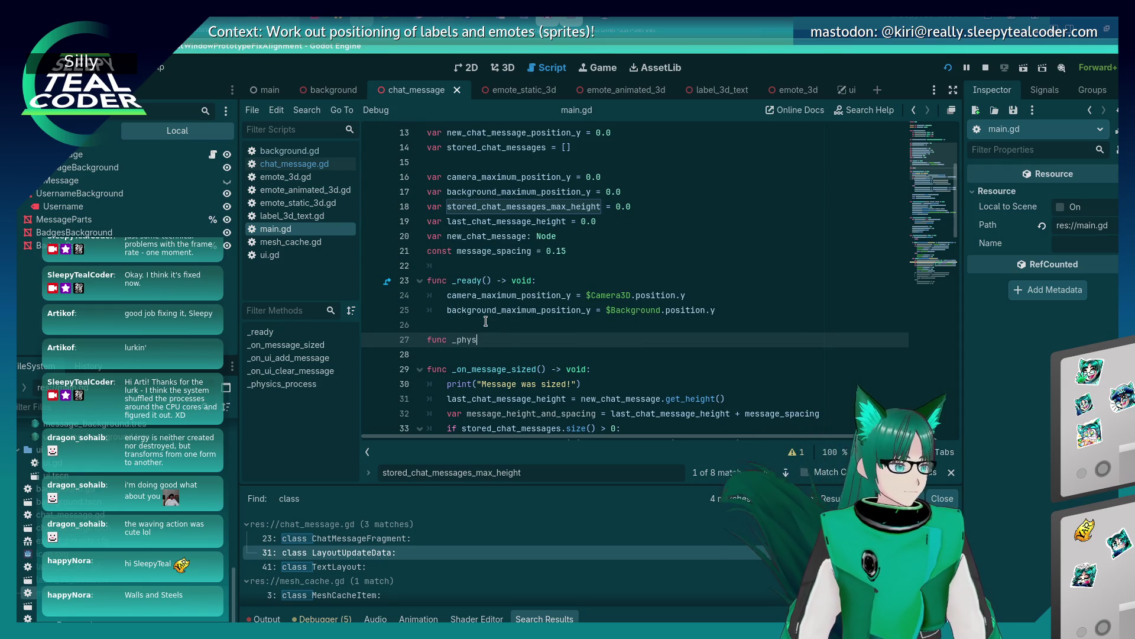
key(BackSpace)
key(BackSpace)
key(BackSpace)
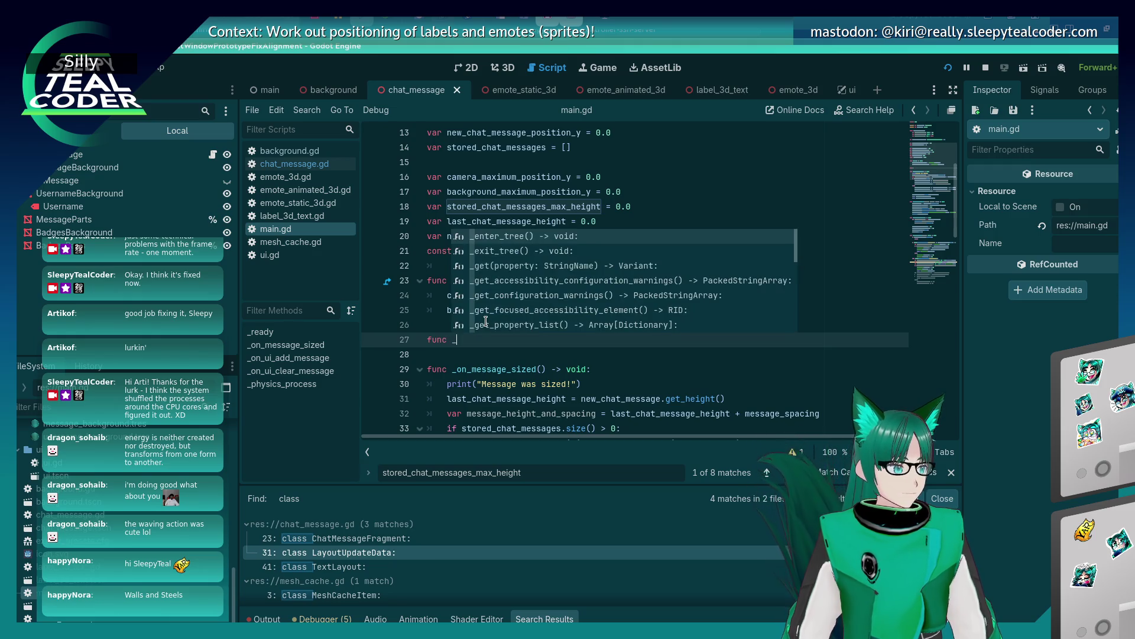
text(pr)
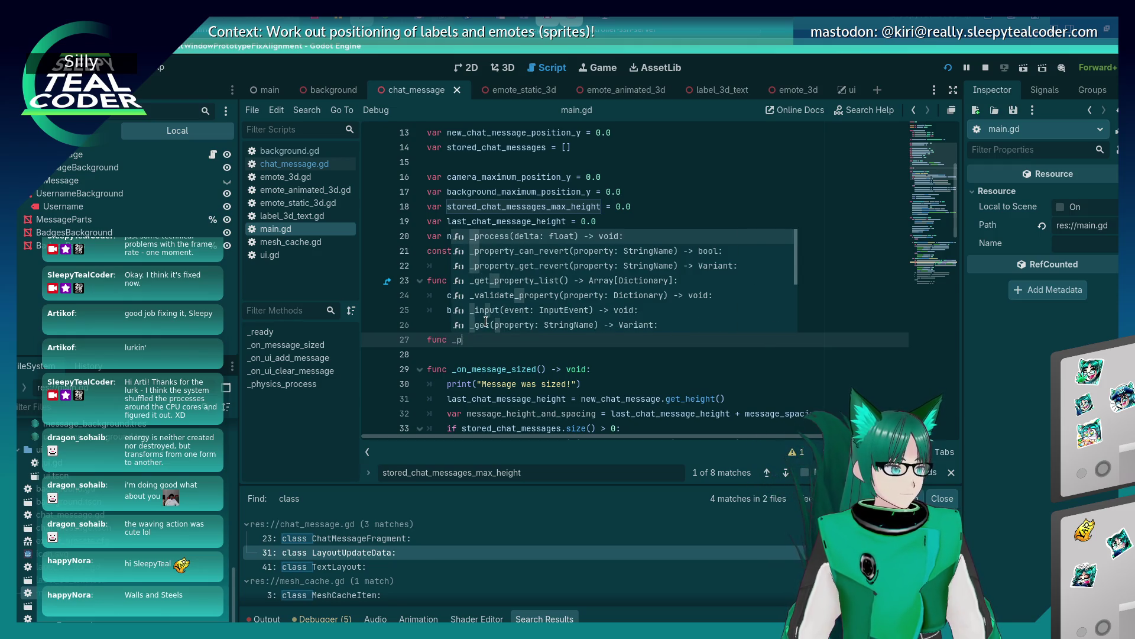
key(BackSpace)
text(r)
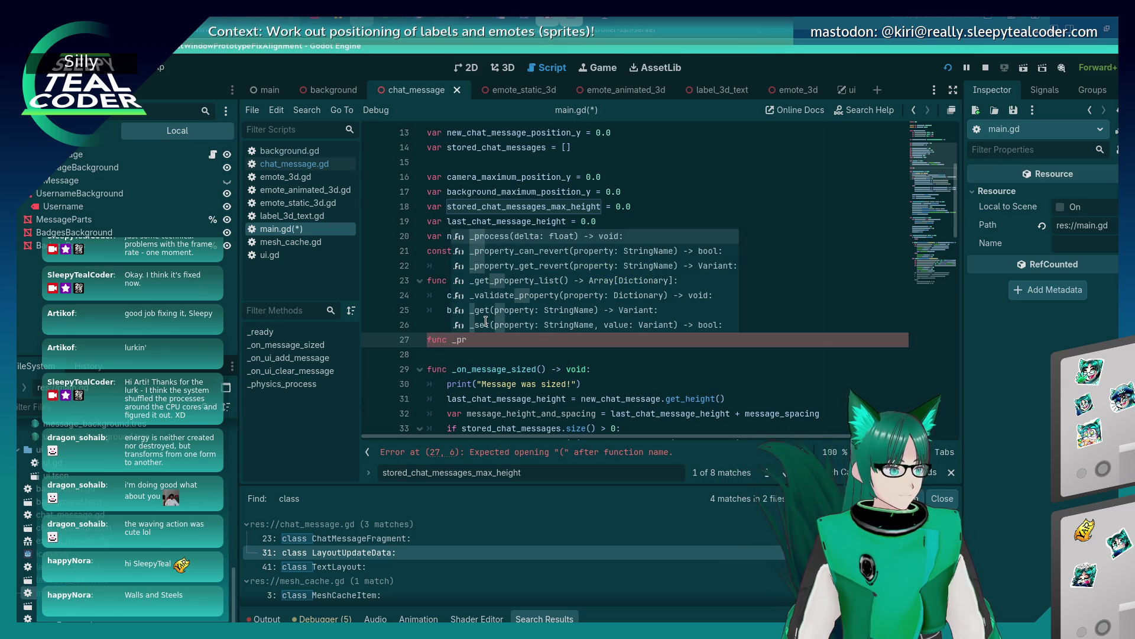
key(Return)
key(Return)
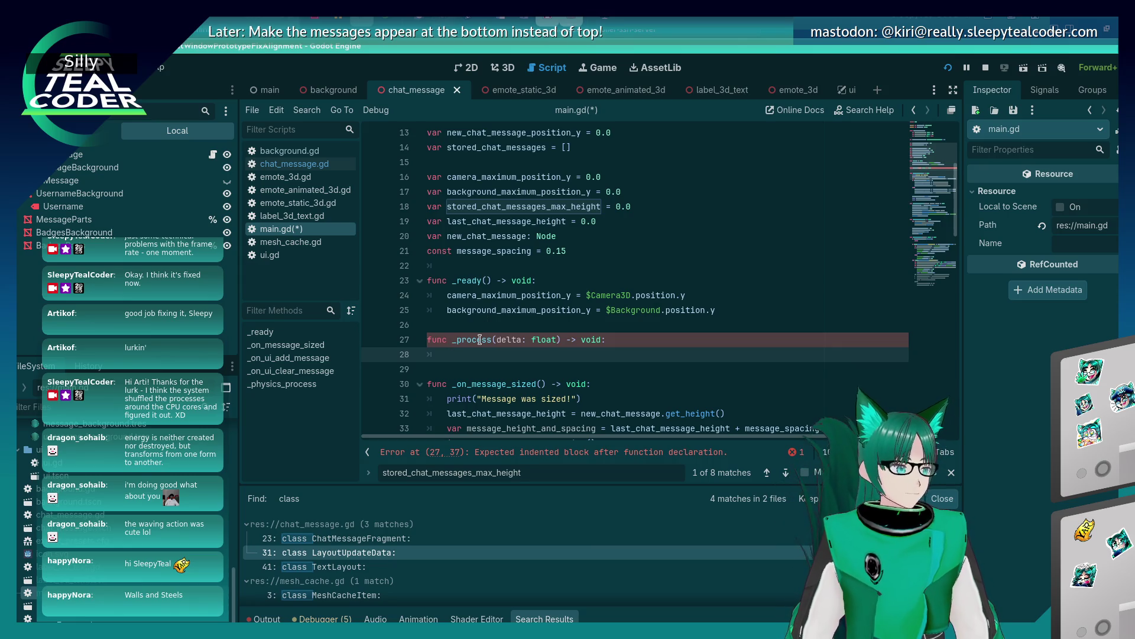
mouse_move(480, 339)
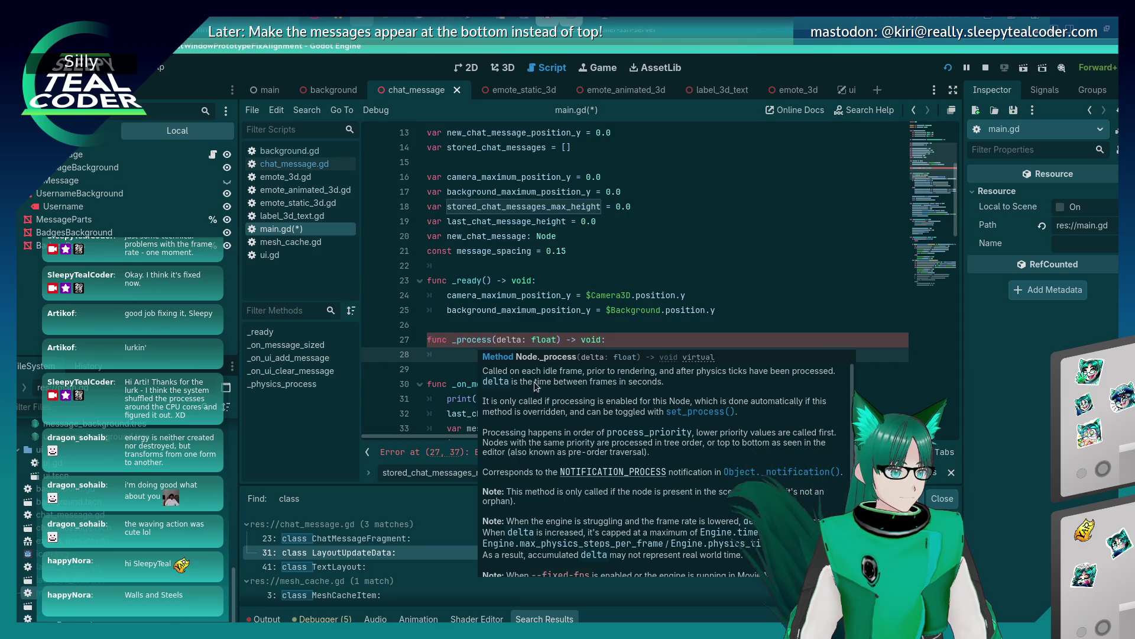
scroll(490, 414, down, 2)
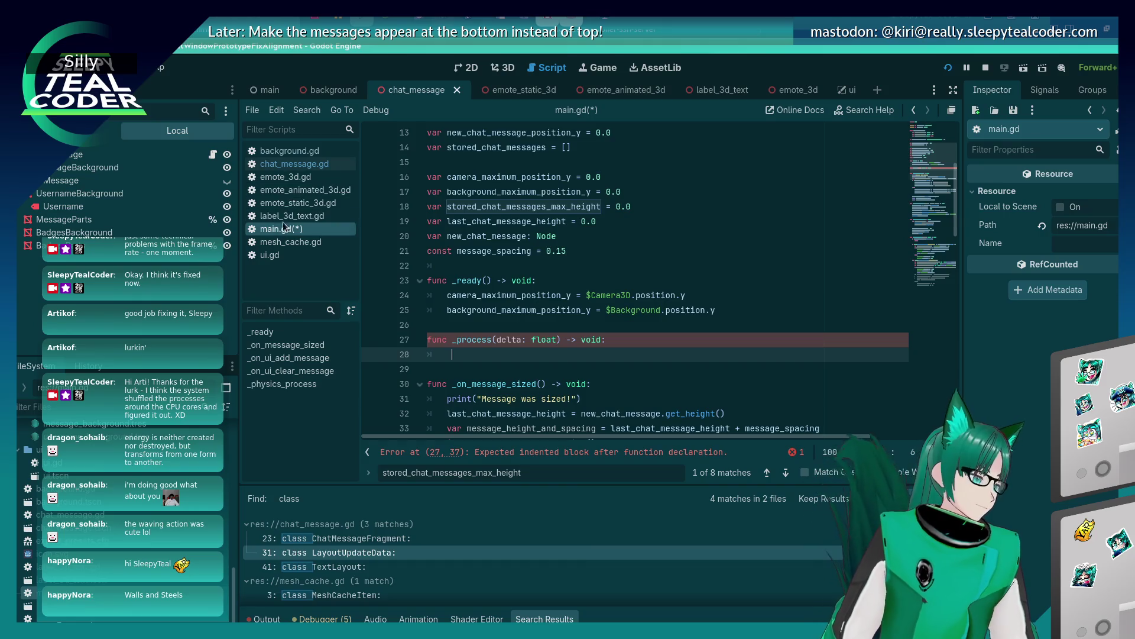
Copy the _physics_process name from chat_message.gd and rename main.gd's _process to it
click(284, 165)
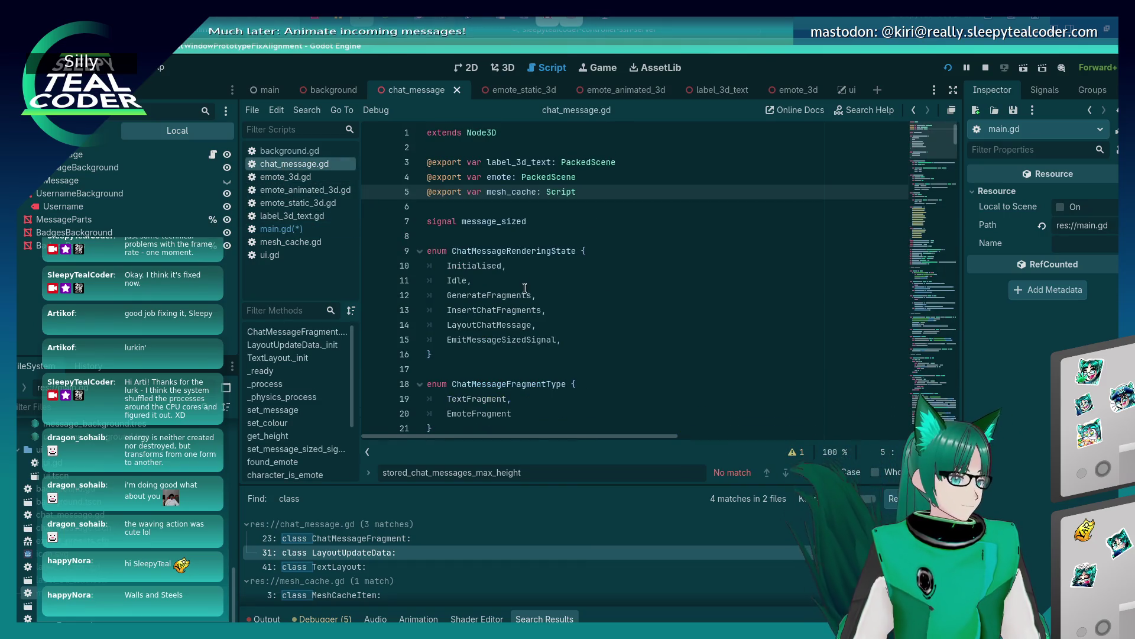
scroll(520, 284, down, 20)
scroll(520, 284, down, 5)
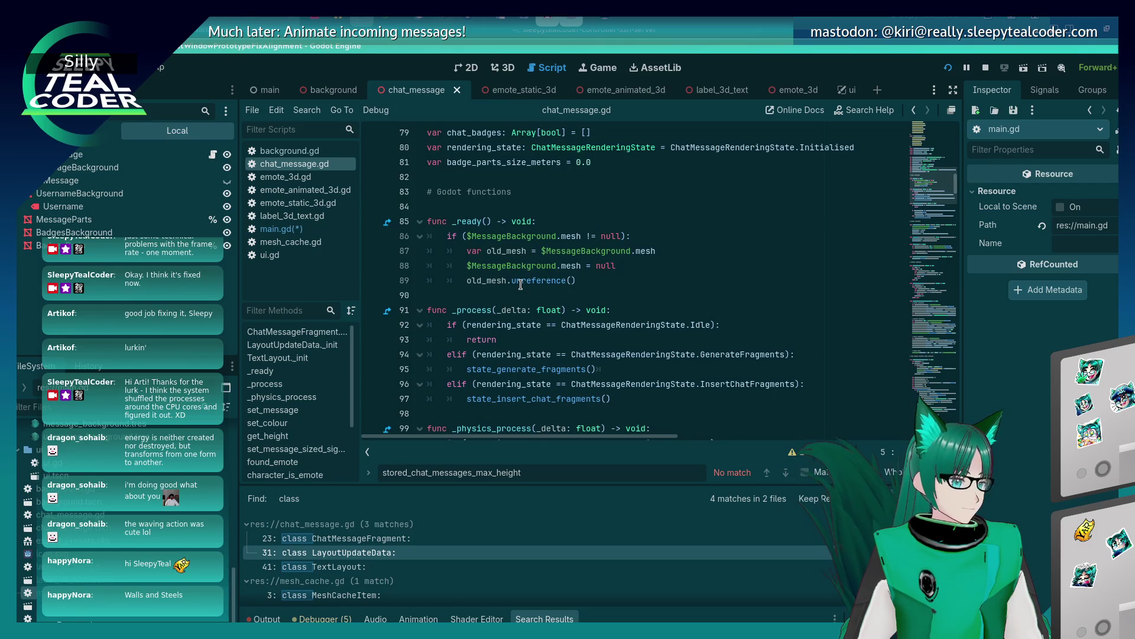
double_click(497, 251)
key(ctrl+c)
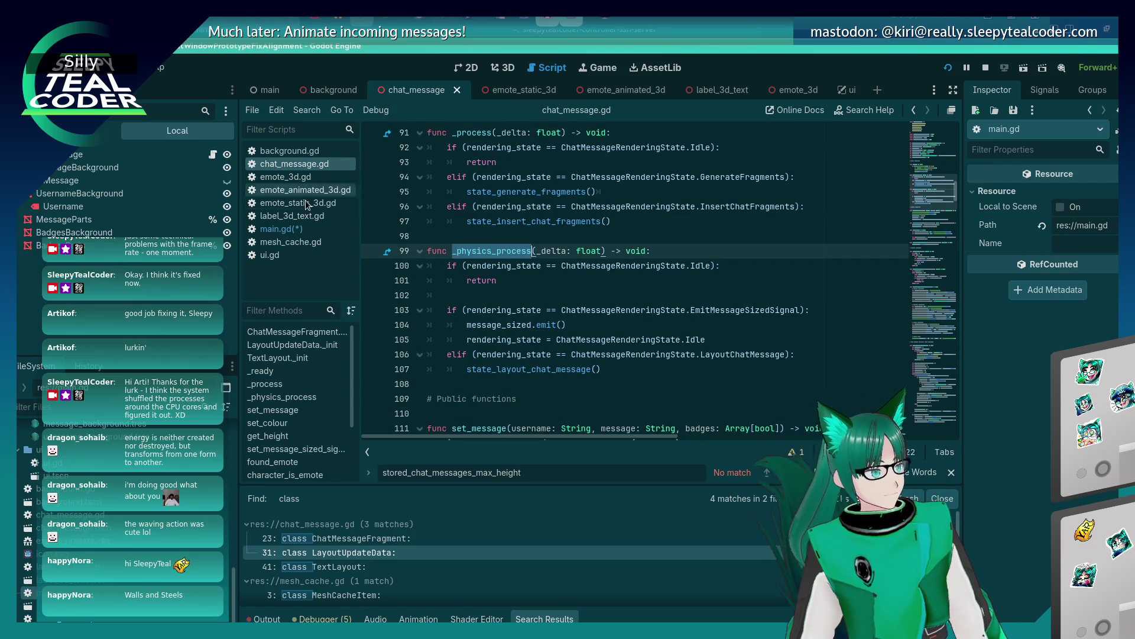
click(281, 229)
double_click(474, 336)
key(ctrl+v)
Give _physics_process a pass body, convert indentation to tabs, and save main.gd
key(Down)
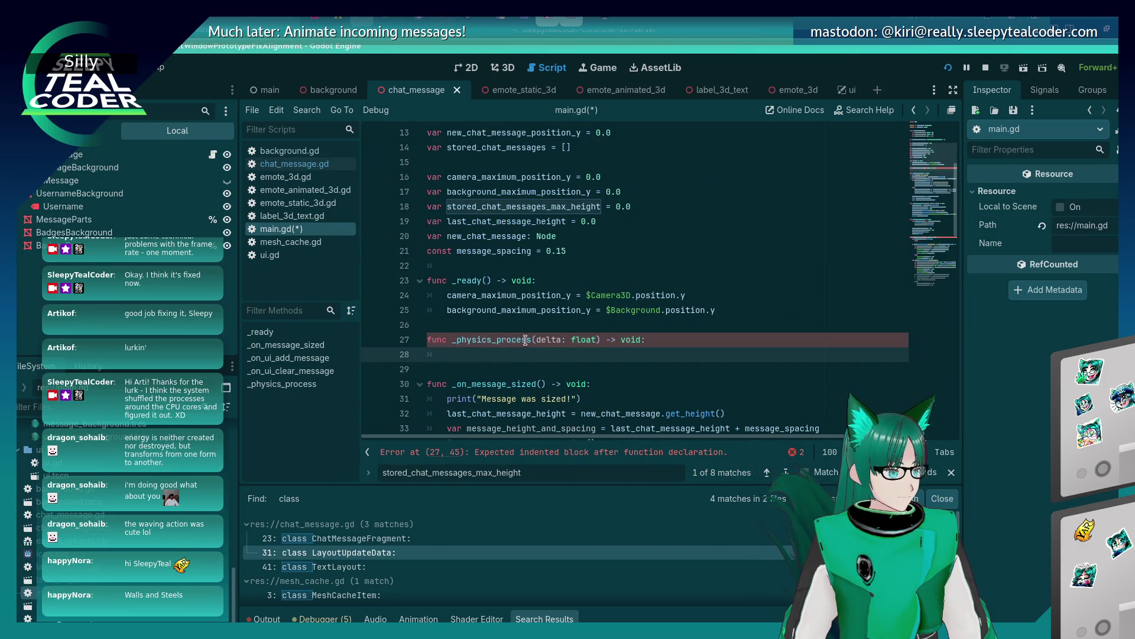
mouse_move(526, 340)
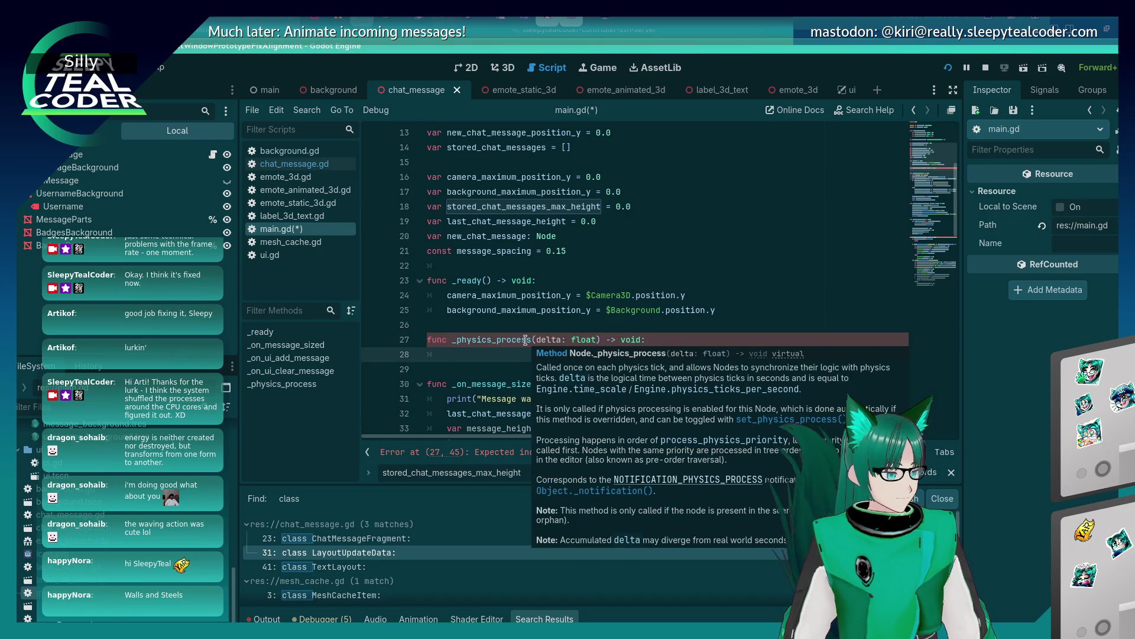
text(pass)
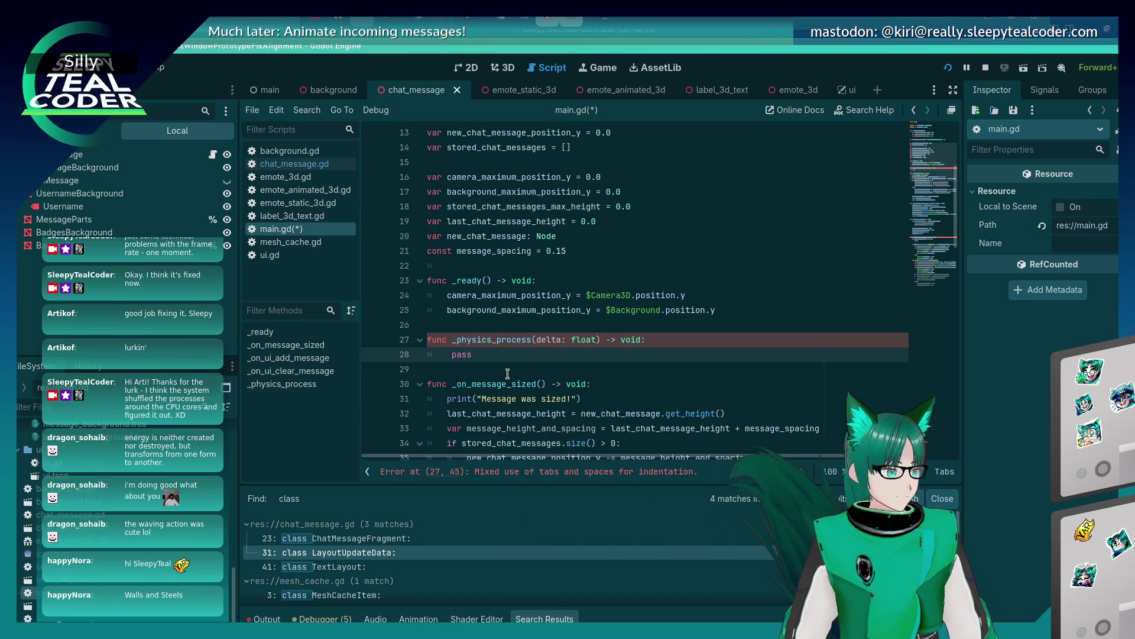
key(Up)
key(End)
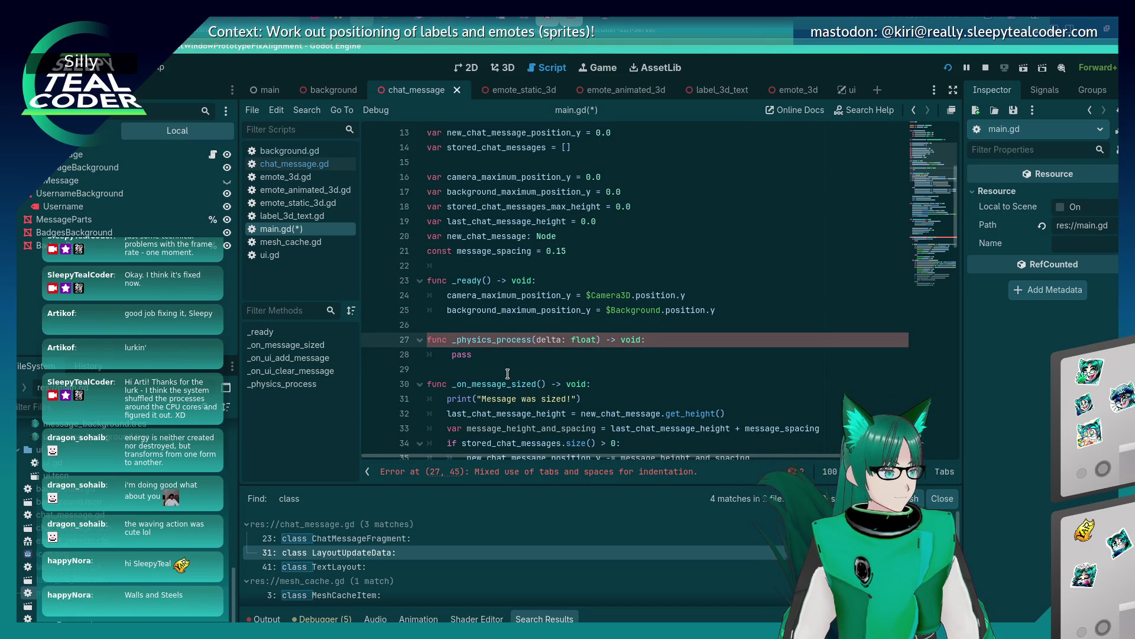
key(Return)
key(ctrl+s)
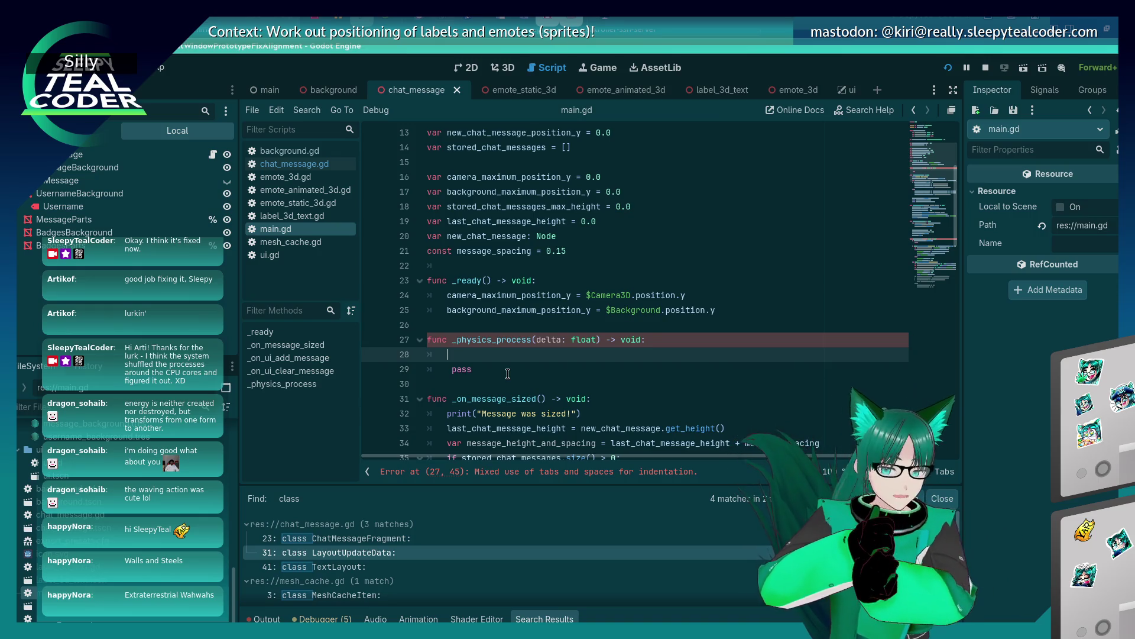
key(ctrl+shift+i)
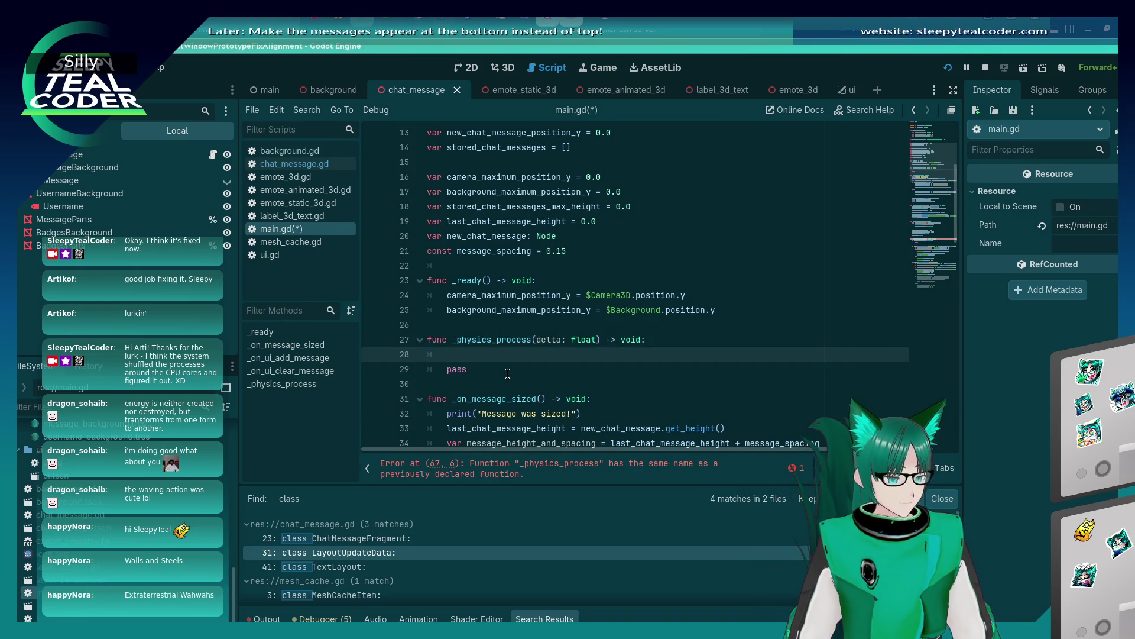
key(BackSpace)
key(BackSpace)
key(ctrl+s)
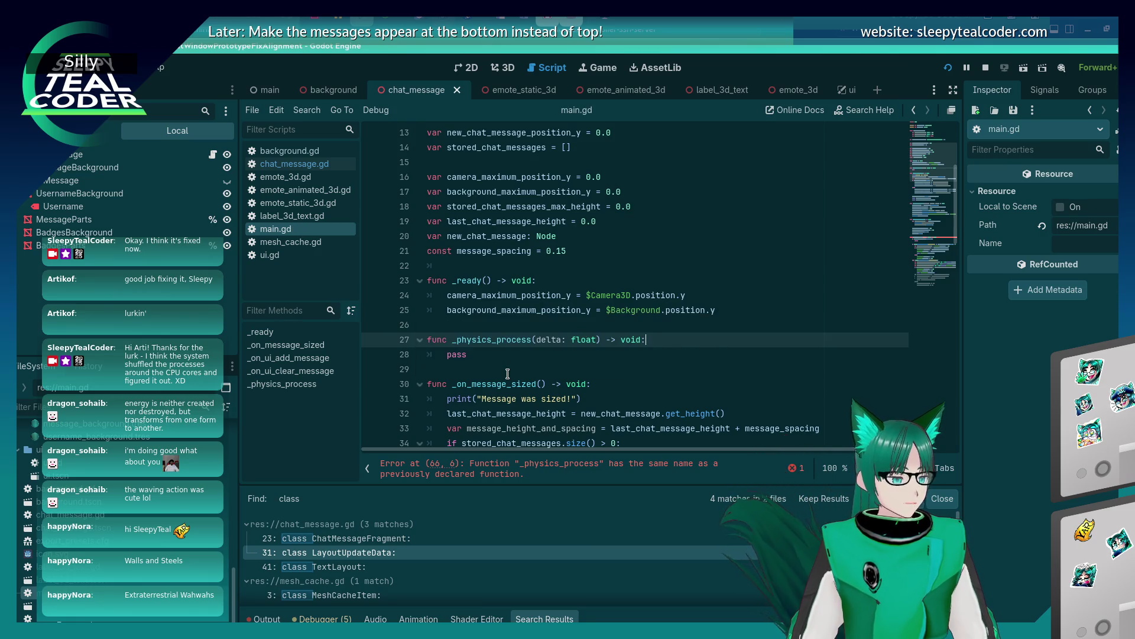
Search for _physics_process to find the existing function at line 66, then return to the stub
double_click(489, 340)
key(ctrl+f)
key(Return)
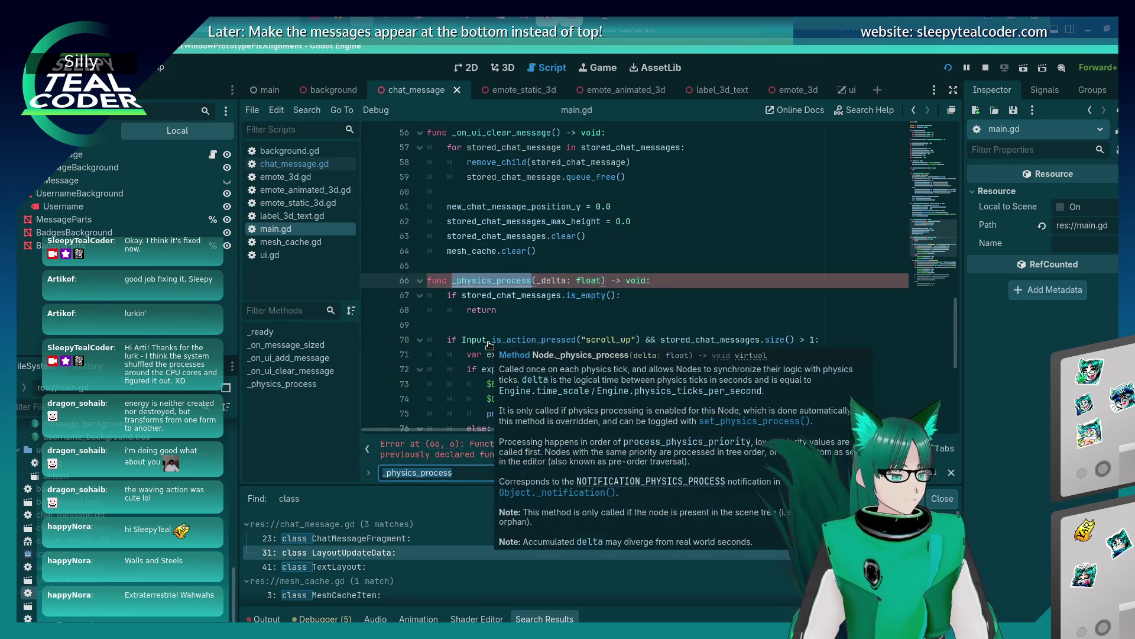
key(Escape)
key(alt+Left)
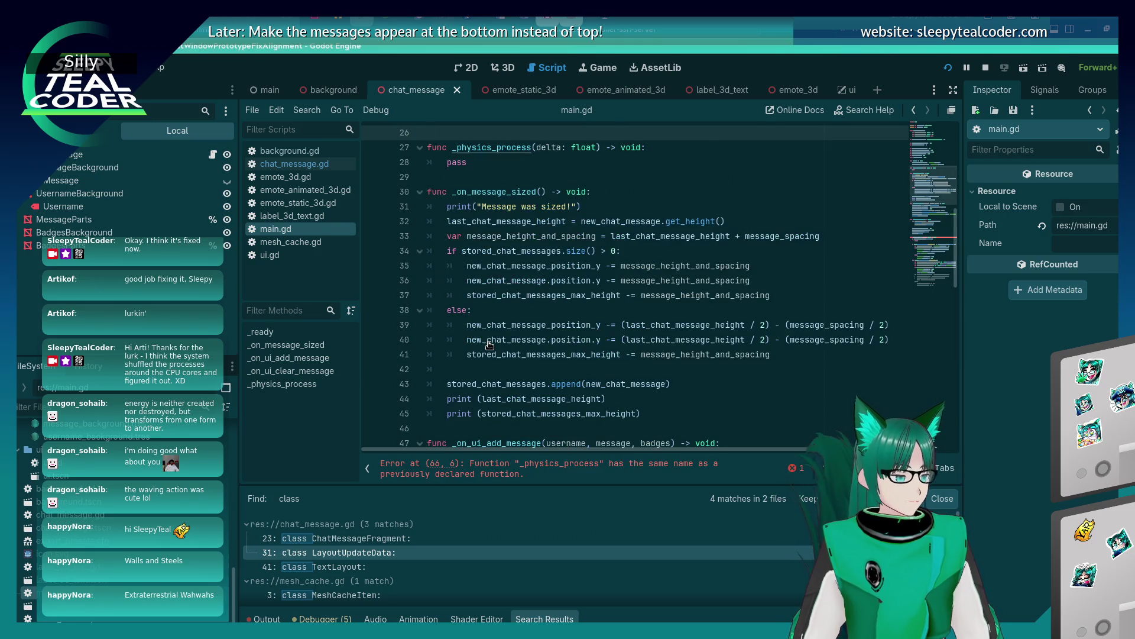
Delete the duplicate empty _physics_process stub and save main.gd
key(Down)
key(Down)
key(Up)
key(Up)
key(Up)
key(Down)
key(Down)
key(Down)
key(shift+Home)
key(shift+Home)
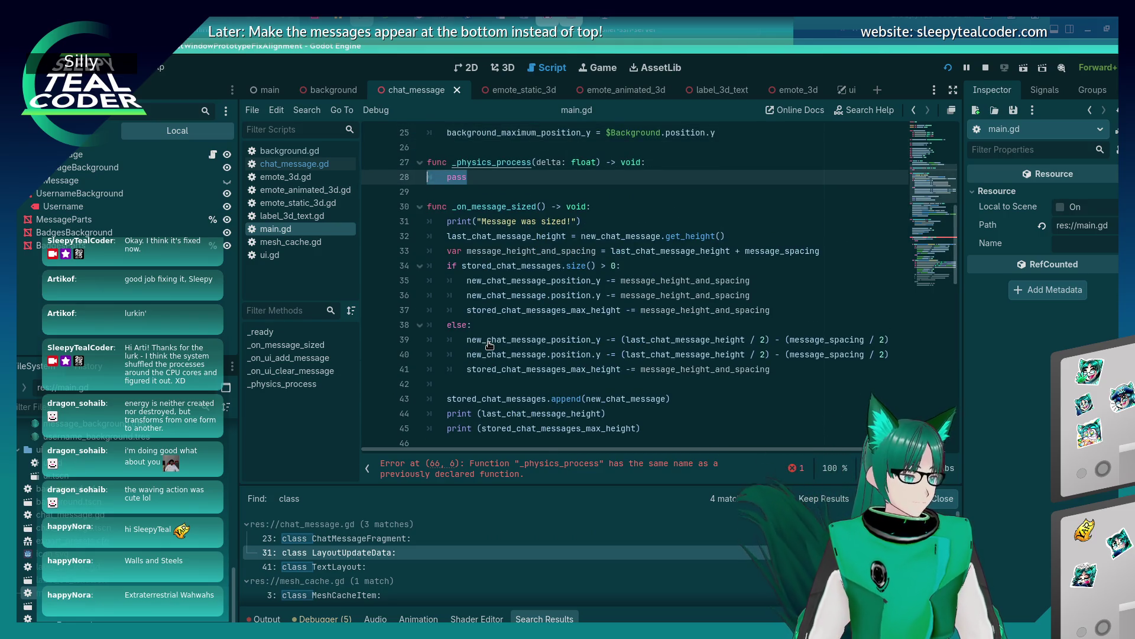
key(shift+Up)
key(shift+Up)
key(shift+Left)
key(BackSpace)
key(ctrl+s)
Scroll back through main.gd and place the caret at the end of line 42
scroll(497, 294, up, 4)
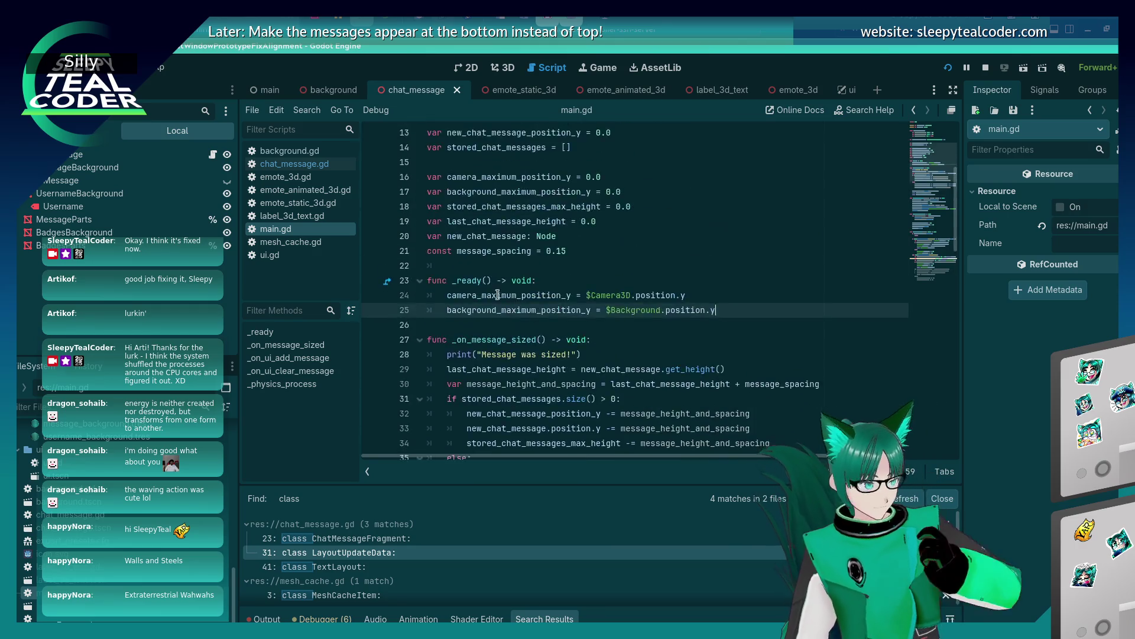
scroll(498, 294, up, 4)
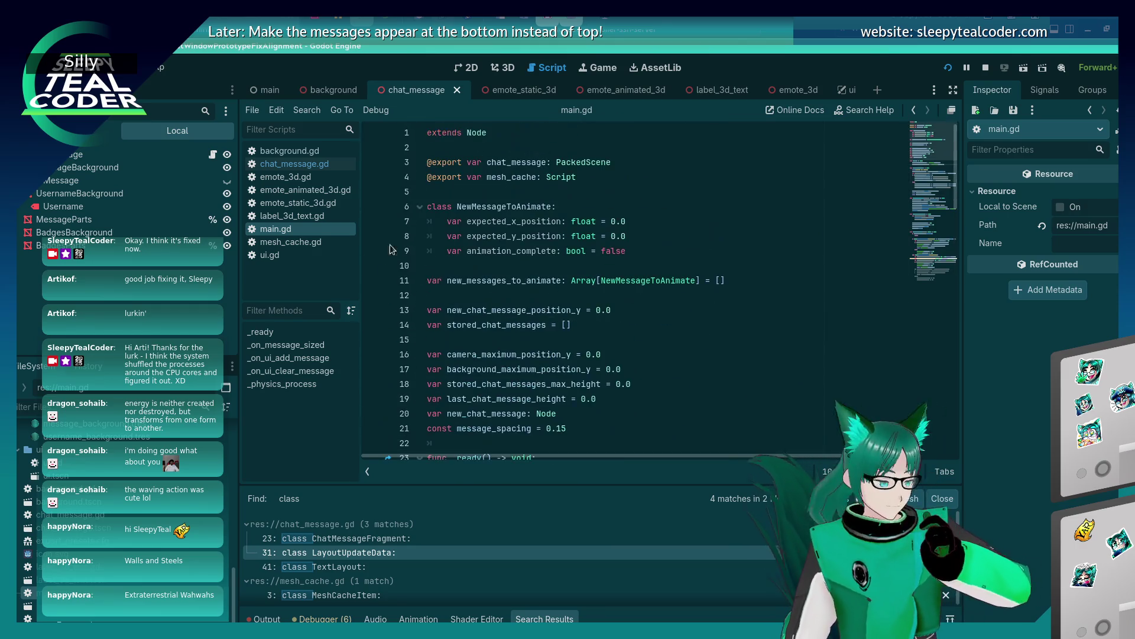
click(281, 229)
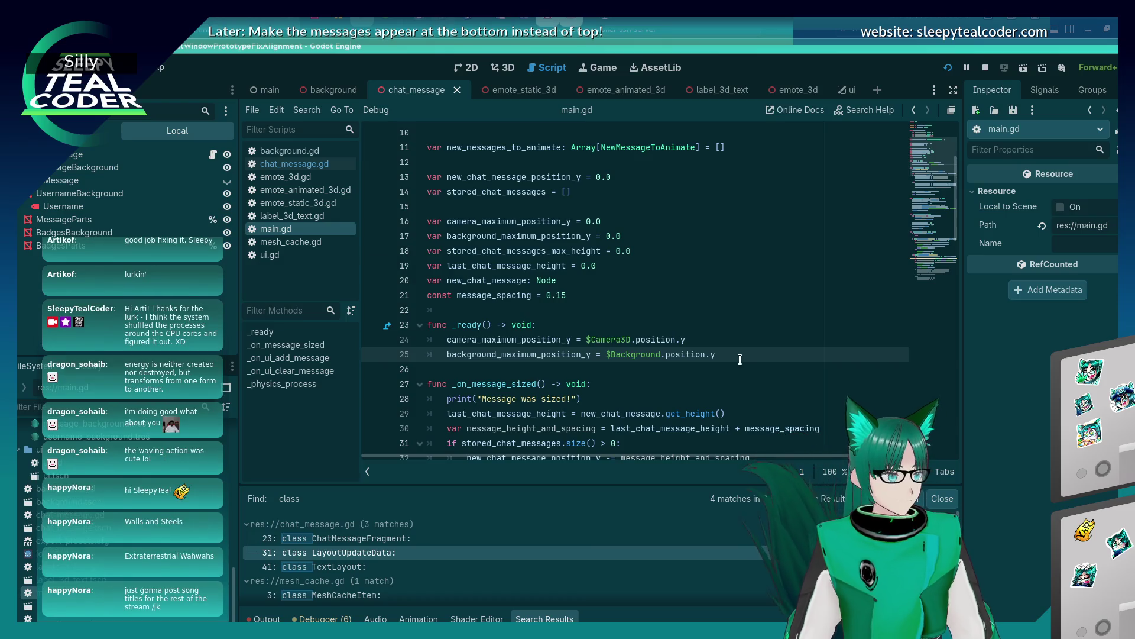
scroll(740, 359, down, 3)
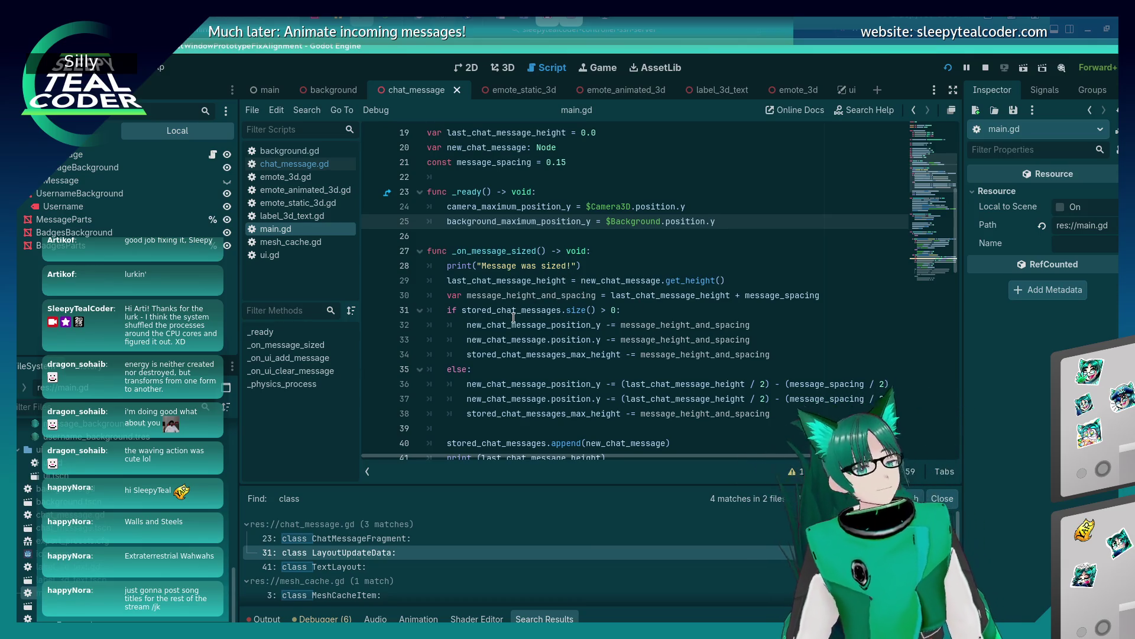
scroll(502, 304, down, 4)
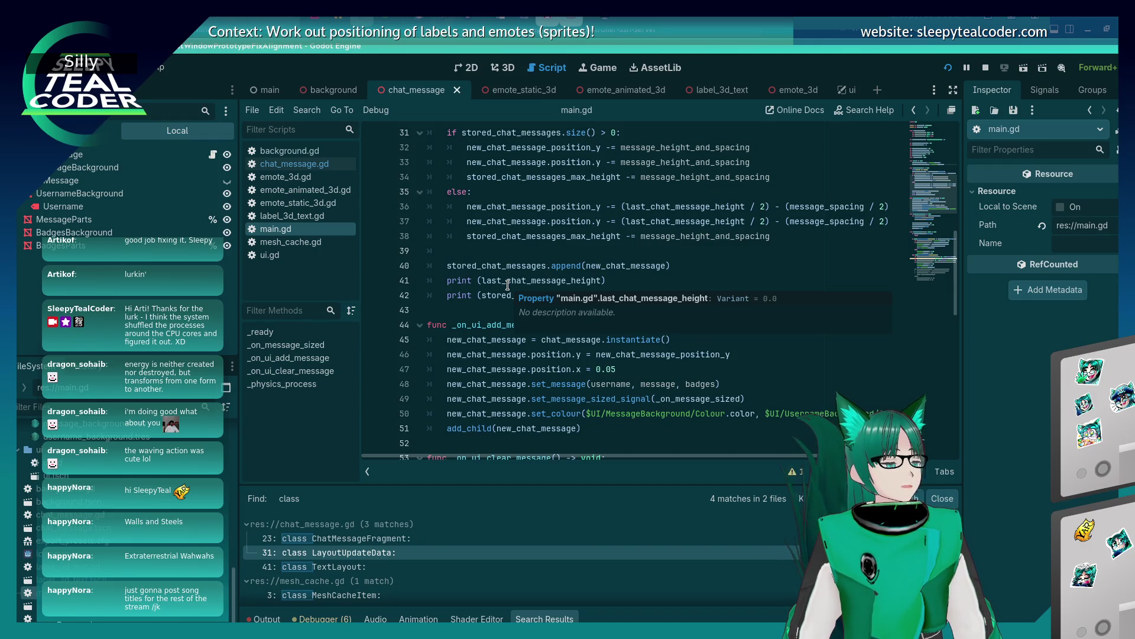
scroll(507, 285, down, 3)
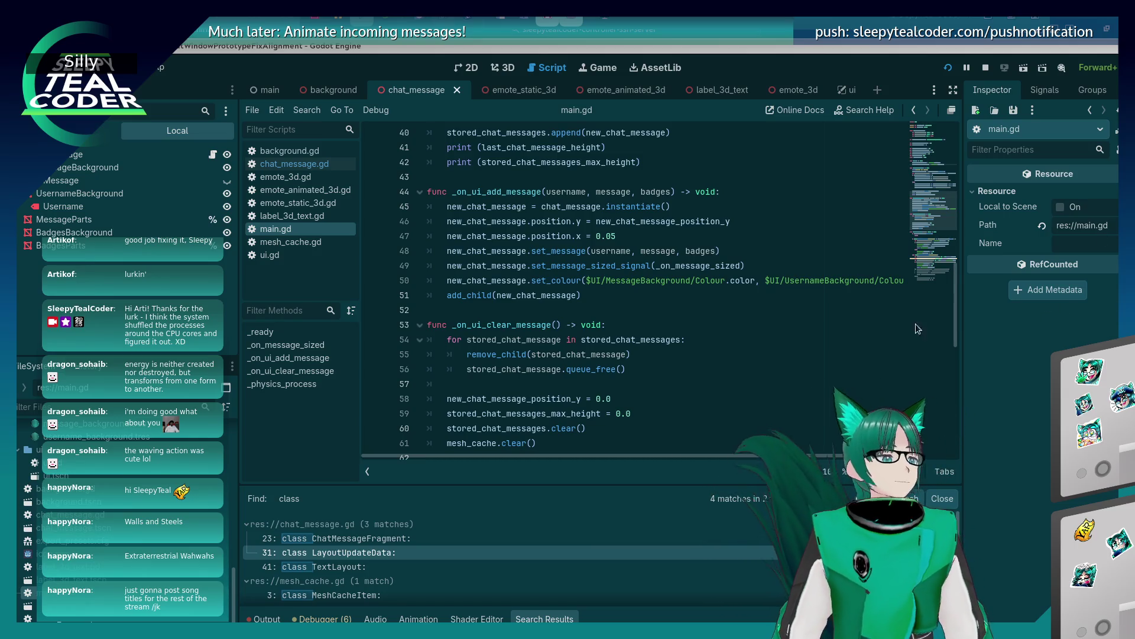
scroll(541, 373, up, 9)
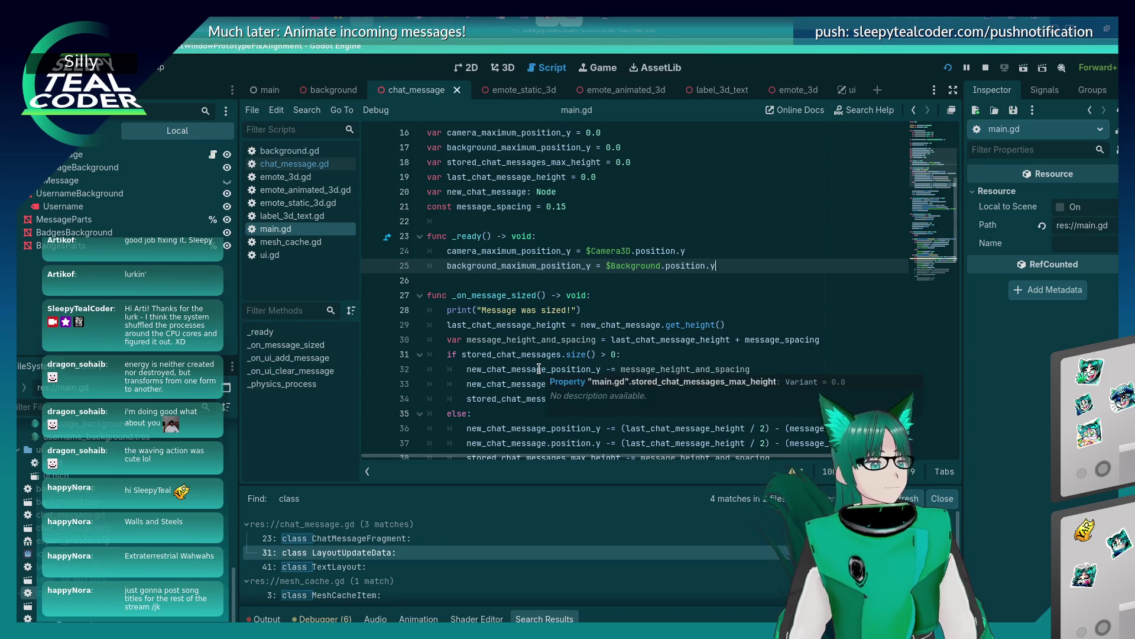
scroll(538, 366, down, 4)
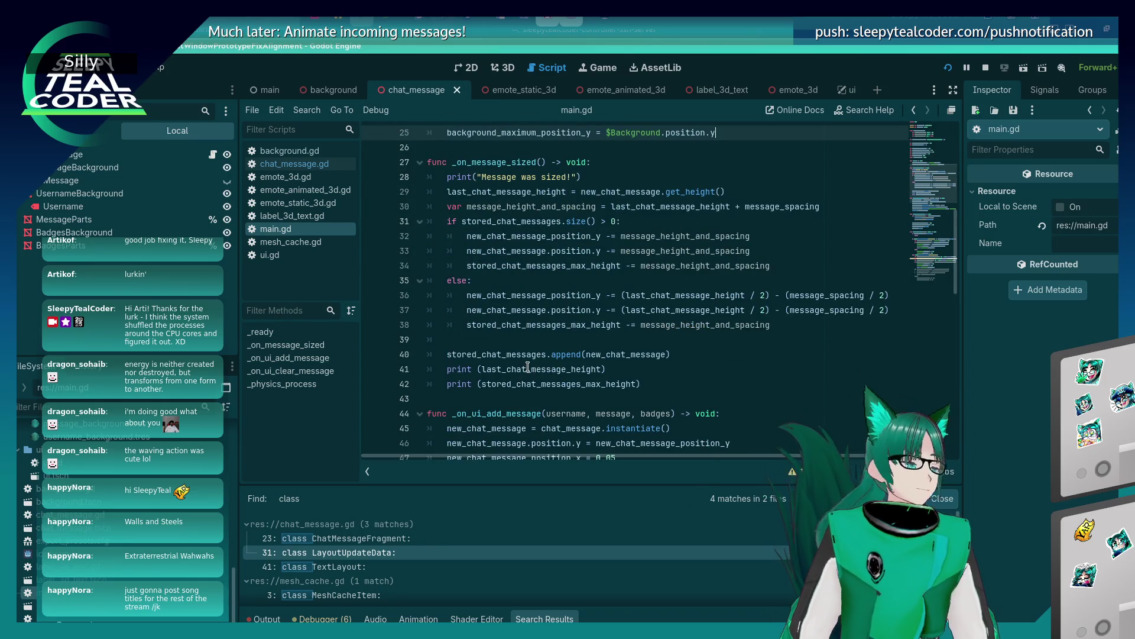
scroll(615, 321, down, 3)
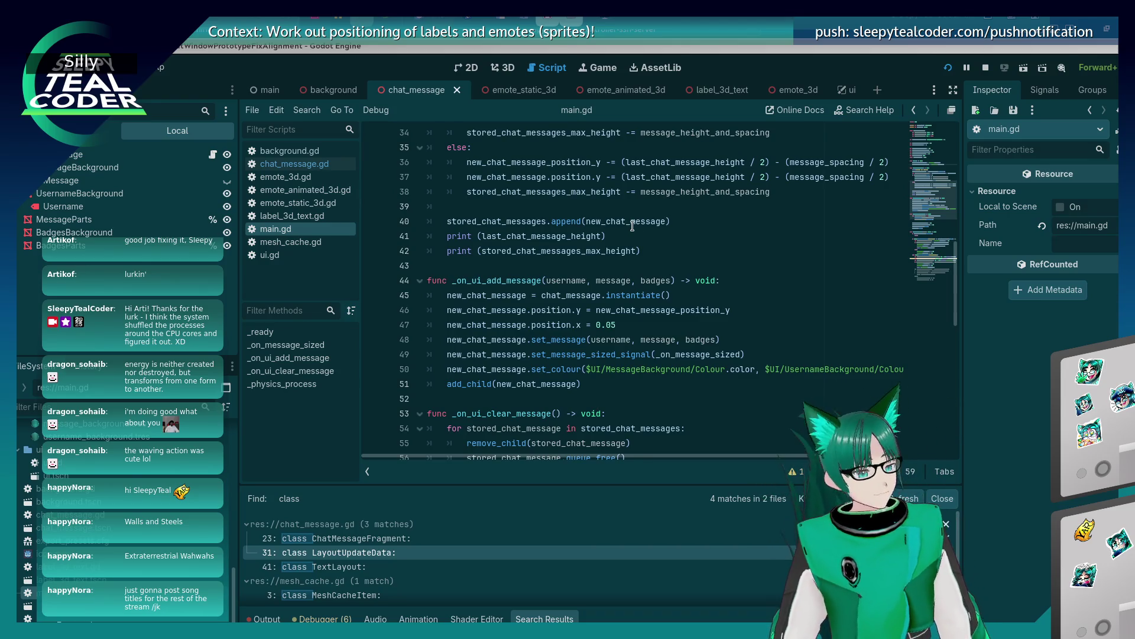
click(640, 255)
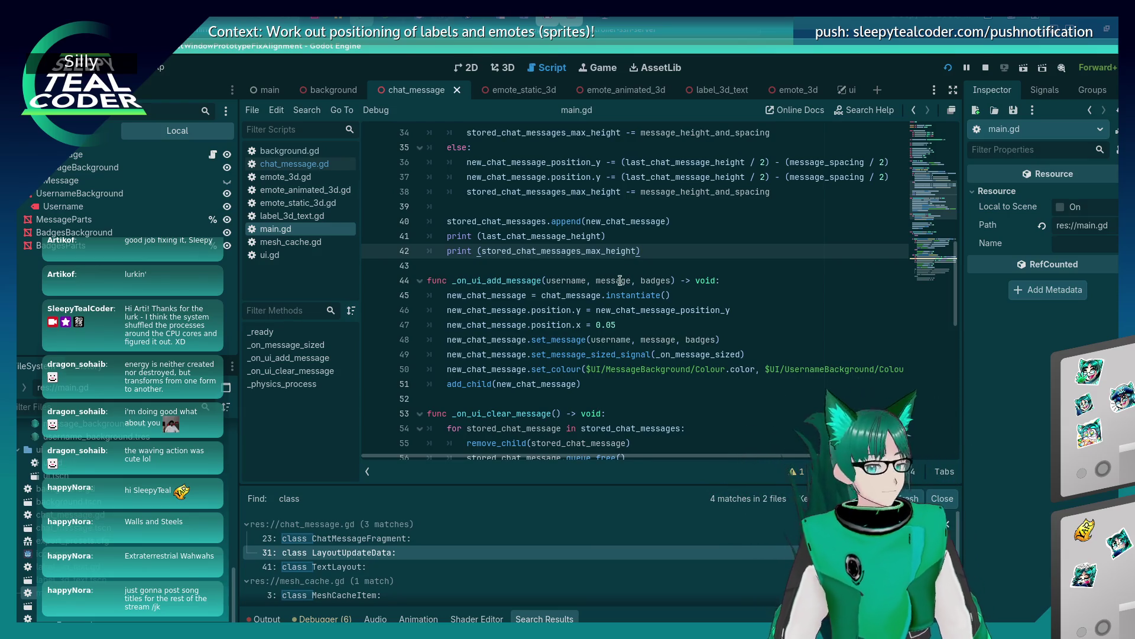
mouse_move(614, 262)
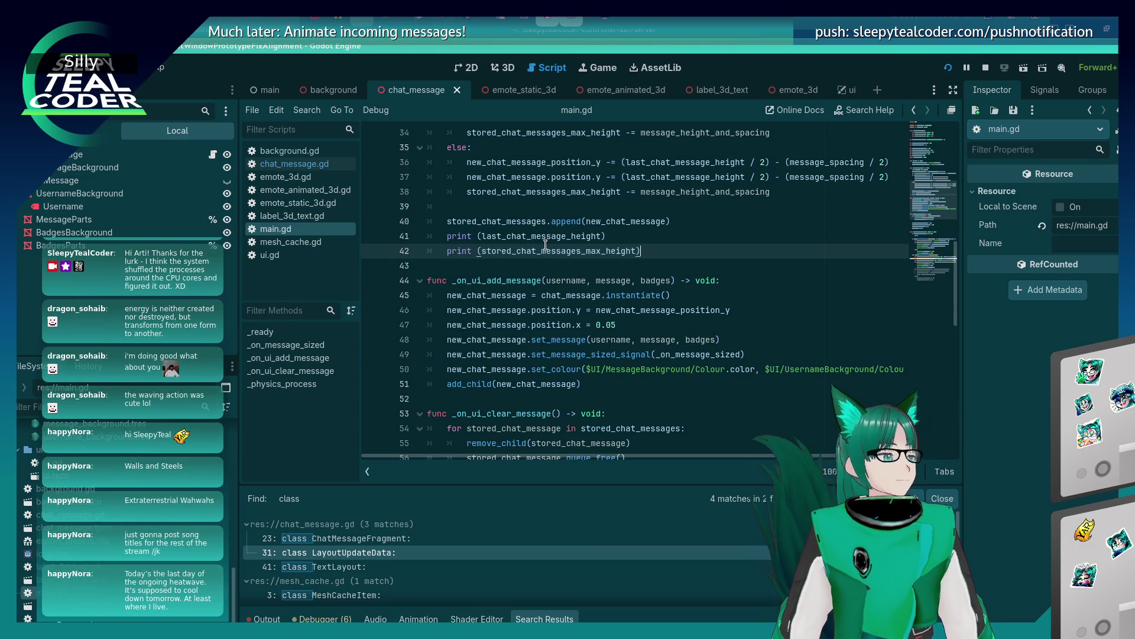
mouse_move(535, 242)
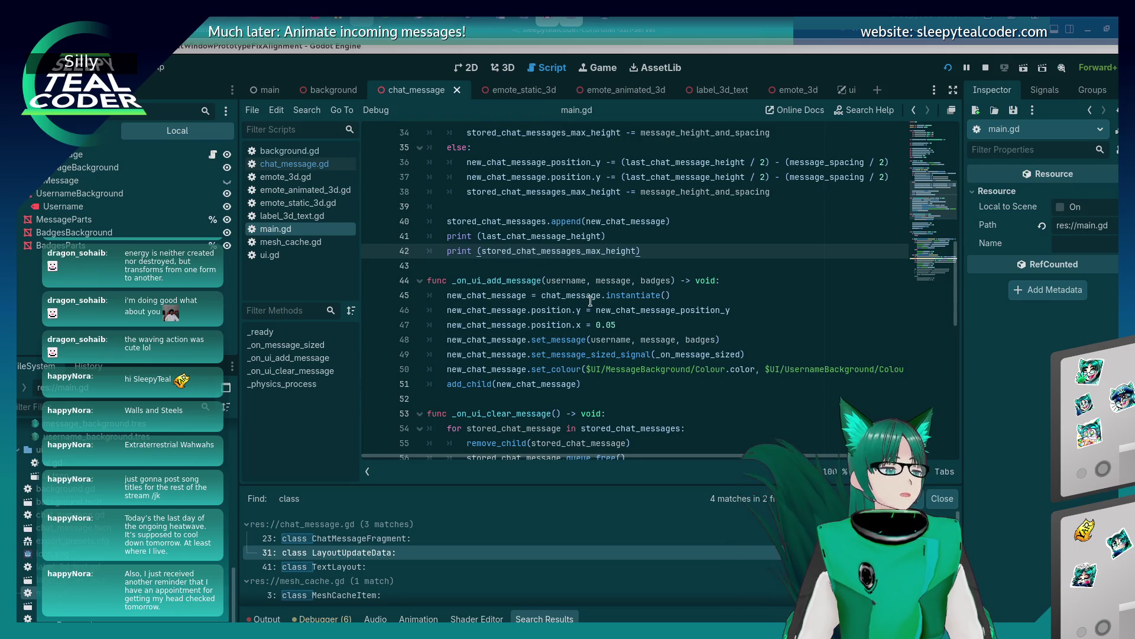
click(612, 271)
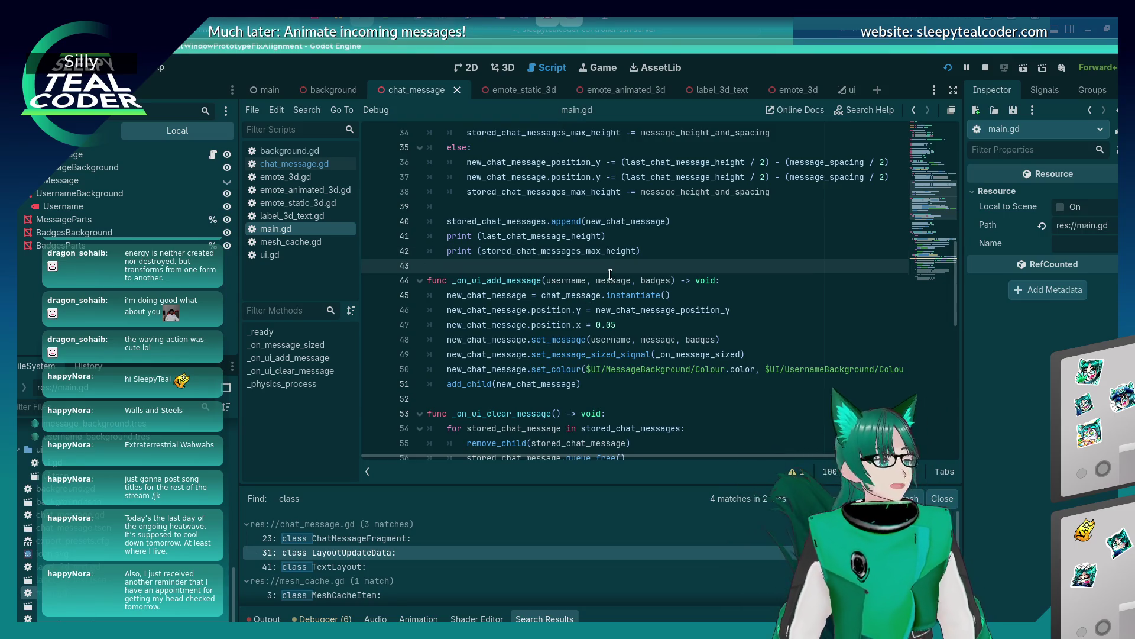
scroll(568, 275, up, 2)
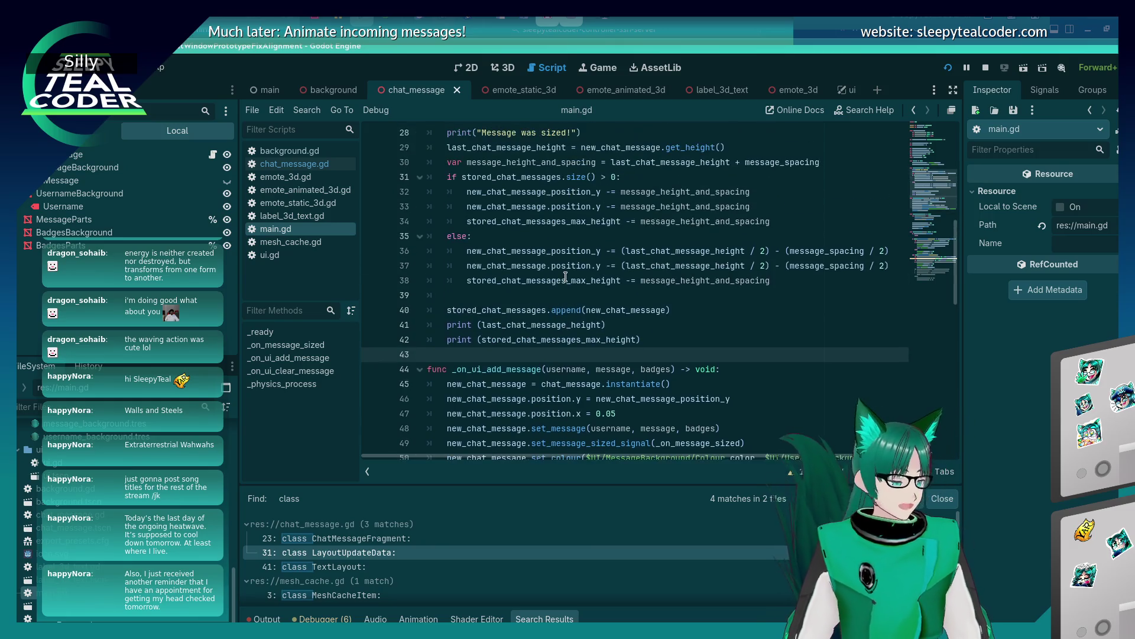
scroll(566, 277, up, 2)
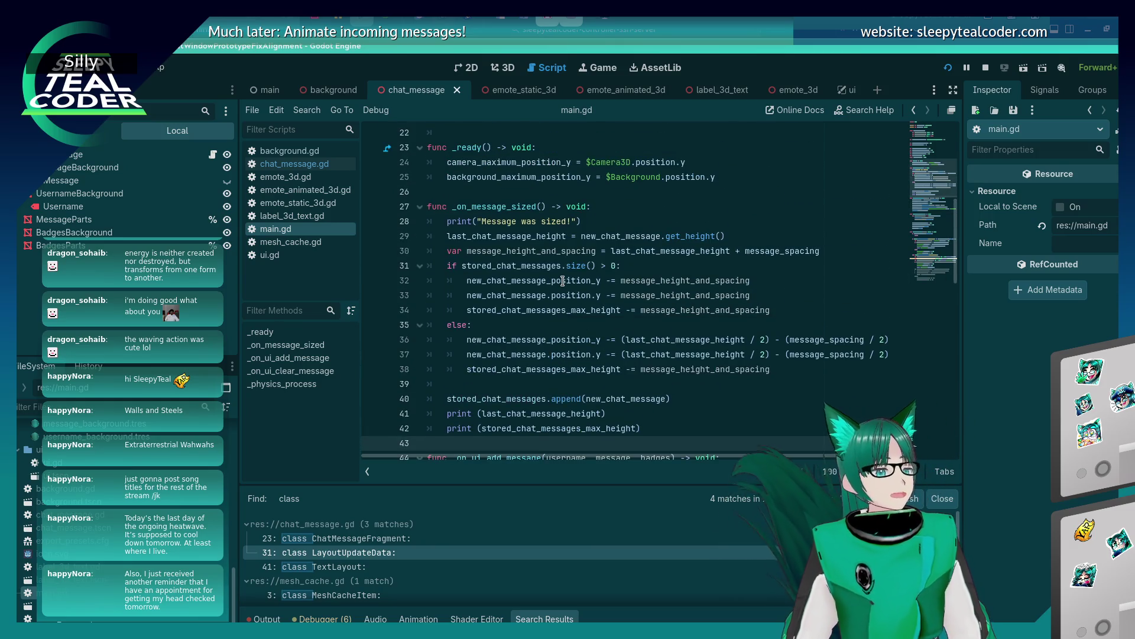
mouse_move(558, 283)
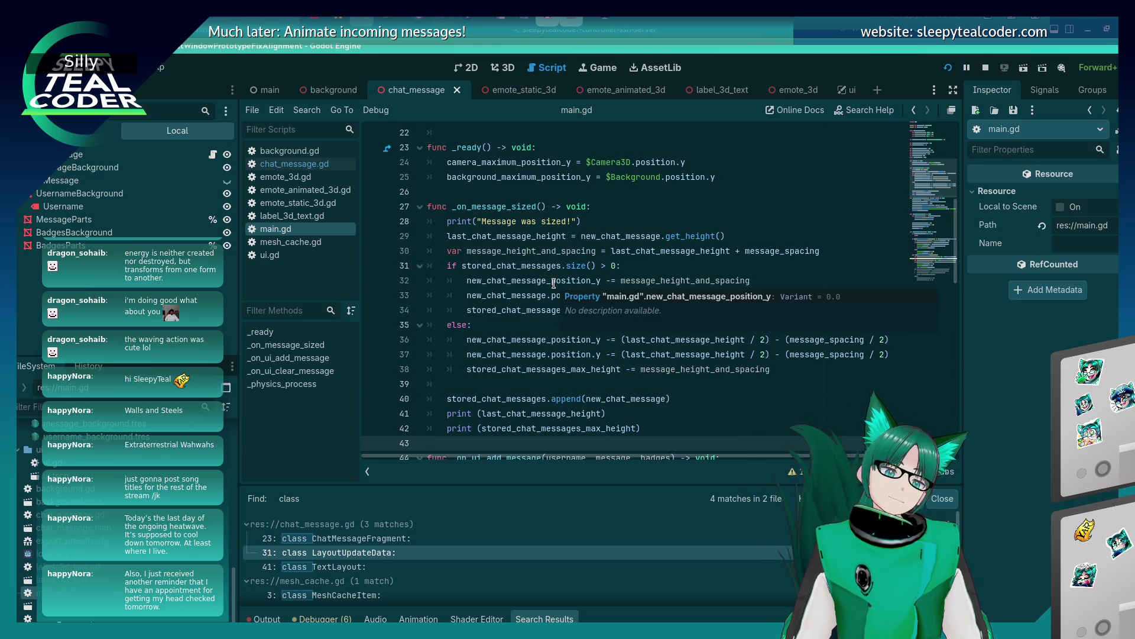
scroll(554, 282, up, 3)
scroll(472, 320, down, 5)
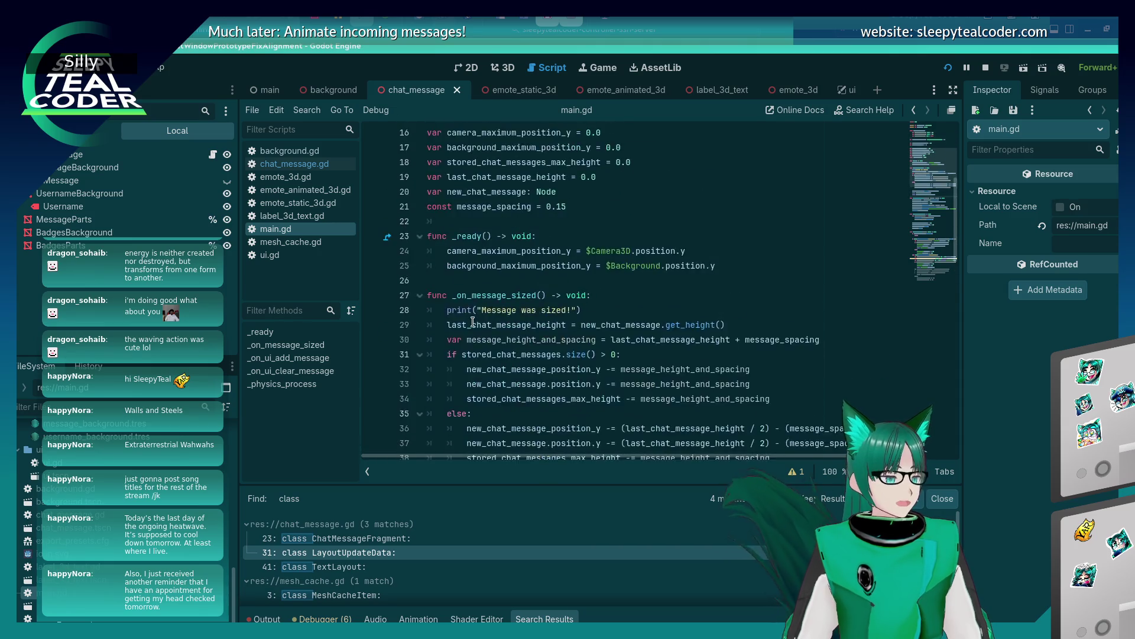
scroll(472, 320, down, 7)
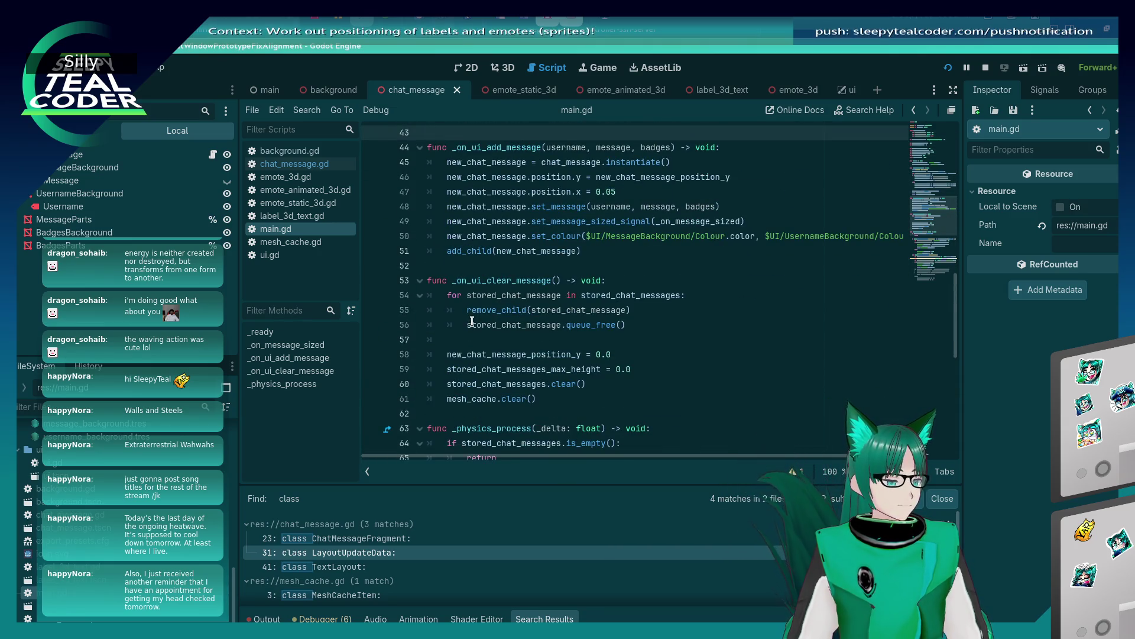
scroll(472, 321, down, 6)
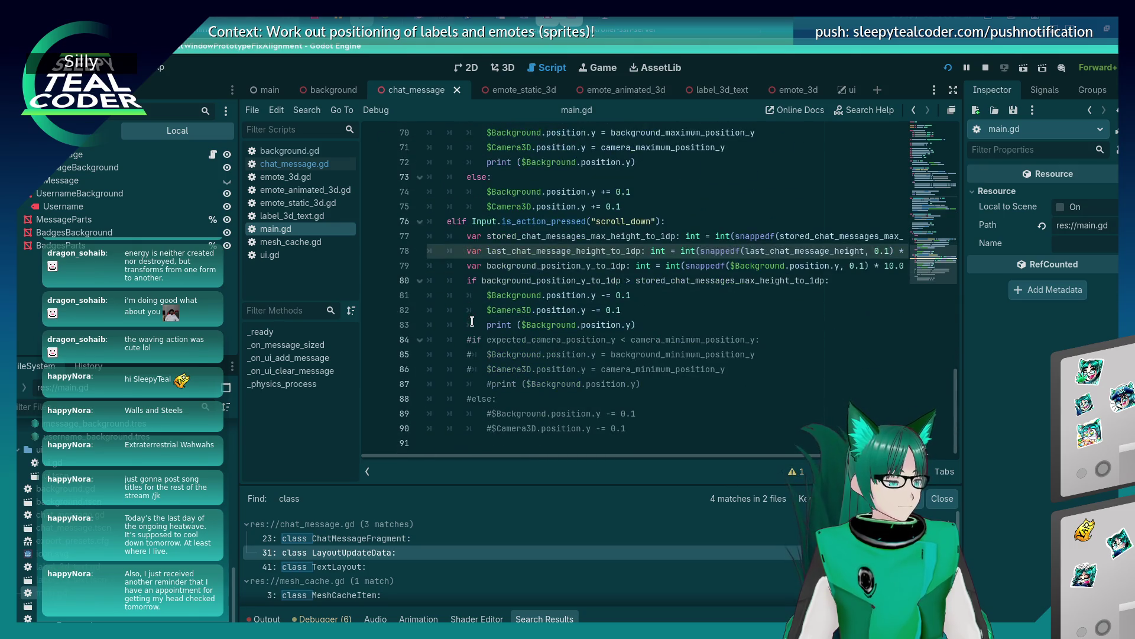
click(635, 320)
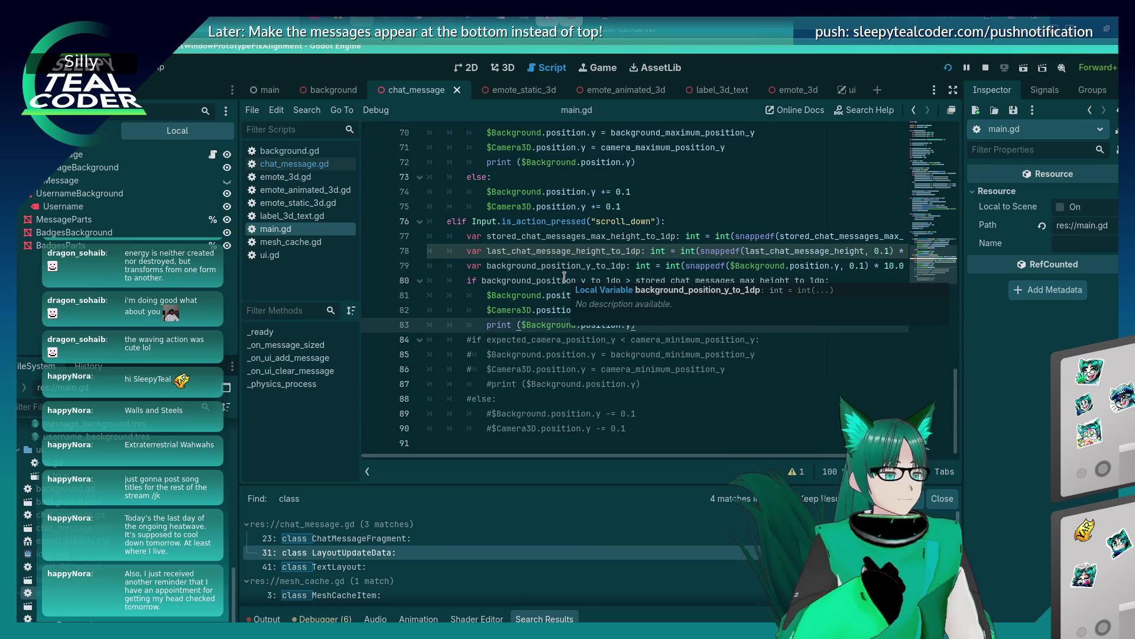
Delete the commented-out block on lines 84–90, then Alt+Tab toward the debug game window
mouse_move(625, 428)
mouse_down()
mouse_move(576, 428)
mouse_move(414, 352)
mouse_move(403, 331)
mouse_up()
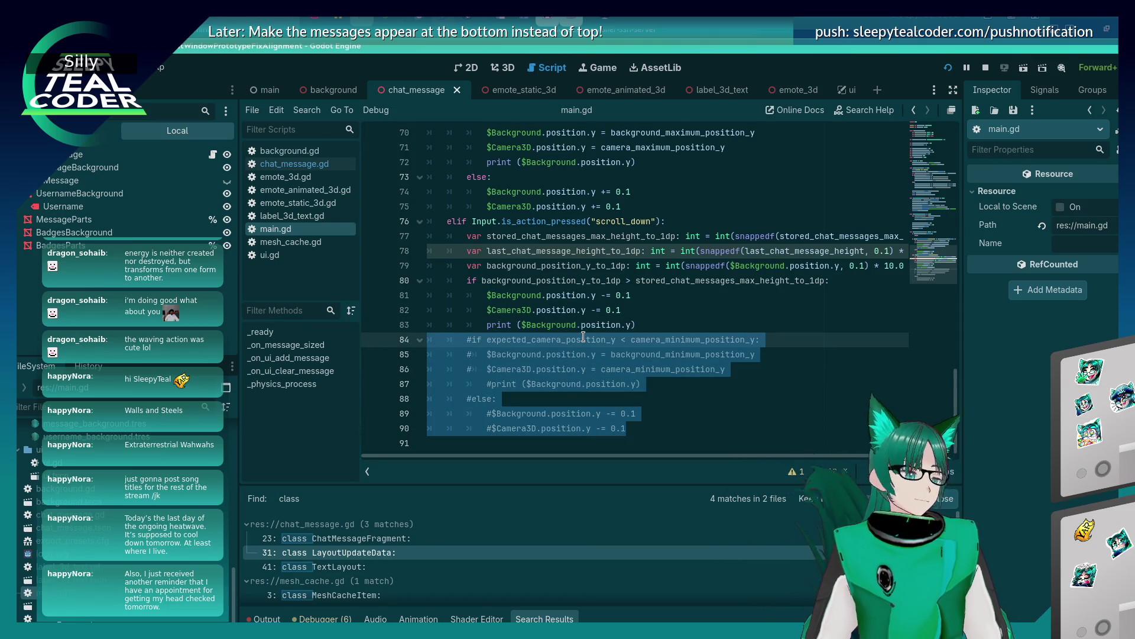
key(BackSpace)
key(BackSpace)
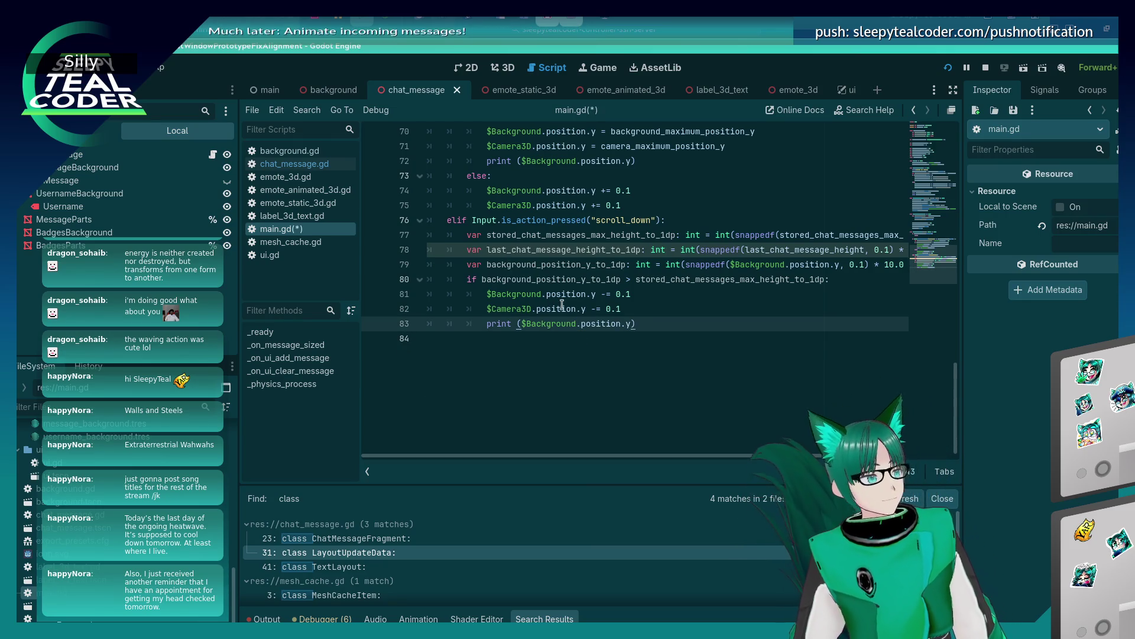
scroll(563, 308, up, 5)
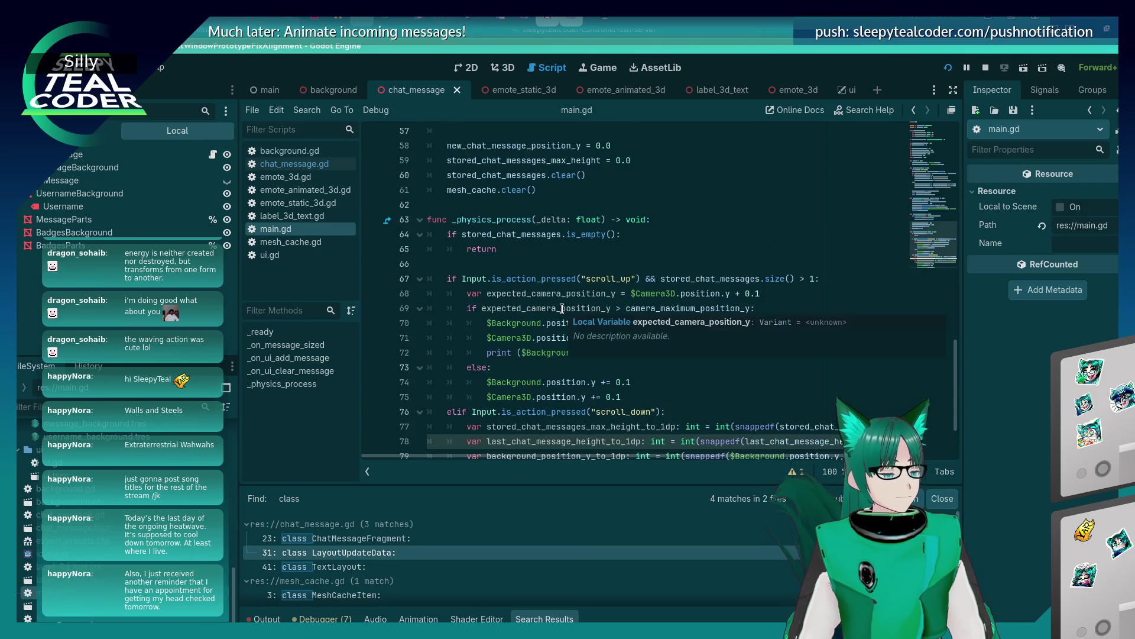
scroll(562, 309, up, 5)
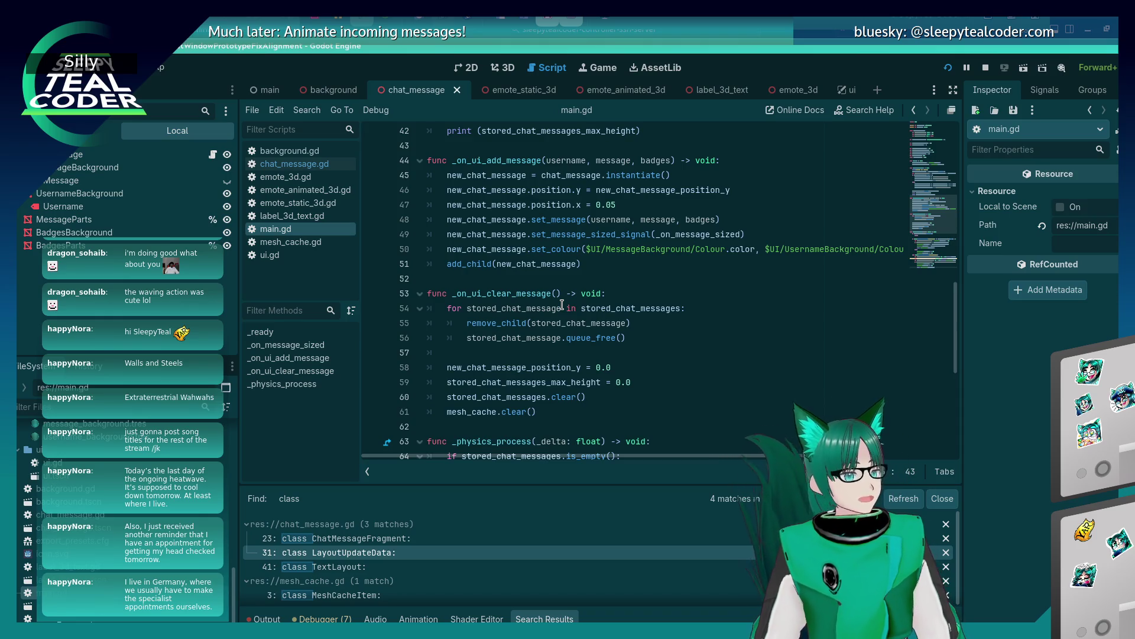
key(alt+Tab)
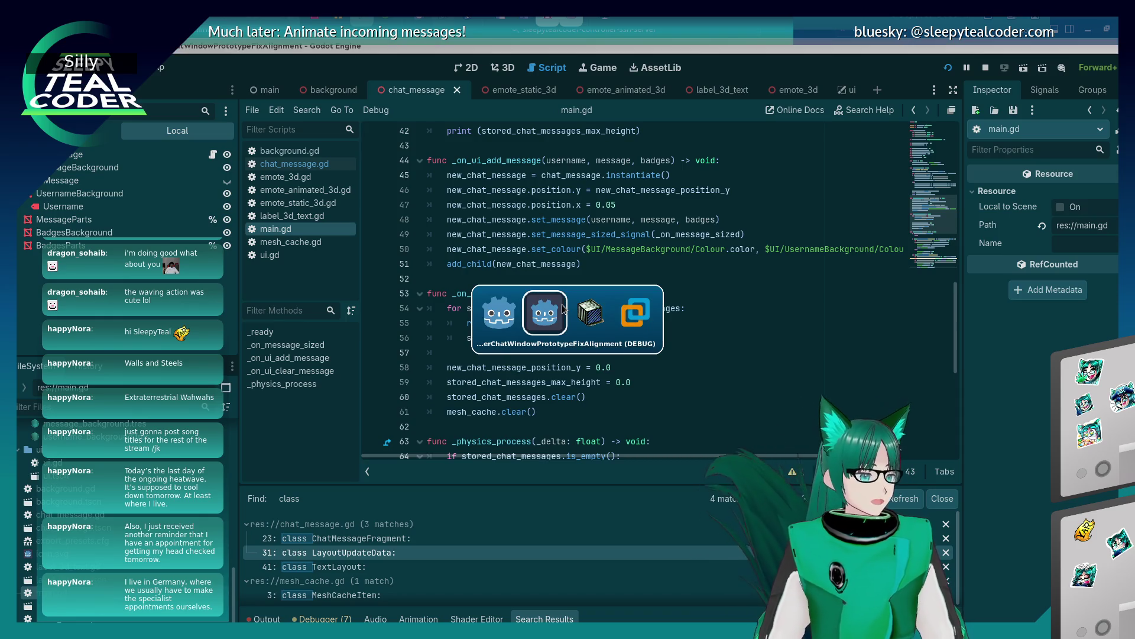
Check the debug game window, then switch to On screen notes.odt and scroll through it
click(562, 308)
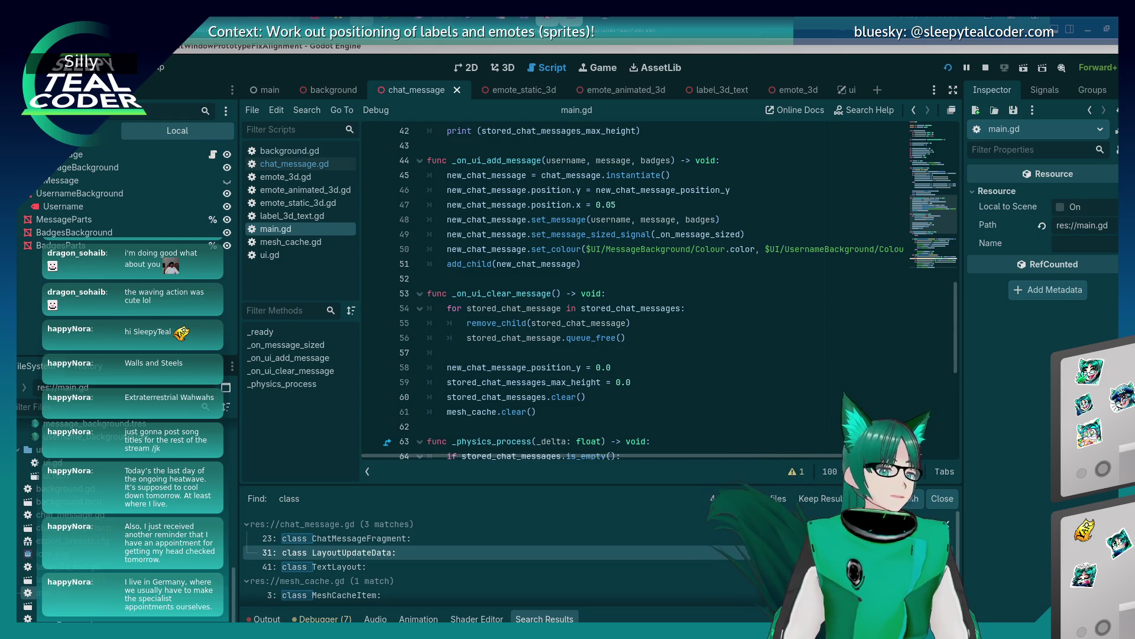
key(alt+Tab)
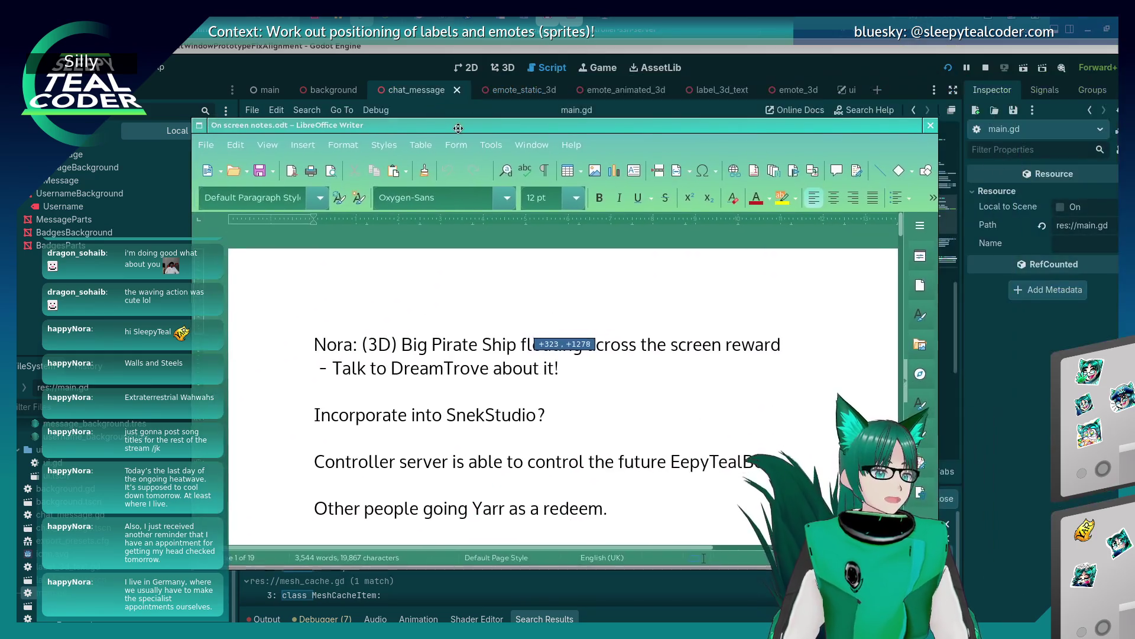
scroll(692, 368, down, 15)
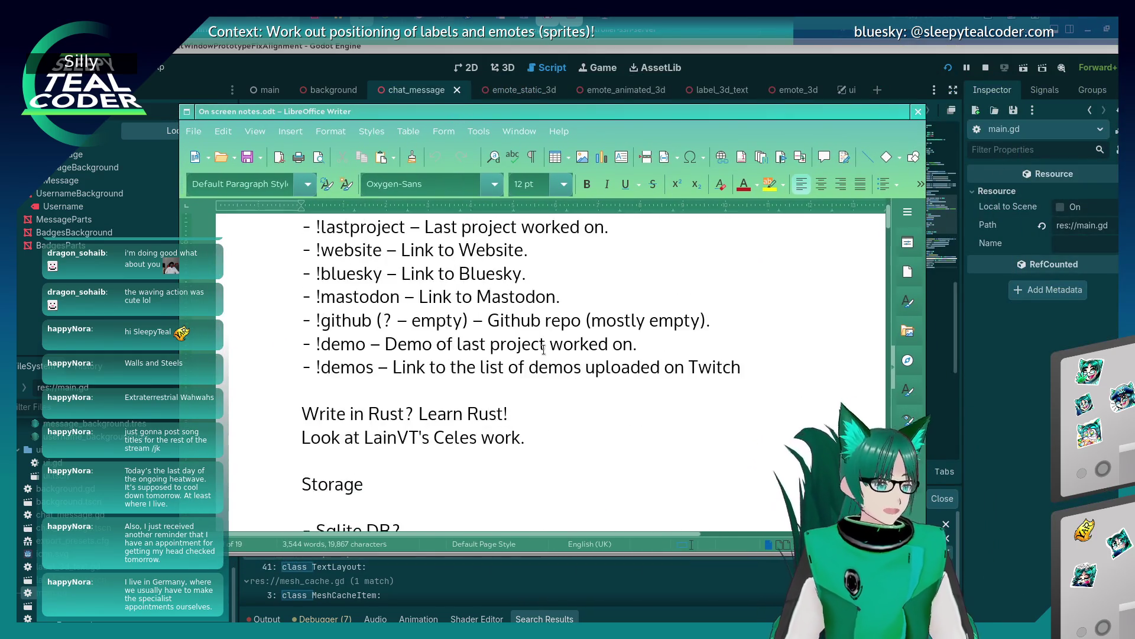
scroll(535, 349, down, 20)
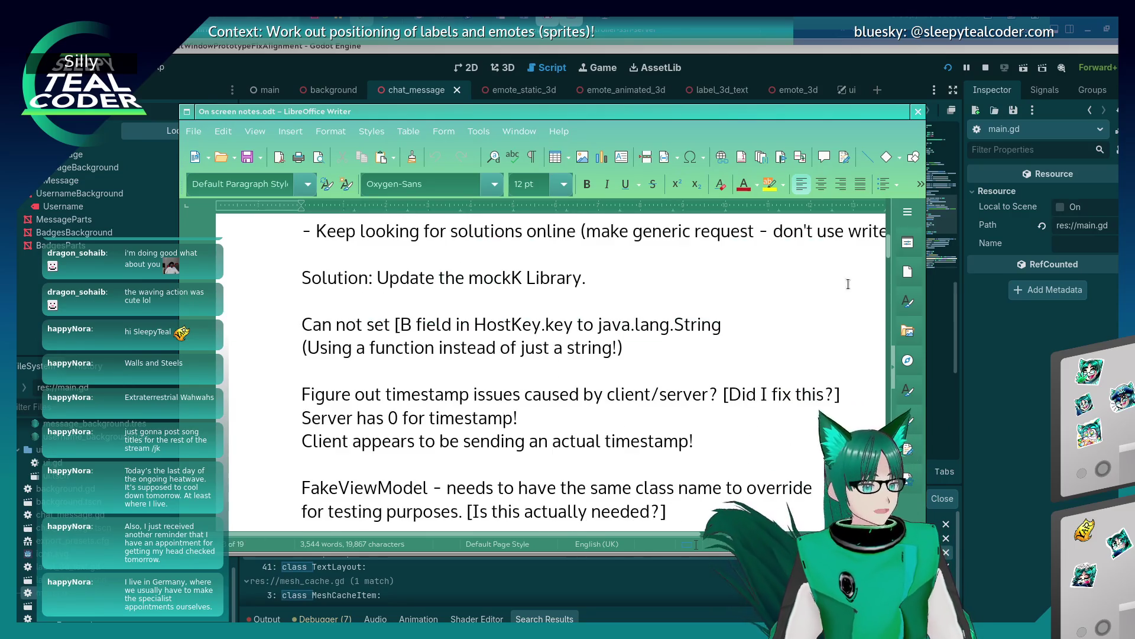
scroll(882, 252, down, 20)
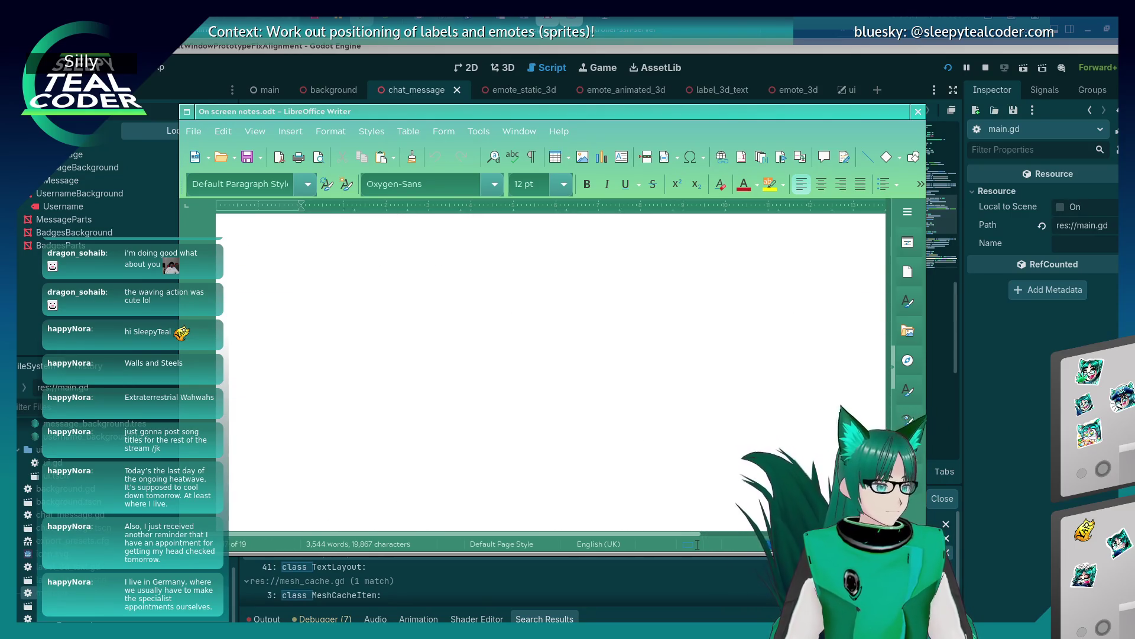
scroll(777, 416, down, 10)
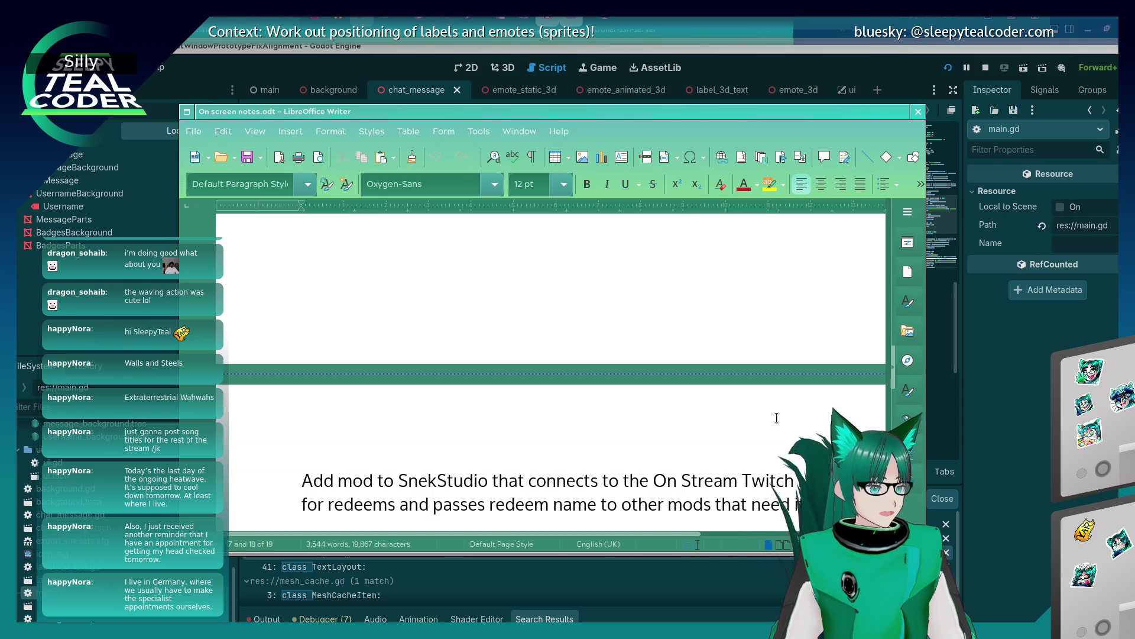
scroll(776, 418, down, 5)
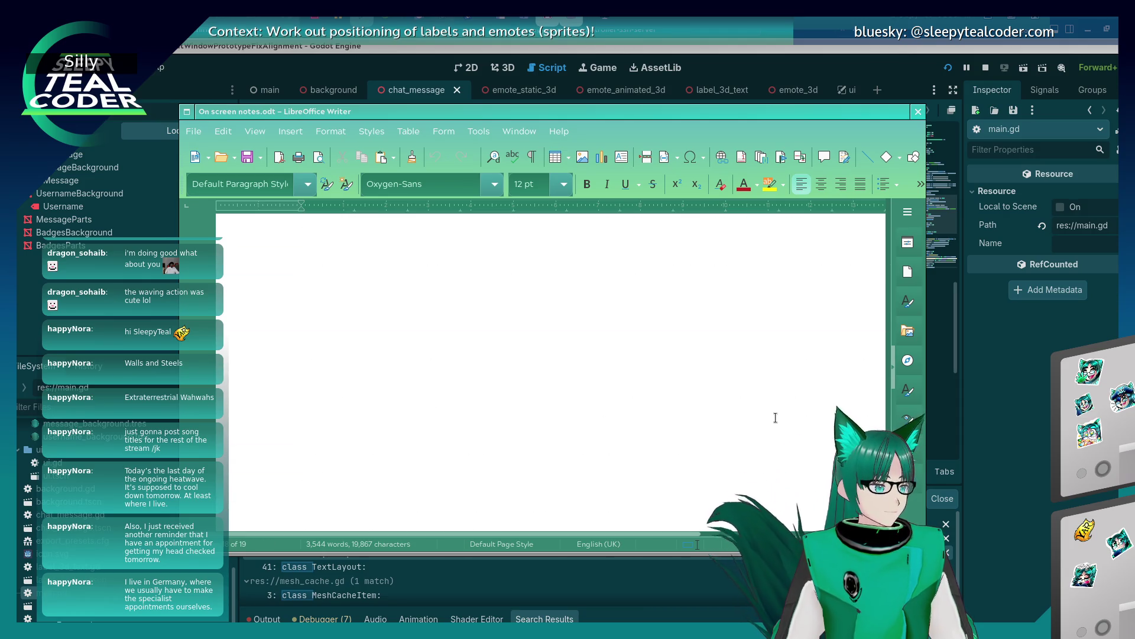
scroll(775, 418, down, 5)
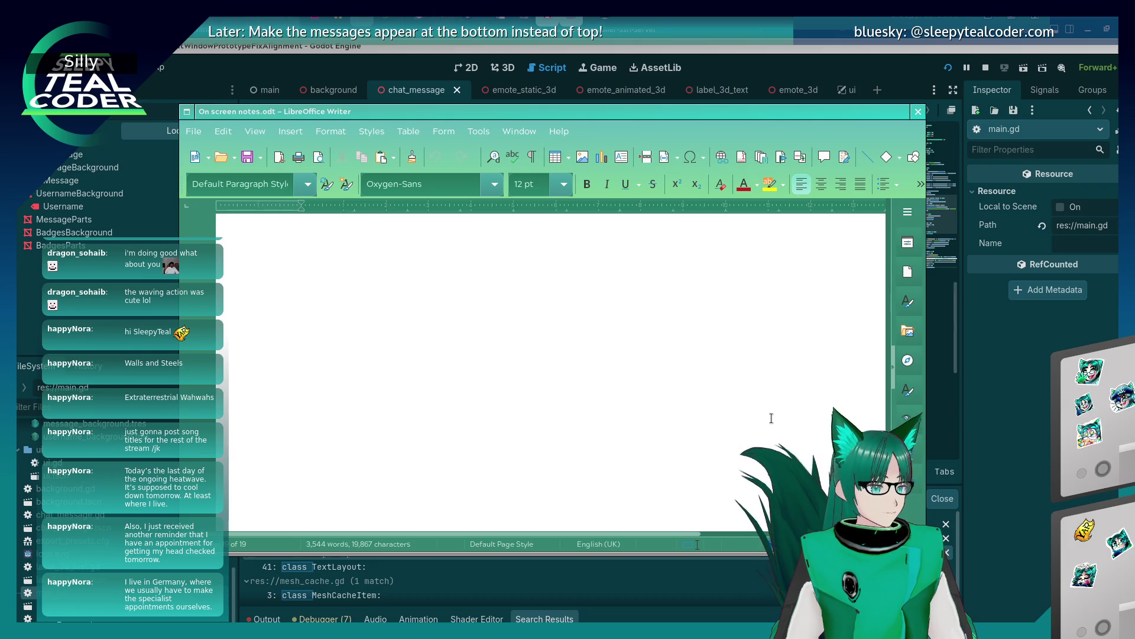
scroll(769, 419, up, 3)
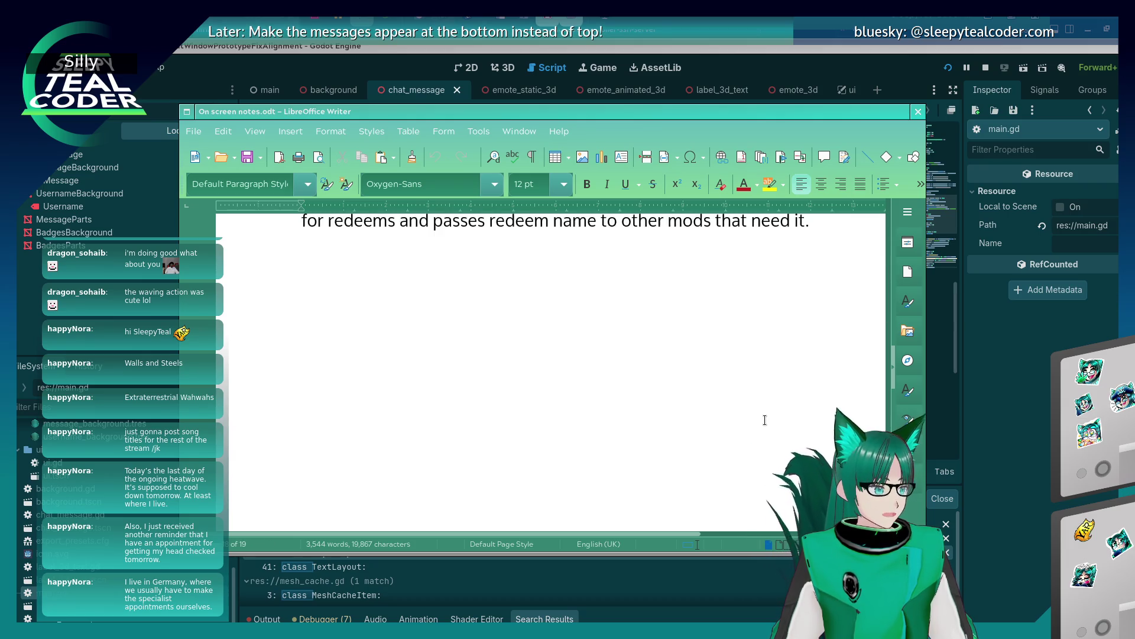
scroll(763, 421, up, 10)
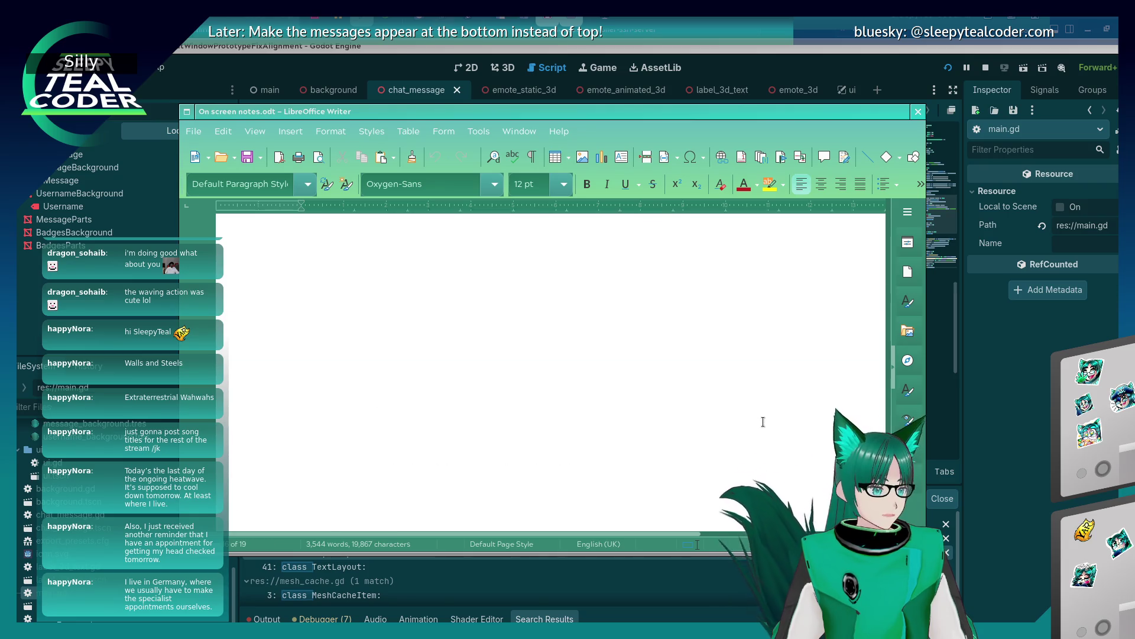
scroll(764, 421, up, 5)
scroll(763, 421, down, 4)
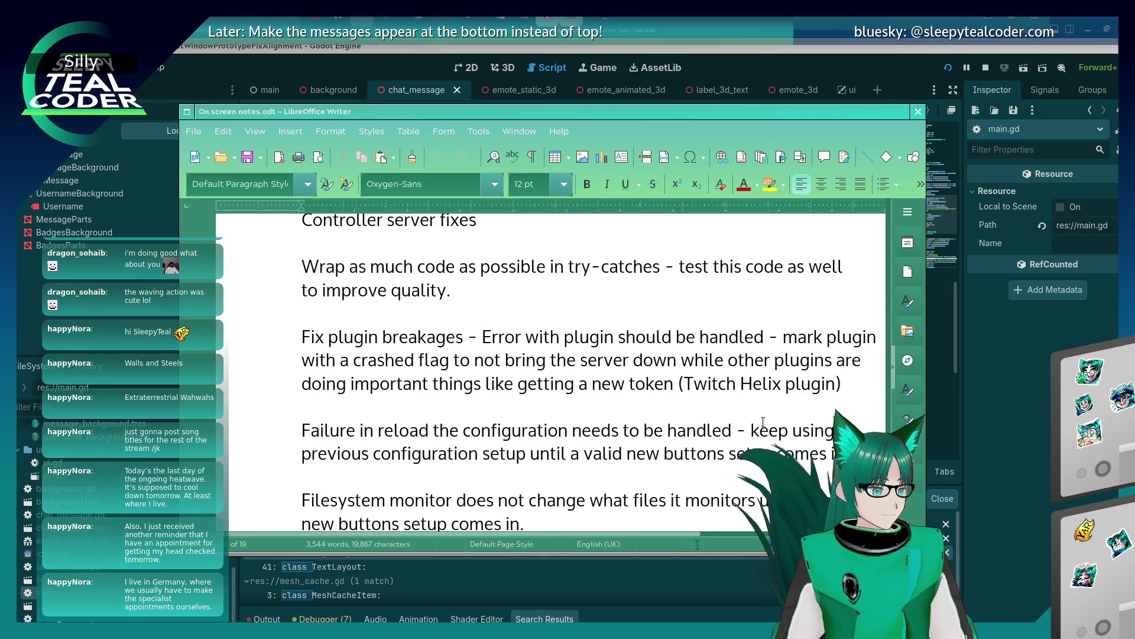
scroll(764, 421, up, 10)
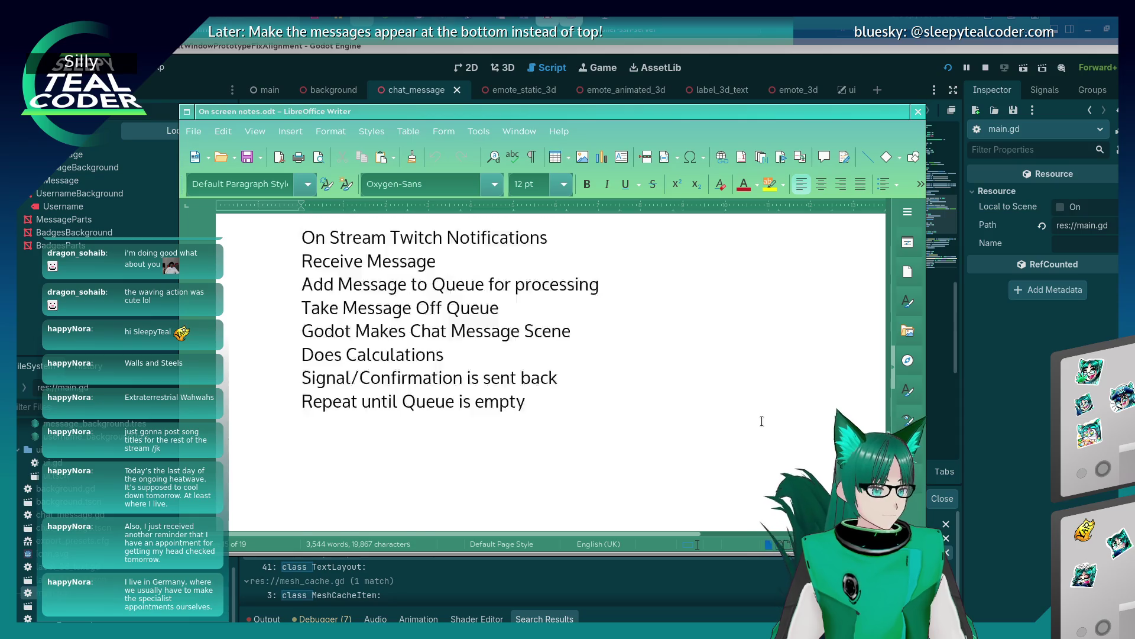
scroll(762, 421, up, 10)
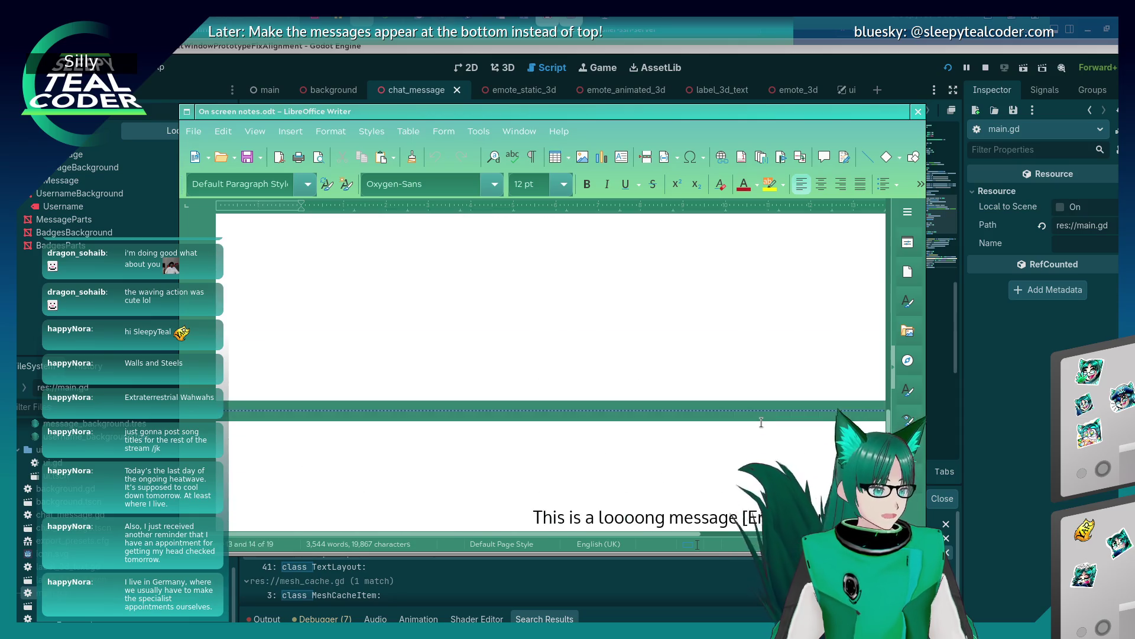
scroll(761, 422, up, 10)
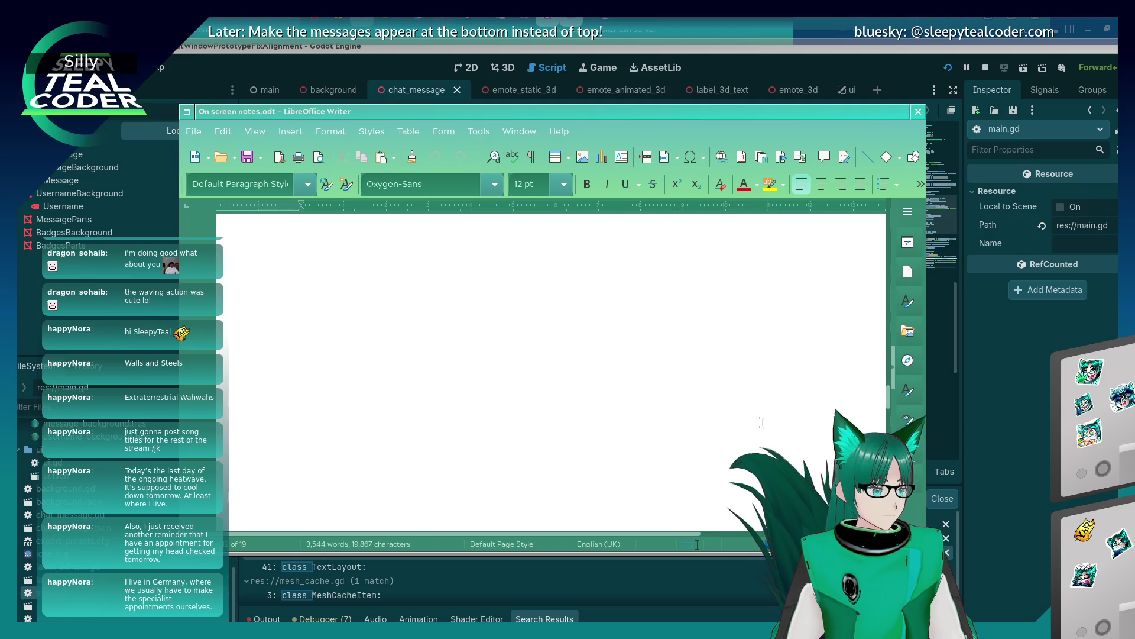
scroll(761, 422, up, 10)
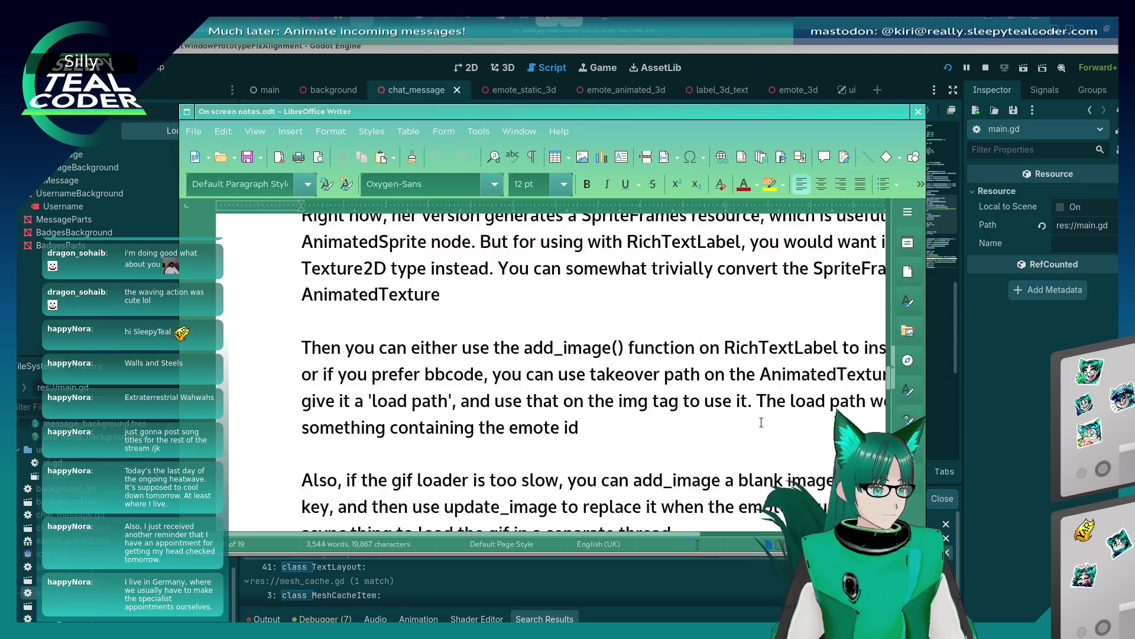
scroll(761, 422, up, 10)
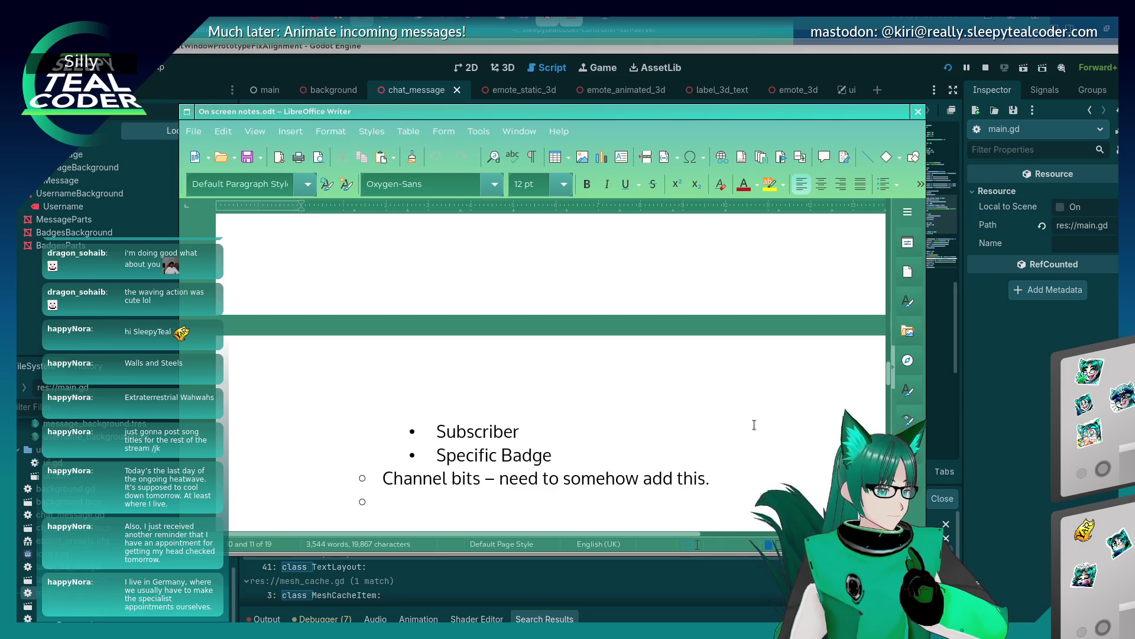
scroll(754, 424, up, 3)
scroll(754, 425, up, 12)
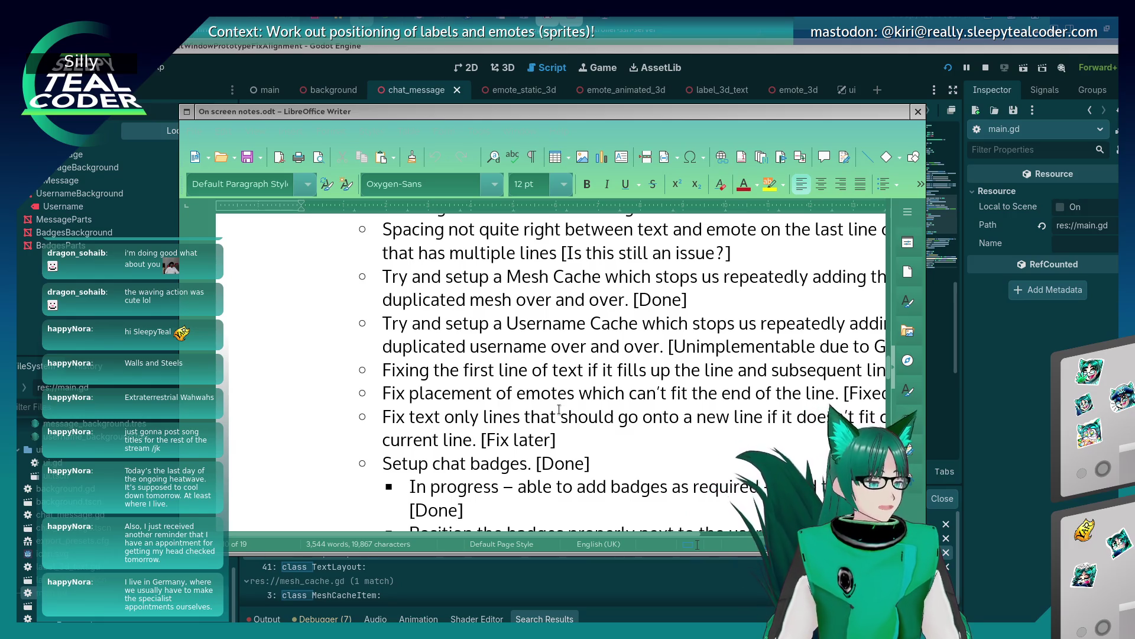
Click into the empty list item below 'Channel bits – need to somehow add this.'
click(556, 408)
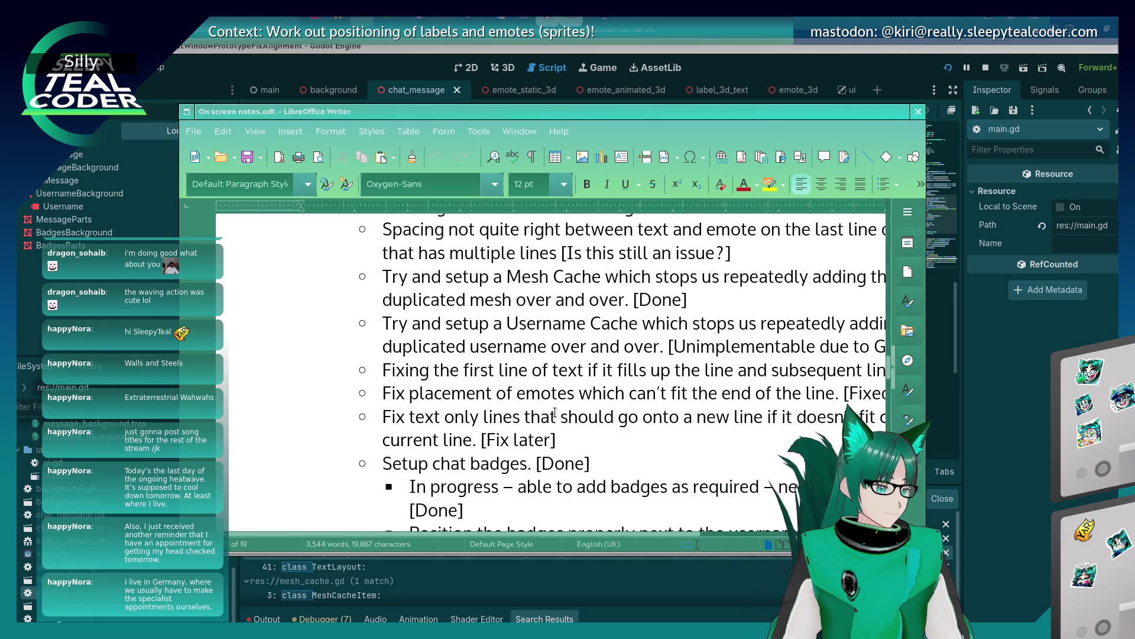
scroll(555, 407, down, 4)
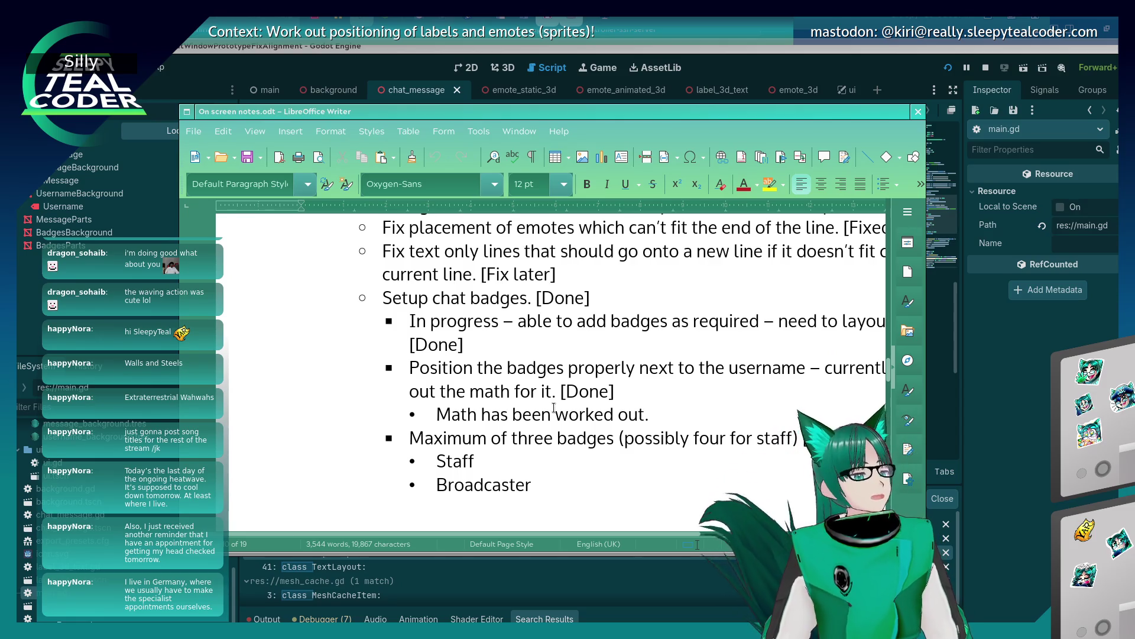
scroll(554, 407, down, 3)
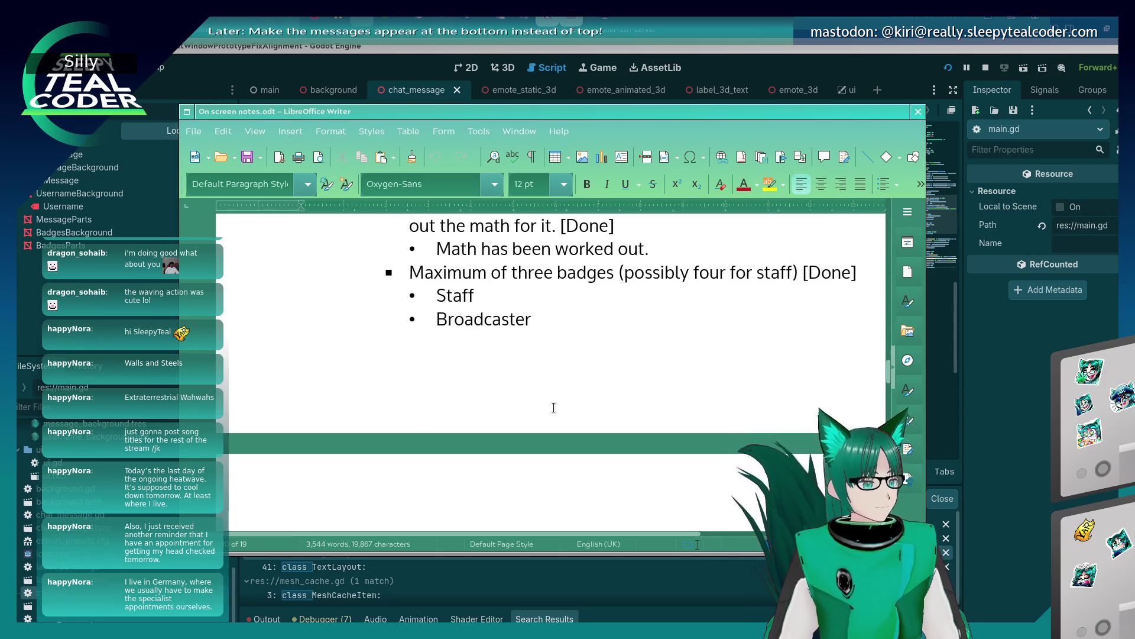
scroll(554, 407, up, 4)
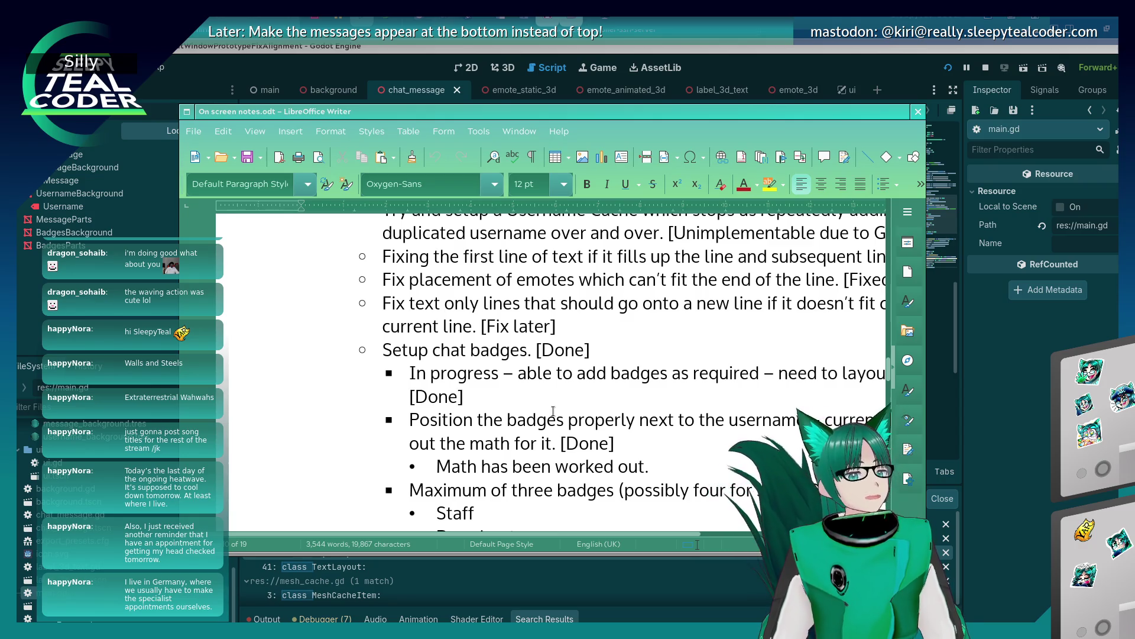
scroll(553, 410, down, 7)
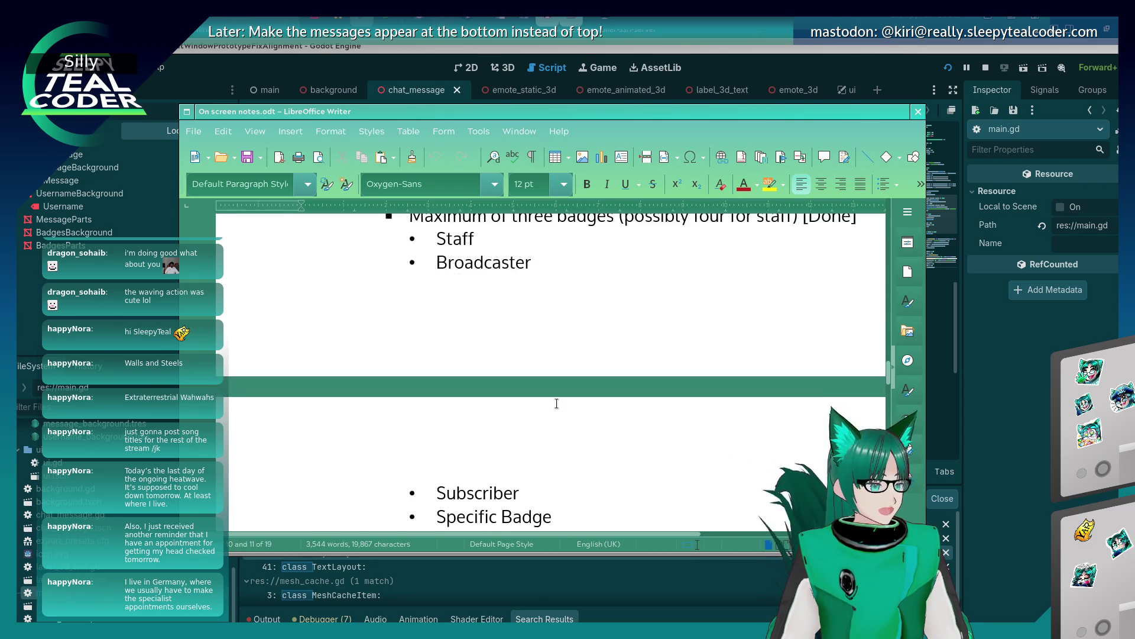
click(557, 403)
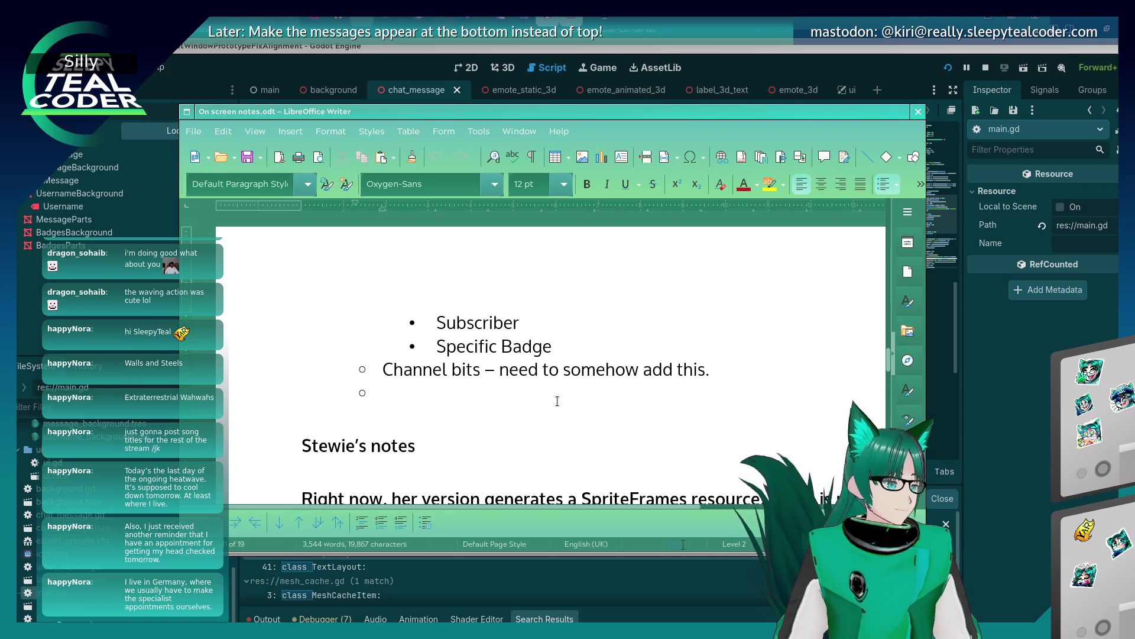
Type the item 'Animate the messages coming in:' and start an indented sub-item
key(Page_Up)
key(Page_Up)
key(Page_Up)
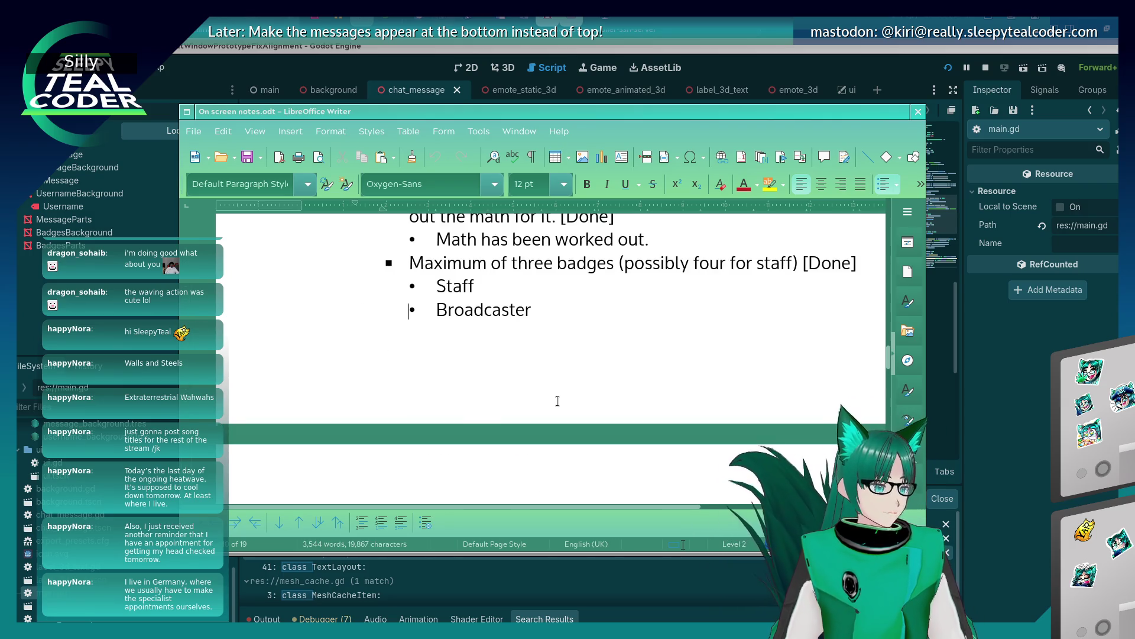
key(Page_Down)
key(Page_Down)
key(Page_Down)
text(Animate th)
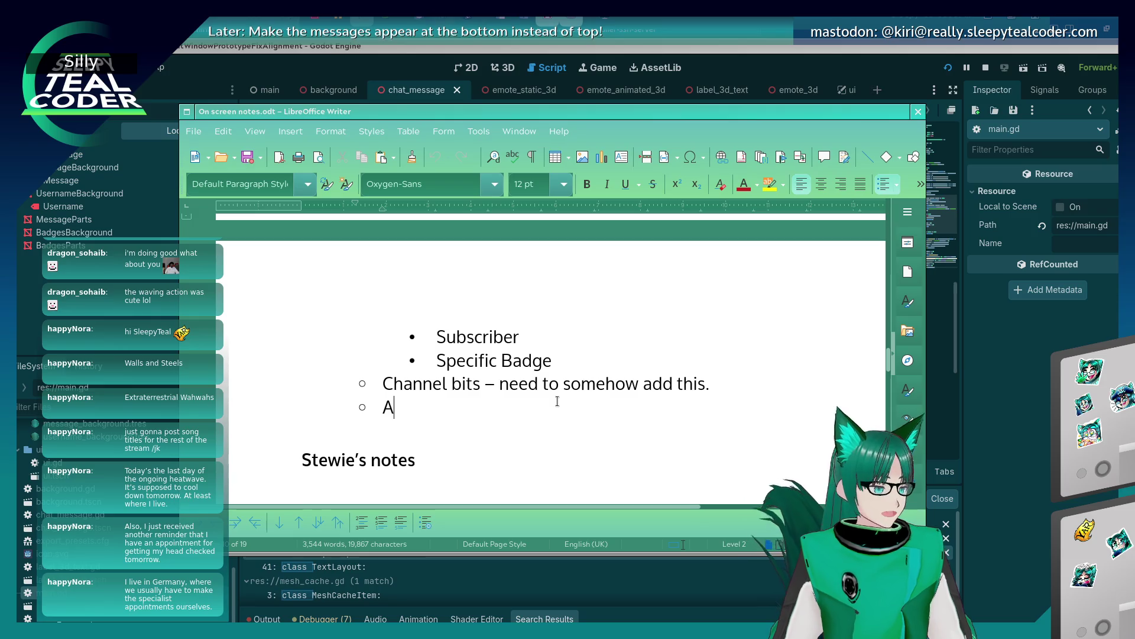
text(e messages coming )
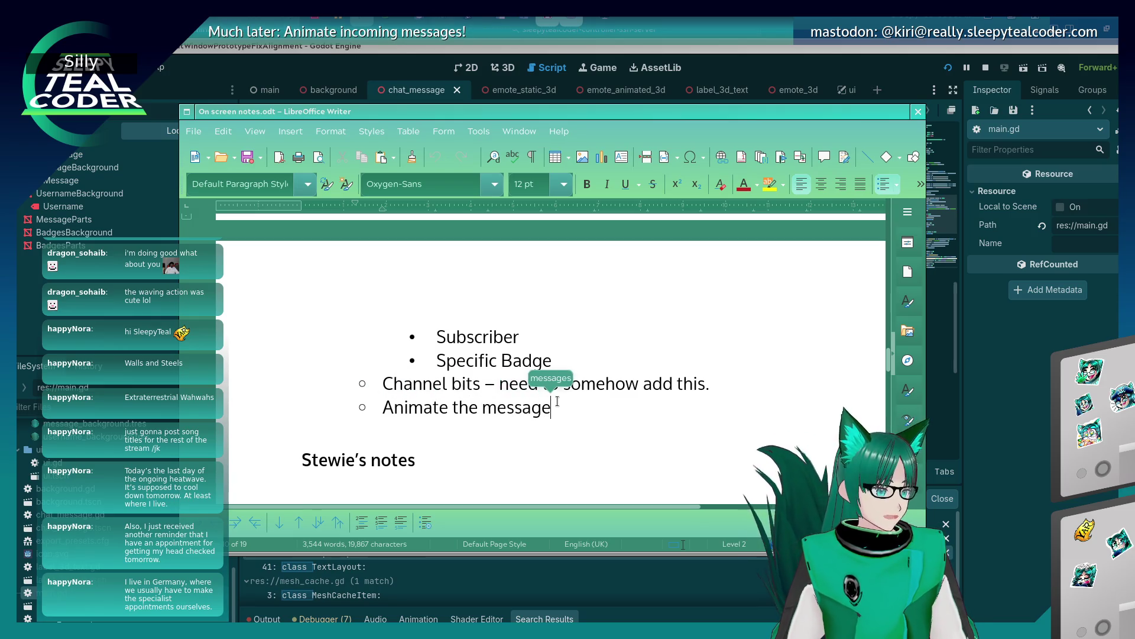
text(in ->)
key(BackSpace)
key(BackSpace)
key(BackSpace)
text(:)
key(Return)
key(Tab)
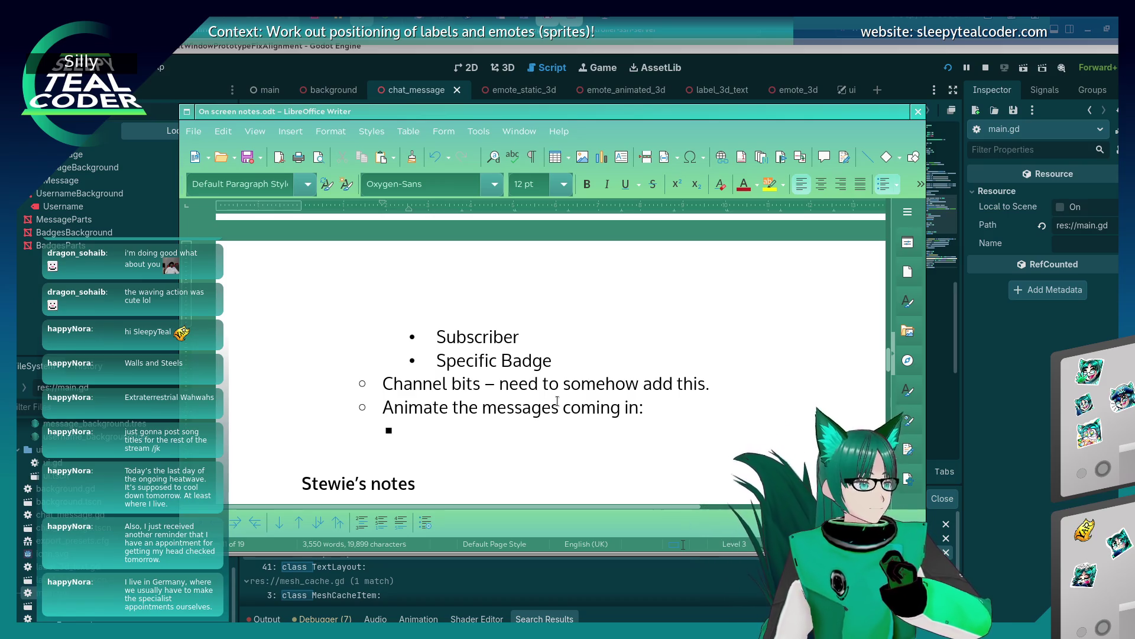
Add sub-bullets 'Slide in', 'Fly in' and 'Neon outline (?) then it flys in'
text(Slide in)
key(Return)
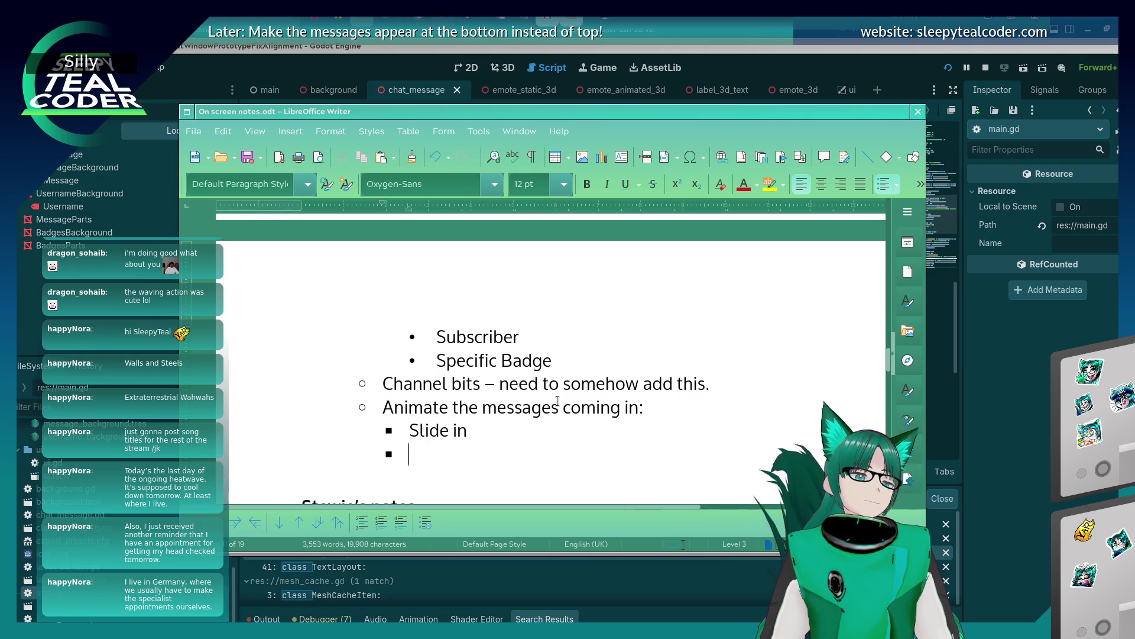
text(Fly in)
key(Return)
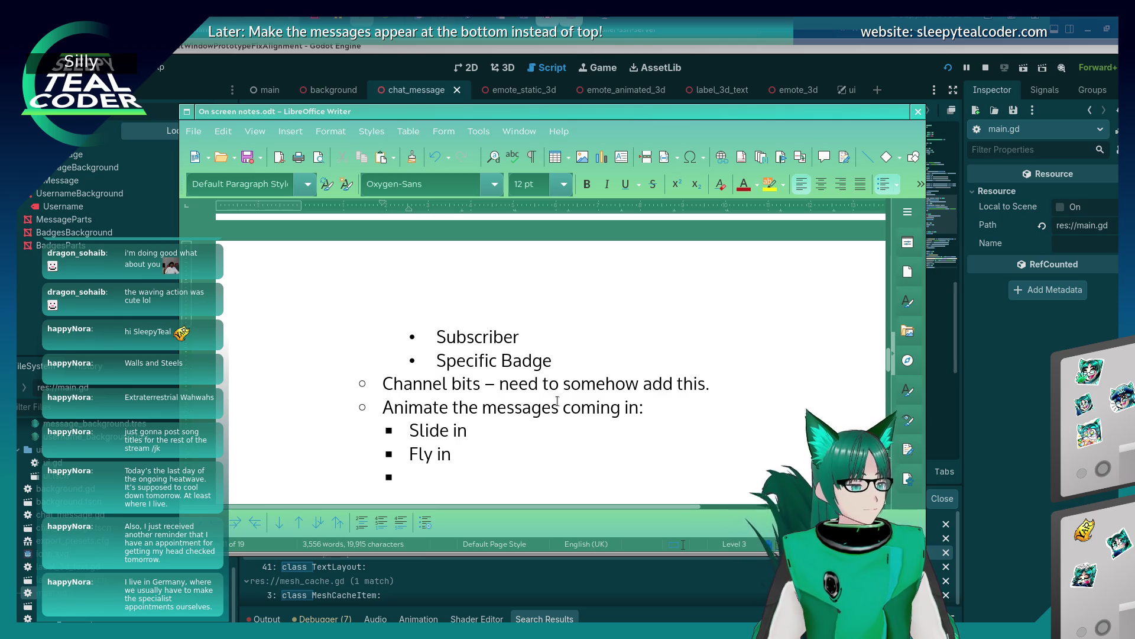
text(Neon outl)
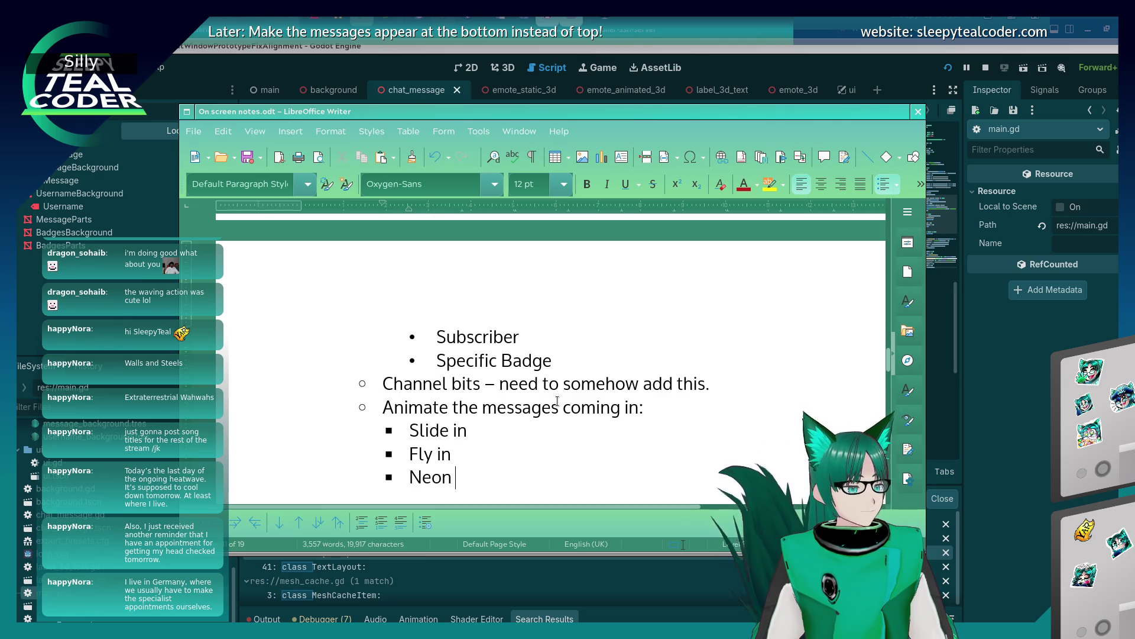
text(ine(?)
key(BackSpace)
text((?) then )
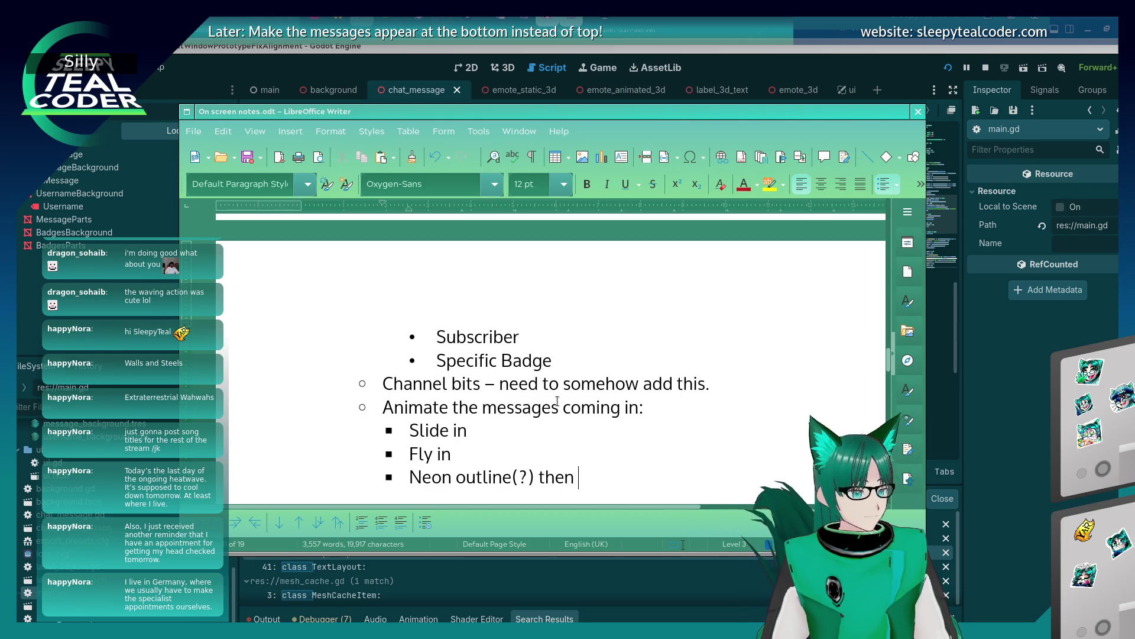
text(it flys i)
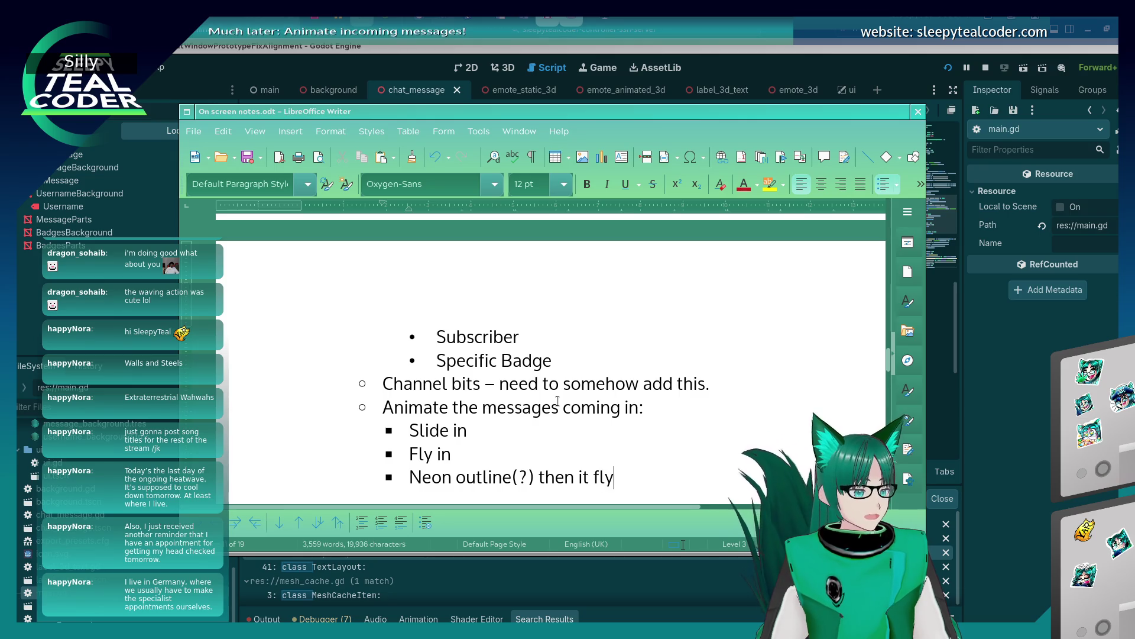
text(n)
key(Return)
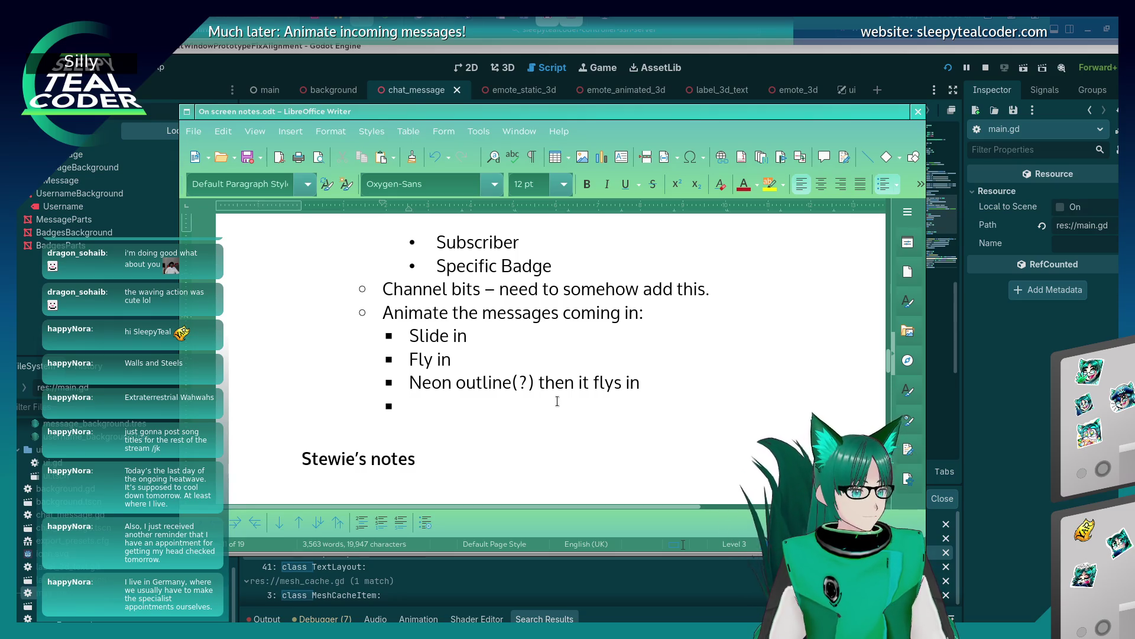
Add the sub-bullet 'Flys in multiple times with increasing opacity and then the message is on the full opacity.'
text(Flys in p)
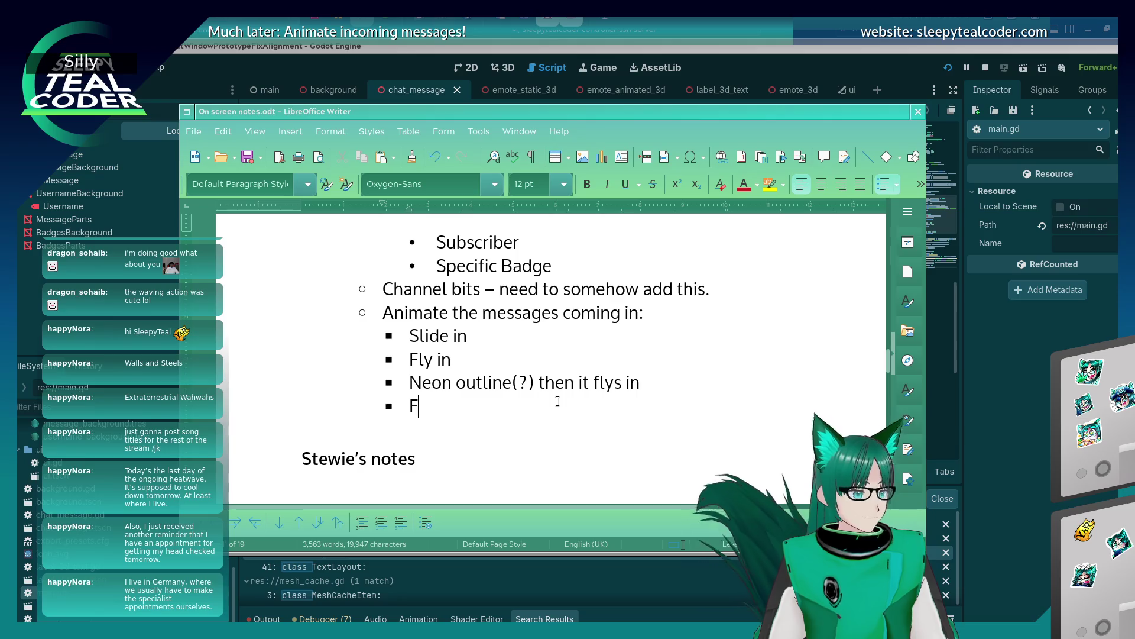
key(BackSpace)
text(multiple times )
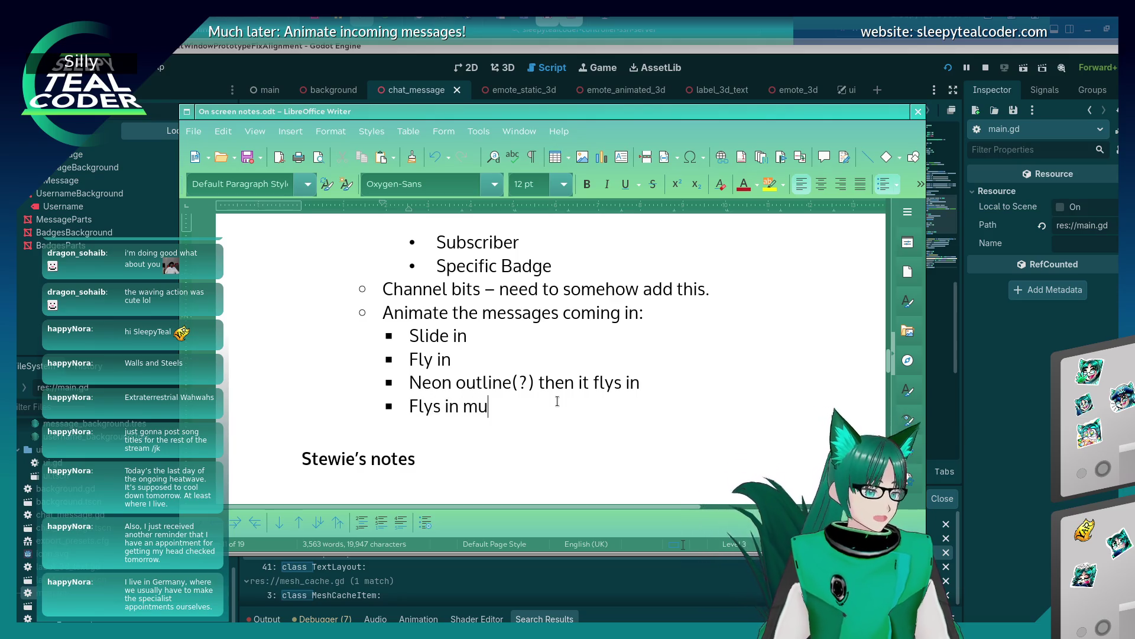
text(with increase)
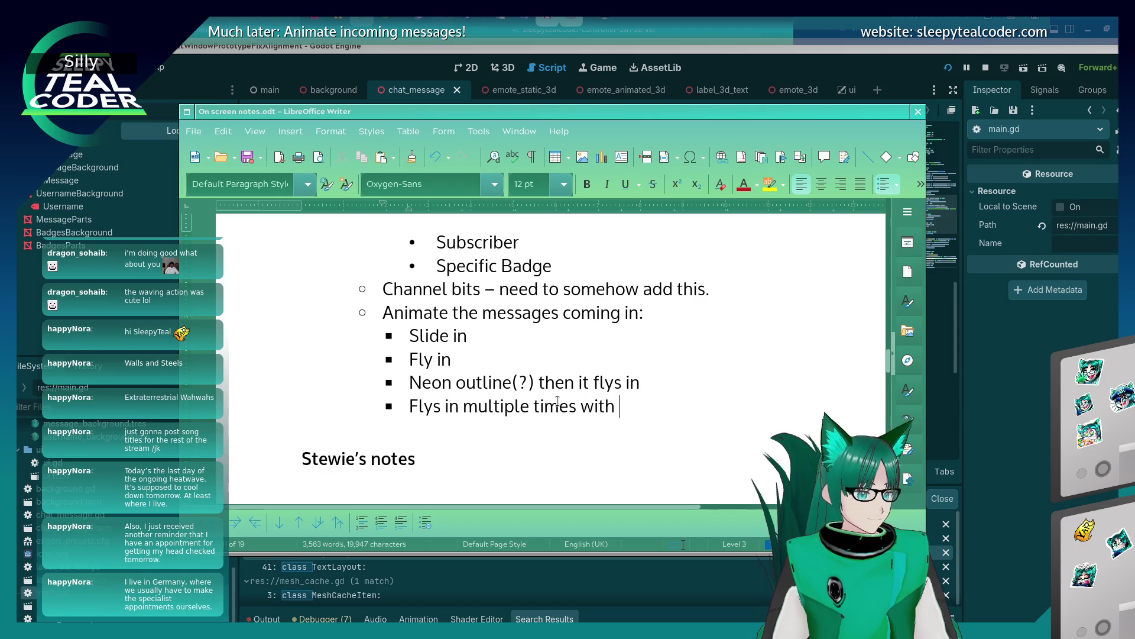
key(BackSpace)
key(BackSpace)
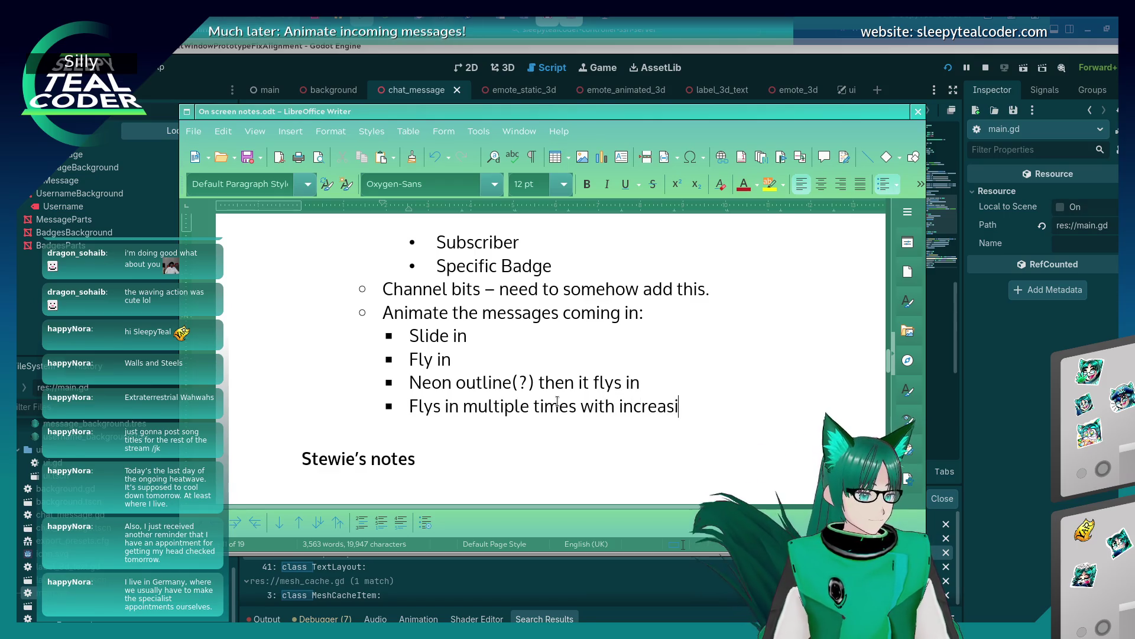
text(ing )
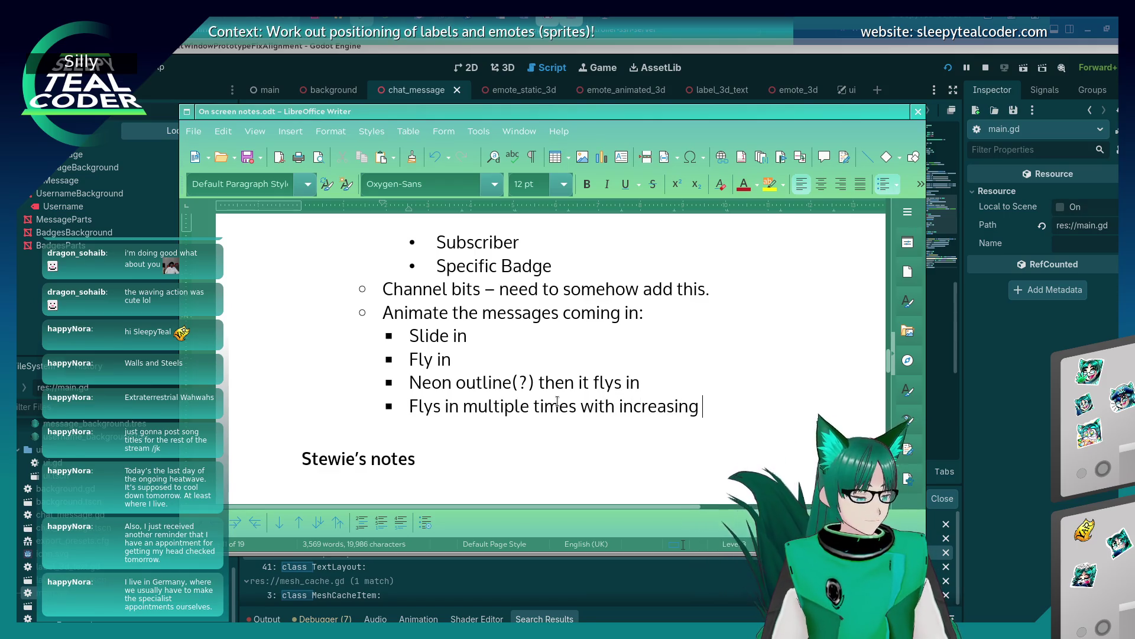
text(opacity)
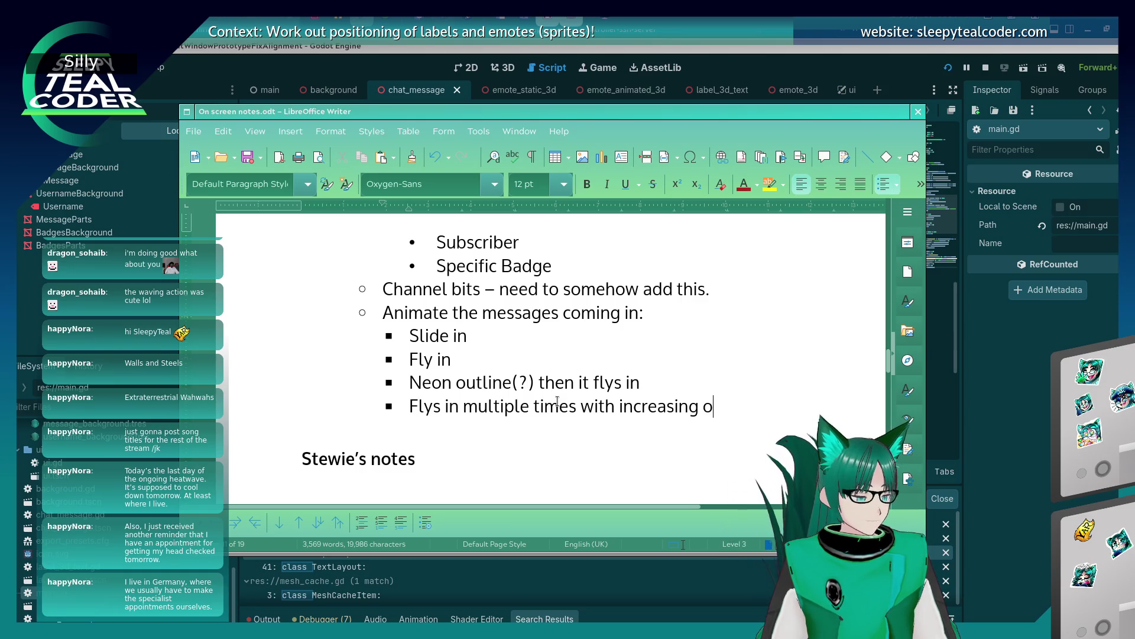
text( and then the)
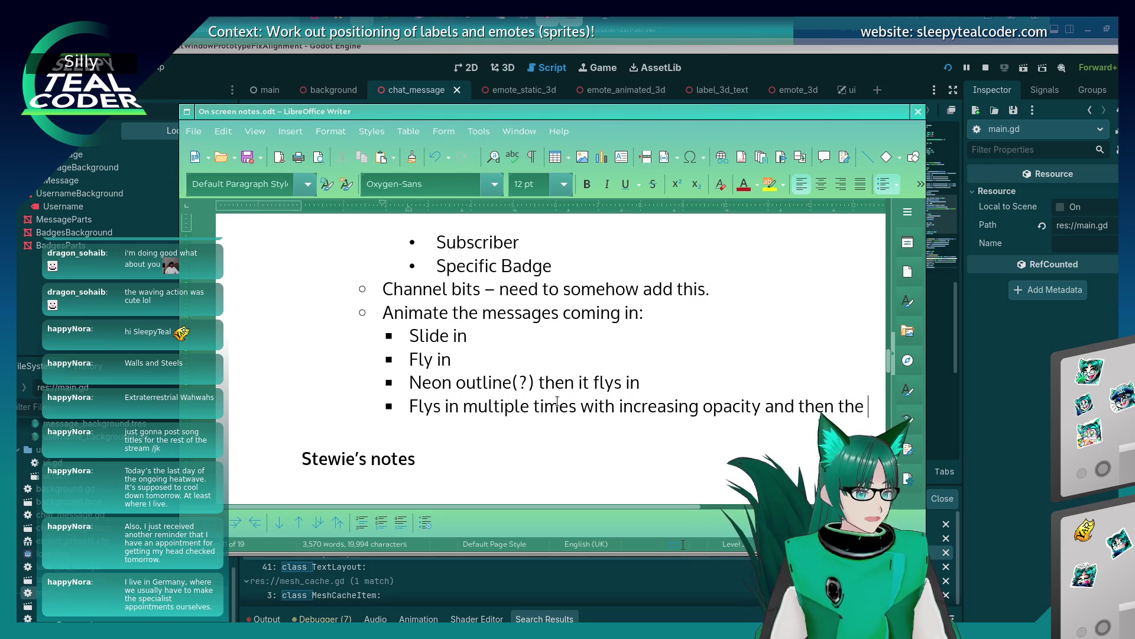
text( message is on the fu)
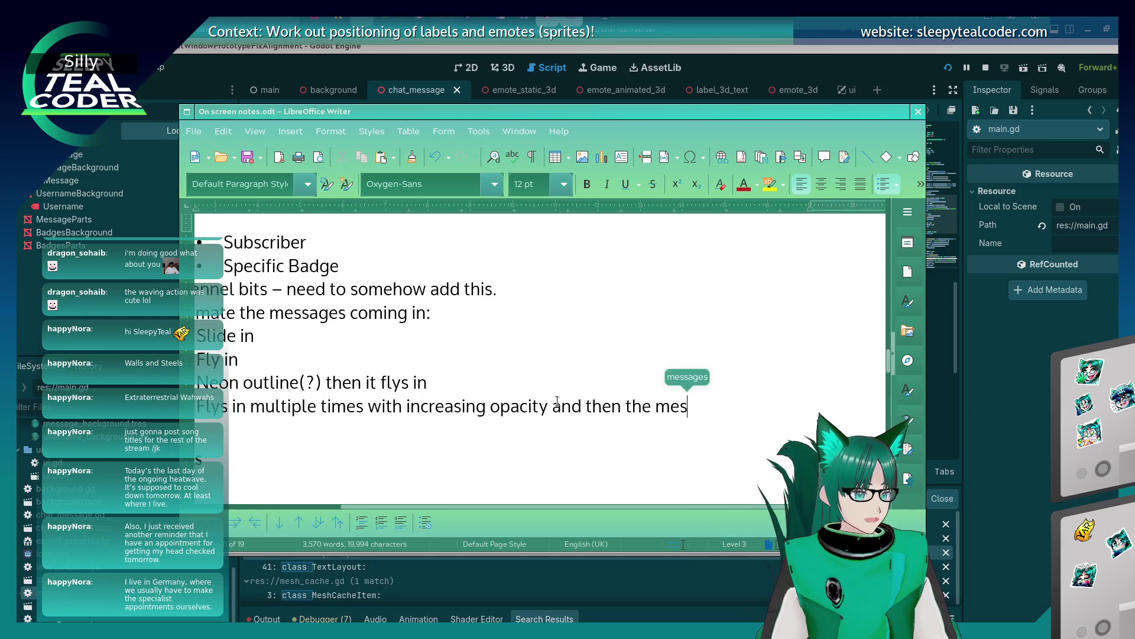
text(ll opacity.)
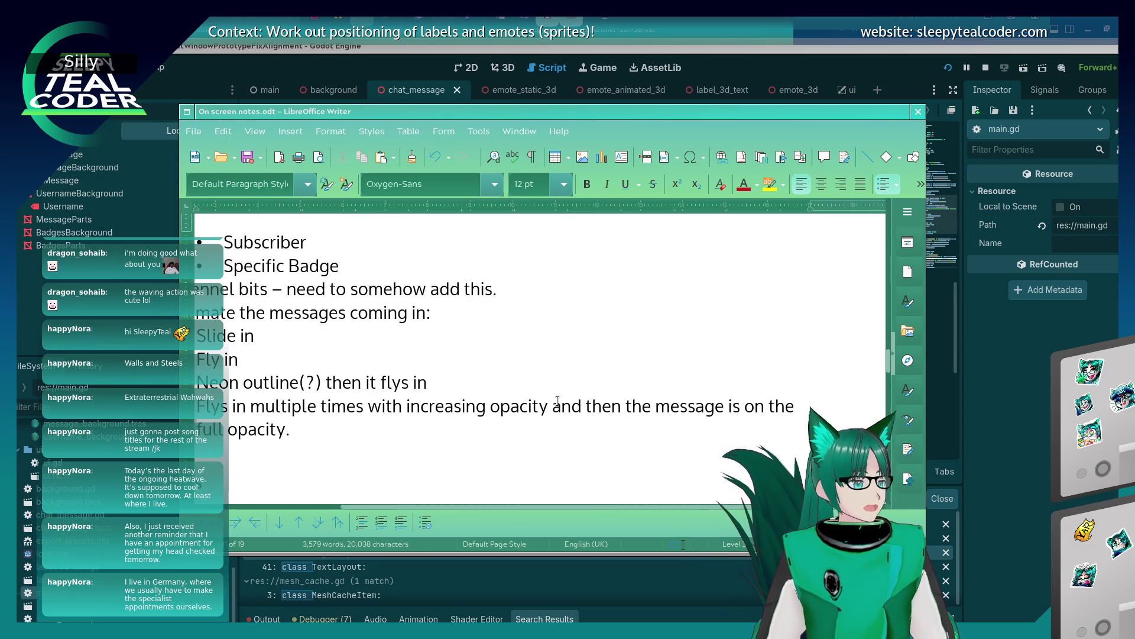
key(Return)
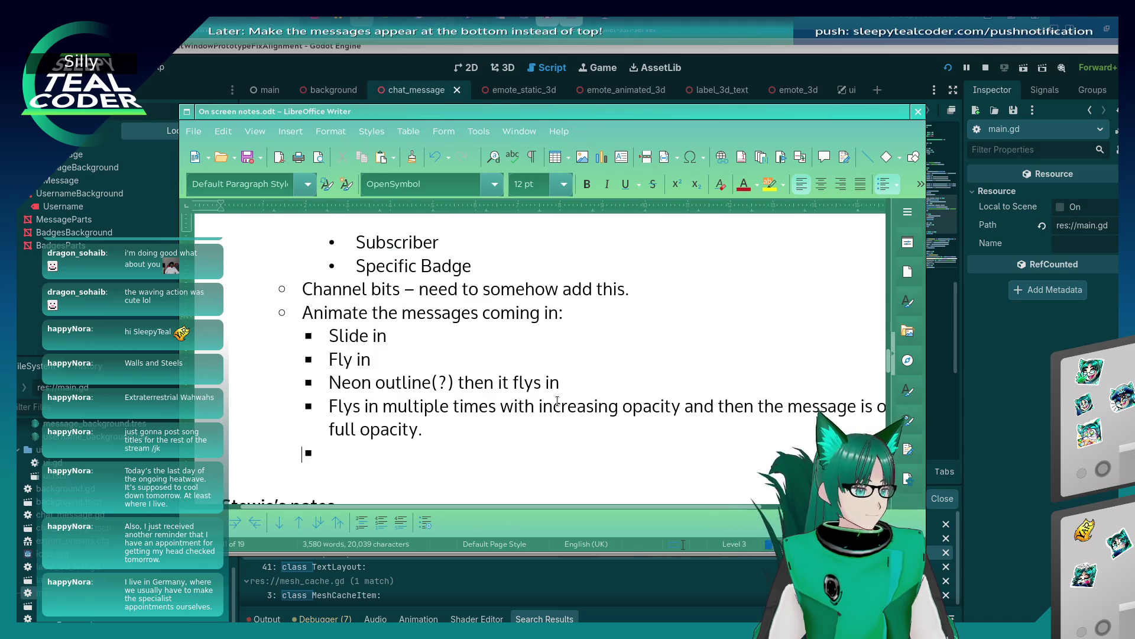
Append ' (left/right/bottom)' to the Slide in bullet and return to the empty bullet
key(Up)
key(Up)
key(Up)
key(End)
text(()
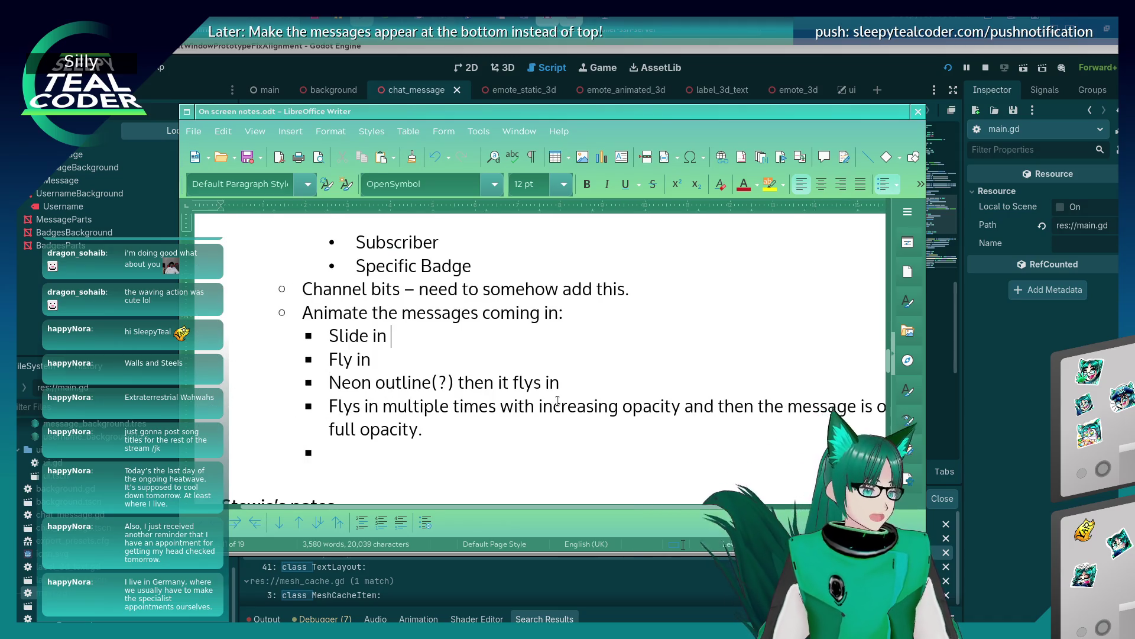
text(left/right/bo)
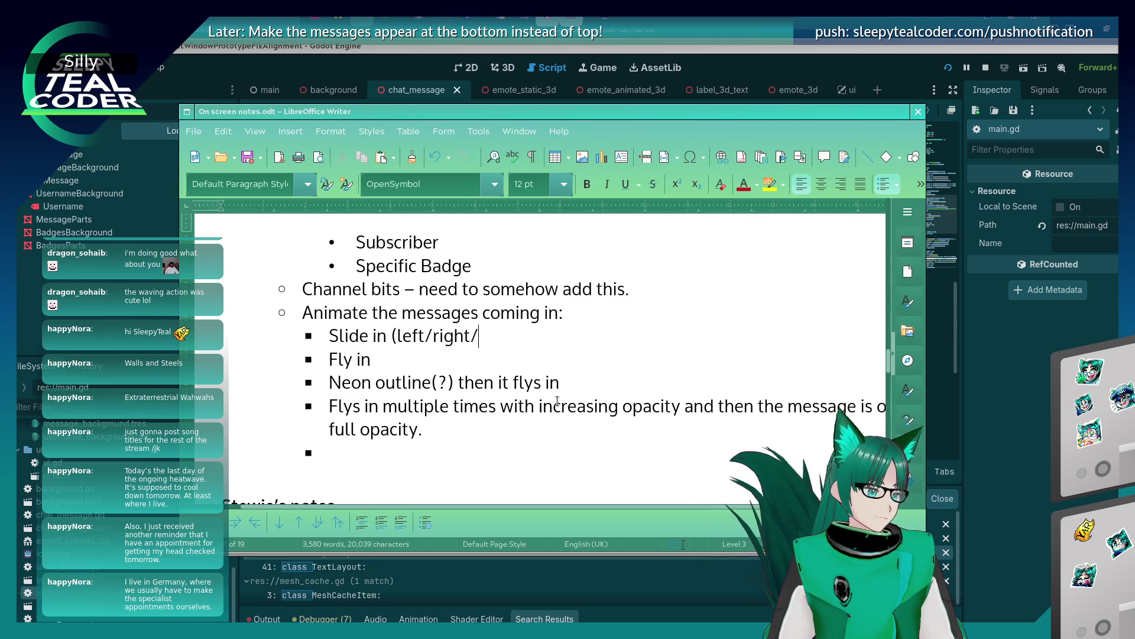
text(ttom))
key(Down)
key(Down)
key(Down)
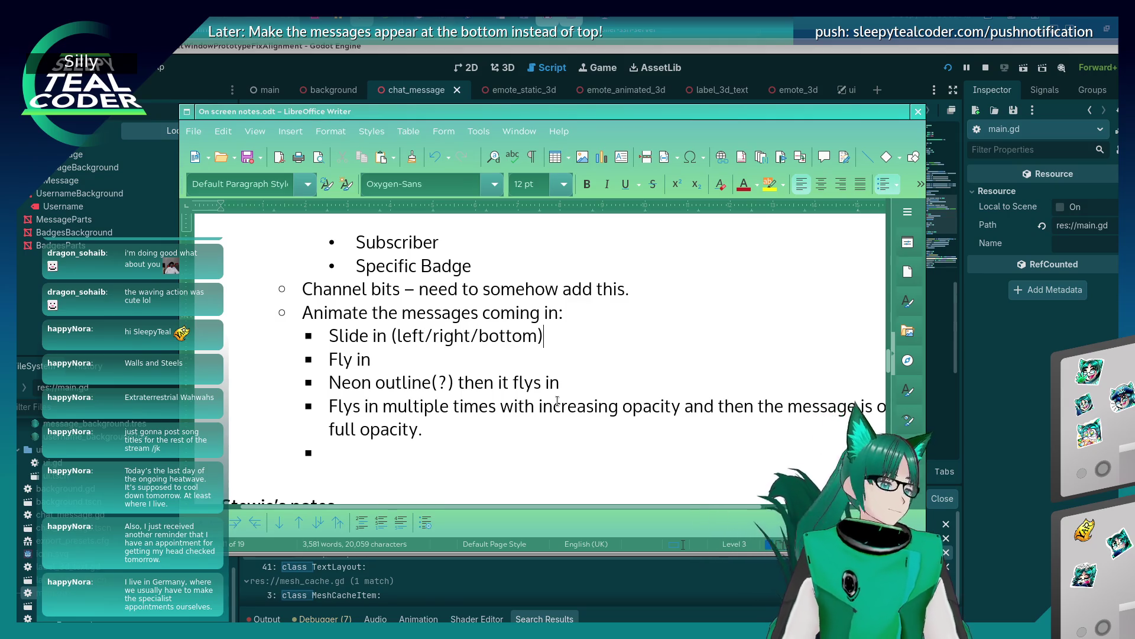
key(Down)
key(Down)
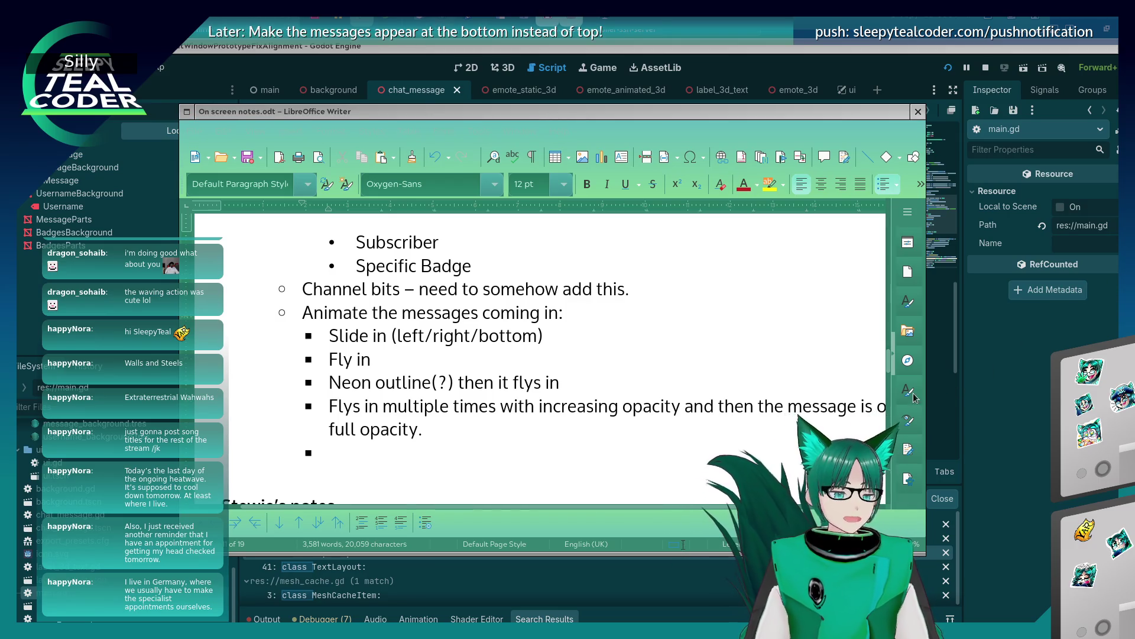
Bring the Godot editor with main.gd in front of the Writer notes
click(1019, 413)
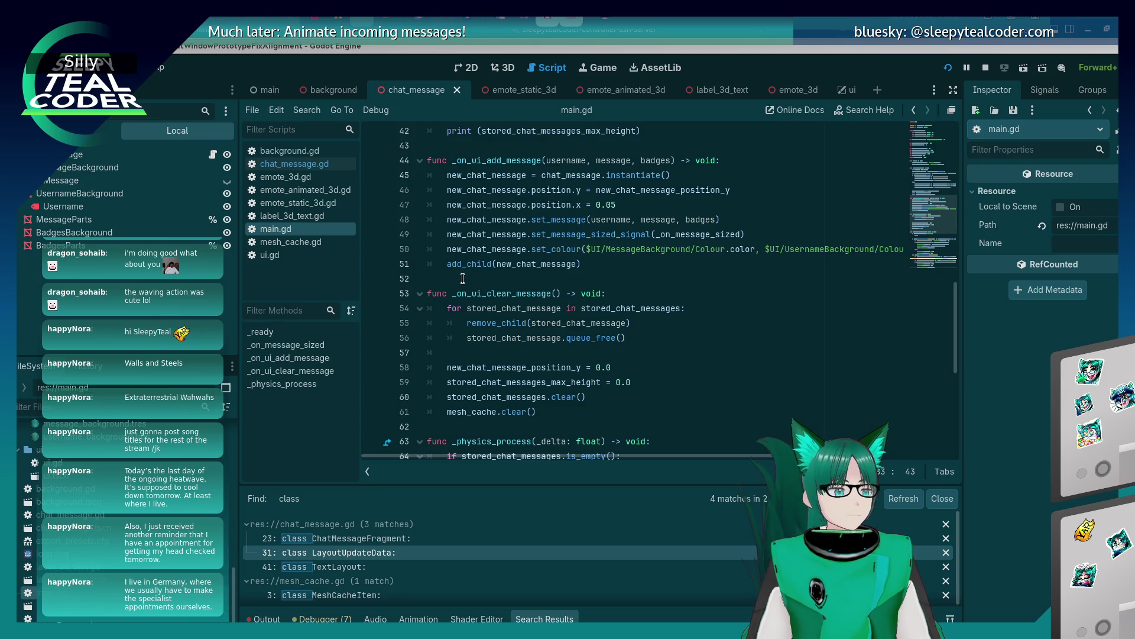
Scroll main.gd down to _physics_process, then switch to the running chat window
mouse_move(490, 265)
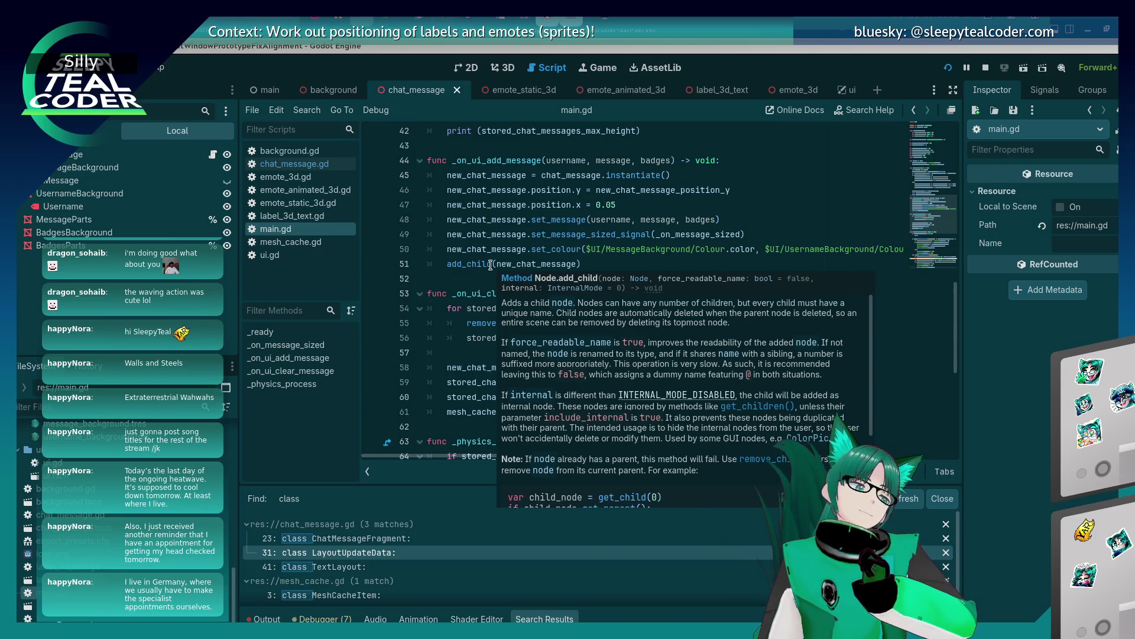
scroll(453, 314, down, 4)
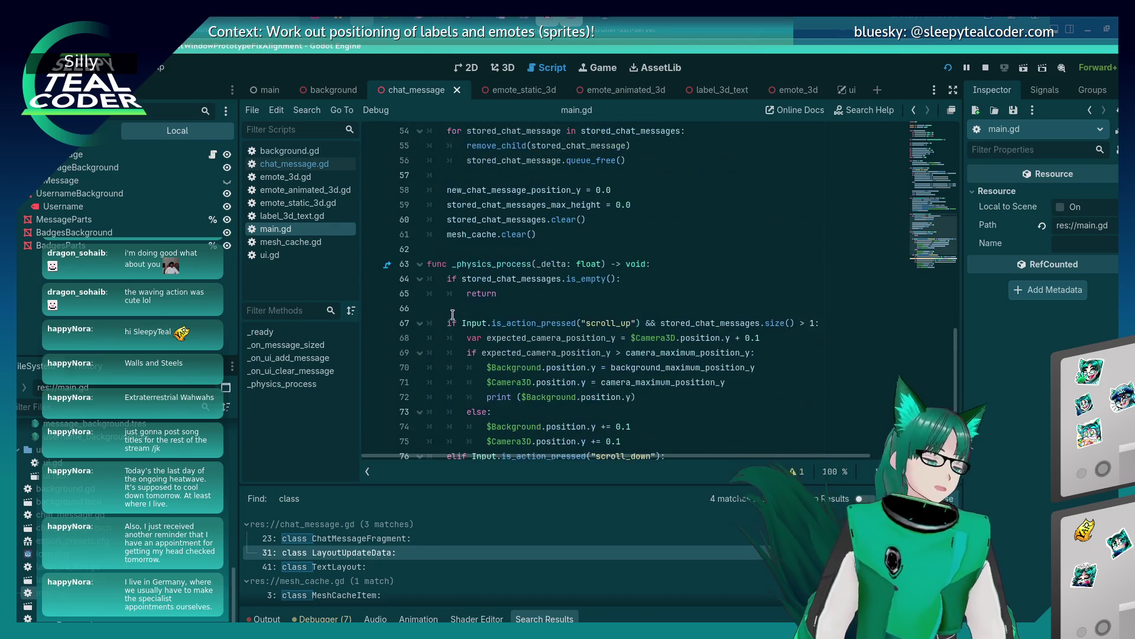
scroll(453, 314, down, 3)
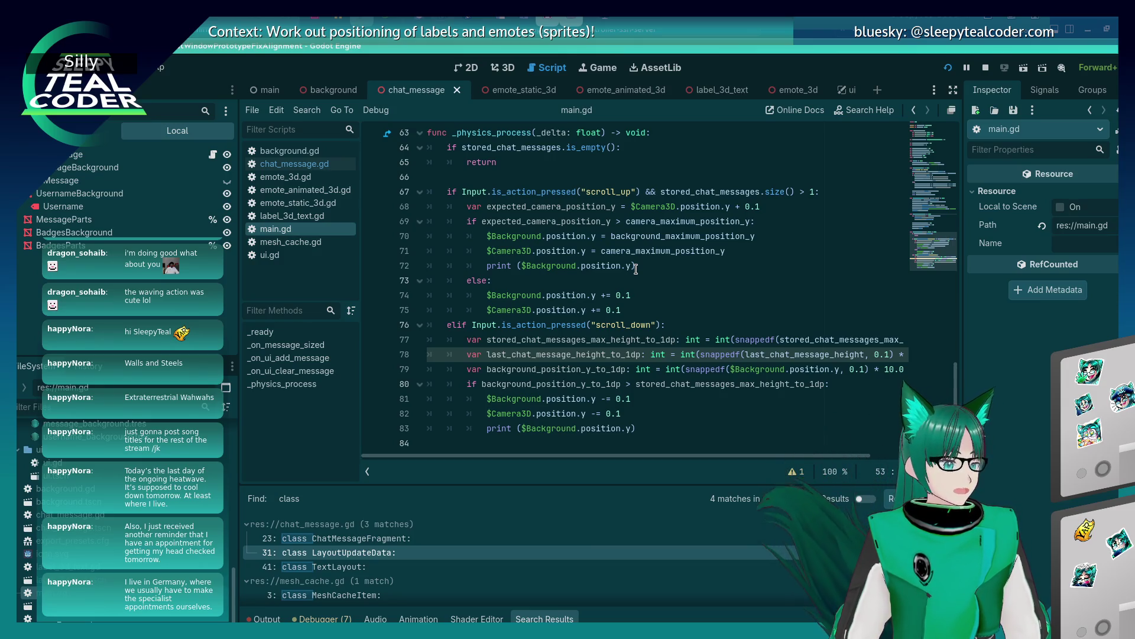
key(alt+Tab)
key(alt+Tab)
key(alt+Tab)
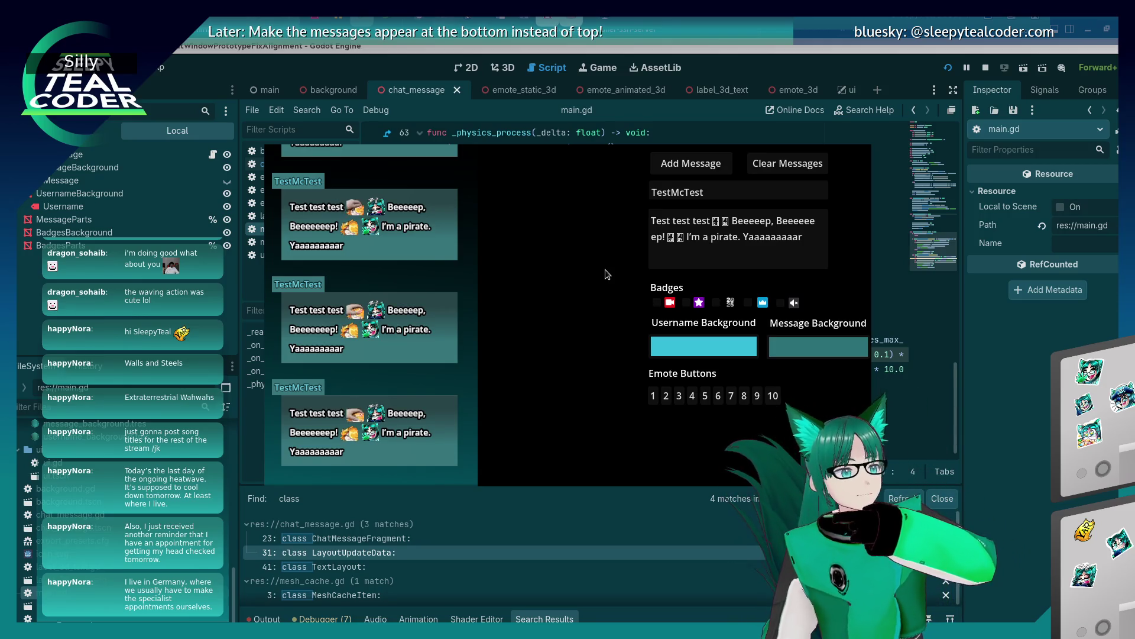
Place the caret on the scroll_down branch line and enter 400 × 0.005 in KCalc
click(967, 321)
click(582, 326)
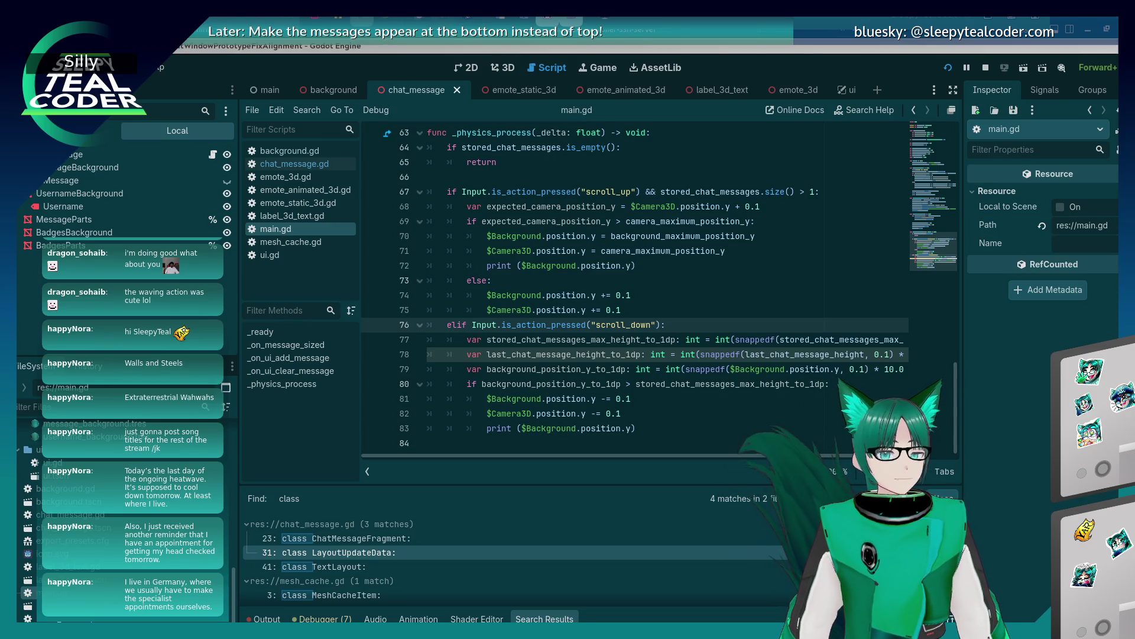
key(XF86Calculator)
text(400 × 0.005)
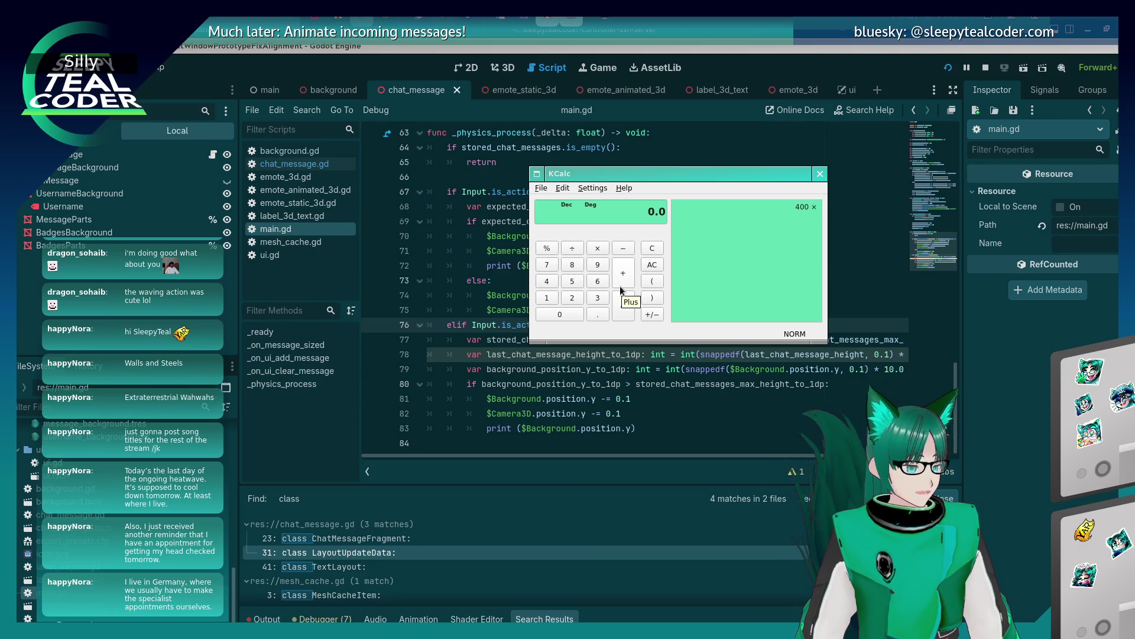
Calculate 400 × 0.005 = 2 in KCalc and return to the Godot script editor
key(Return)
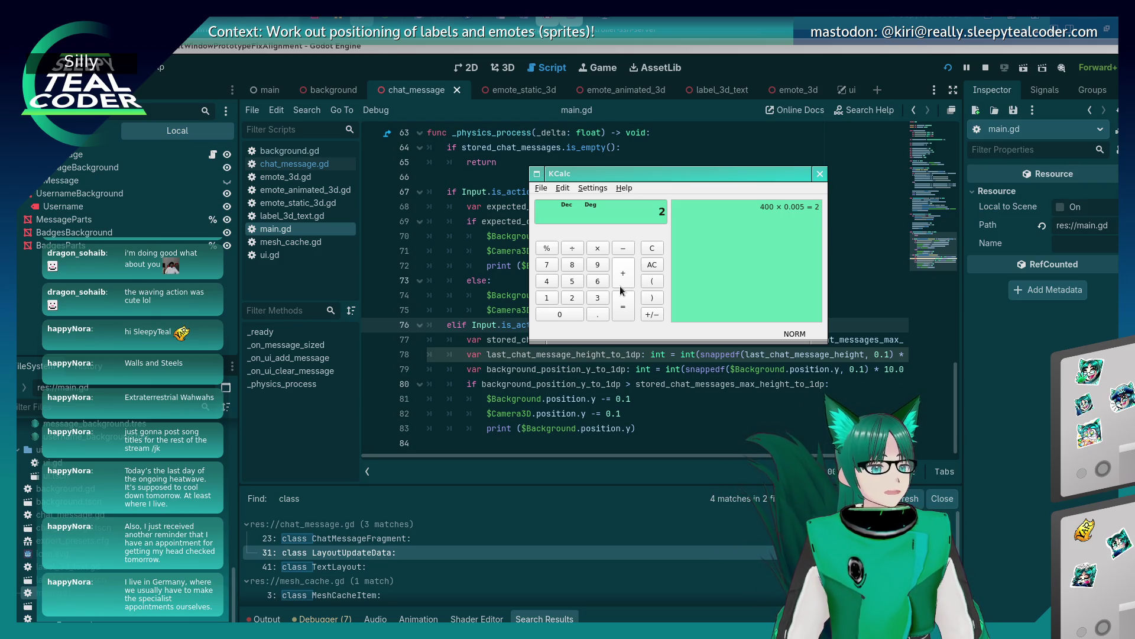
click(1011, 364)
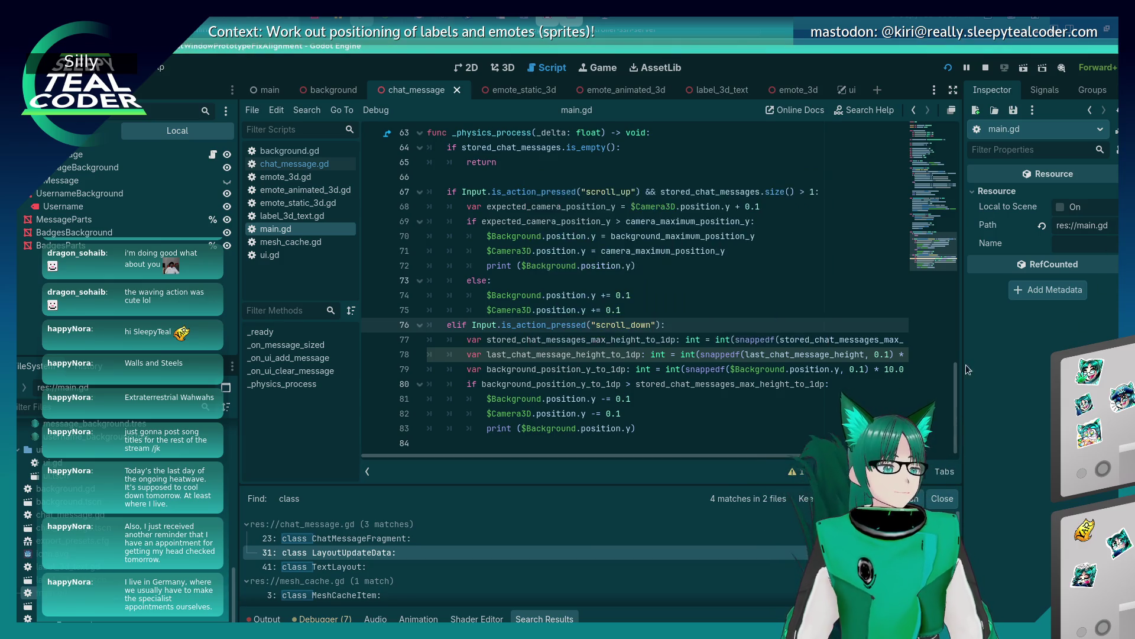
Change new_chat_message.position.x from 0.05 to -2, save main.gd, and switch to the running game
click(655, 413)
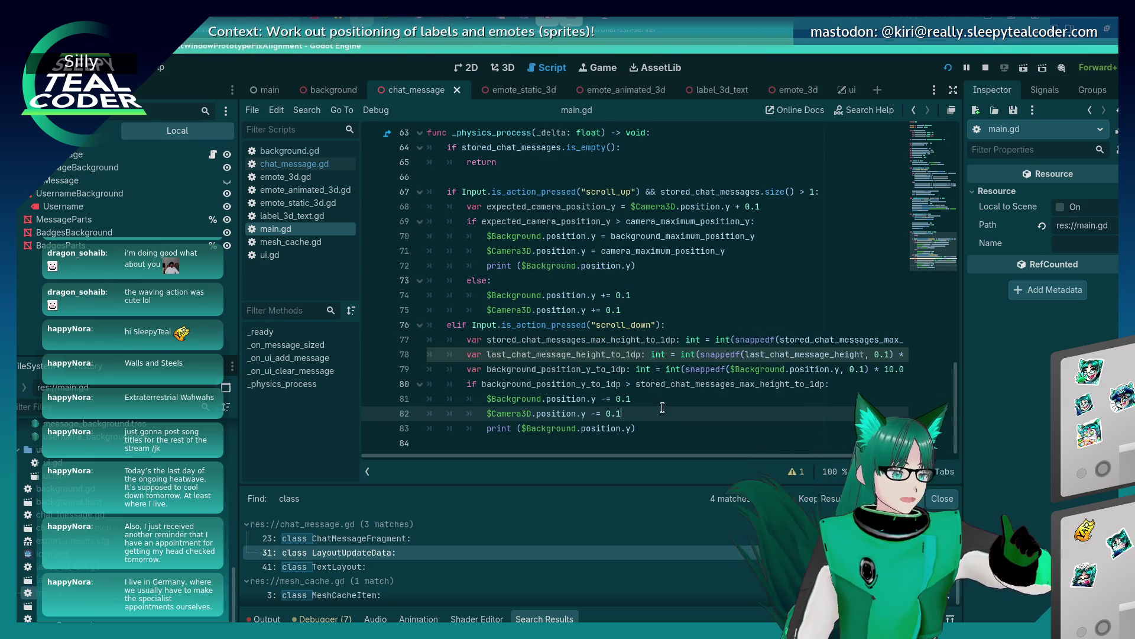
scroll(662, 406, up, 10)
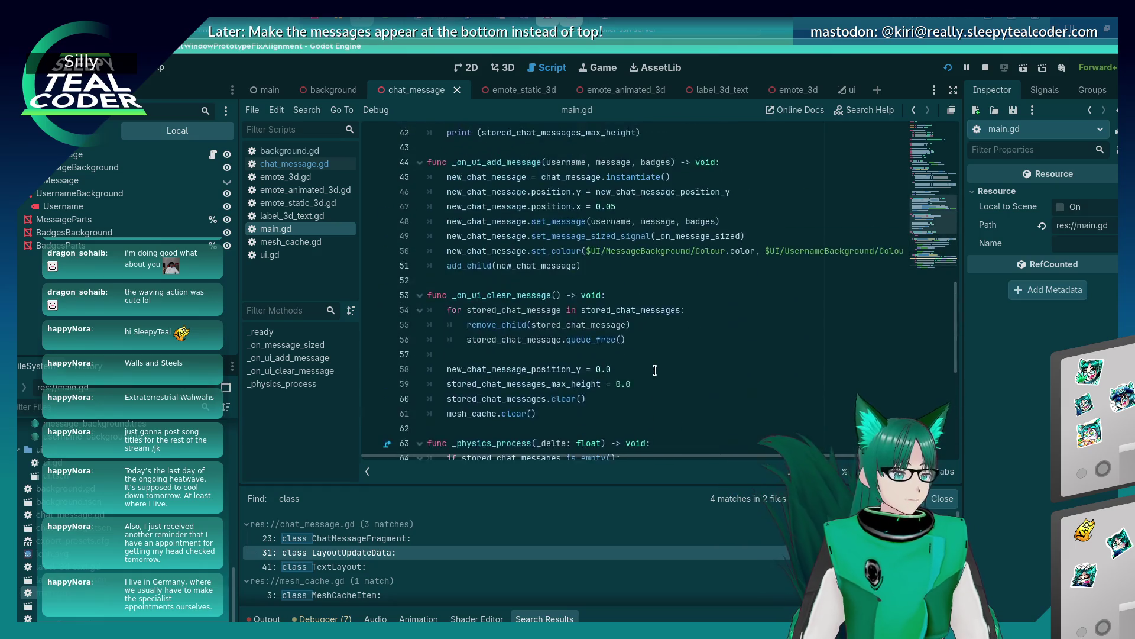
click(606, 384)
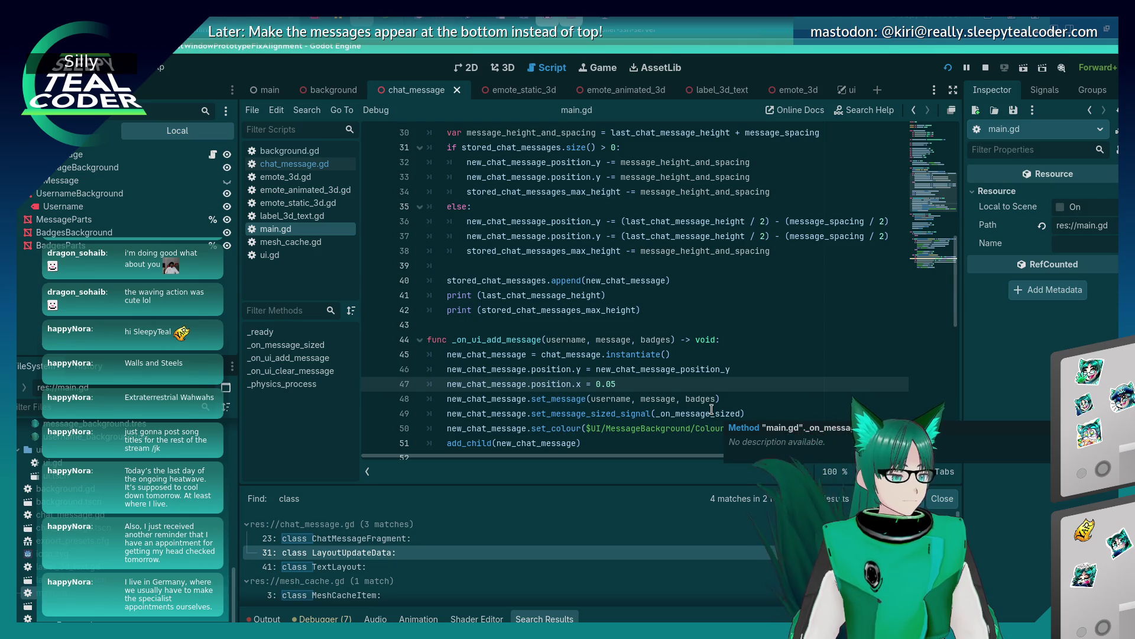
key(BackSpace)
key(BackSpace)
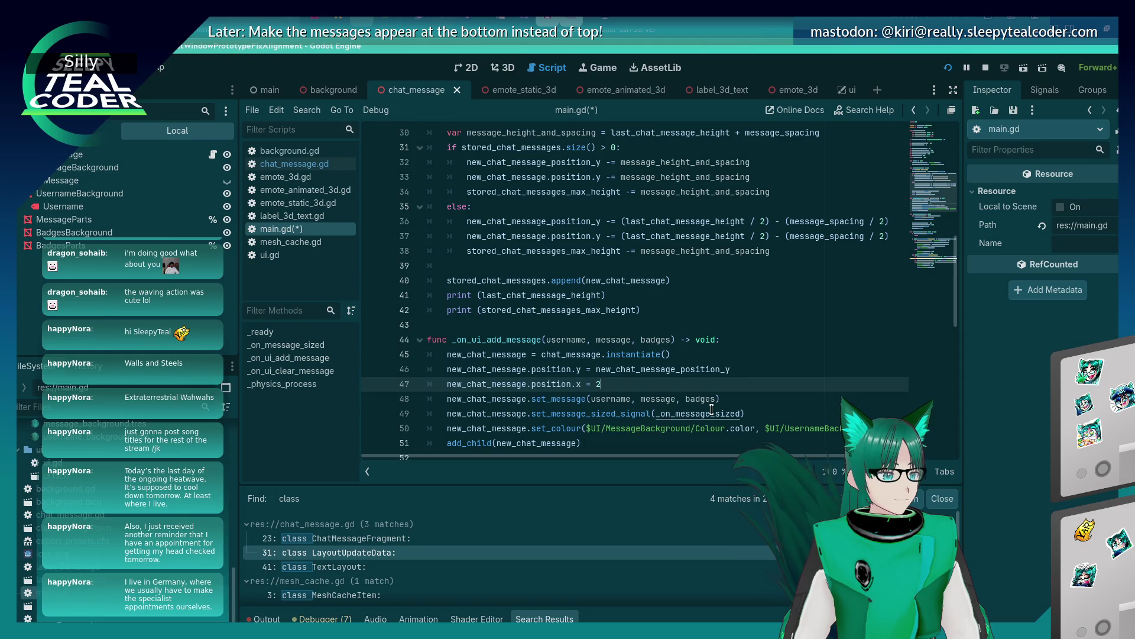
text(-)
key(ctrl+s)
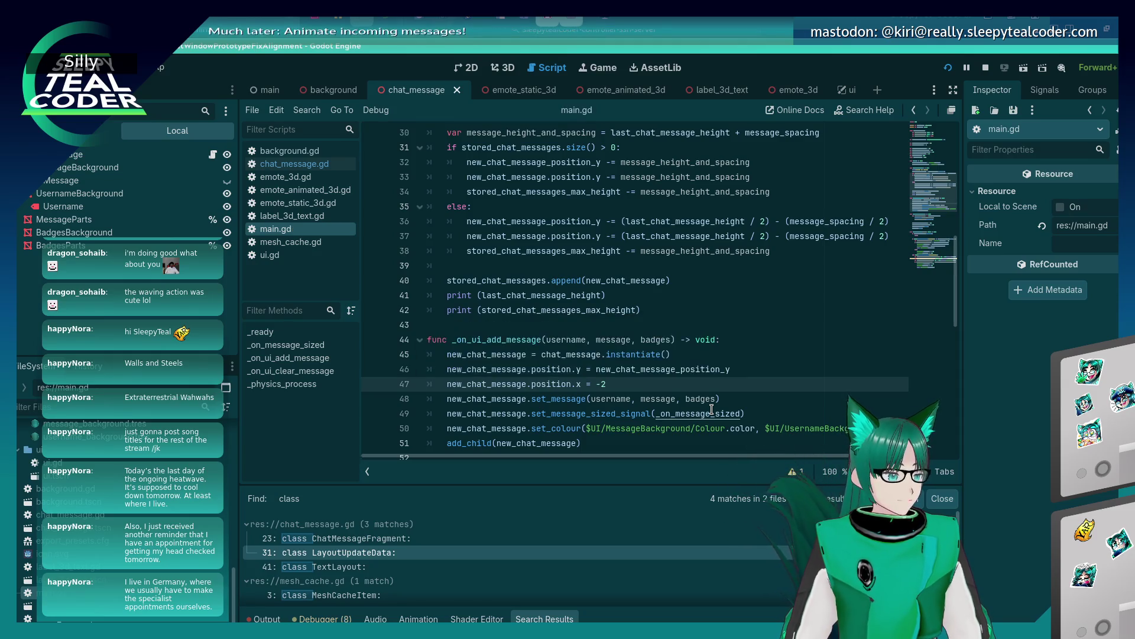
key(alt+Tab)
key(alt+Tab)
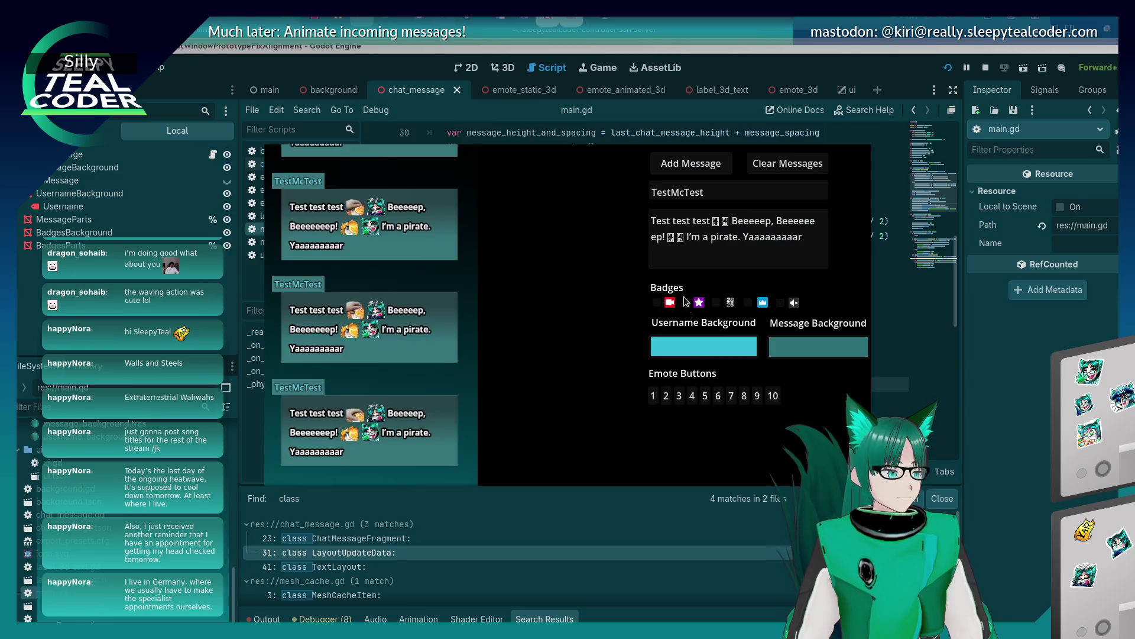
Add a test chat message, let the editor camera override the game view, then stop the game
click(710, 169)
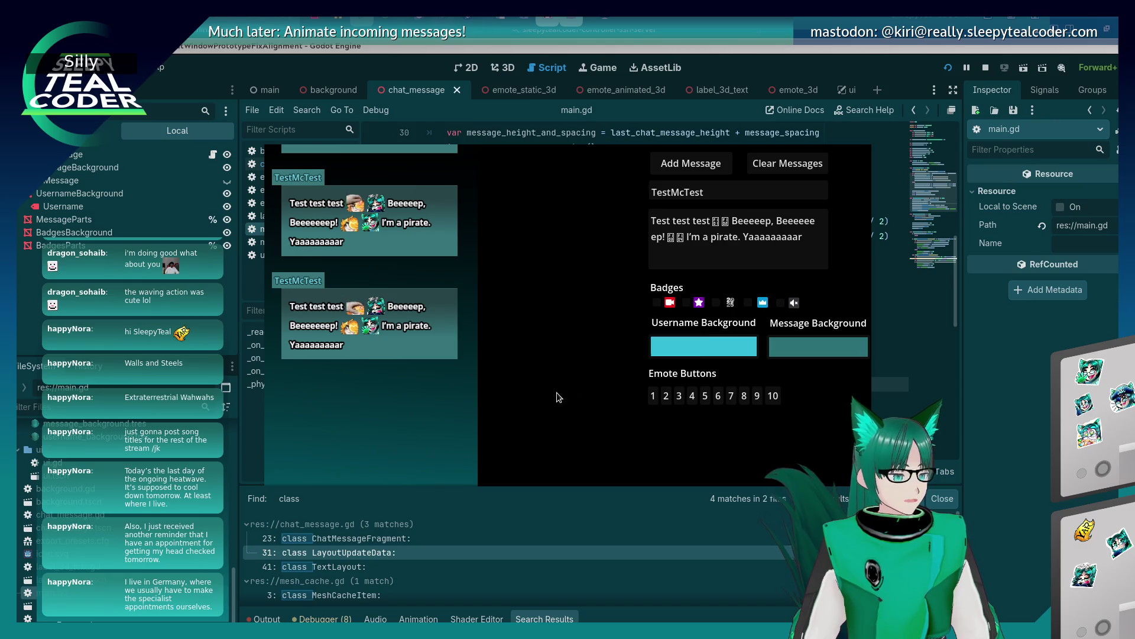
key(alt+Tab)
key(alt+Tab)
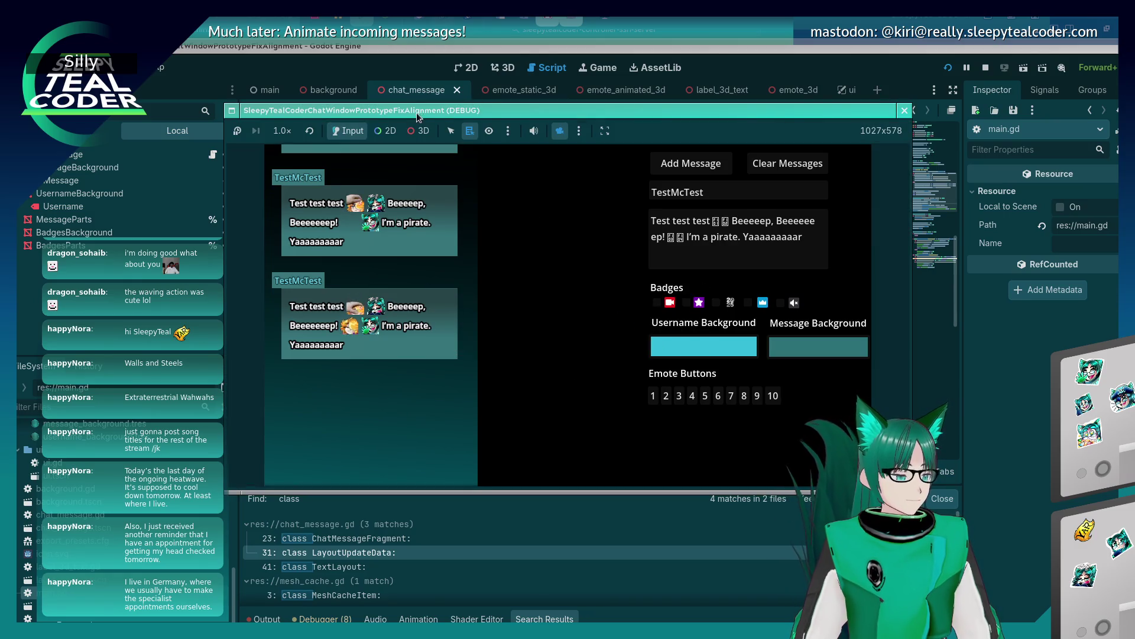
click(421, 130)
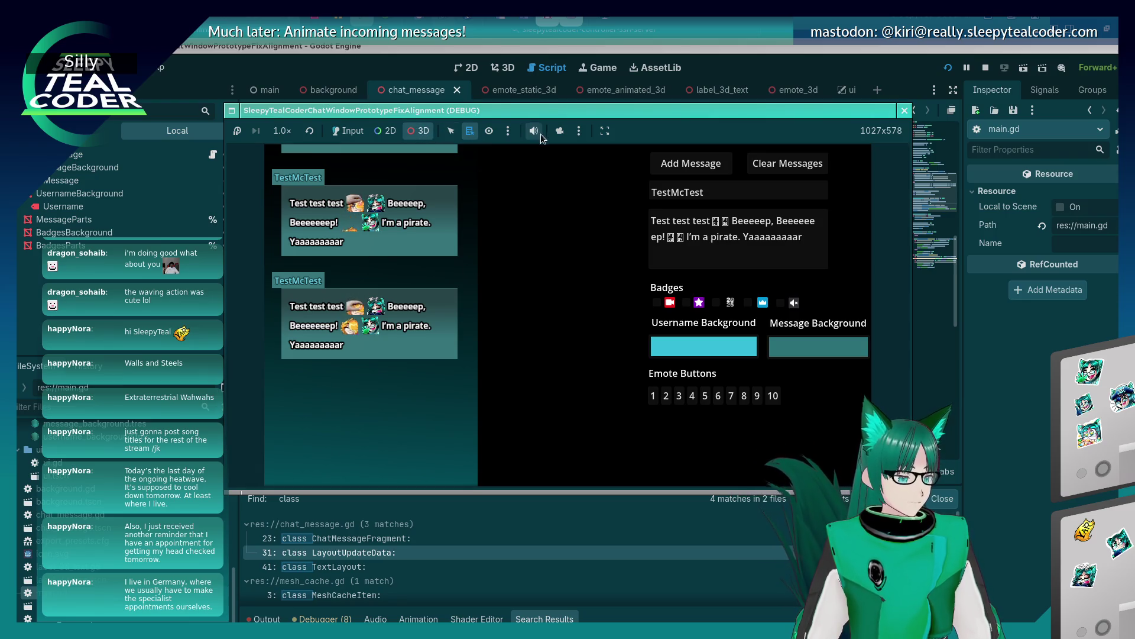
click(559, 130)
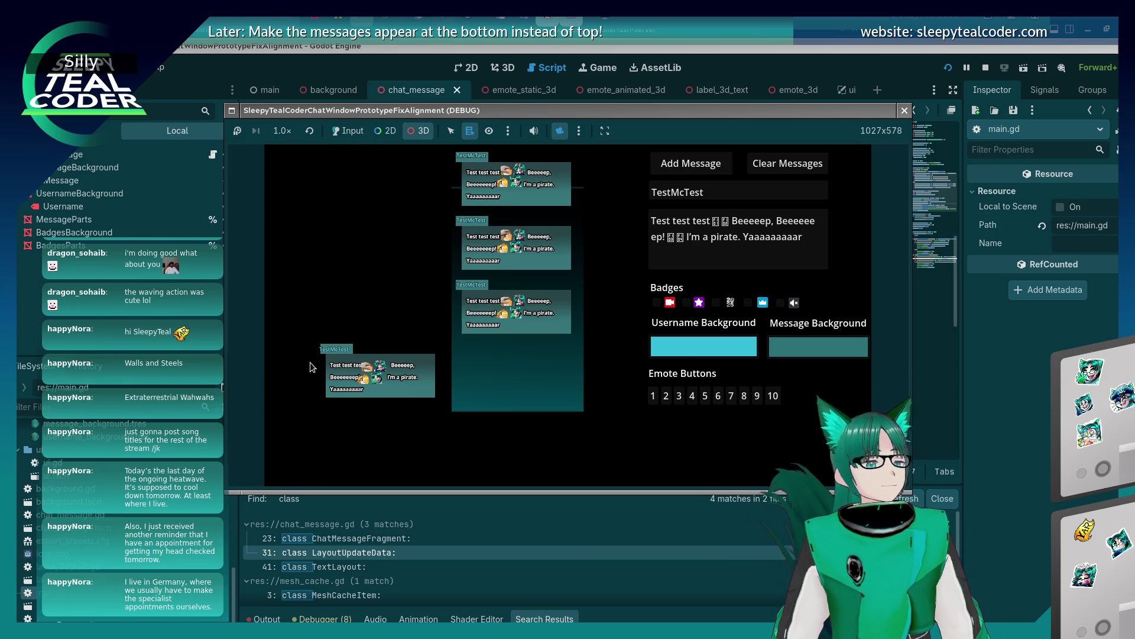
key(F8)
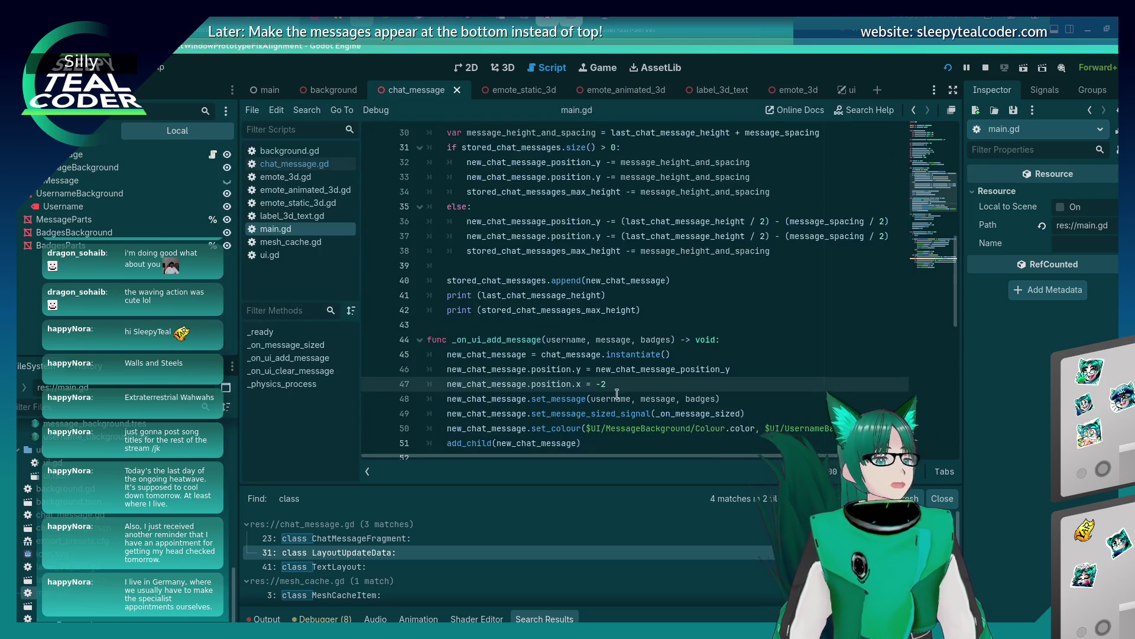
scroll(508, 358, down, 3)
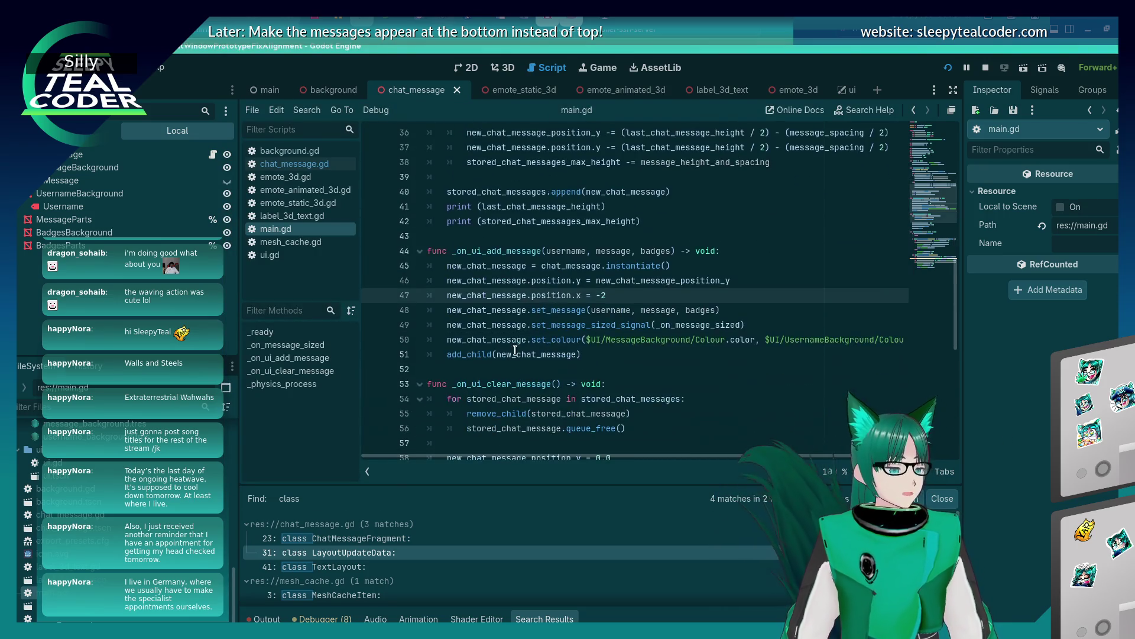
scroll(514, 349, up, 8)
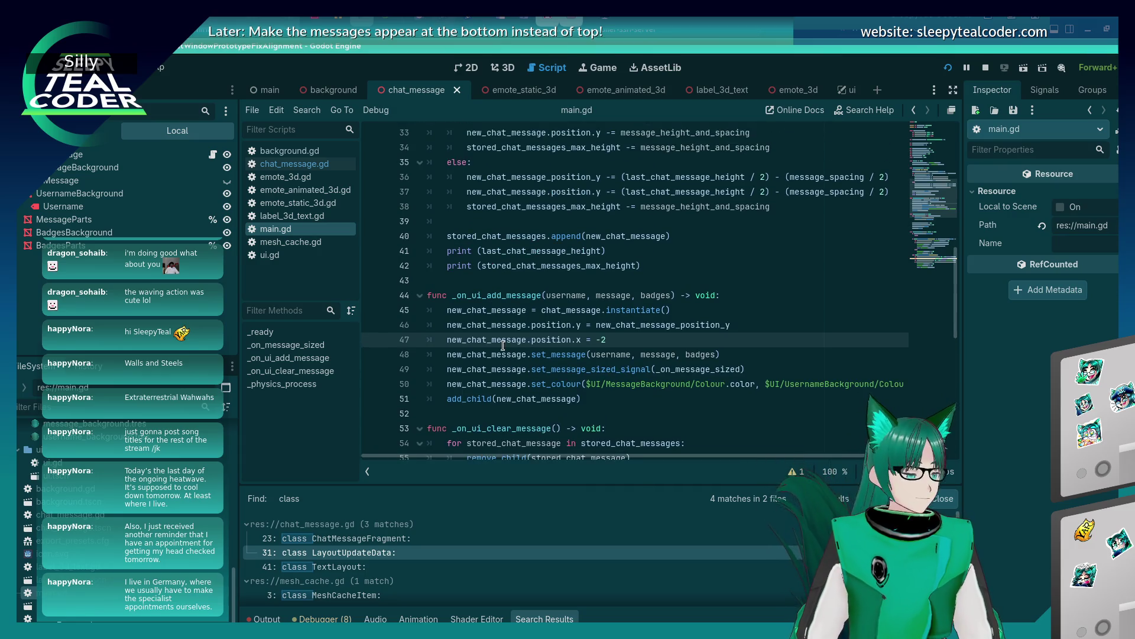
scroll(504, 346, up, 5)
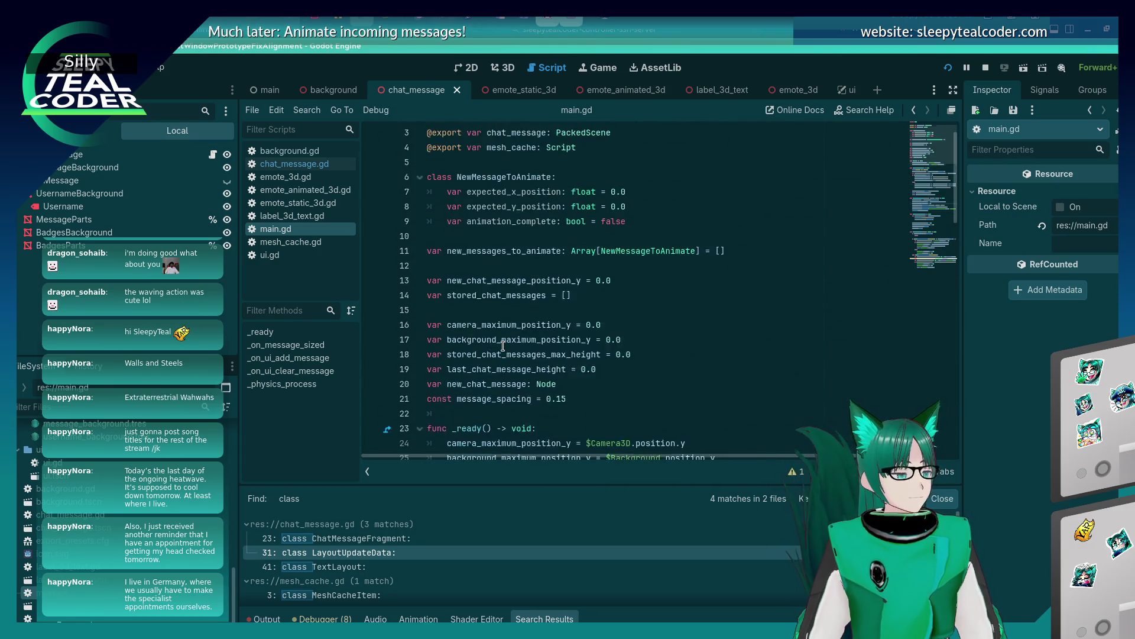
scroll(503, 346, down, 10)
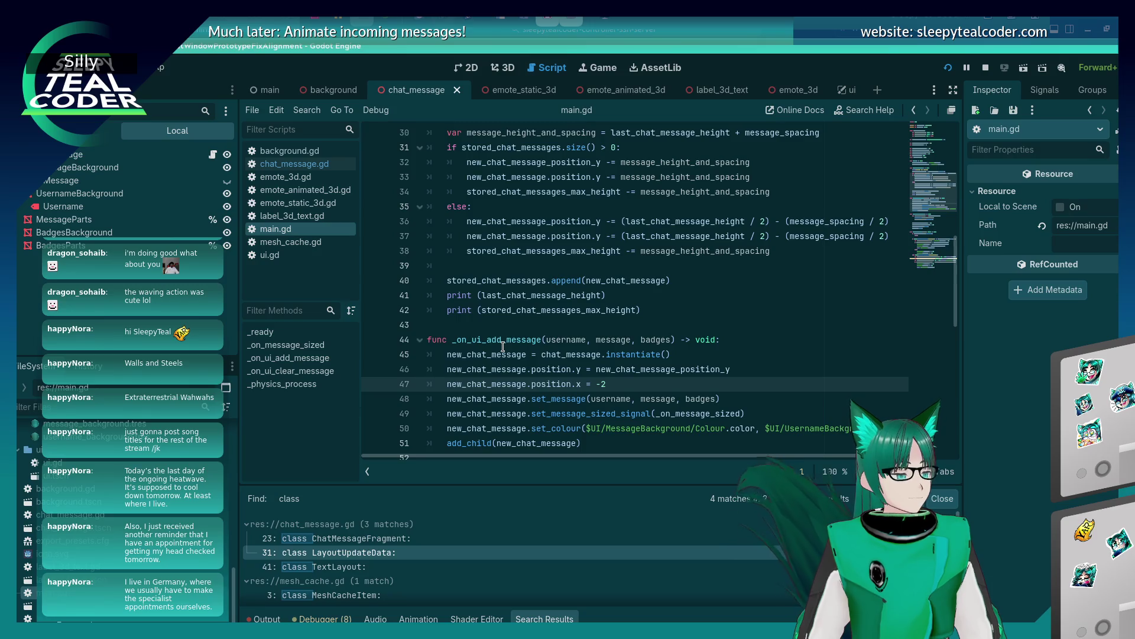
scroll(503, 347, down, 3)
scroll(503, 347, up, 9)
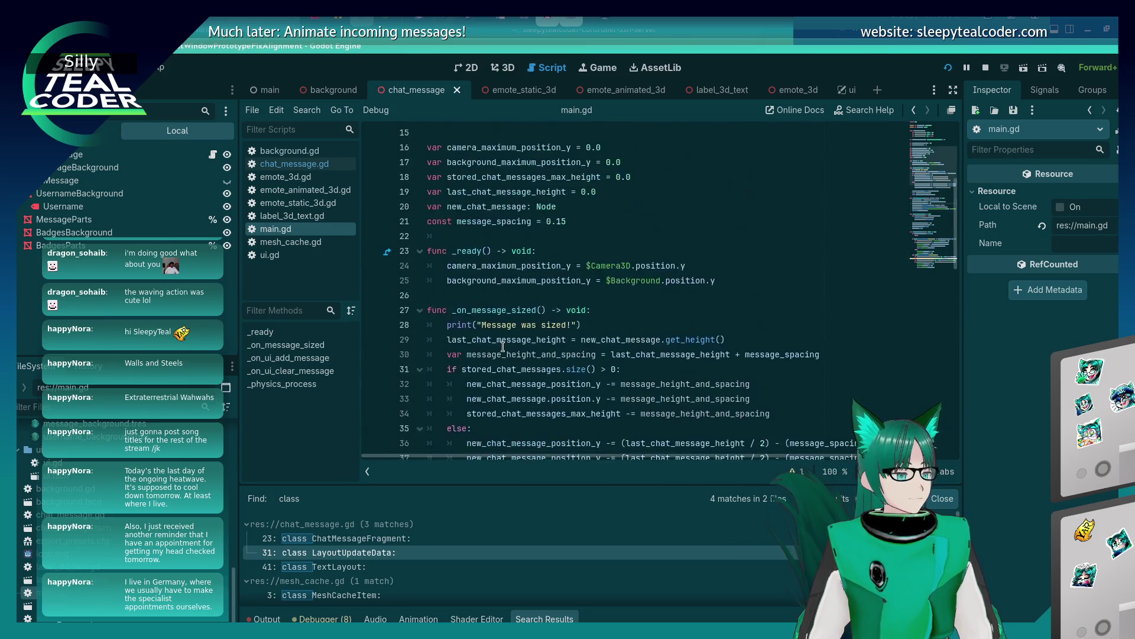
scroll(503, 347, down, 9)
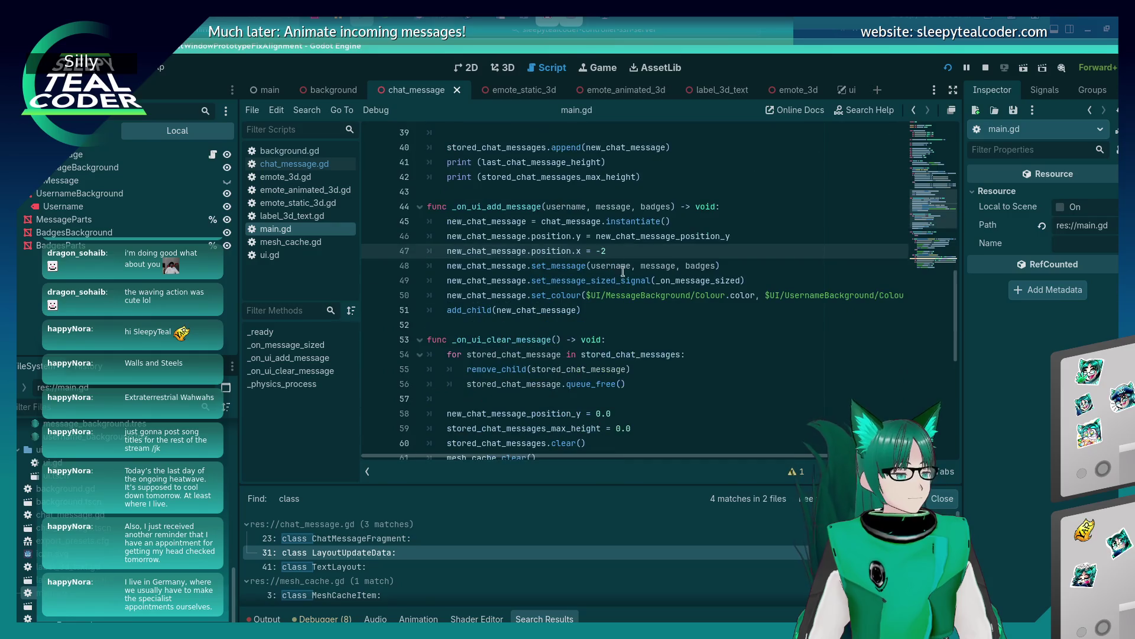
scroll(609, 302, up, 4)
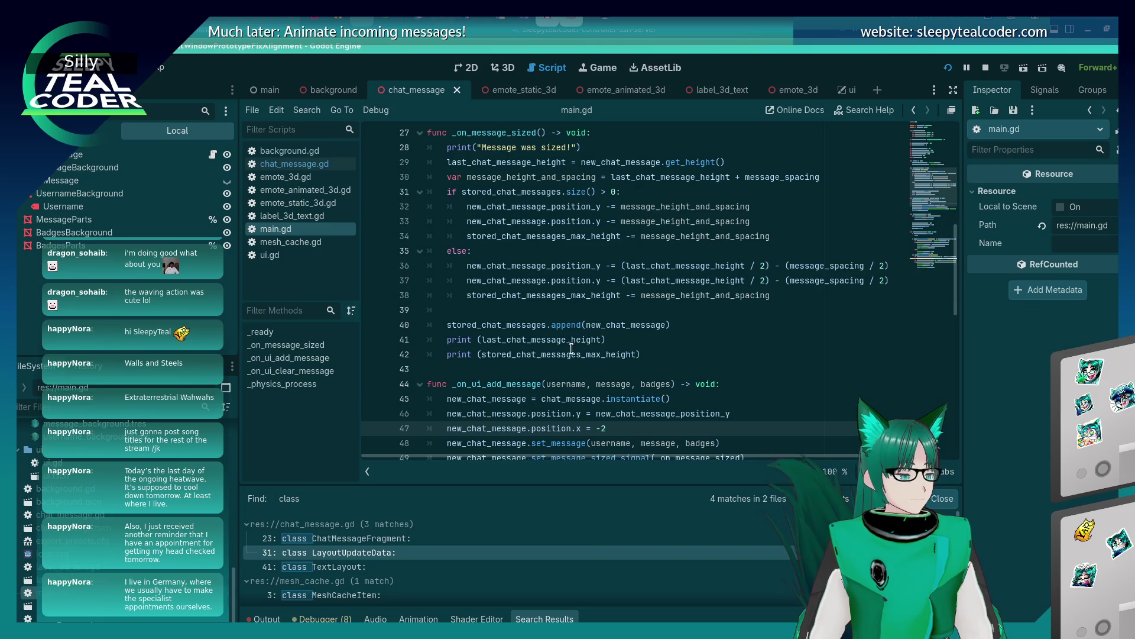
scroll(571, 346, up, 8)
scroll(539, 339, up, 1)
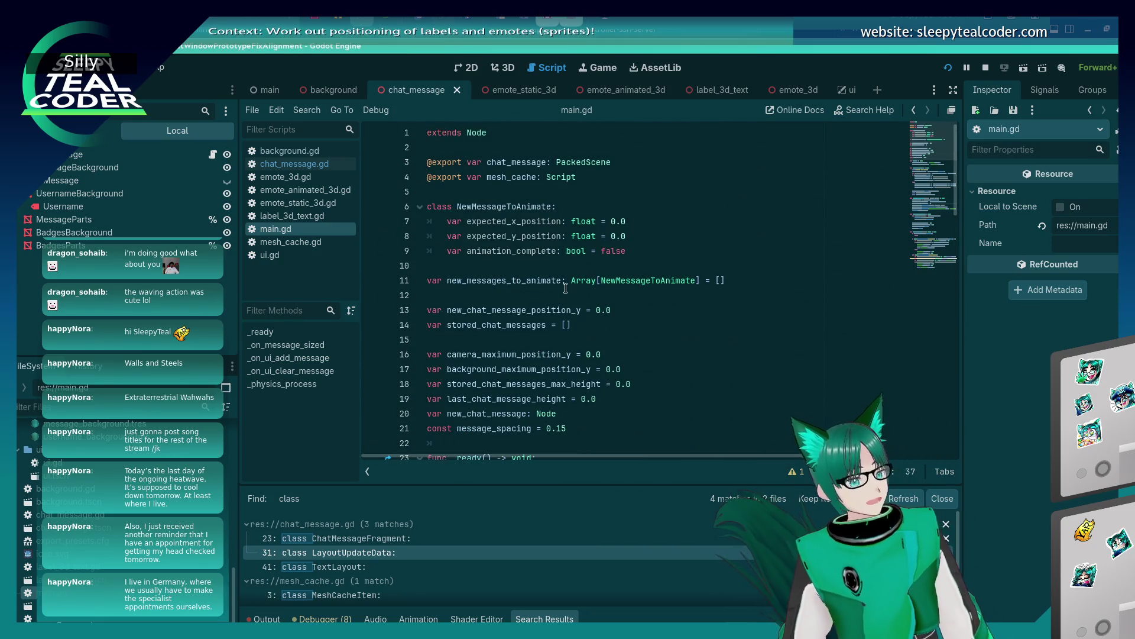
double_click(478, 282)
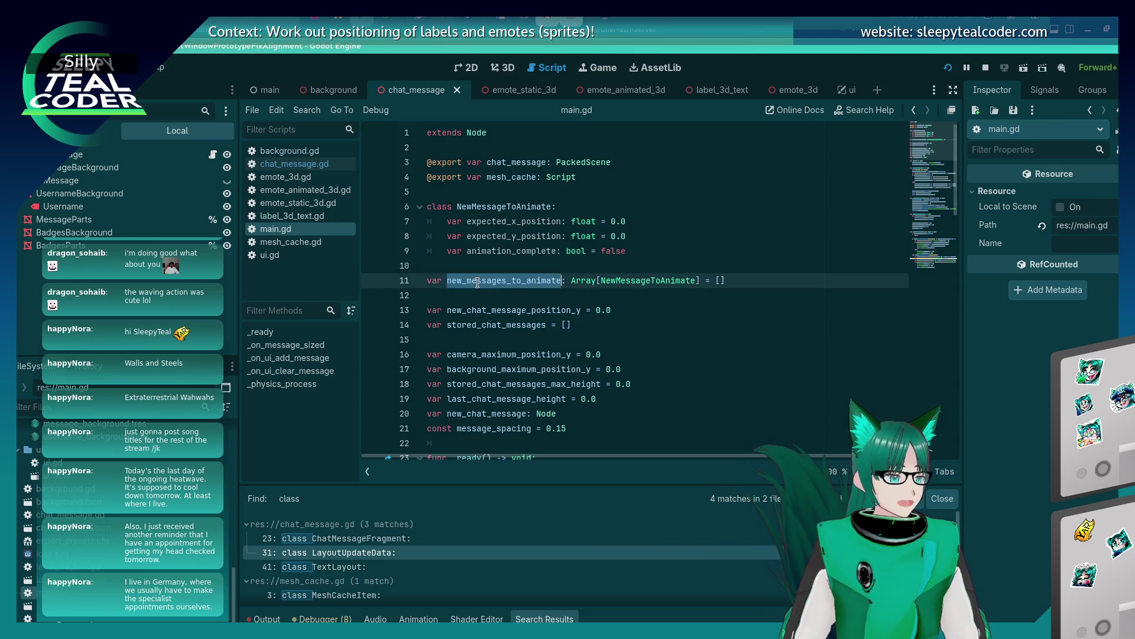
scroll(543, 381, down, 15)
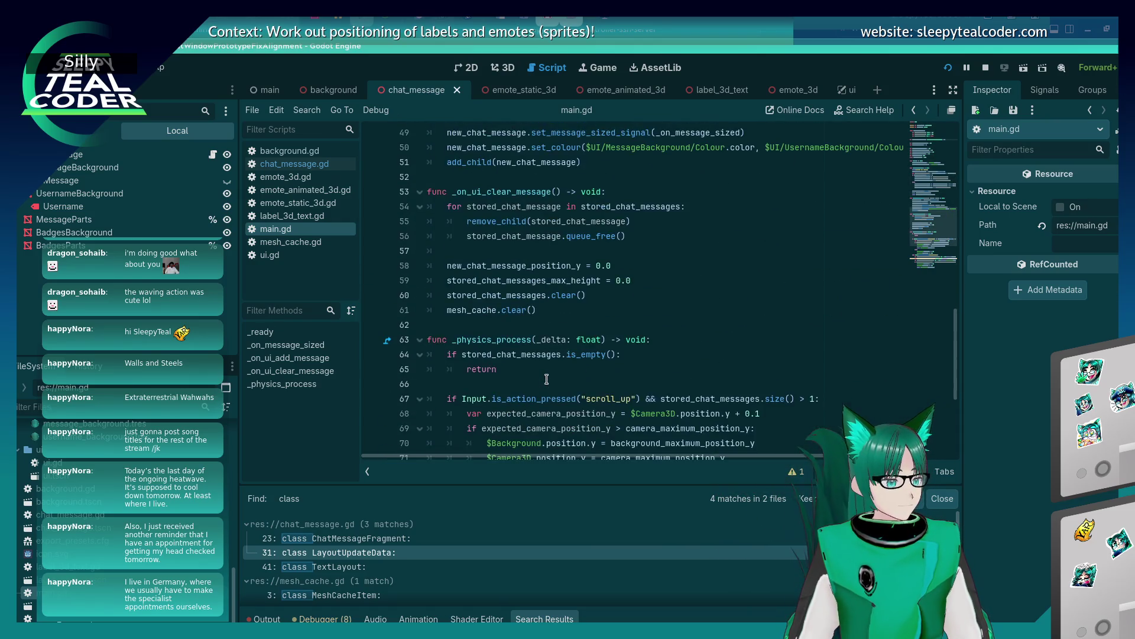
scroll(546, 378, up, 1)
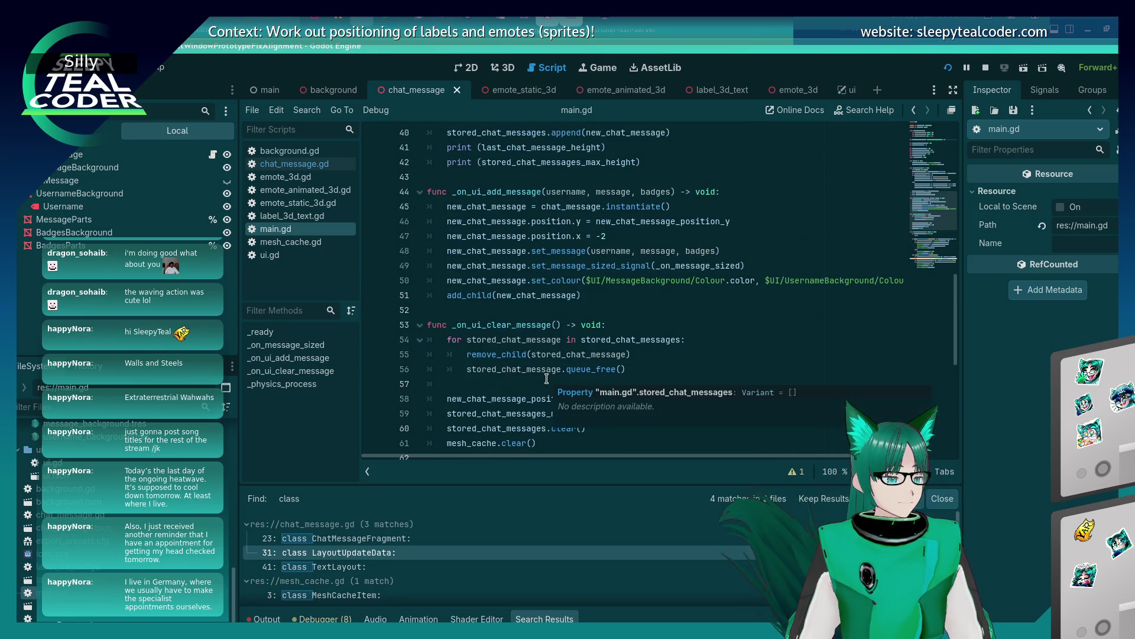
click(605, 303)
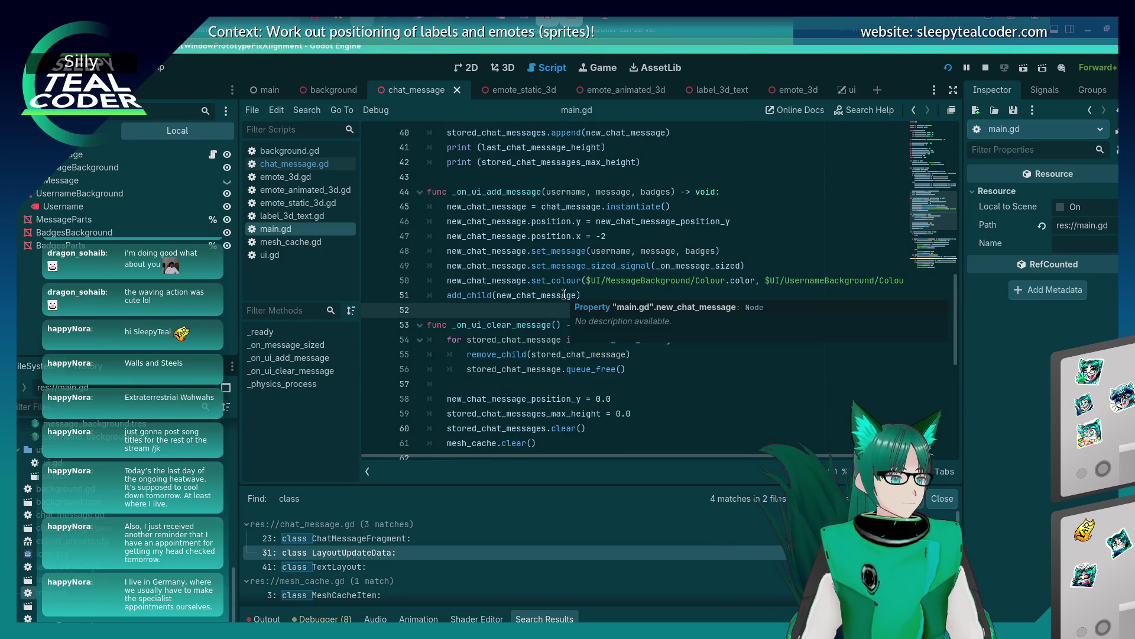
click(610, 294)
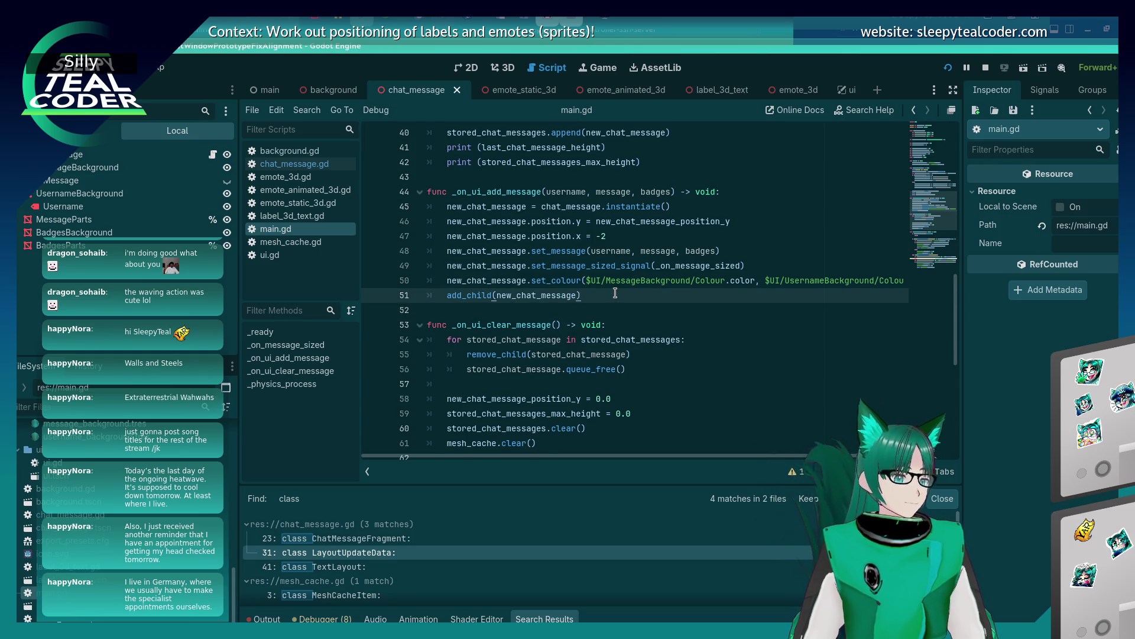
Add new_messages_to_animate.push_back(new_chat_message) after add_child and save main.gd
key(Return)
text(new_messages_to_animate.)
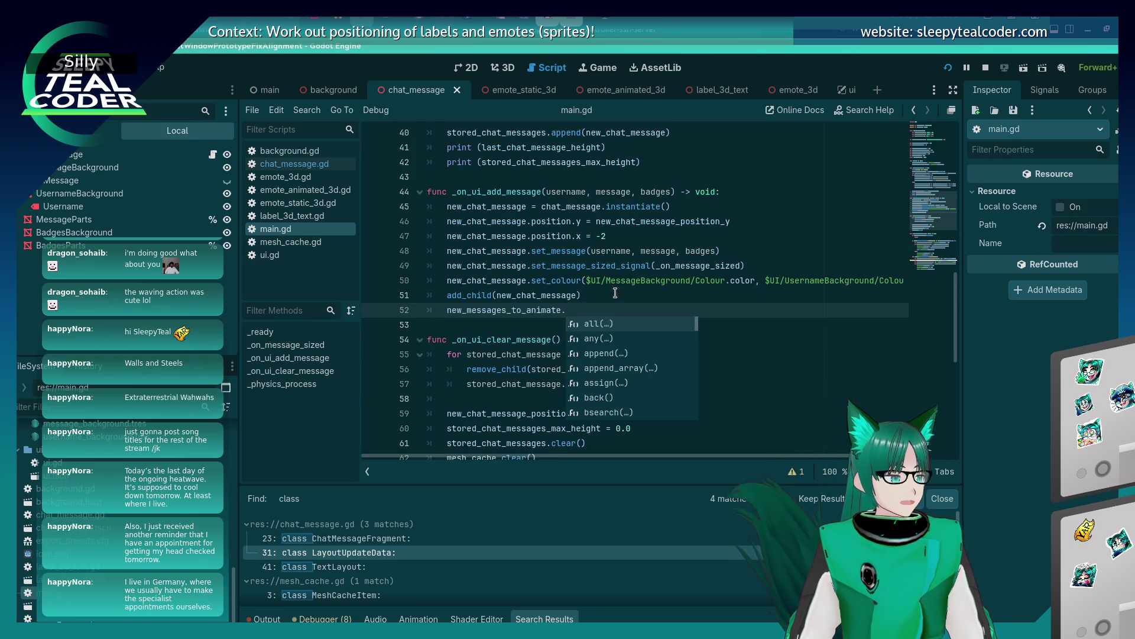
text(push_back()
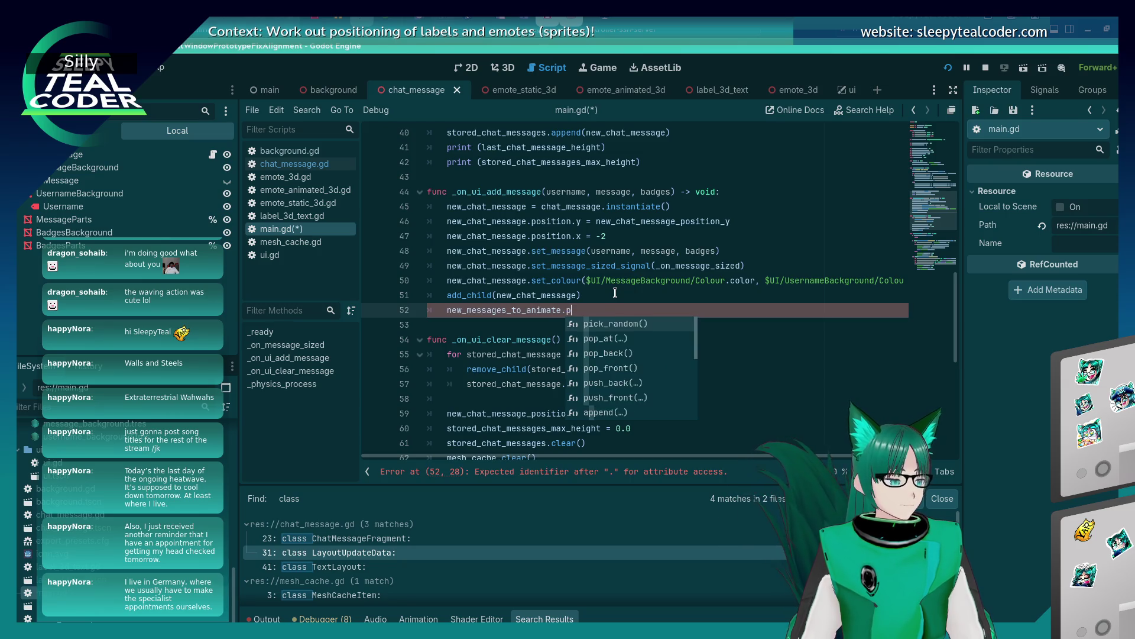
text(new_chat_message)
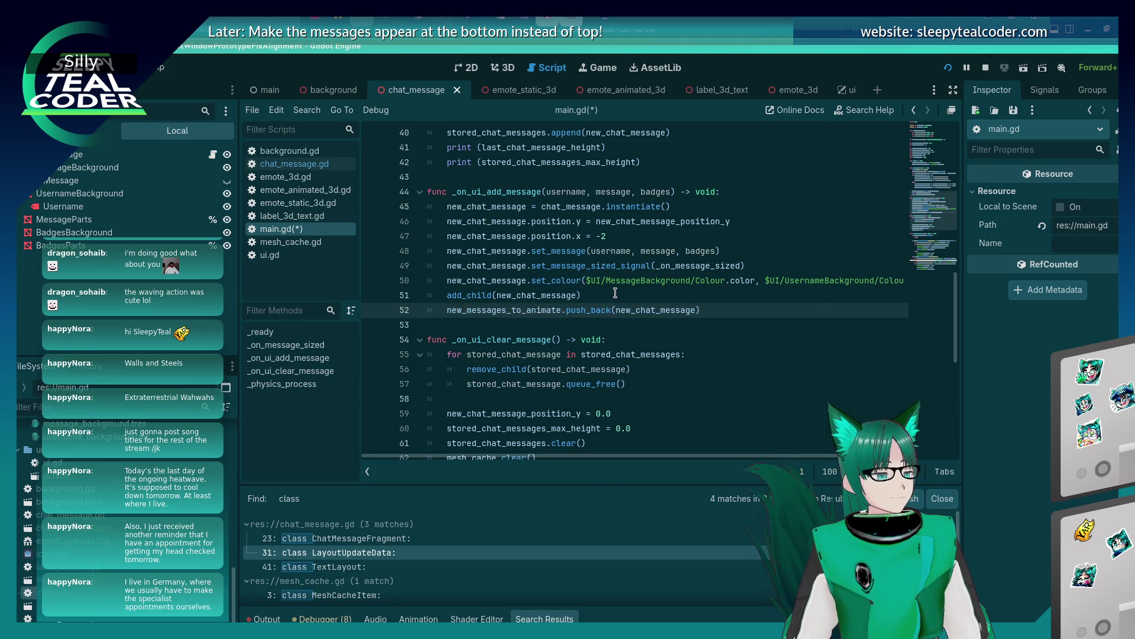
key(ctrl+s)
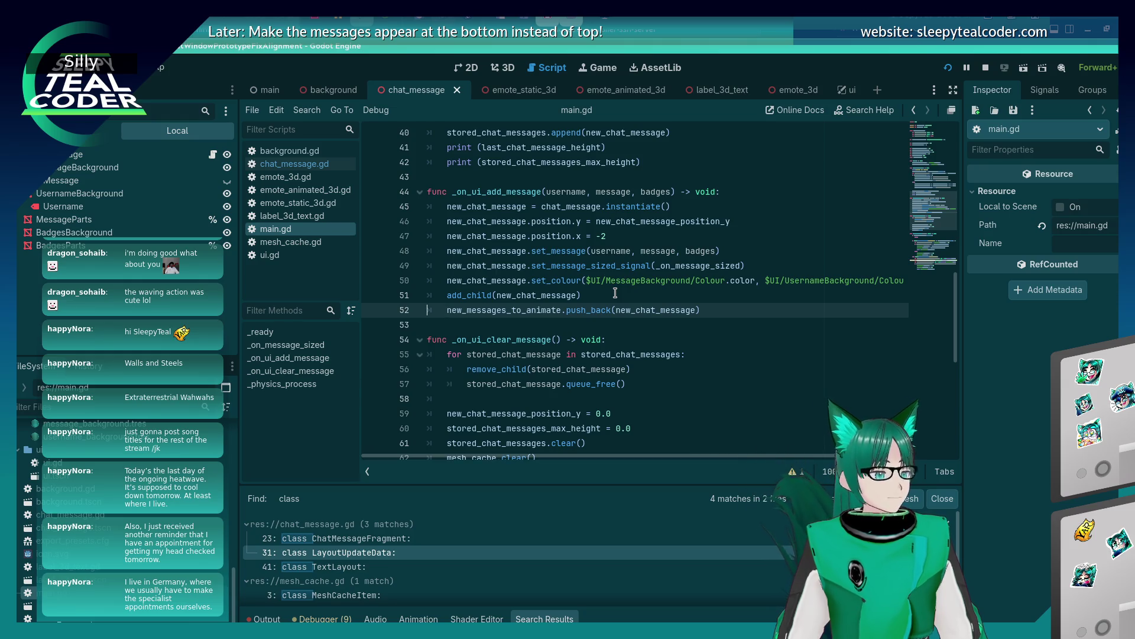
Scroll to _physics_process and place the caret on the blank line after the early return
scroll(615, 292, up, 9)
scroll(656, 317, up, 3)
scroll(656, 317, down, 3)
scroll(656, 318, up, 3)
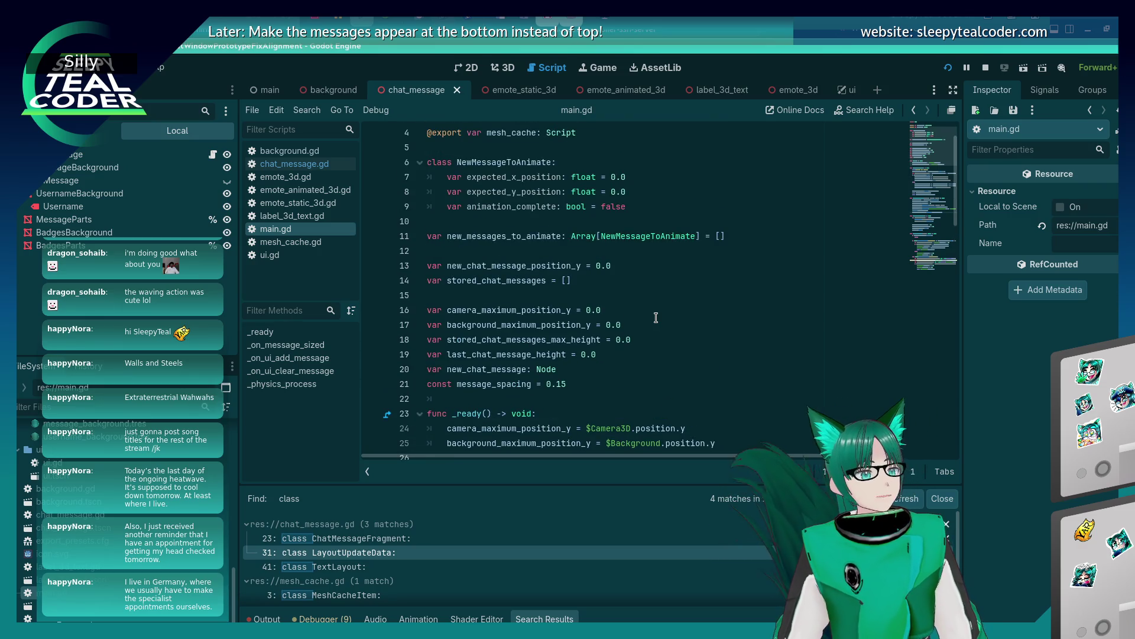
scroll(656, 318, down, 3)
scroll(645, 326, down, 2)
scroll(639, 328, up, 2)
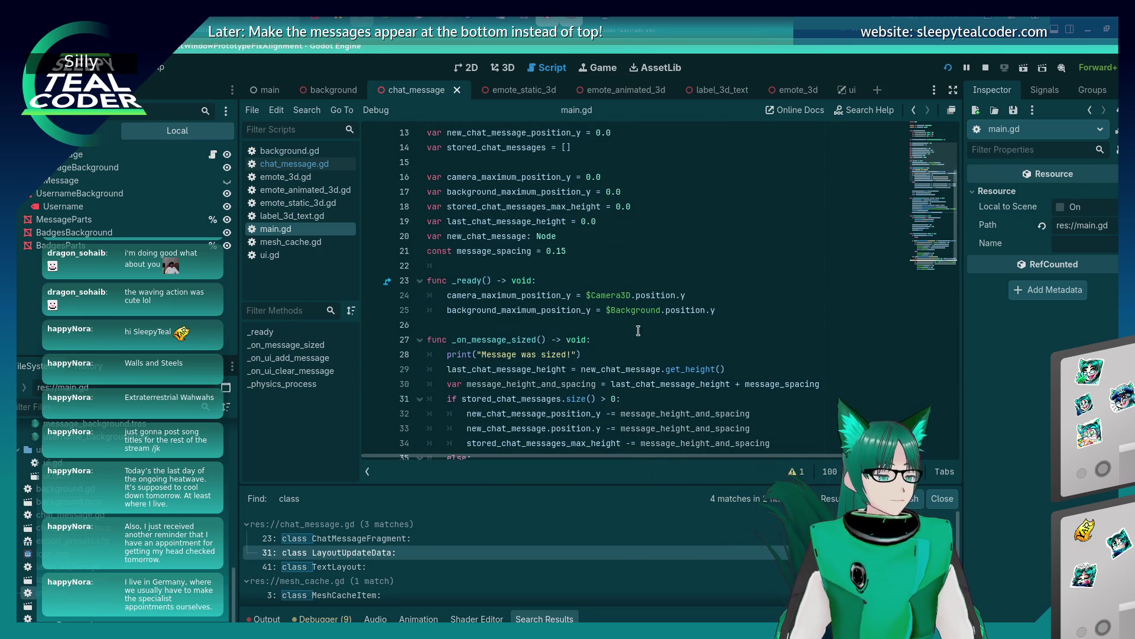
click(625, 335)
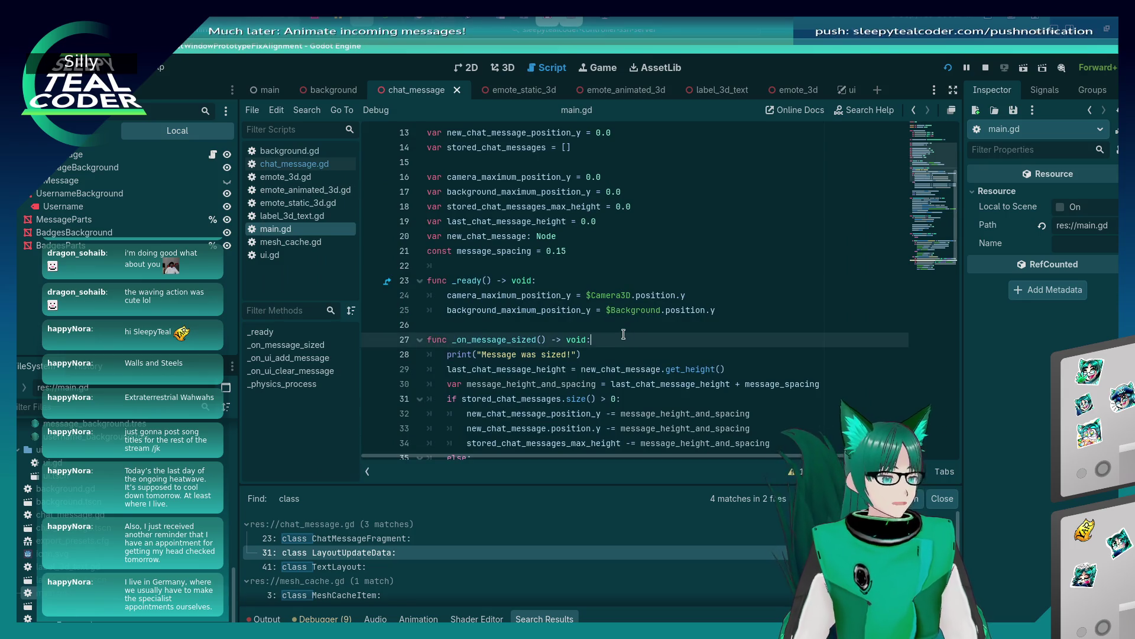
scroll(621, 337, down, 12)
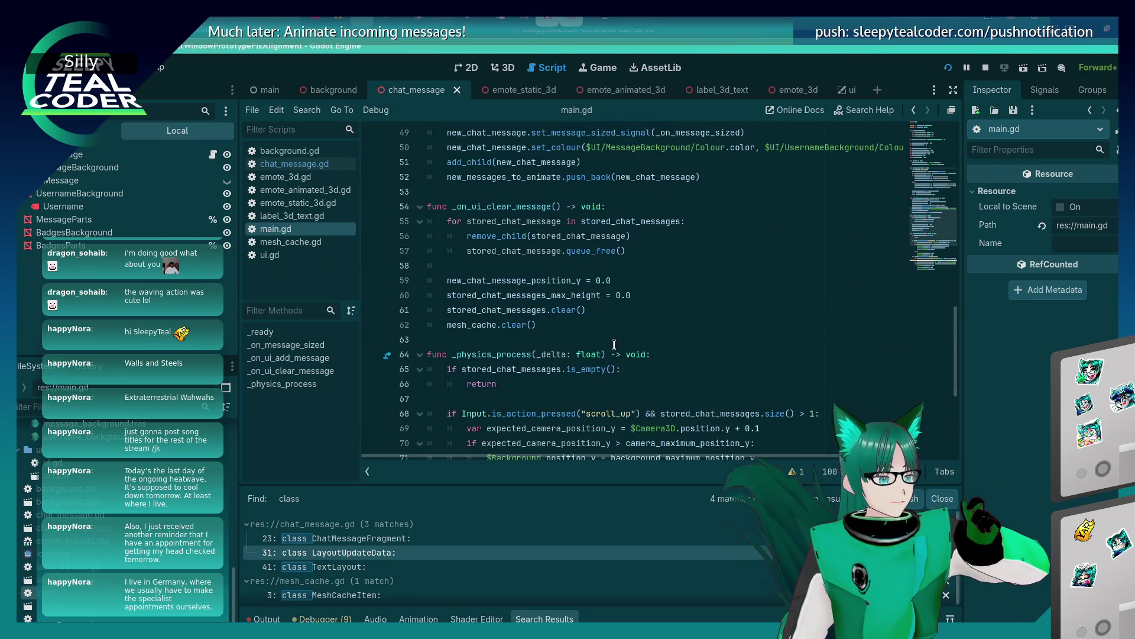
scroll(614, 344, down, 3)
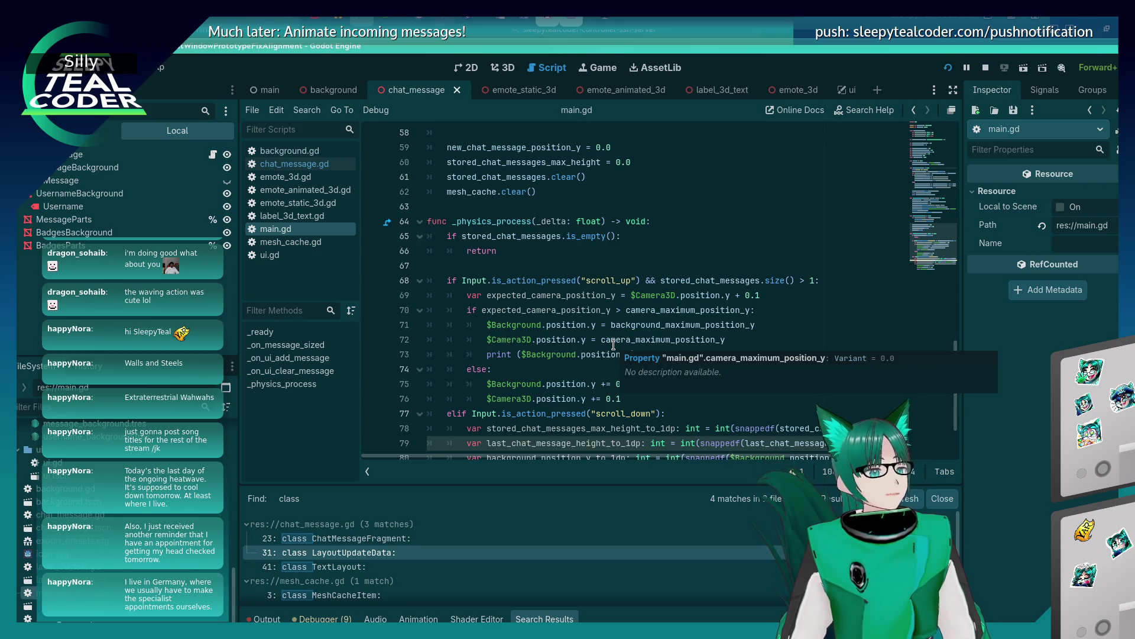
scroll(614, 344, down, 2)
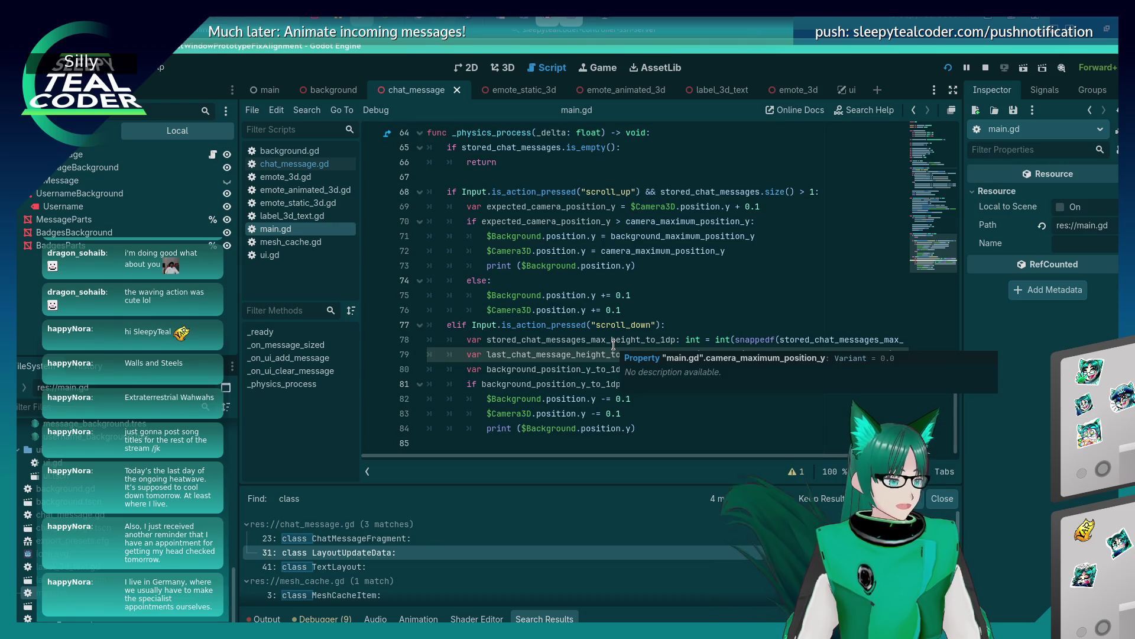
scroll(614, 345, up, 1)
click(501, 220)
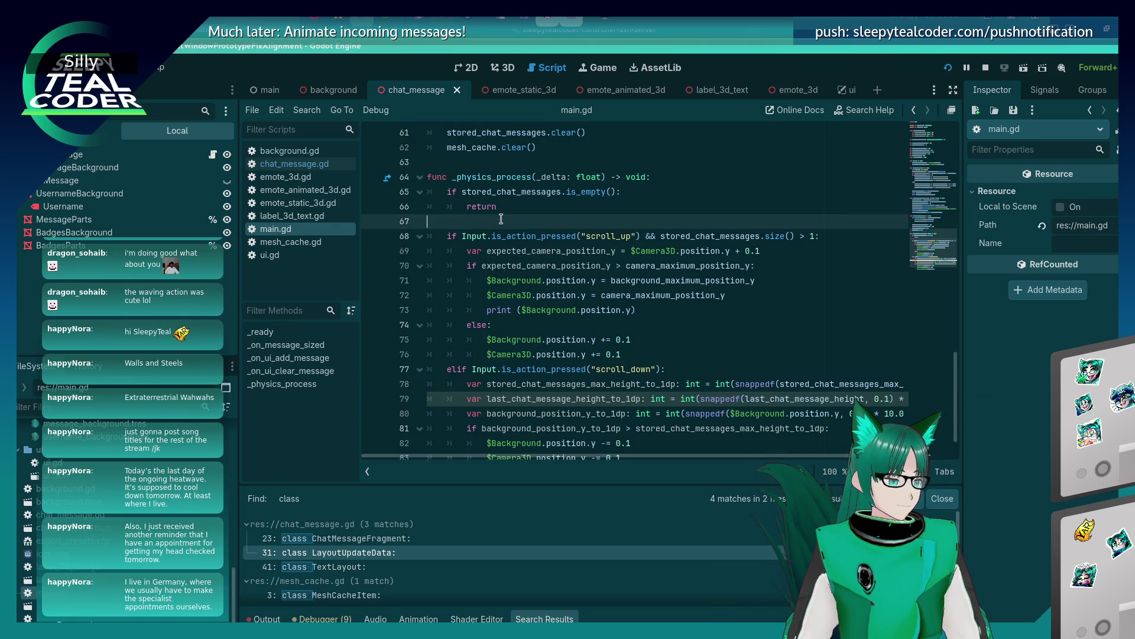
Insert a blank line, add then remove an || new_messages_to_animate clause on line 65, and save
key(Return)
key(Return)
key(Up)
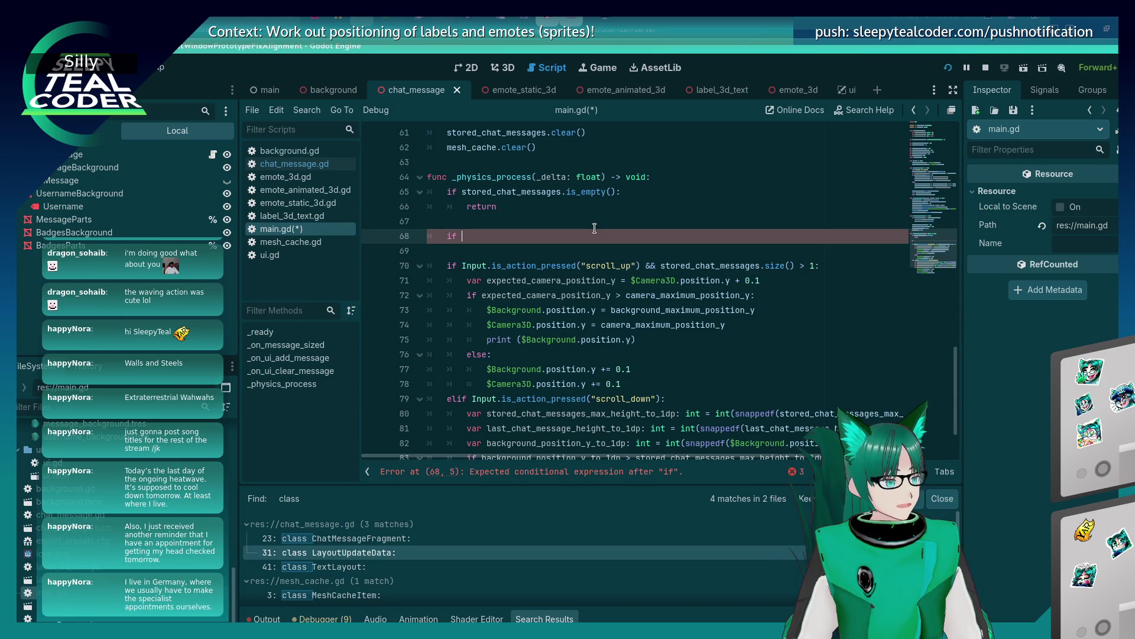
key(Up)
key(Up)
key(Up)
key(End)
key(Left)
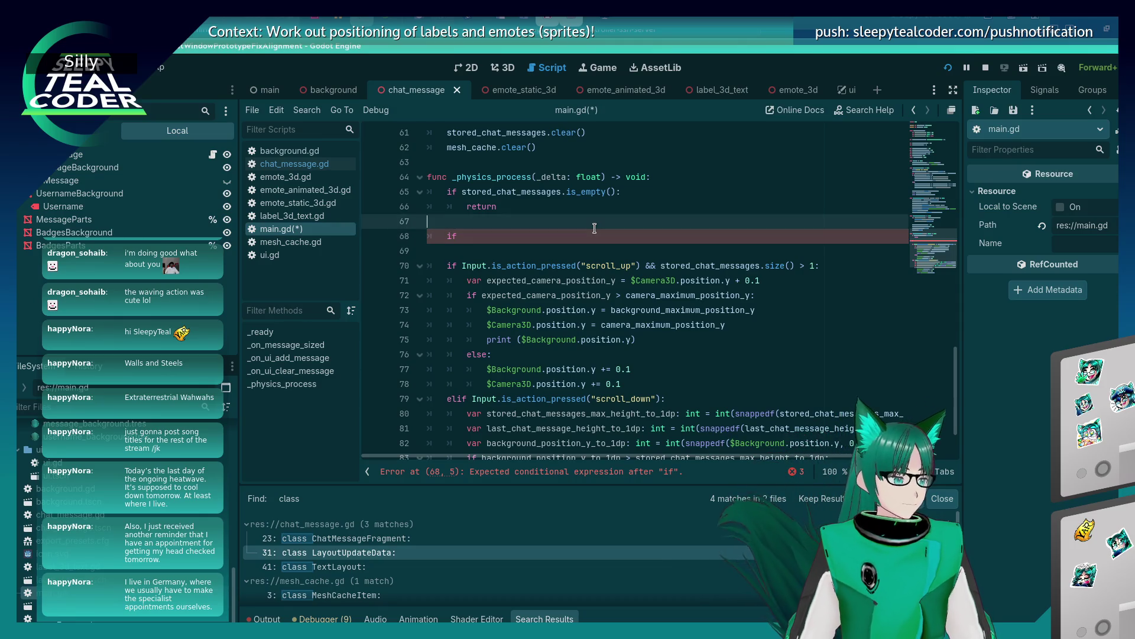
text(|| )
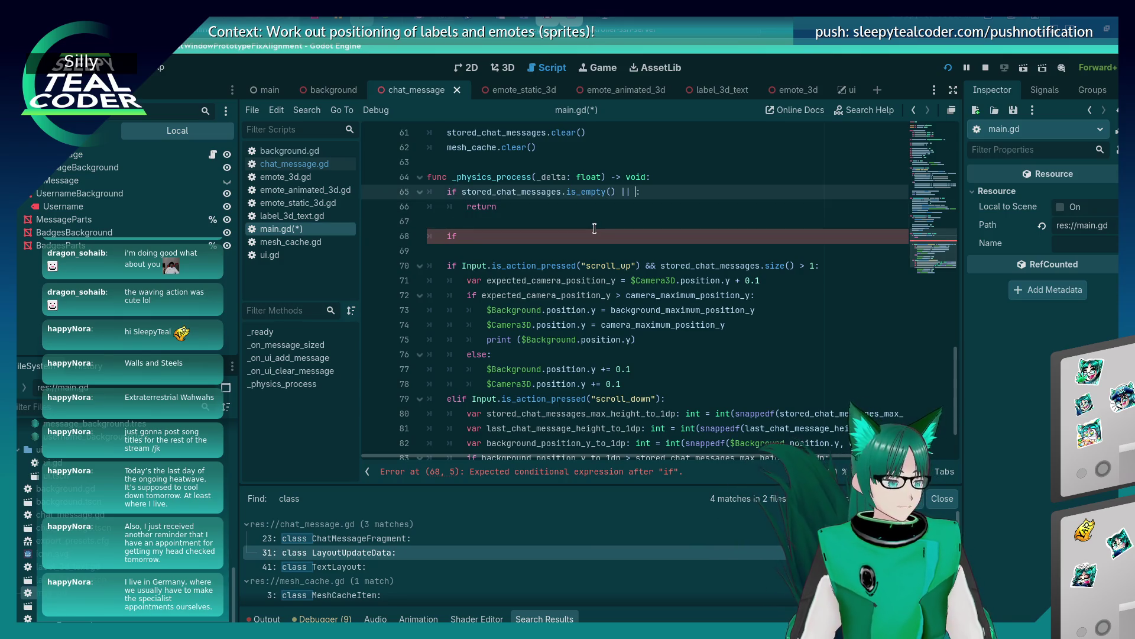
text(ne)
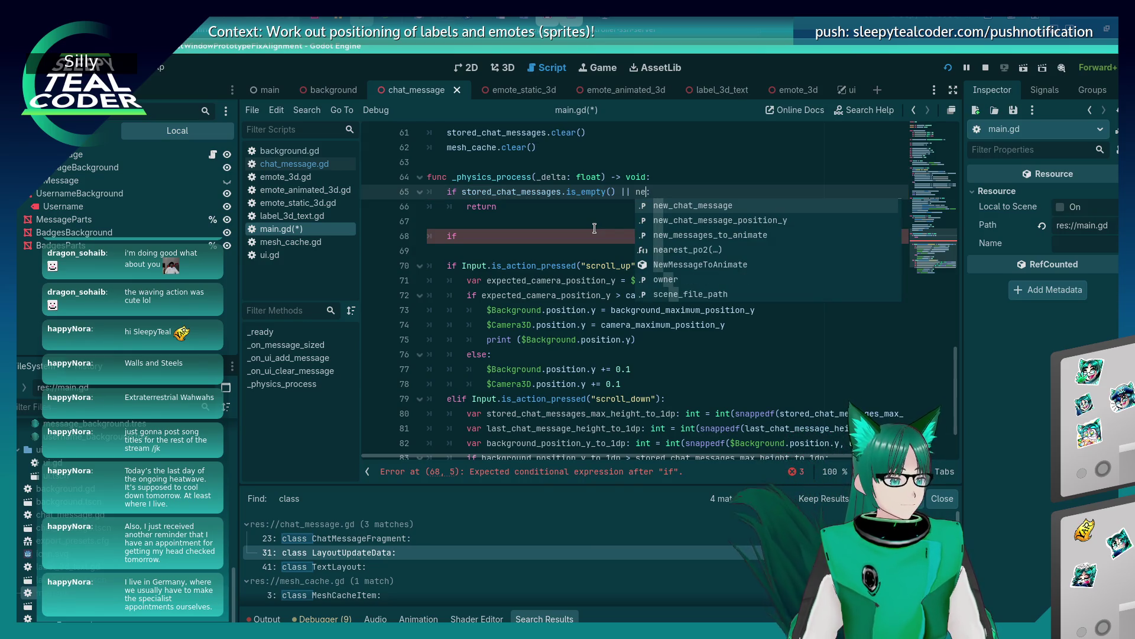
key(Down)
key(Down)
key(Return)
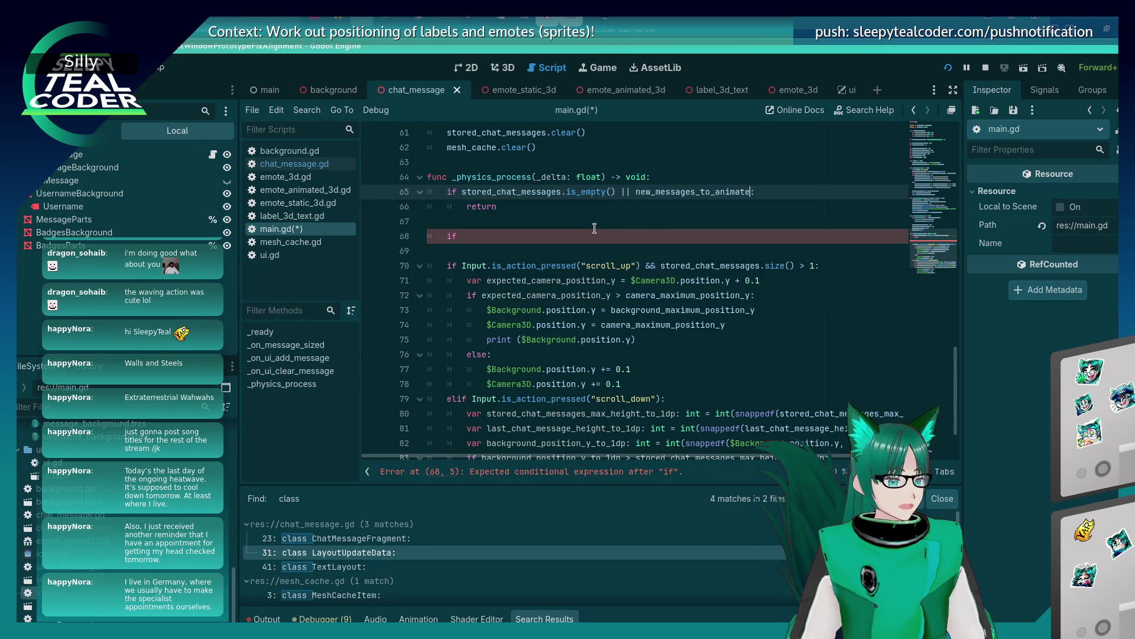
key(Escape)
key(BackSpace)
key(BackSpace)
key(BackSpace)
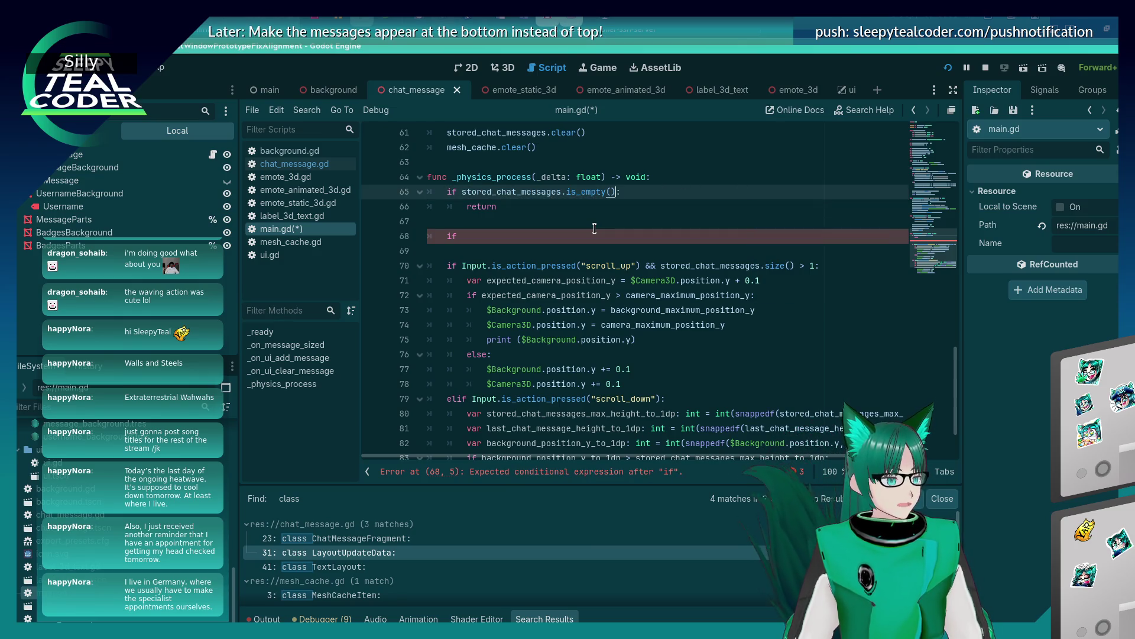
key(ctrl+s)
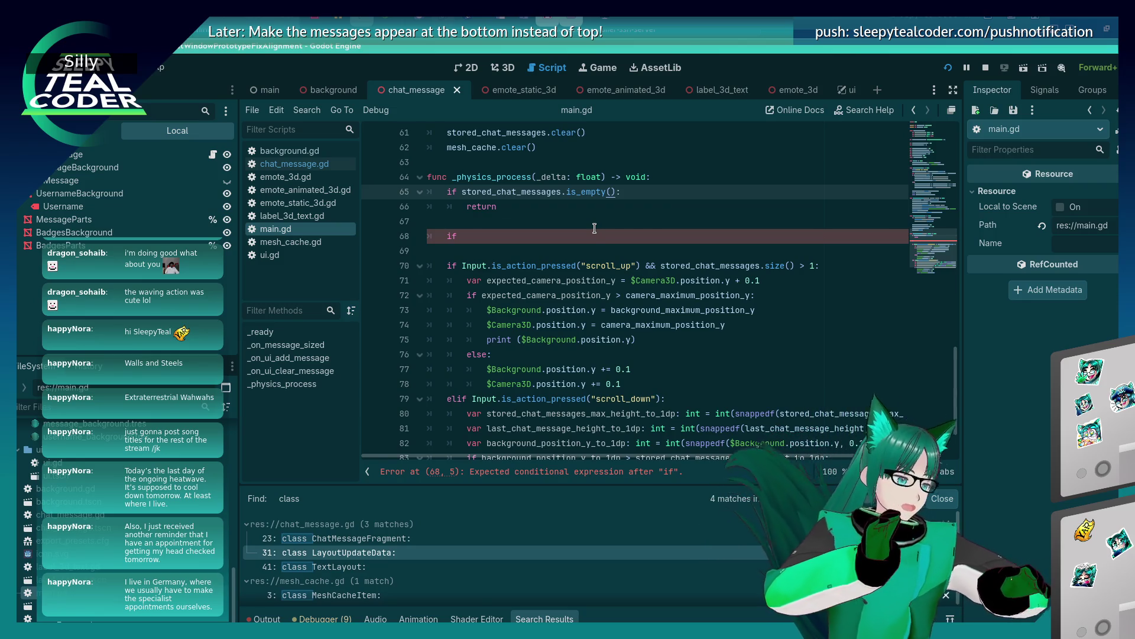
Write an if !new_messages_to_animate.is_empty(): block containing pass and an empty indented line
click(595, 229)
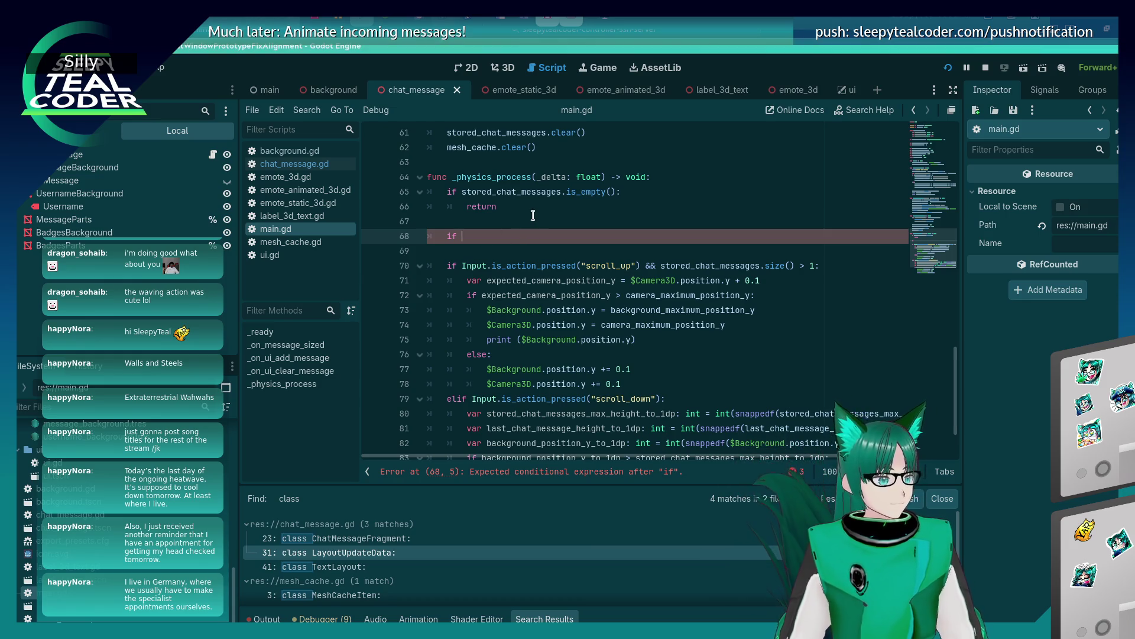
text(ne)
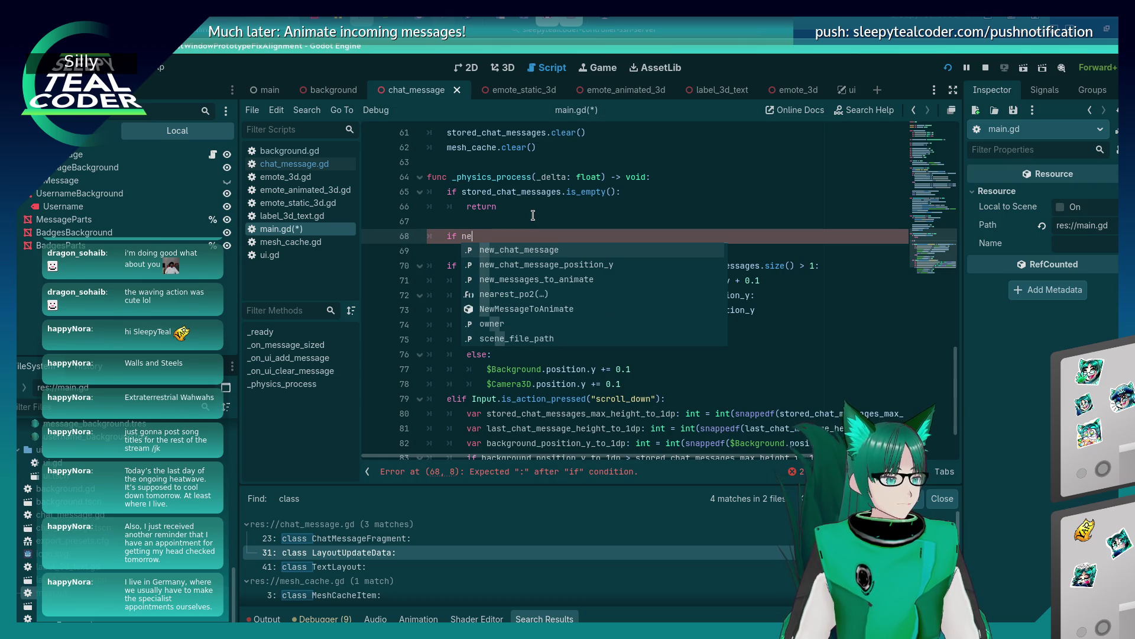
key(Down)
key(Down)
key(Return)
text(.is_empt)
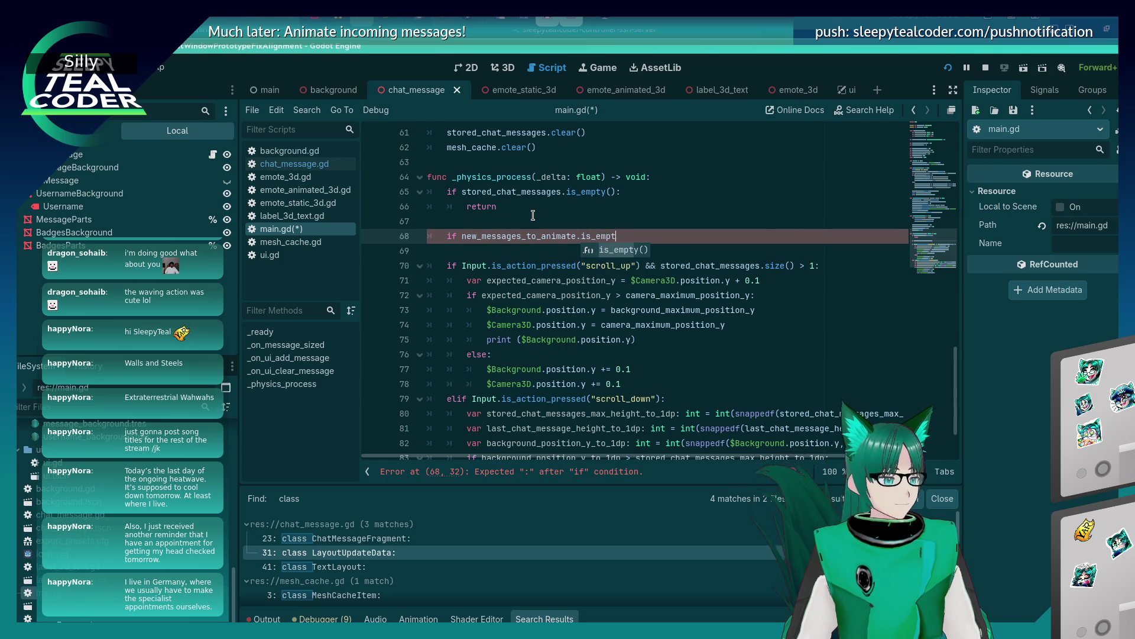
text(y)
key(Home)
text(!)
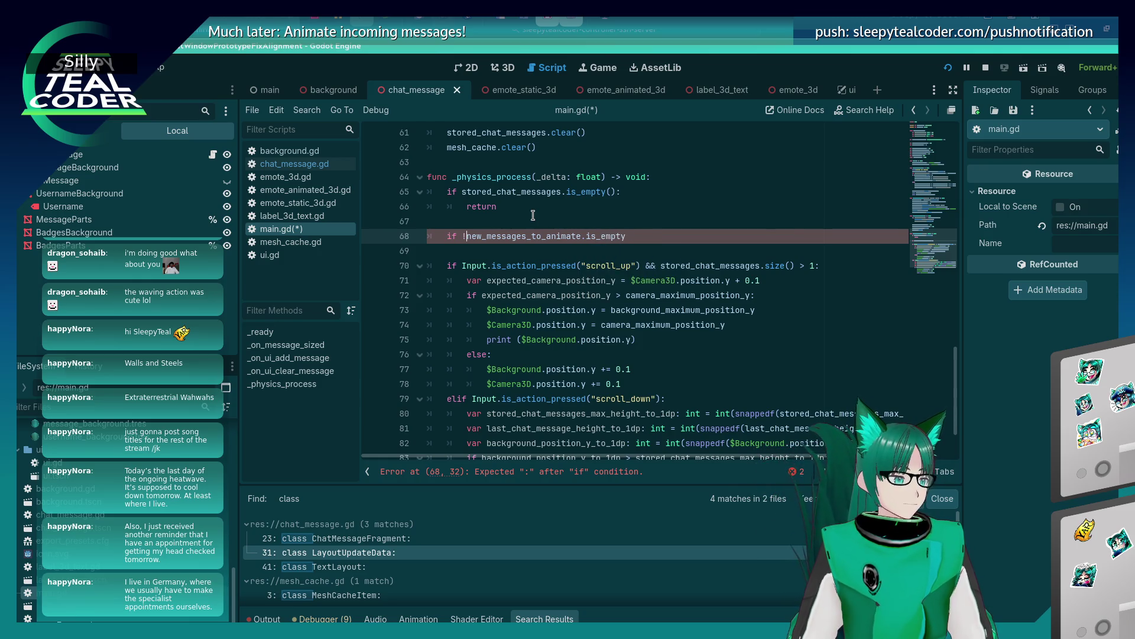
text(():)
key(Return)
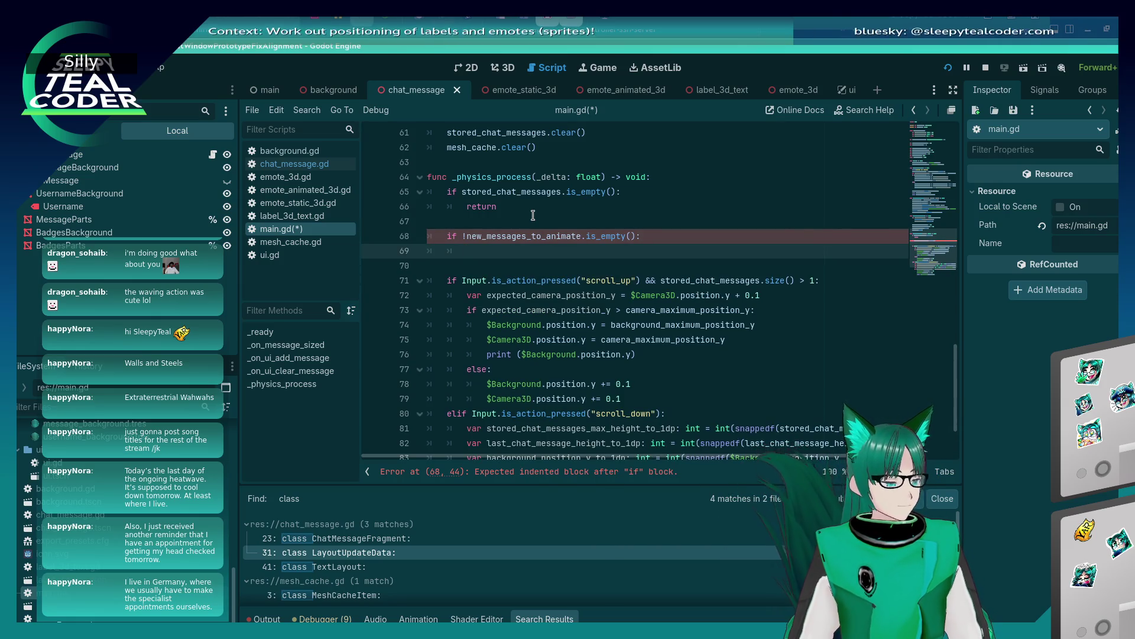
text(pass)
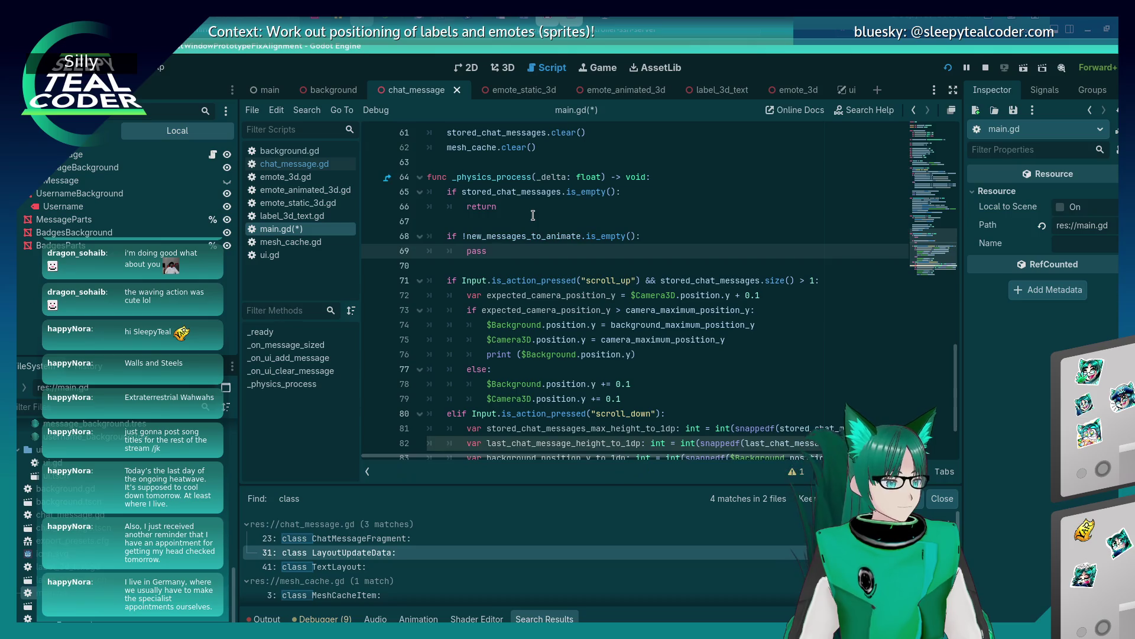
key(Up)
key(End)
key(Return)
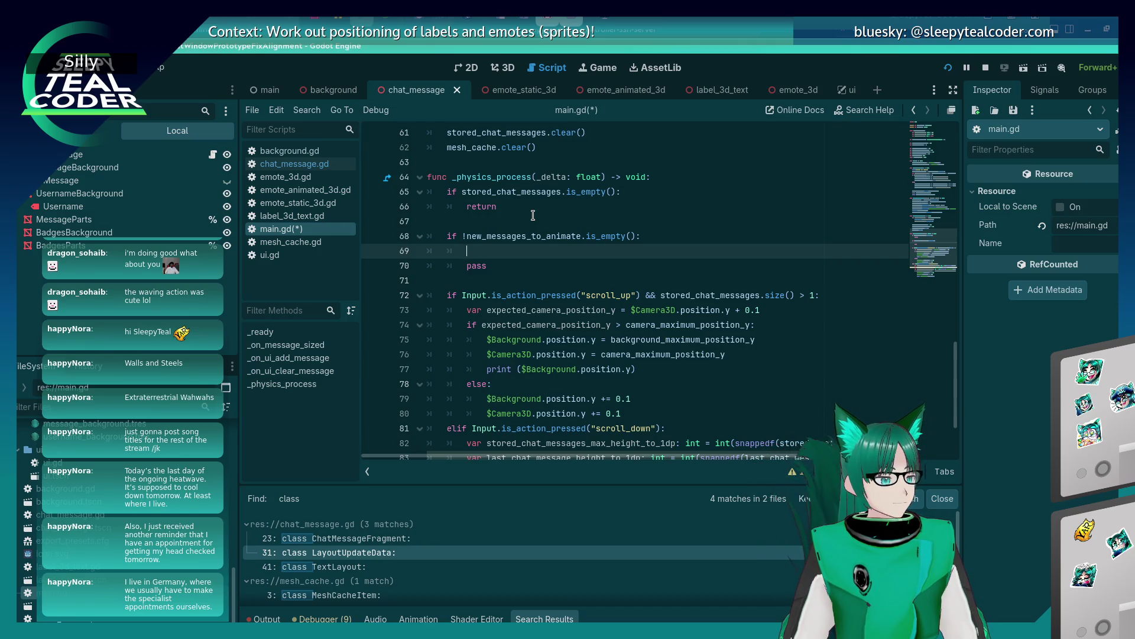
Scroll back up to the NewMessageToAnimate class fields near line 8
scroll(533, 215, up, 10)
scroll(524, 261, down, 10)
scroll(524, 261, down, 3)
scroll(524, 261, up, 5)
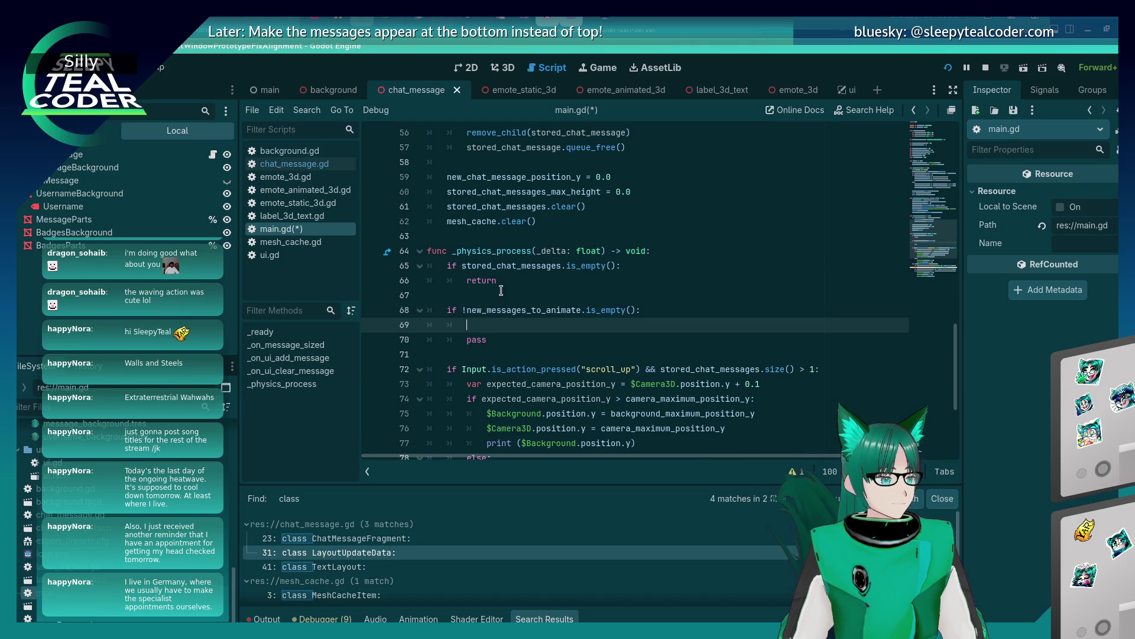
scroll(501, 289, up, 15)
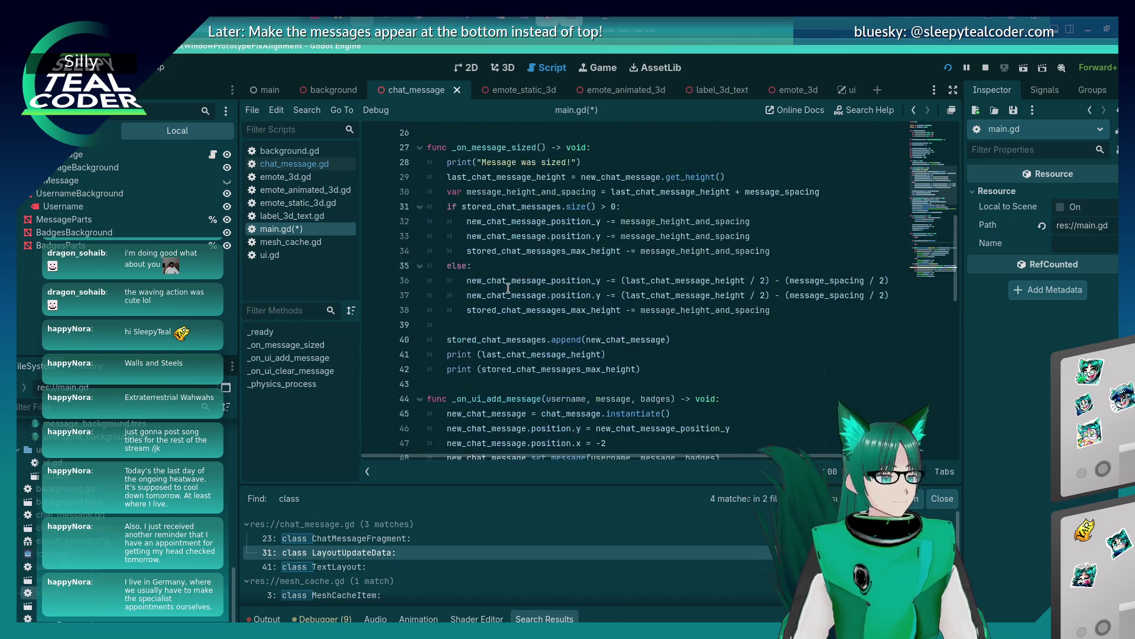
click(674, 254)
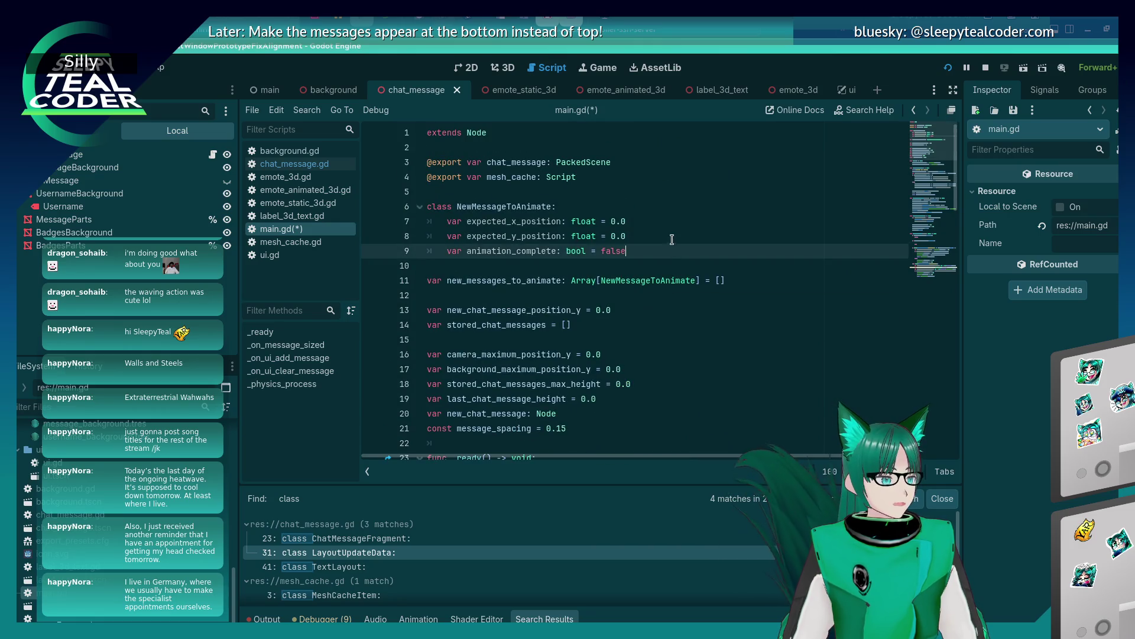
Delete the expected_x_position field and add var chat_message: Node to NewMessageToAnimate
click(672, 239)
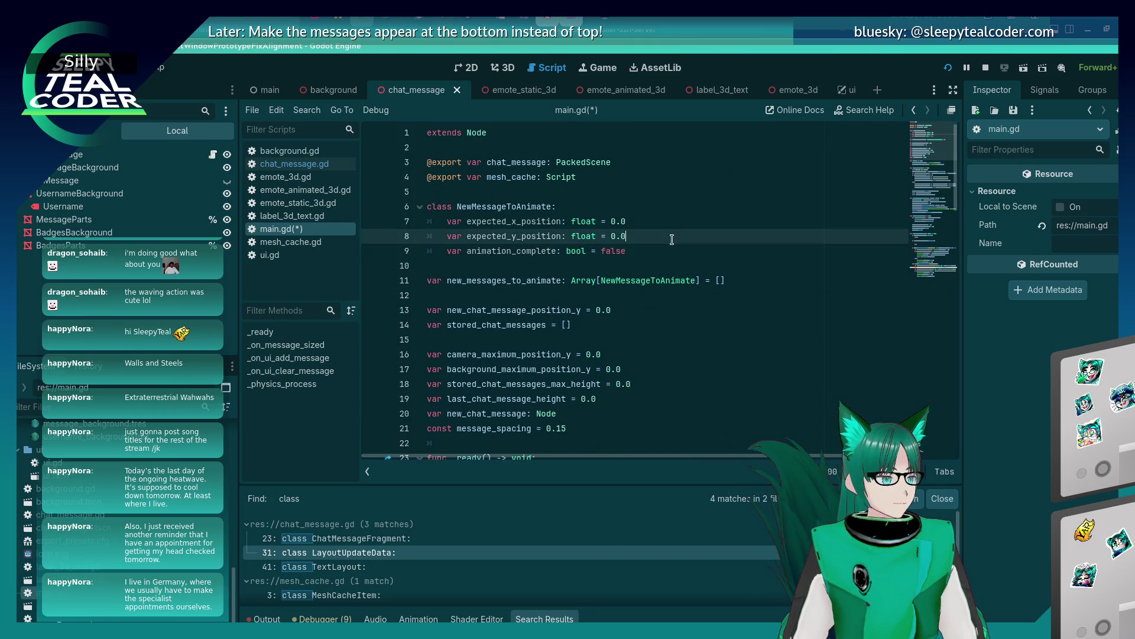
click(631, 223)
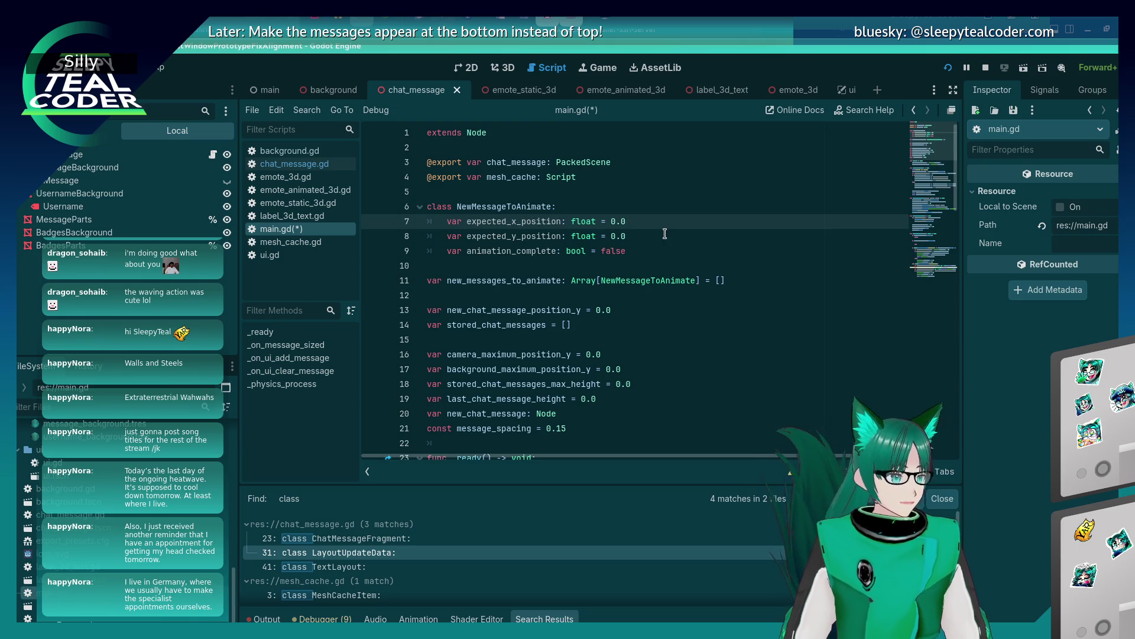
key(shift+Home)
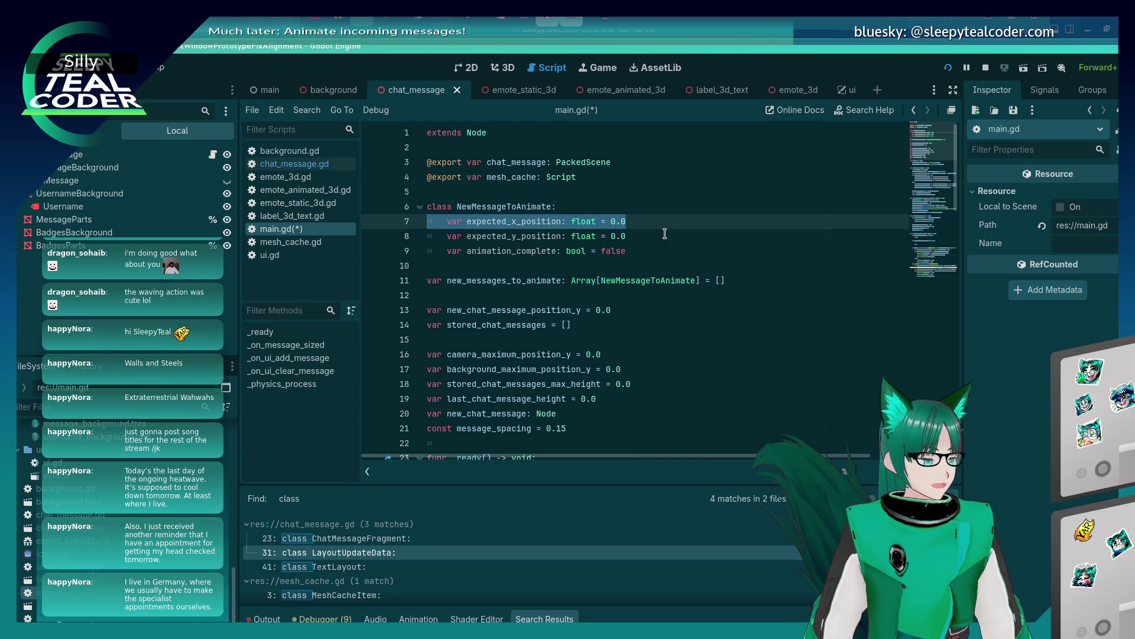
key(Delete)
key(Delete)
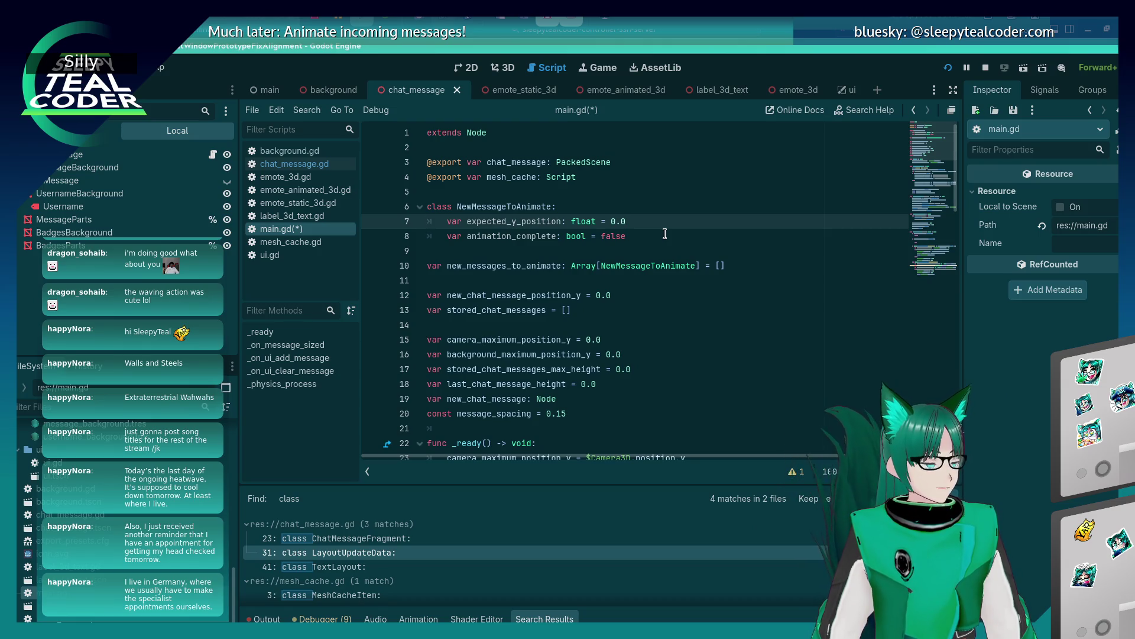
click(665, 234)
key(Return)
text(var)
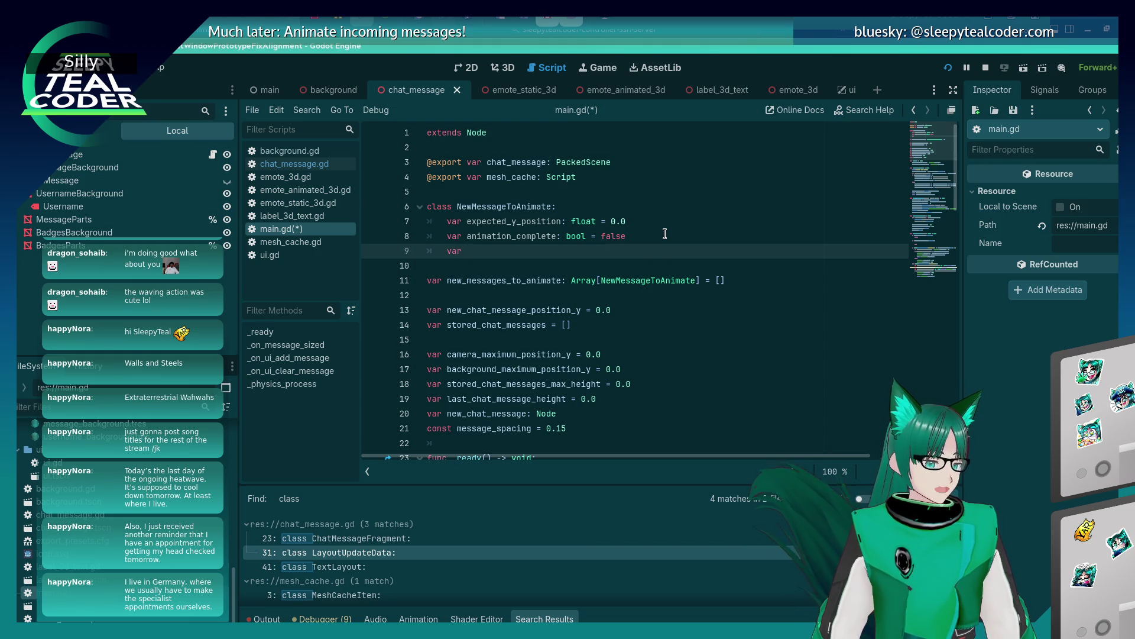
text( chat_message: )
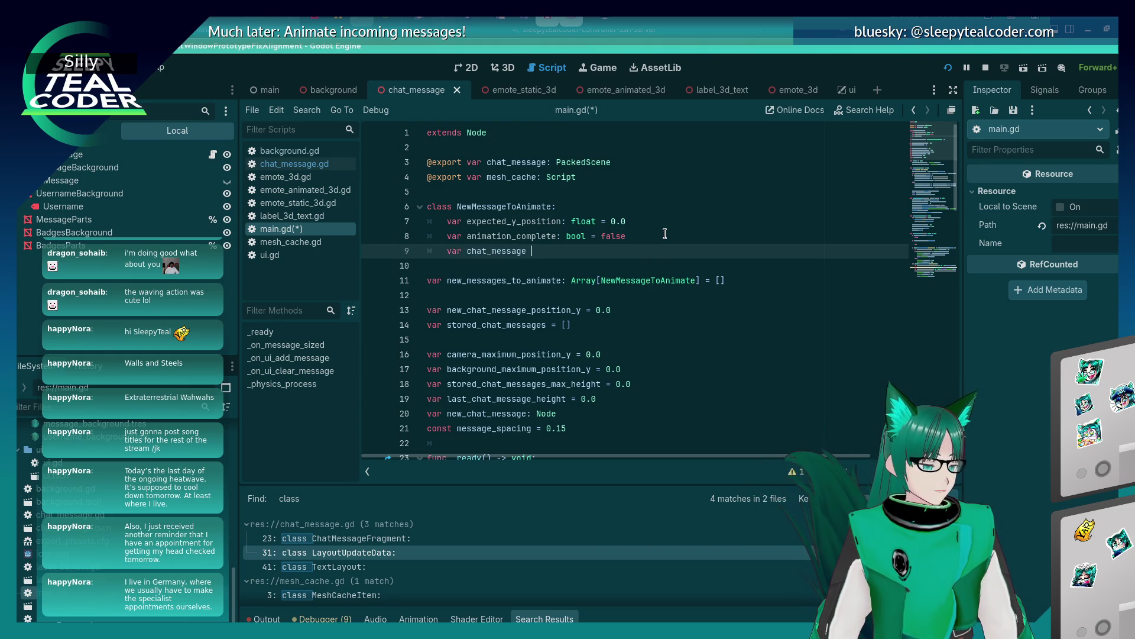
text(Node)
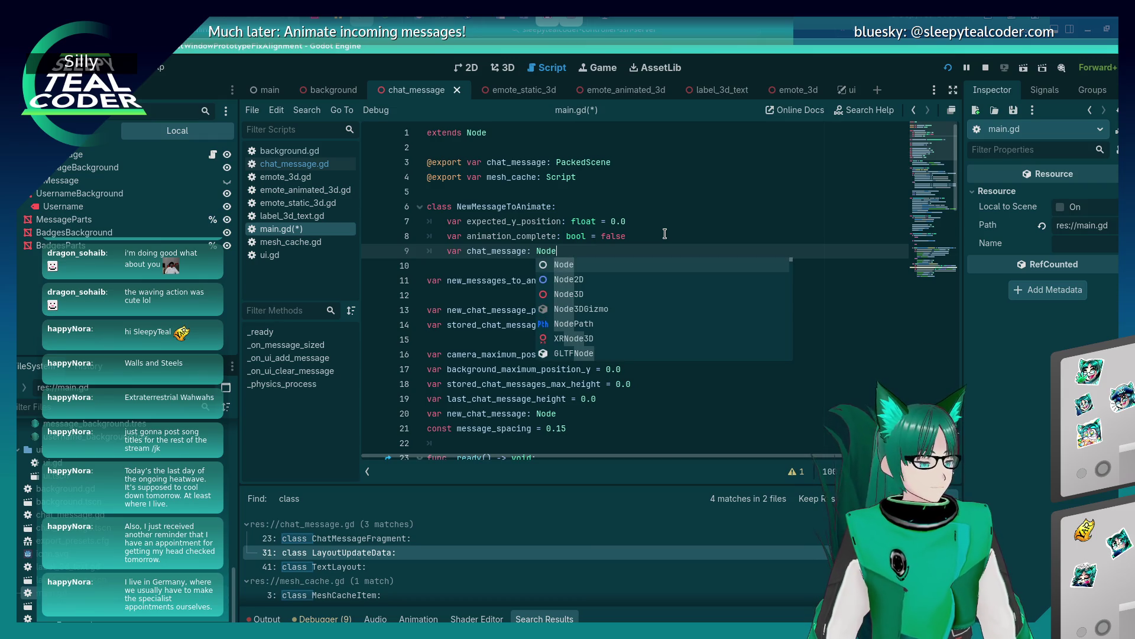
Add const expected_message_x_position = 0.05 below message_spacing and save main.gd
key(Escape)
key(Up)
key(Up)
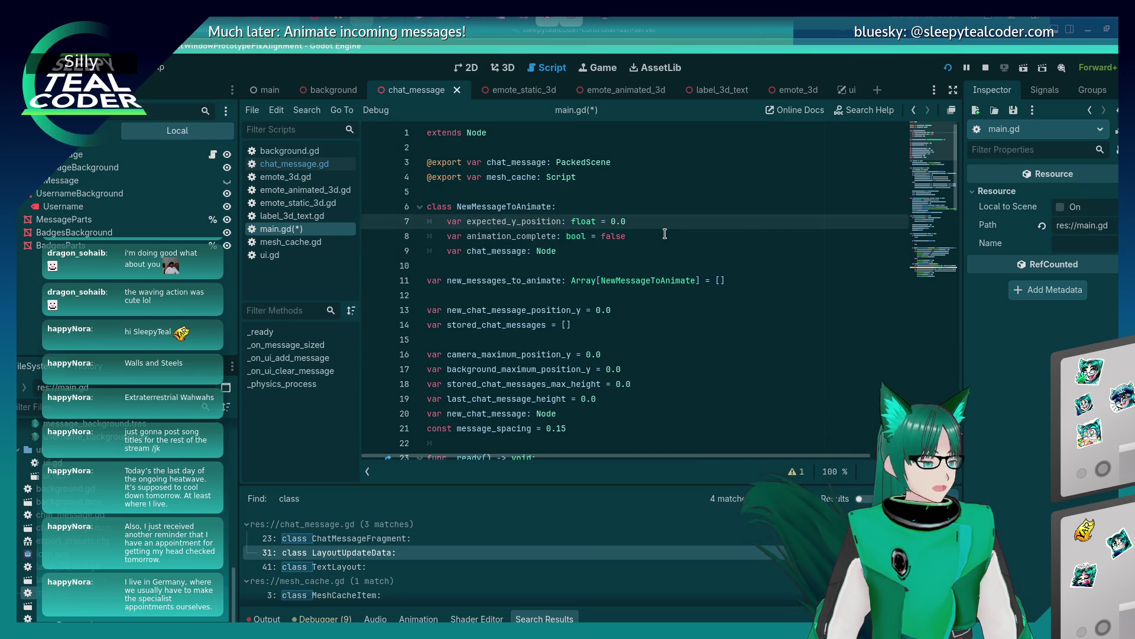
key(Right)
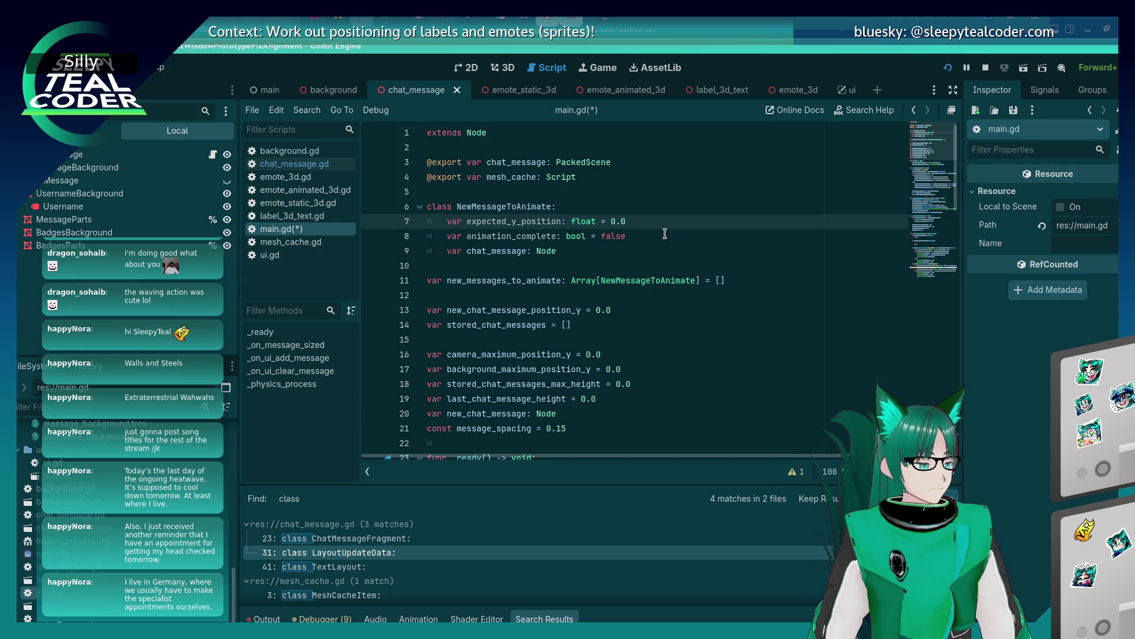
key(Down)
key(Down)
key(Down)
key(Up)
key(Up)
key(Up)
key(Down)
key(End)
key(Return)
text(const exp)
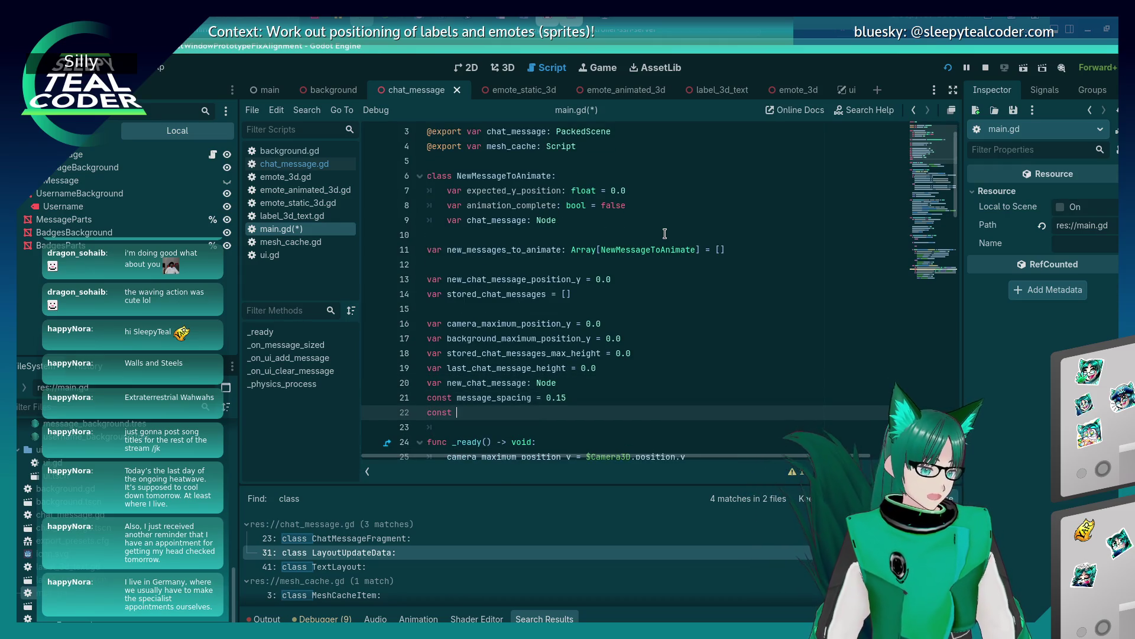
text(ected_message_y_po)
key(BackSpace)
key(BackSpace)
key(BackSpace)
text(x_position = 0.05)
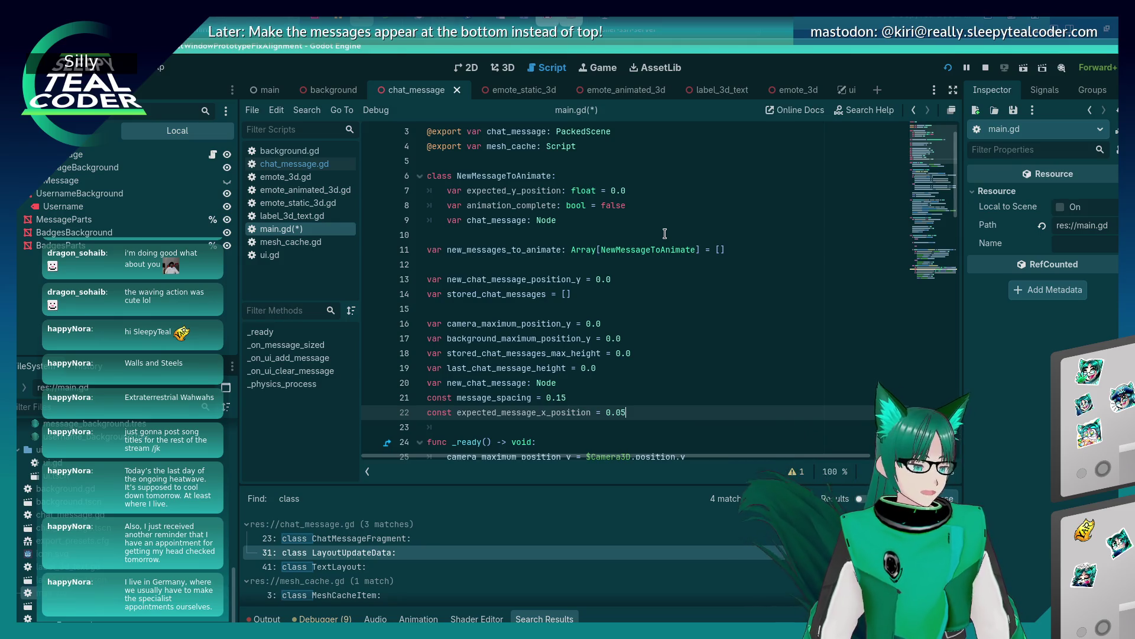
key(ctrl+s)
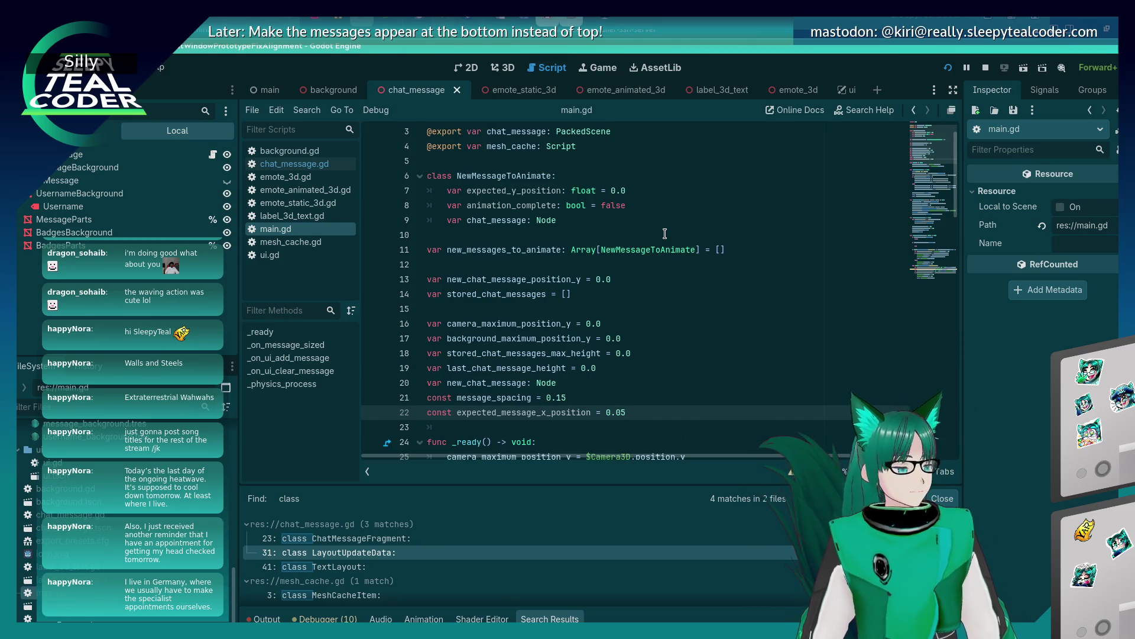
Stop the running game and delete the expected_y_position field
click(559, 205)
double_click(536, 191)
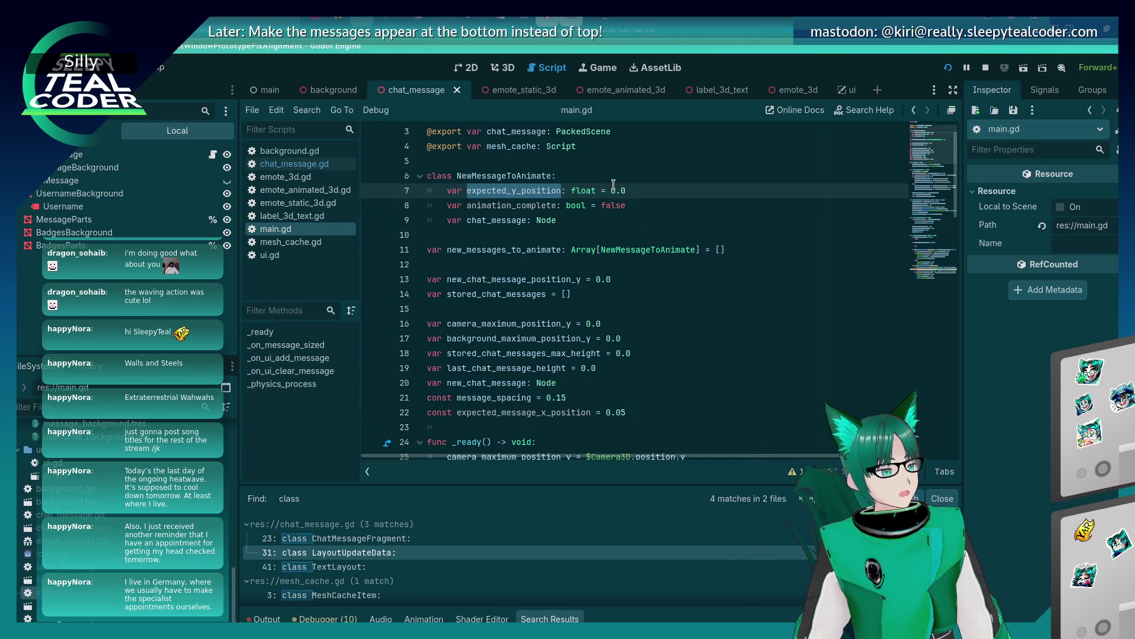
key(F8)
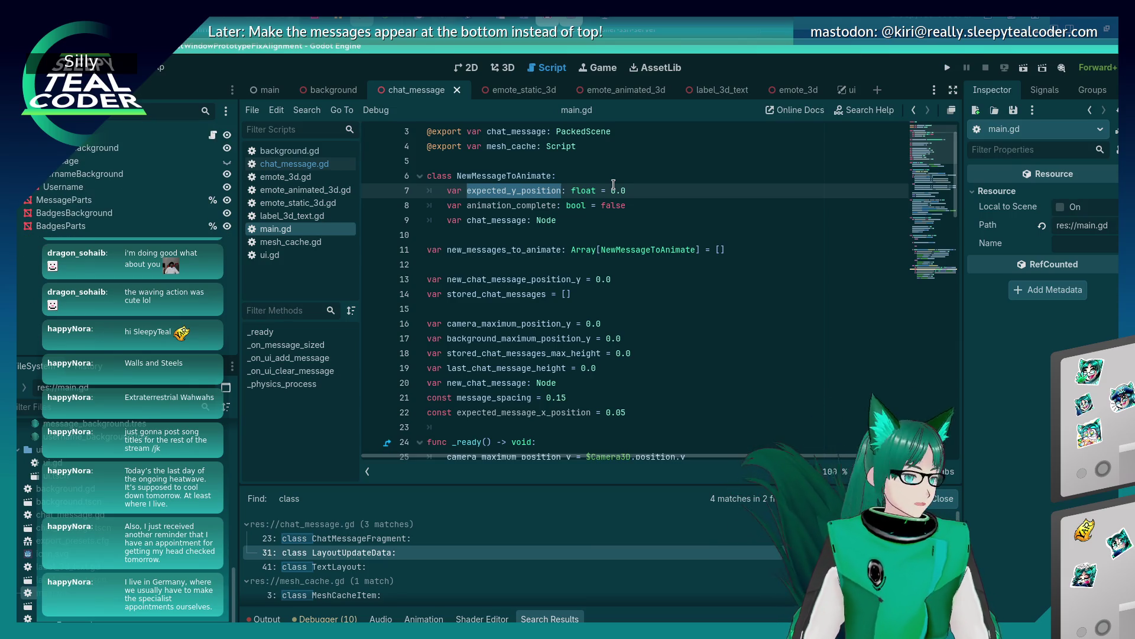
triple_click(613, 184)
key(BackSpace)
key(BackSpace)
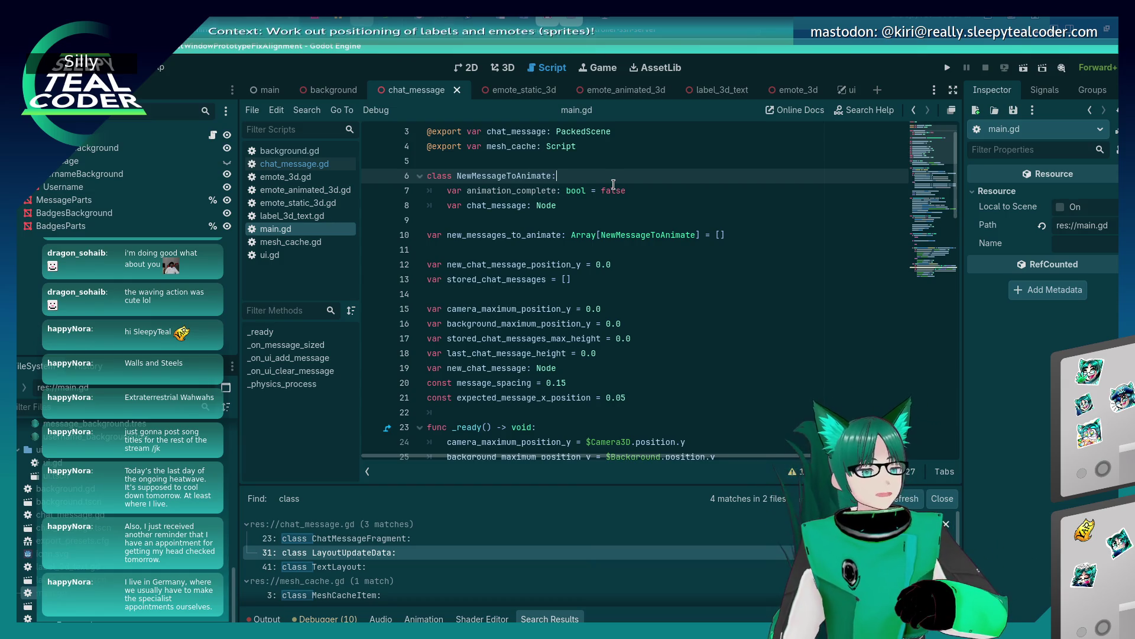
Scroll down and place the caret at the end of the func _physics_process(_delta: float) header
scroll(613, 184, down, 15)
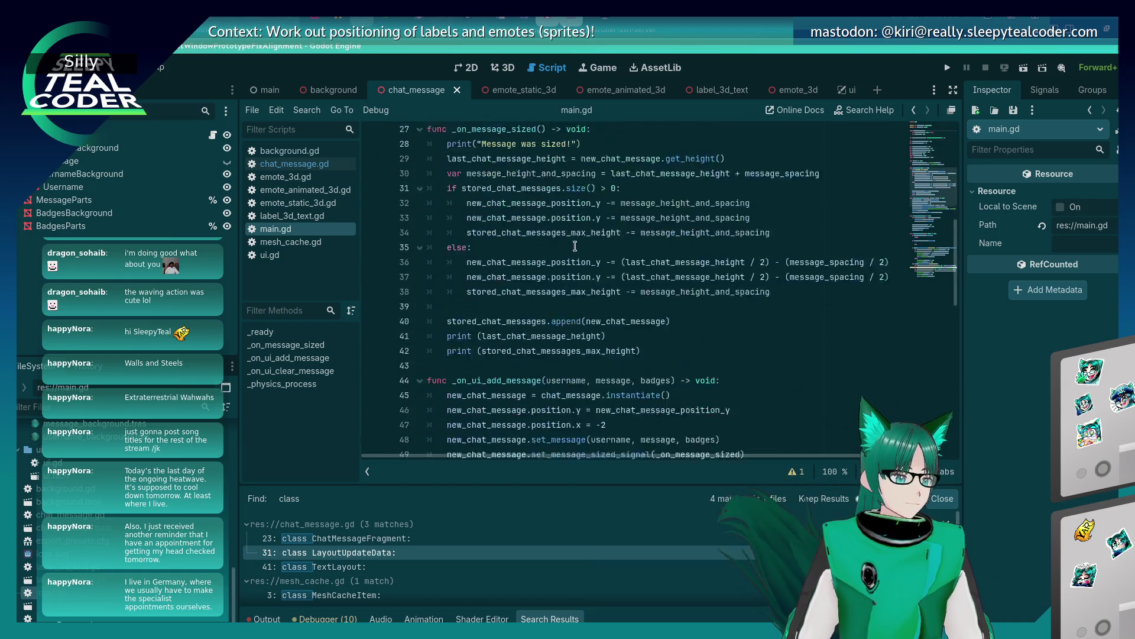
scroll(574, 245, down, 2)
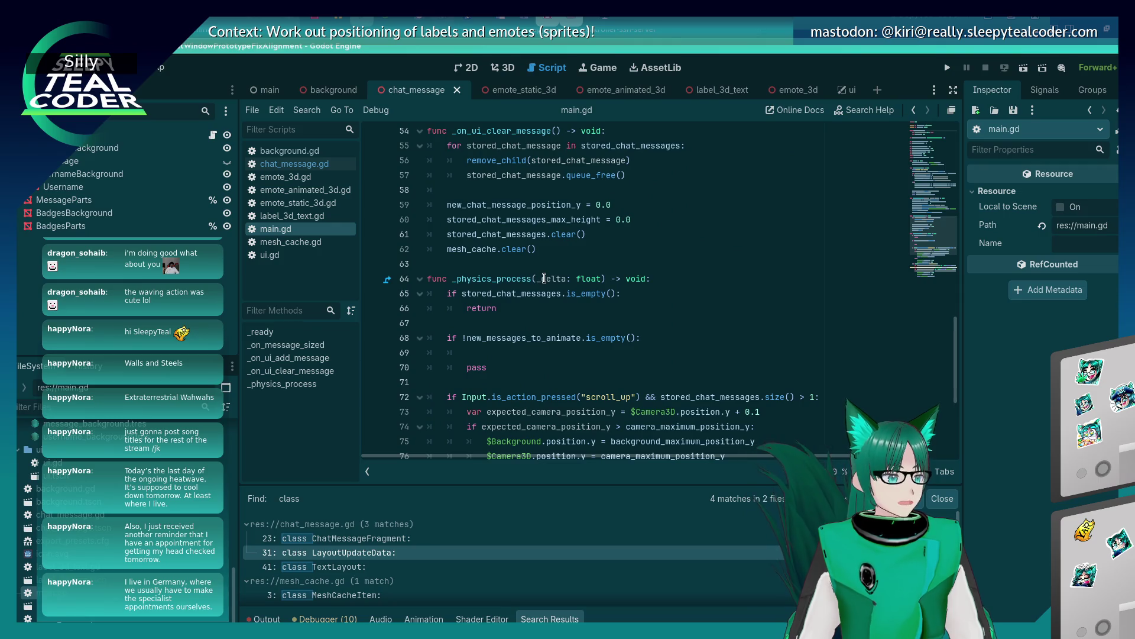
mouse_move(527, 278)
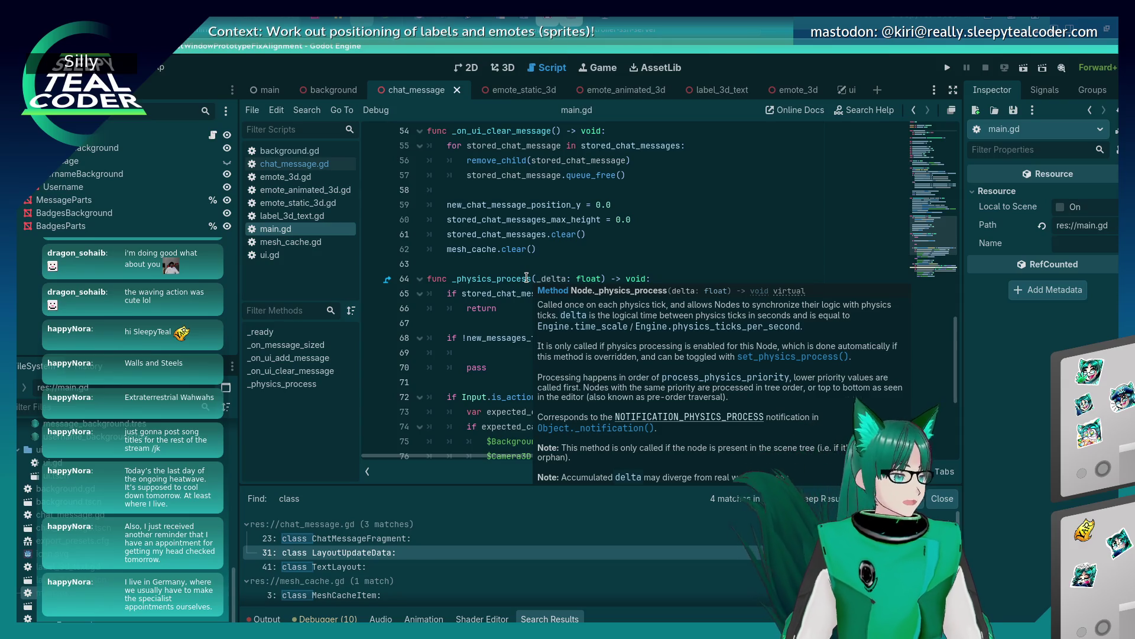
click(699, 289)
click(691, 273)
click(697, 290)
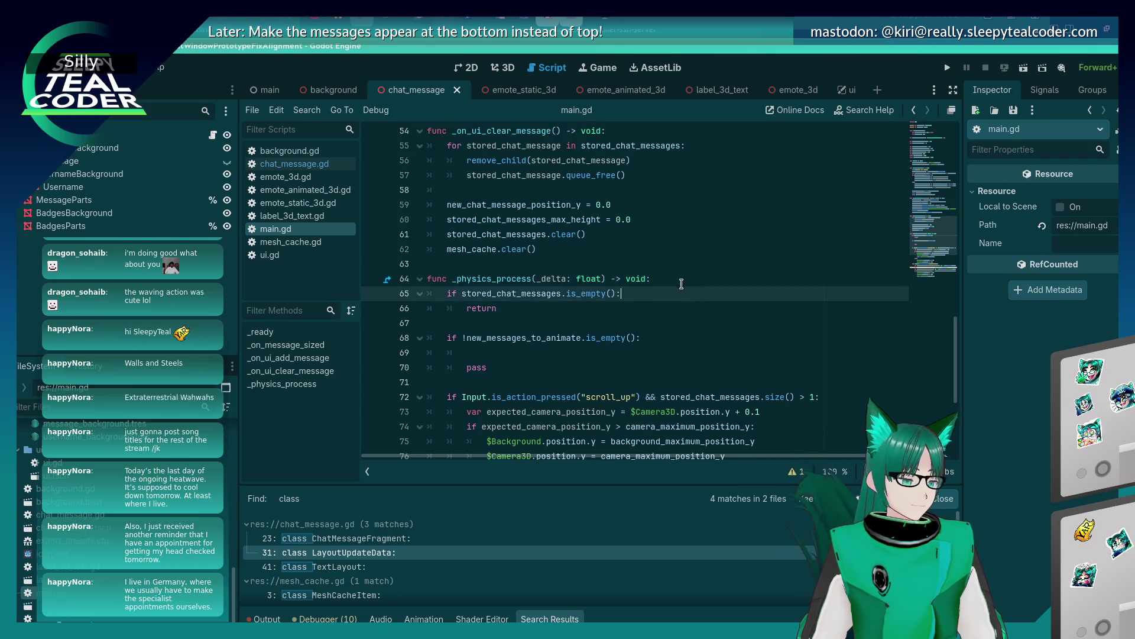
click(680, 279)
Add print("Delta: " + str(_delta)) as _physics_process's first line, save, and switch to the game
key(Return)
text(print(")
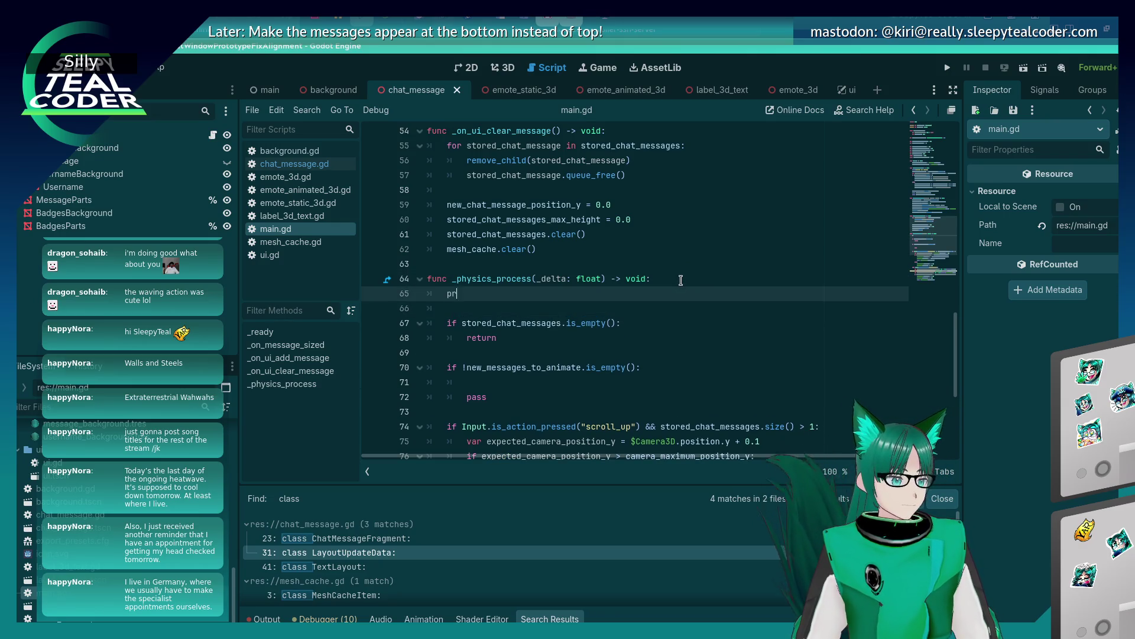
text(Delta)
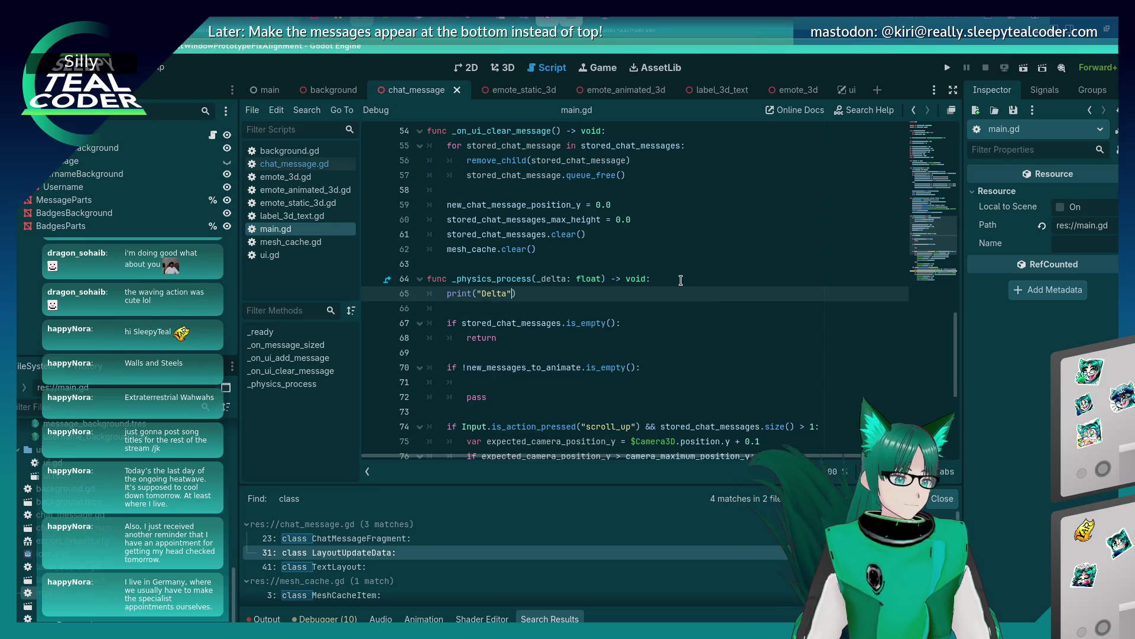
text(:)
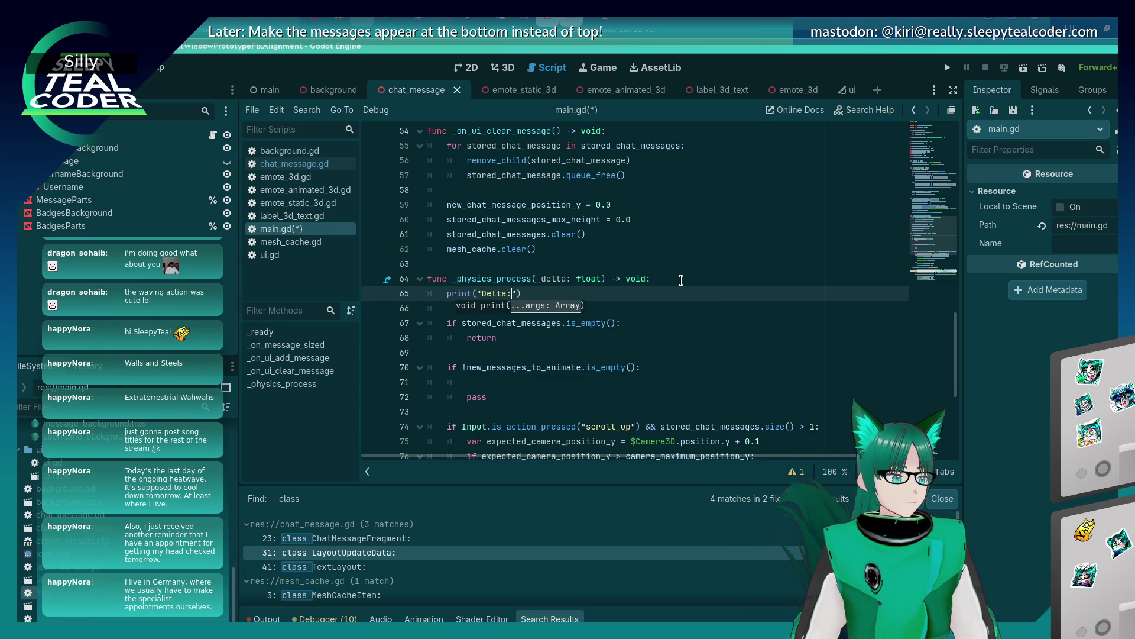
text( " _delta)
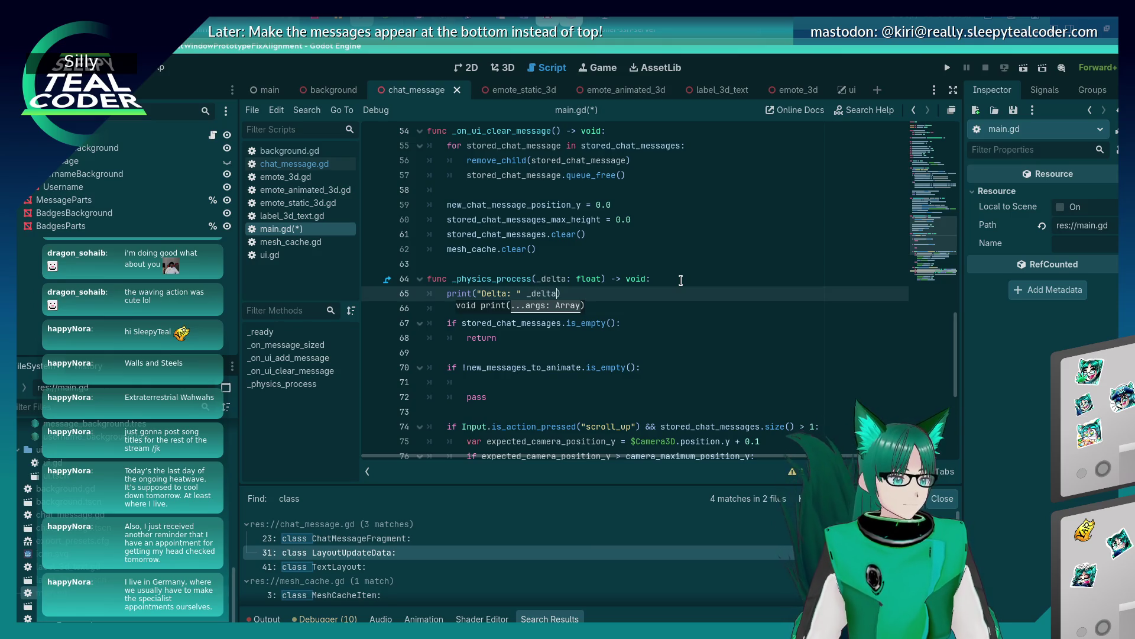
key(ctrl+Left)
text(+)
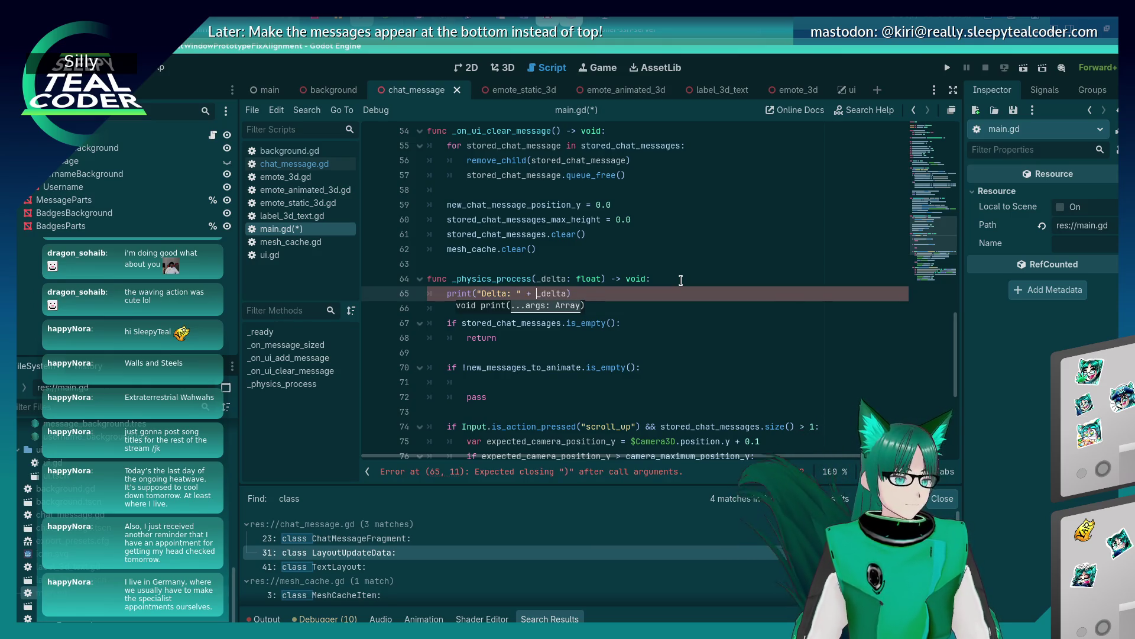
key(End)
key(Left)
key(Left)
key(Left)
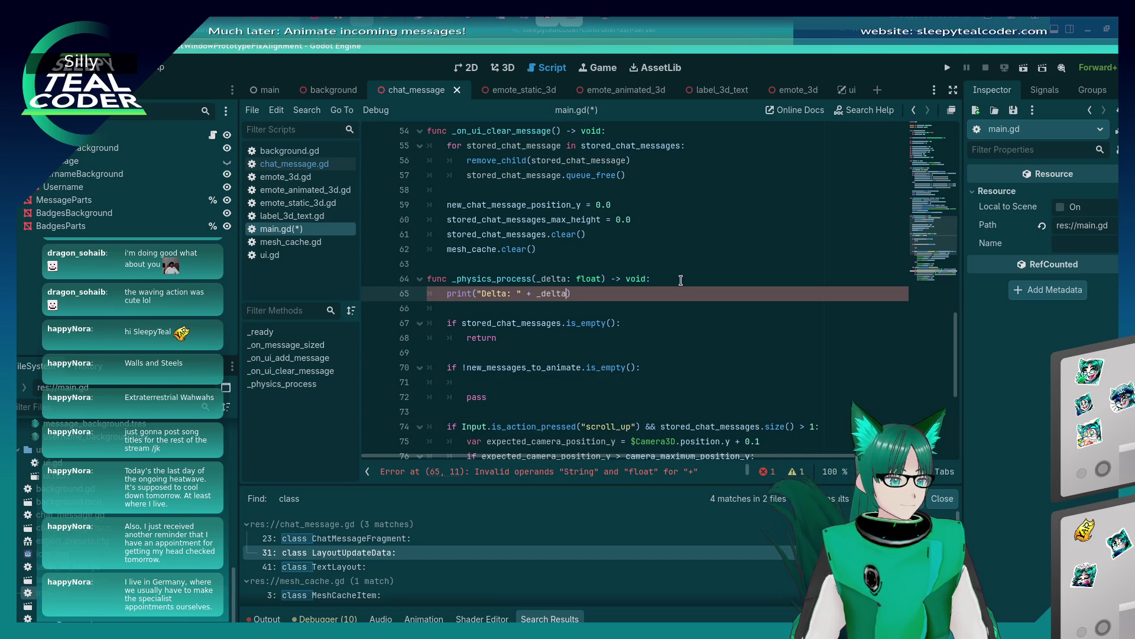
key(ctrl+Left)
text(str()
key(End)
text()))
key(ctrl+s)
key(Home)
key(alt+Tab)
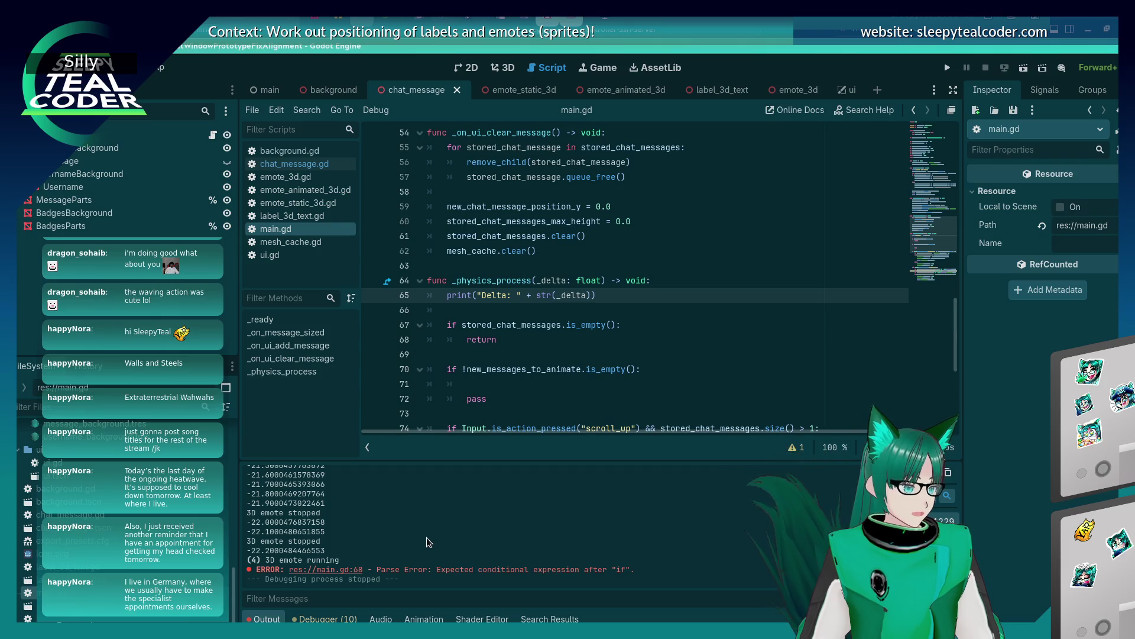
Run the game to log the frame delta (about 0.0167), then stop it
click(325, 569)
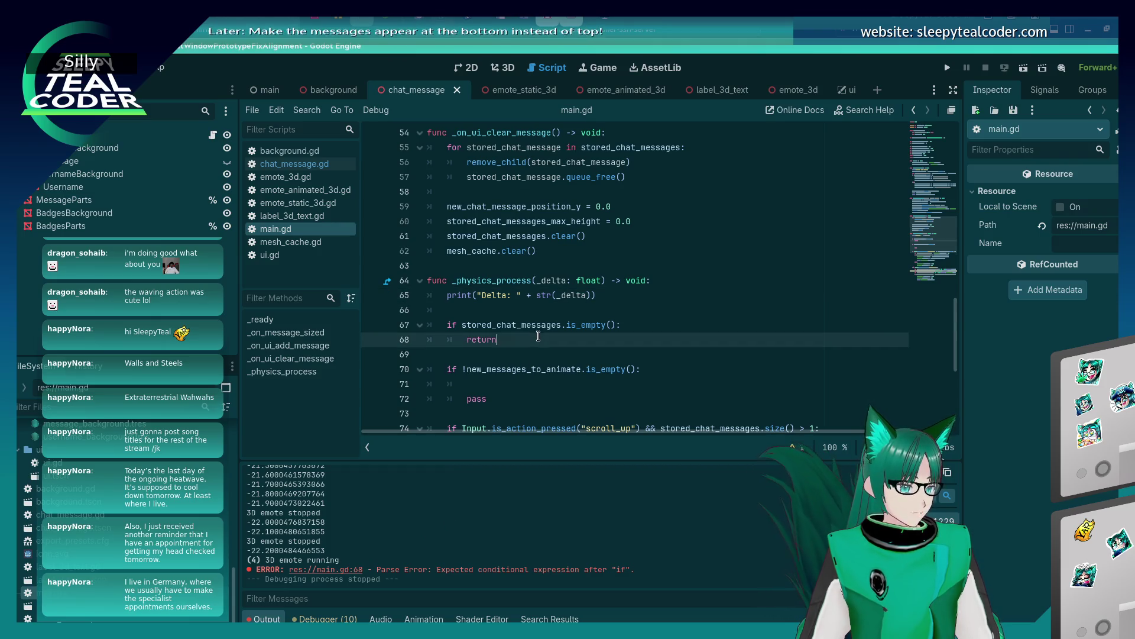
click(947, 68)
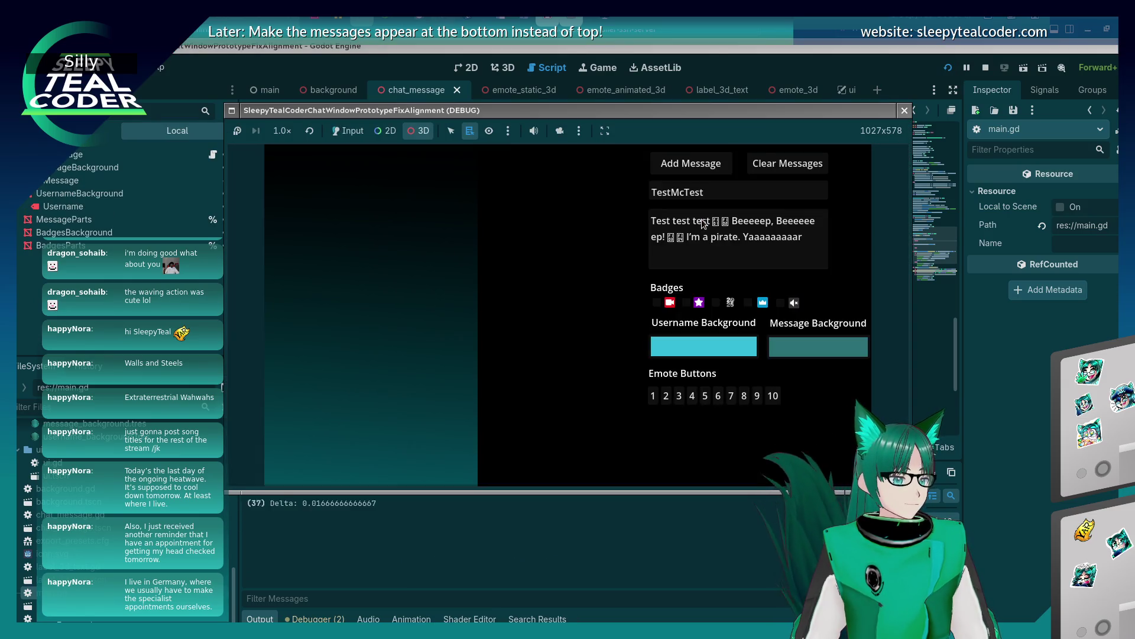
click(388, 565)
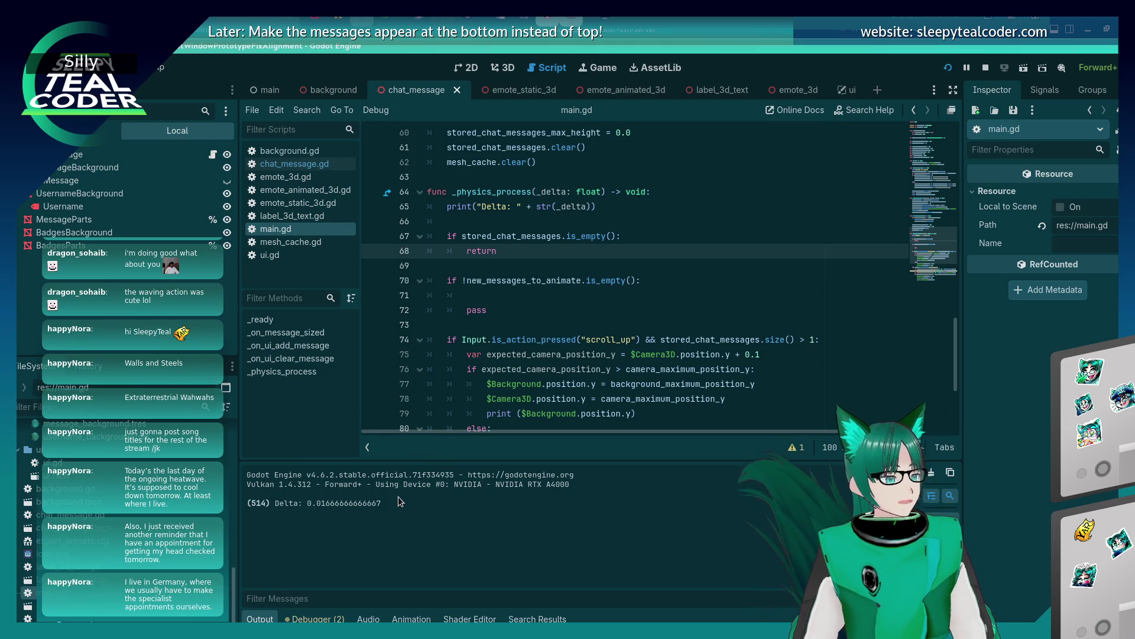
click(986, 67)
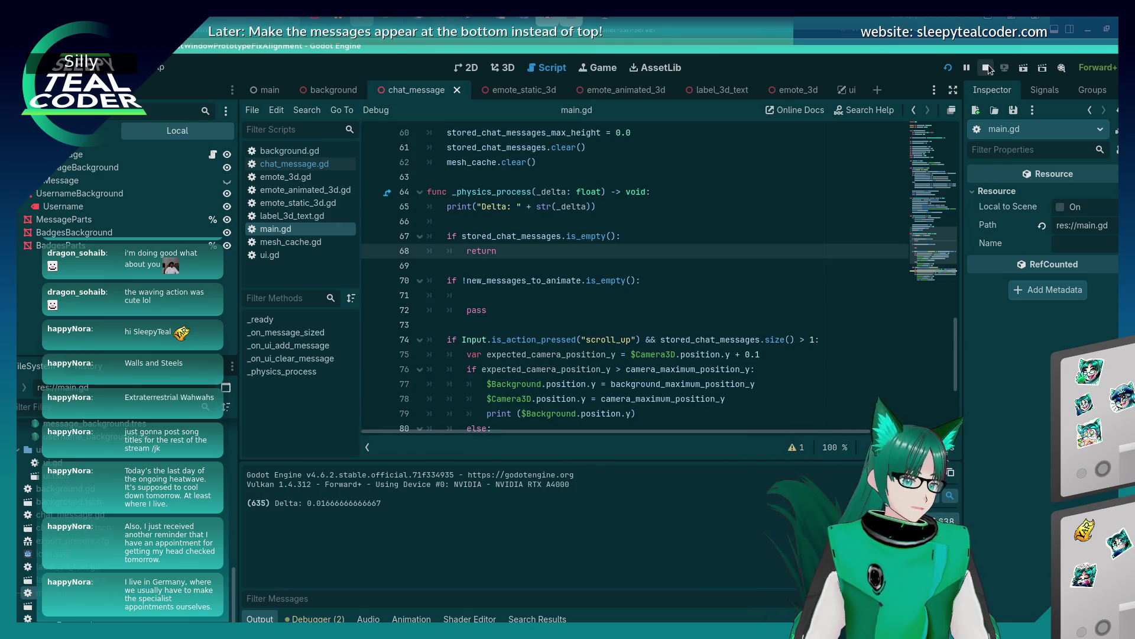
Delete the Delta print statement on line 65
click(620, 205)
key(shift+Home)
key(BackSpace)
key(BackSpace)
key(BackSpace)
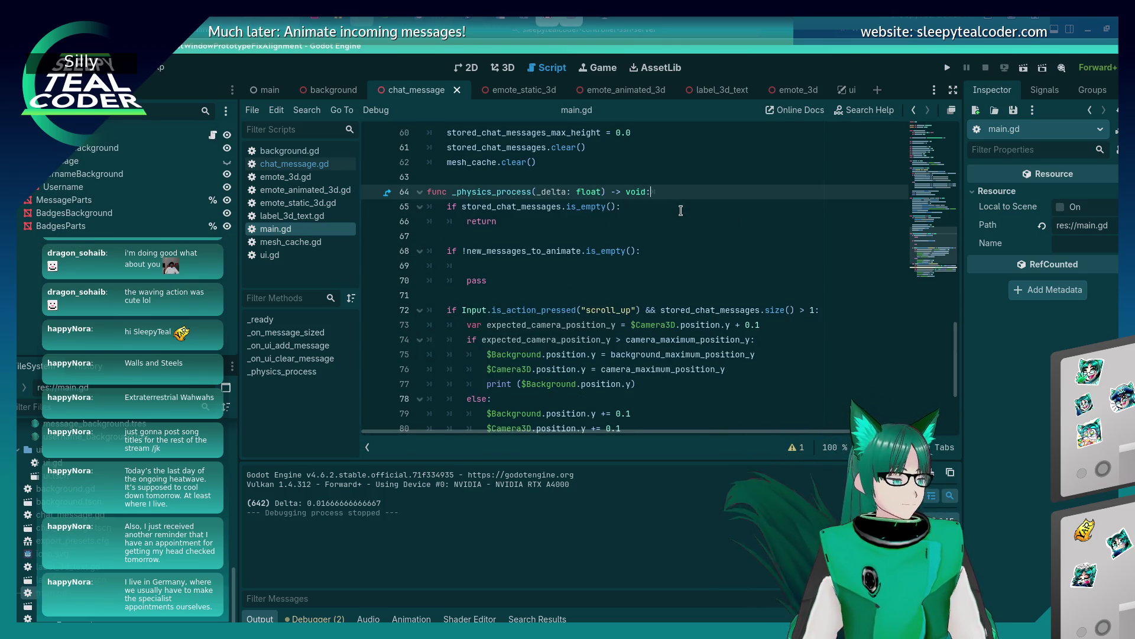
Type 'var frames_to_calculate =' on line 69 in the new-messages block, then switch to KCalc
key(Down)
key(Down)
key(Down)
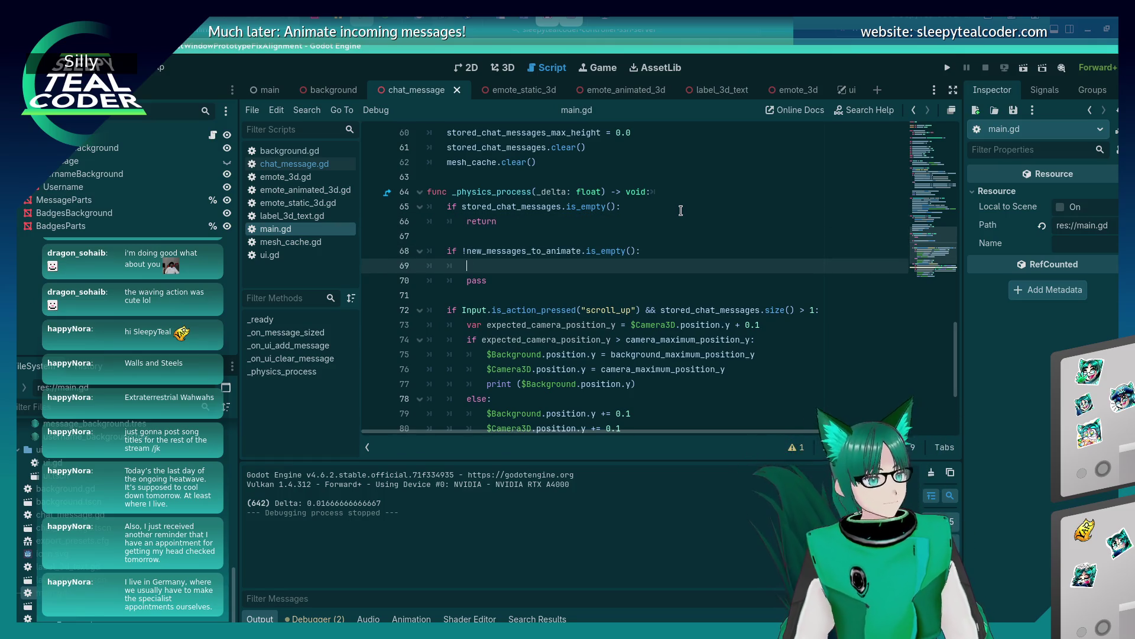
key(Up)
key(Up)
key(Up)
key(Down)
key(Down)
key(Down)
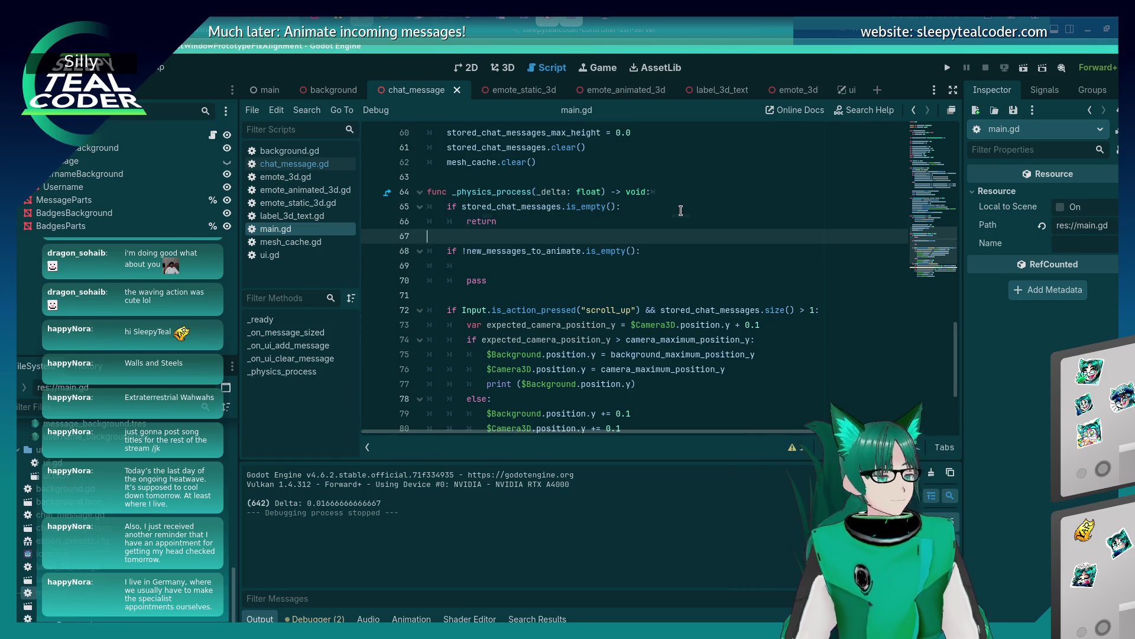
key(Up)
key(Return)
key(Return)
key(Up)
key(Delete)
key(Delete)
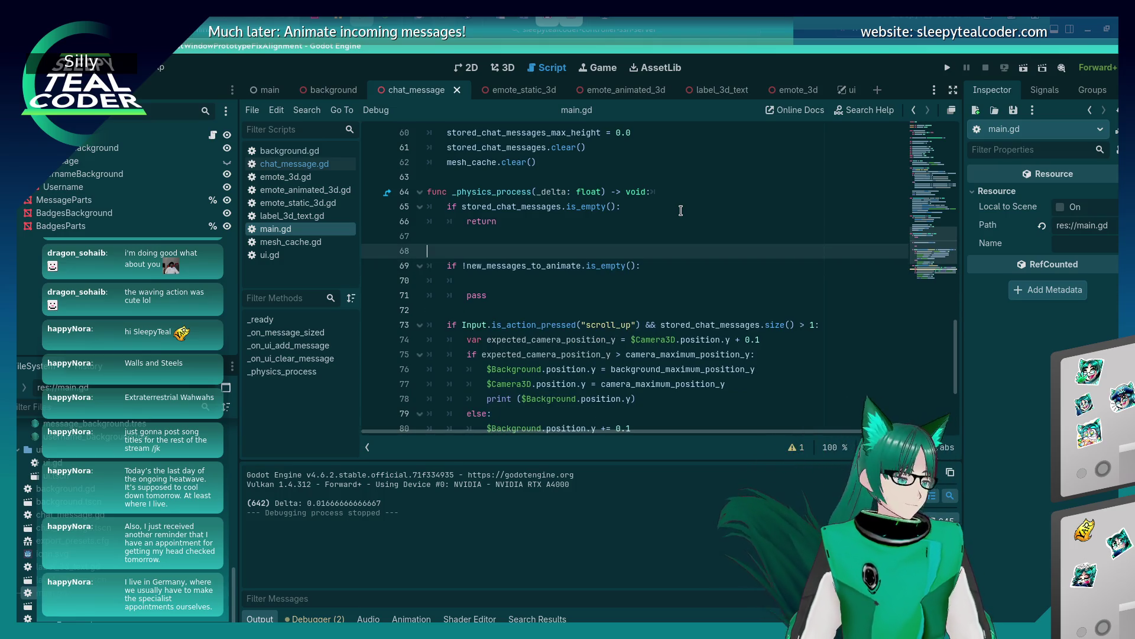
key(Down)
text(var )
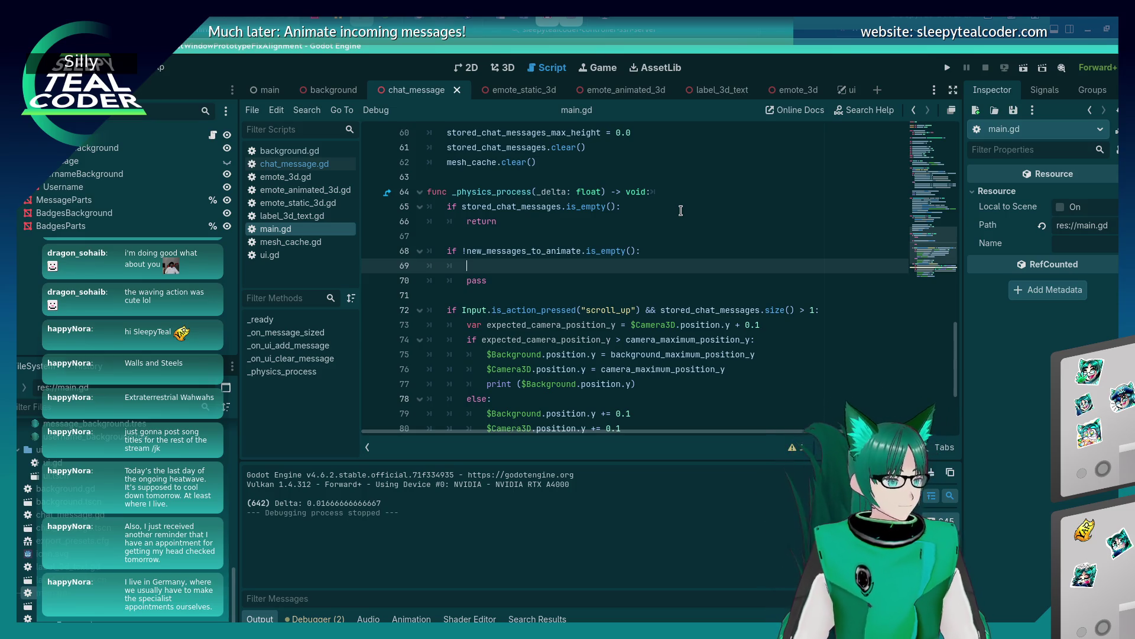
text(frames_to_c)
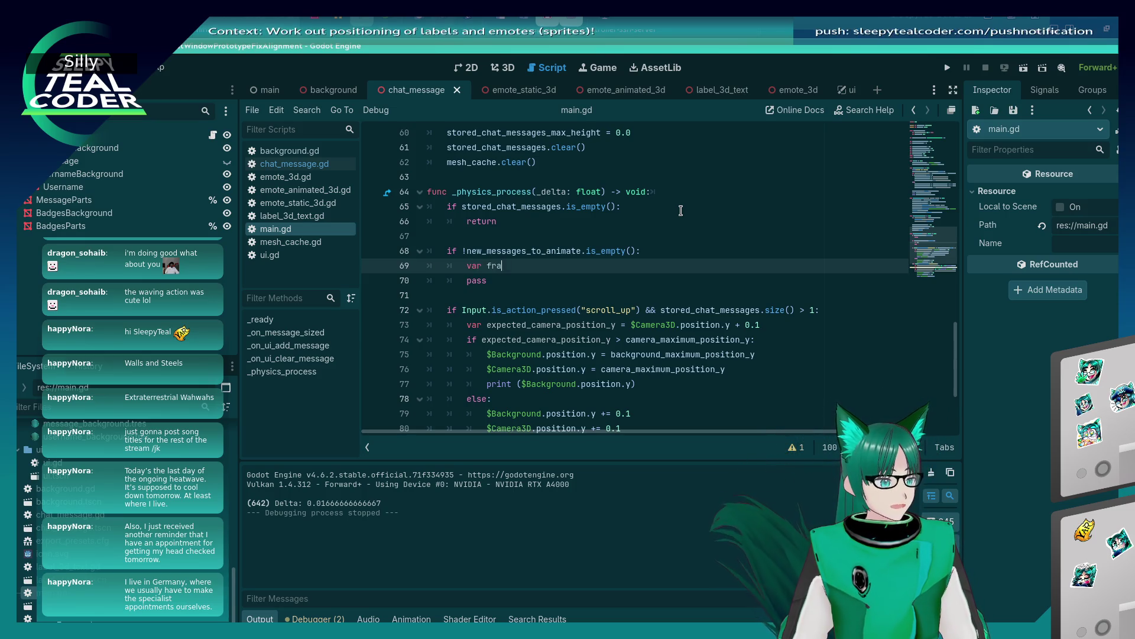
text(alculate)
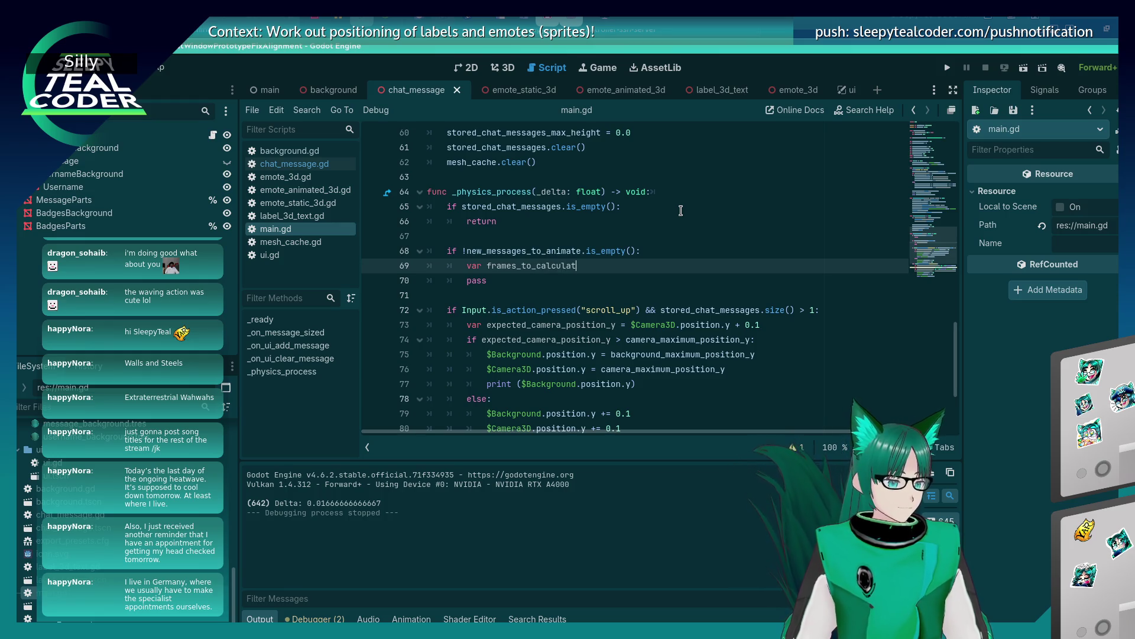
key(BackSpace)
key(BackSpace)
key(BackSpace)
text(ulate =)
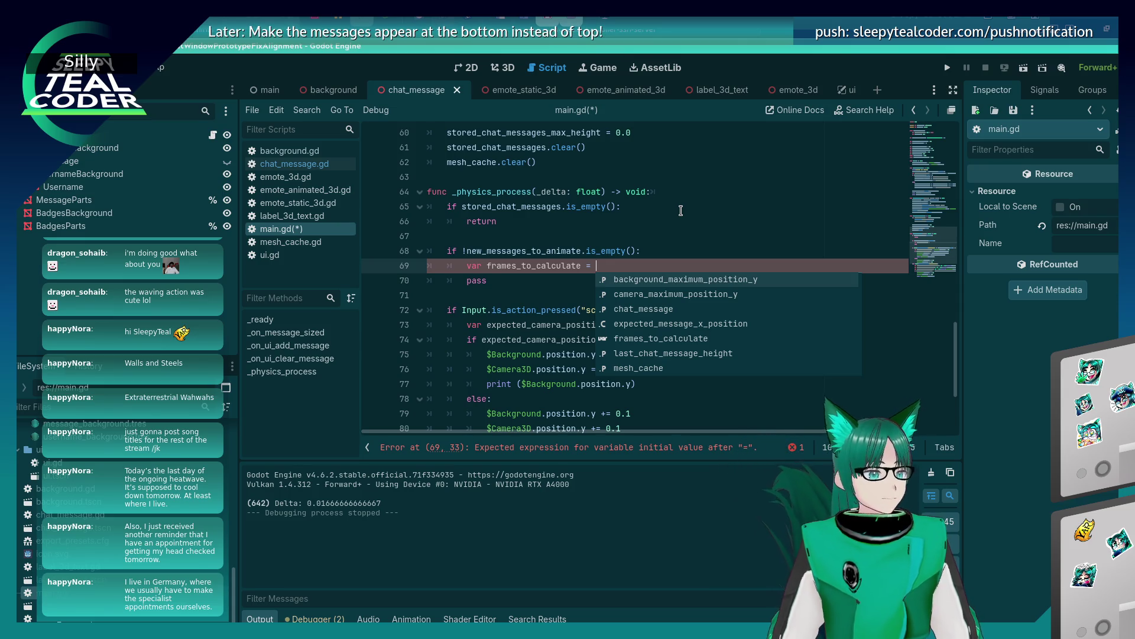
key(alt+Tab)
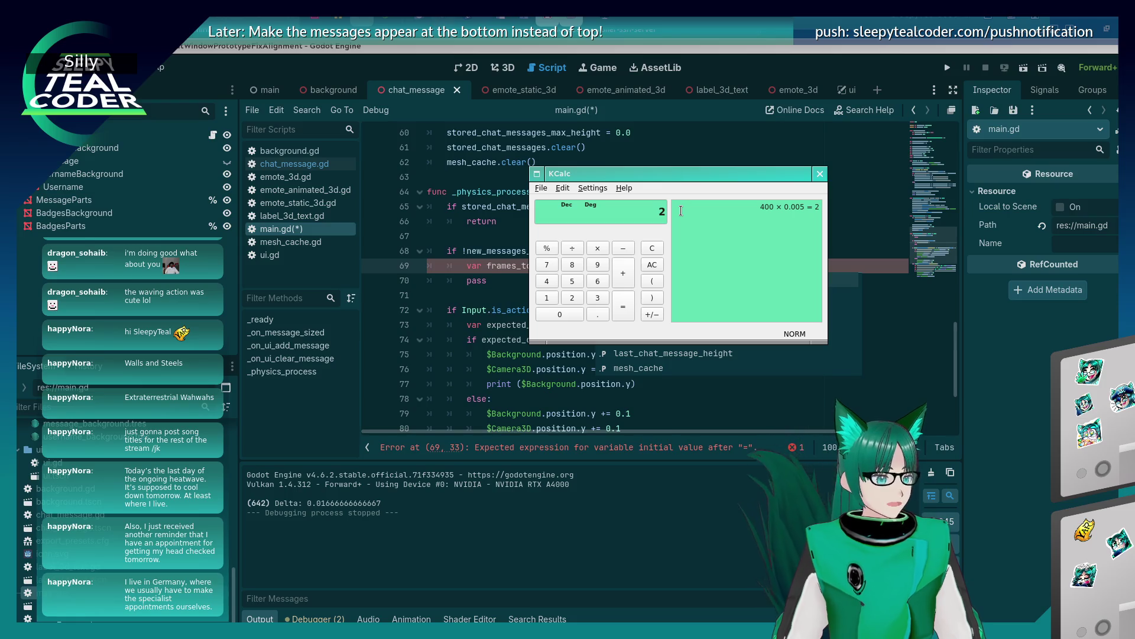
Compute 3 × 0.05 = 0.15 in KCalc and return to the Godot editor
key(Escape)
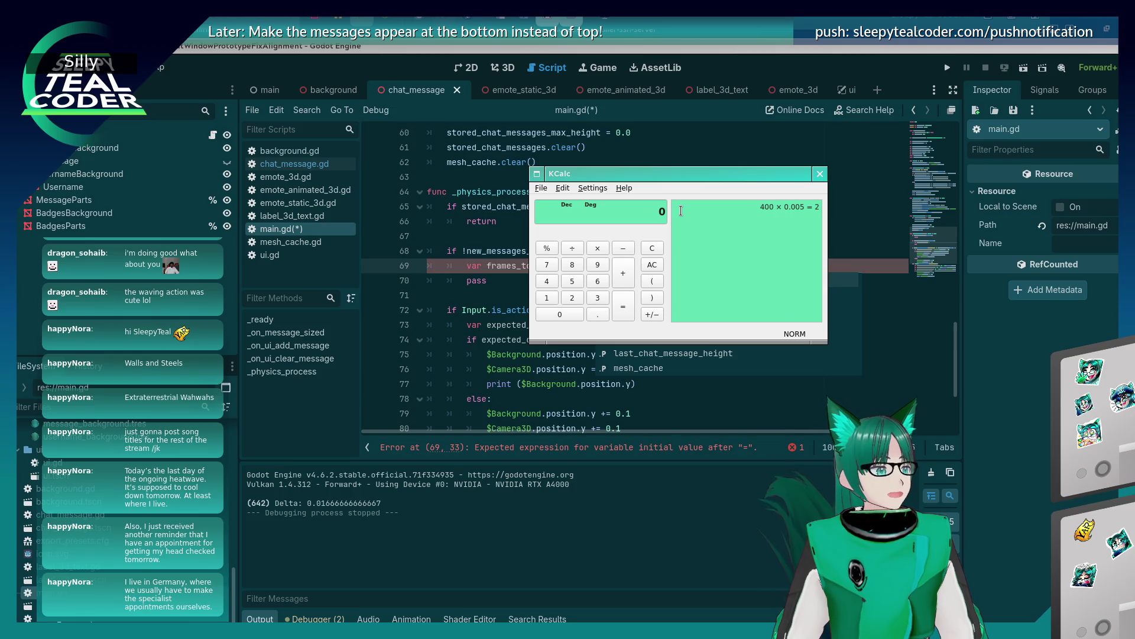
text(3*.)
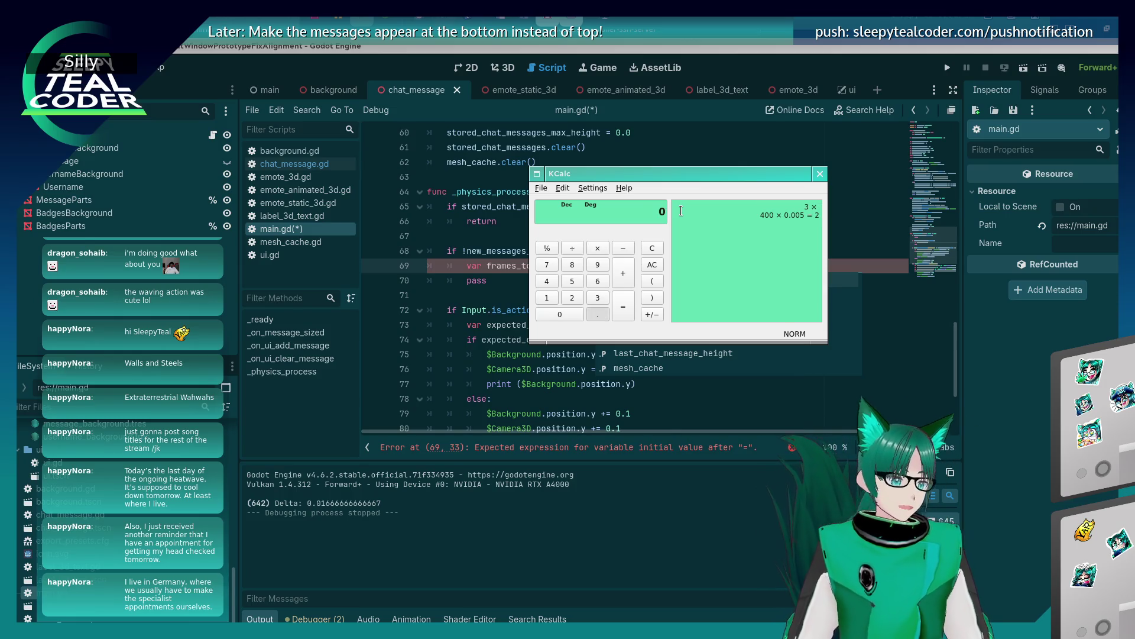
text(05)
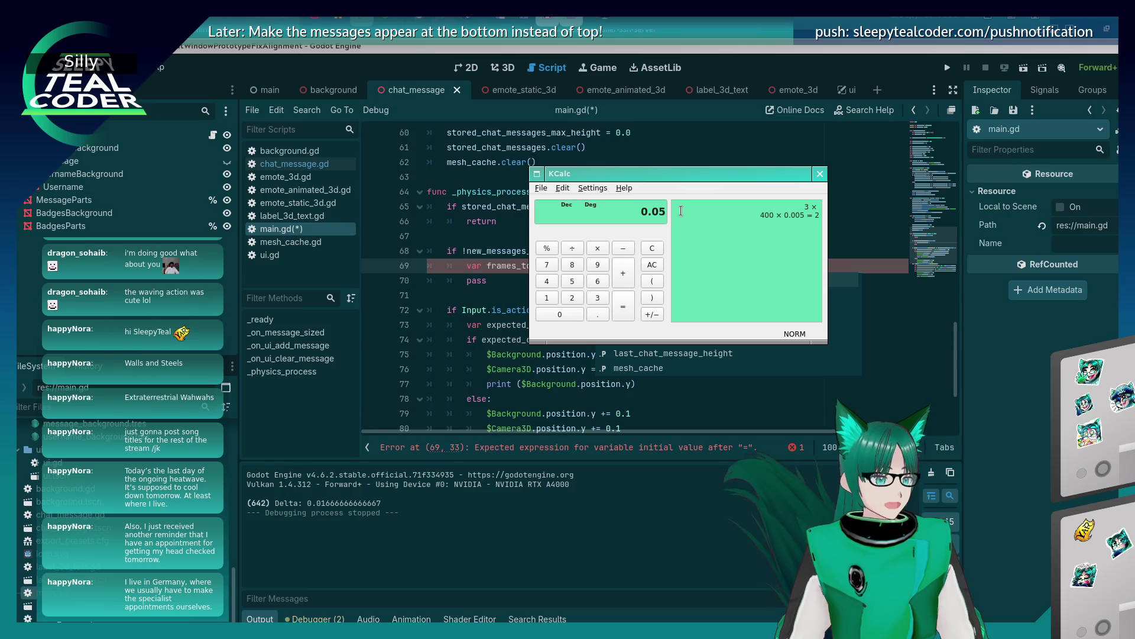
key(Return)
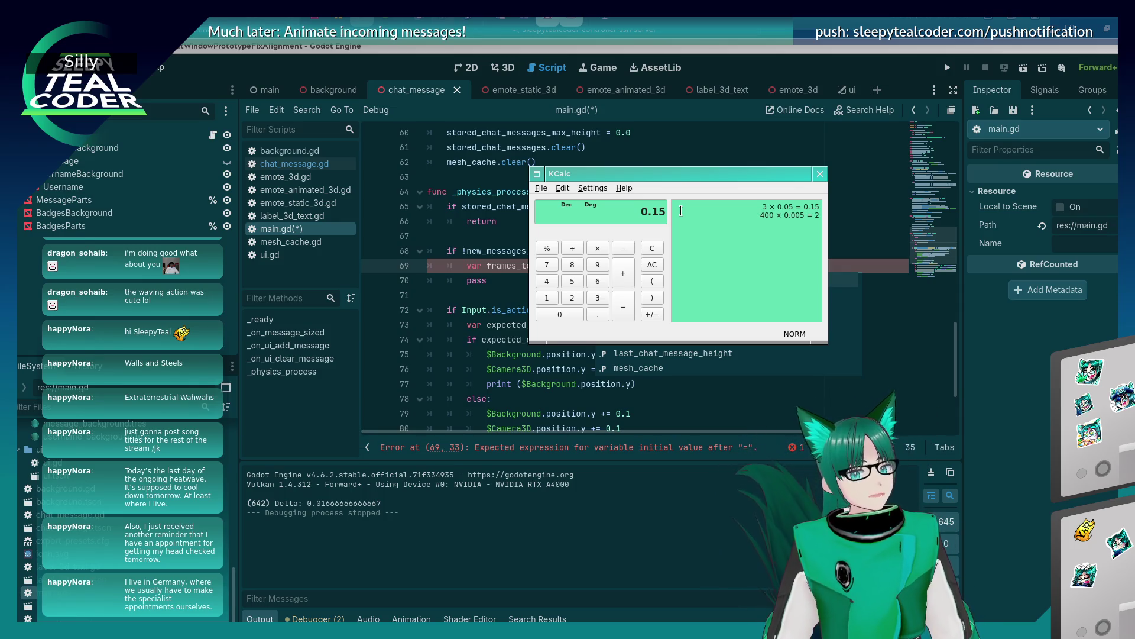
key(alt+Tab)
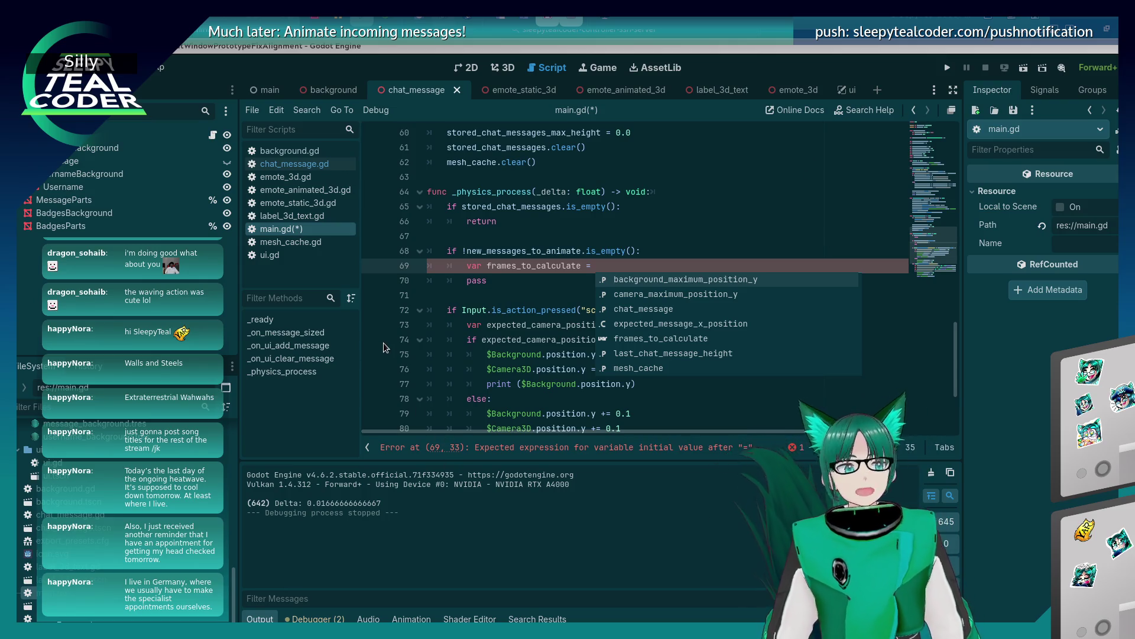
Try _delta as the frames_to_calculate value on line 69, then remove it
click(547, 266)
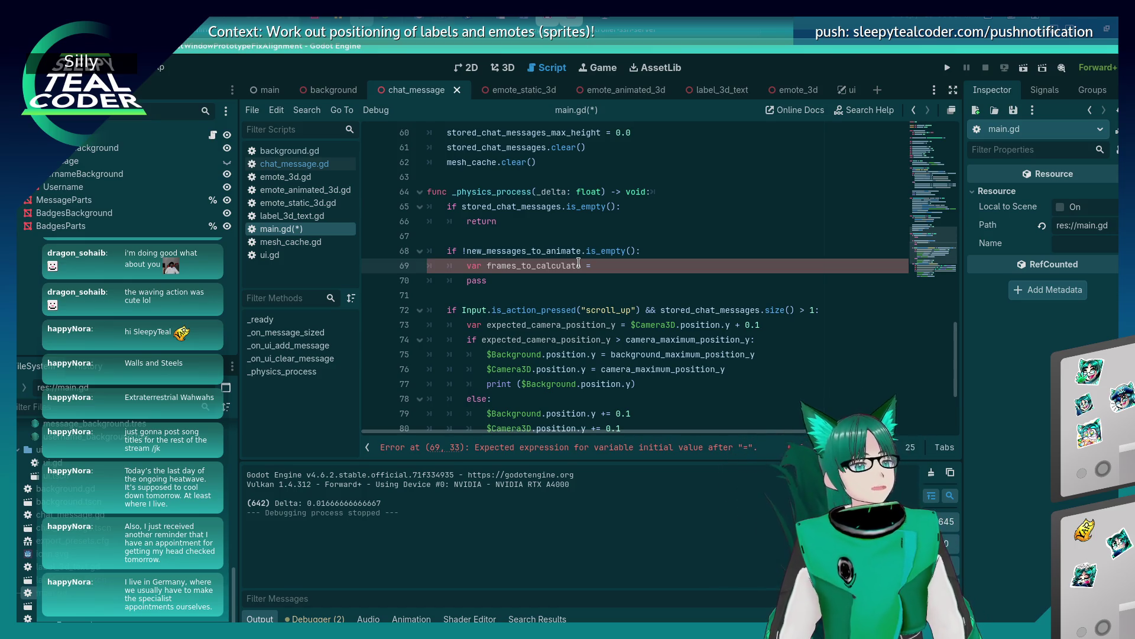
click(612, 264)
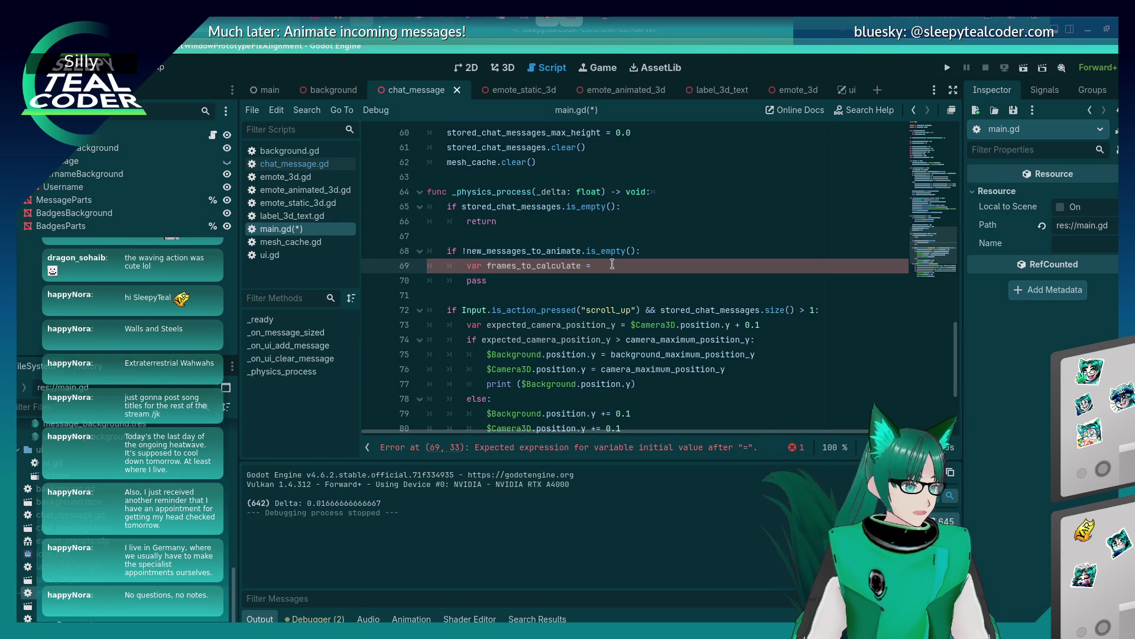
text(_delt)
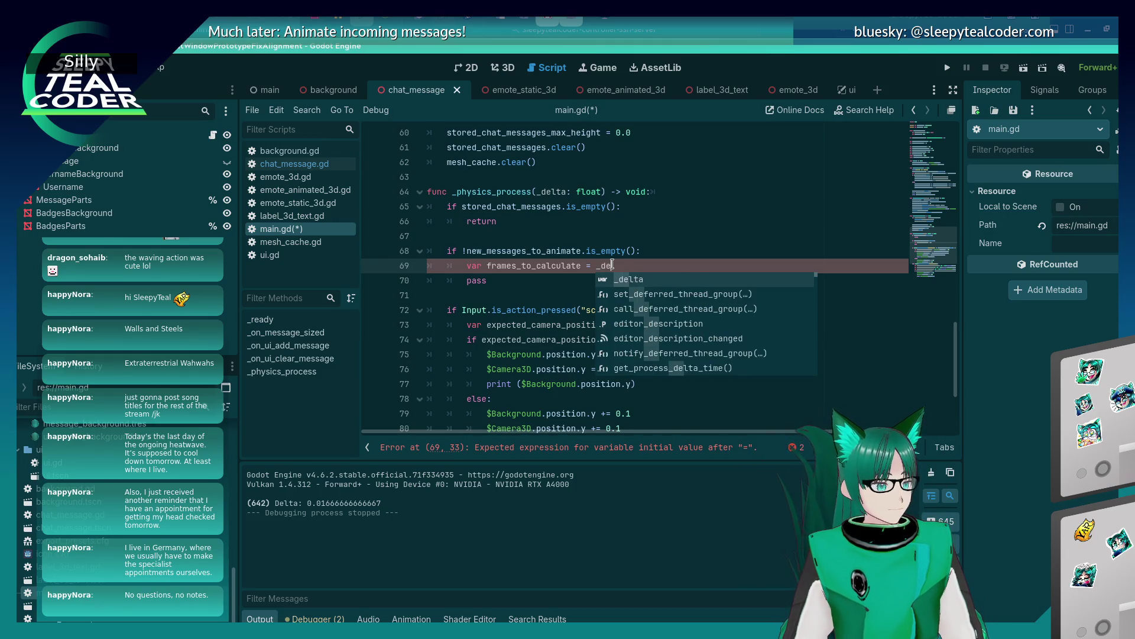
text(a)
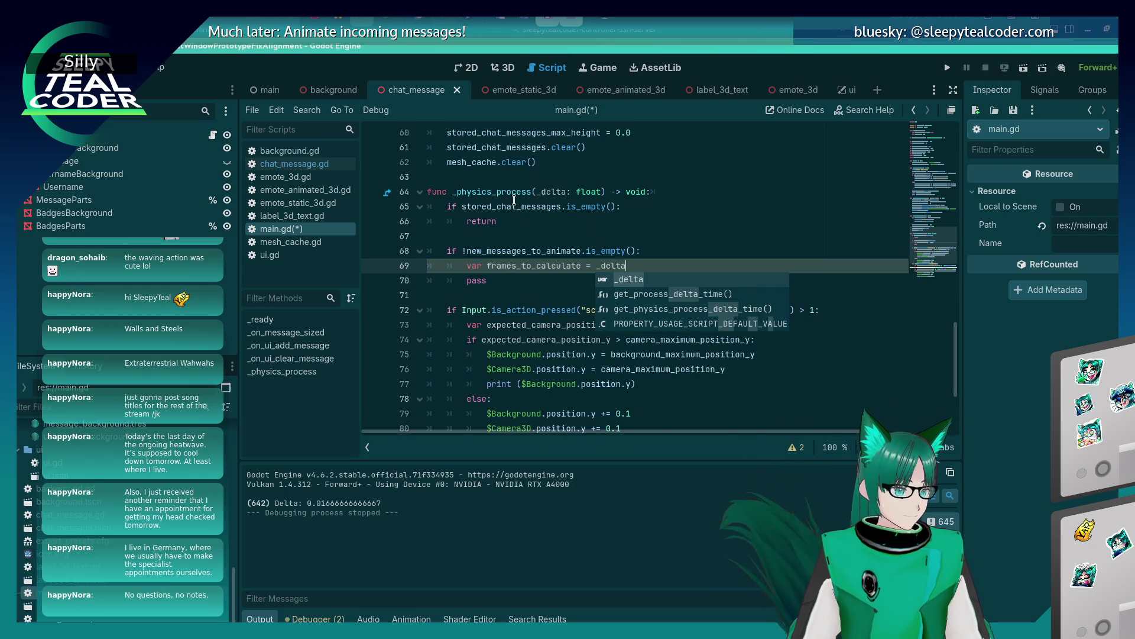
mouse_move(506, 192)
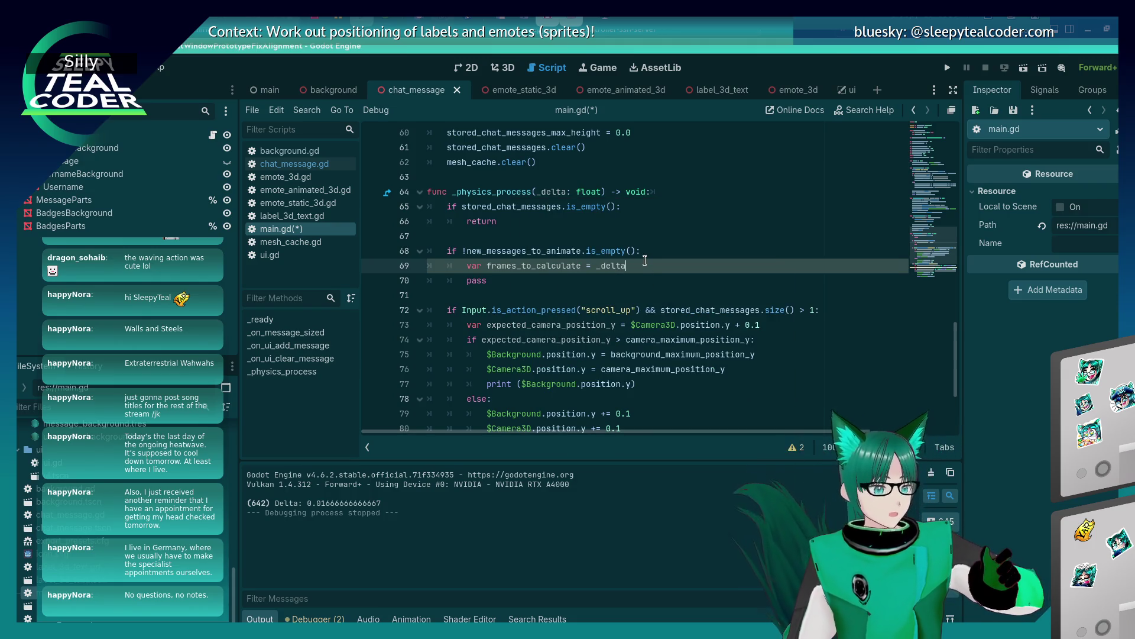
key(BackSpace)
key(BackSpace)
key(BackSpace)
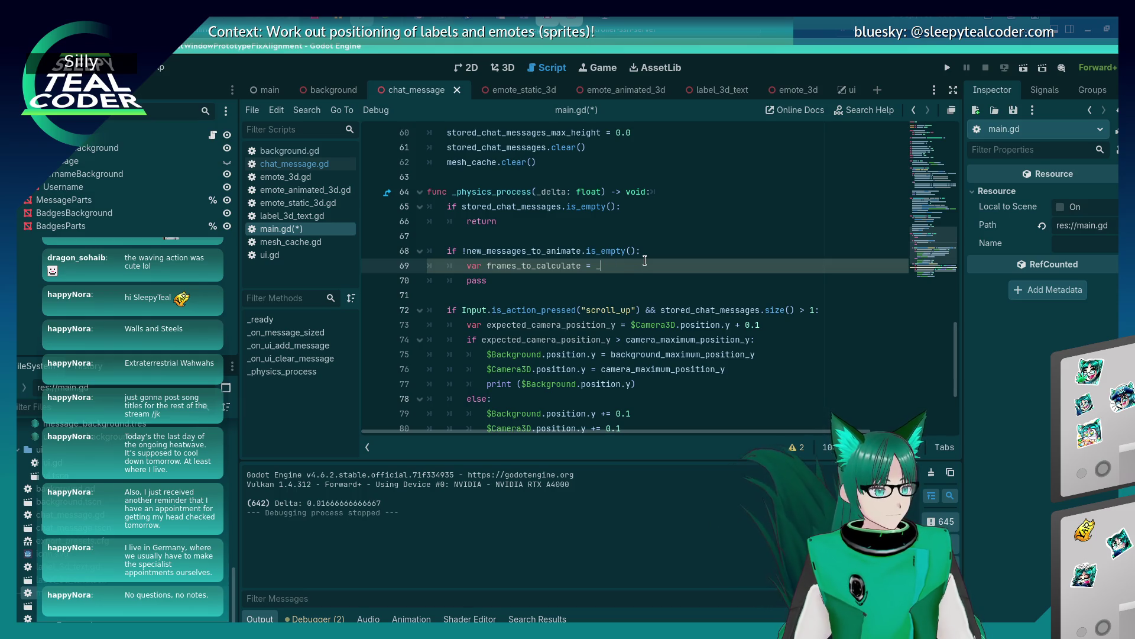
Enter and cut 'Engine.get_frames_per_second() /', then start a new var line above
text(Engine.get_)
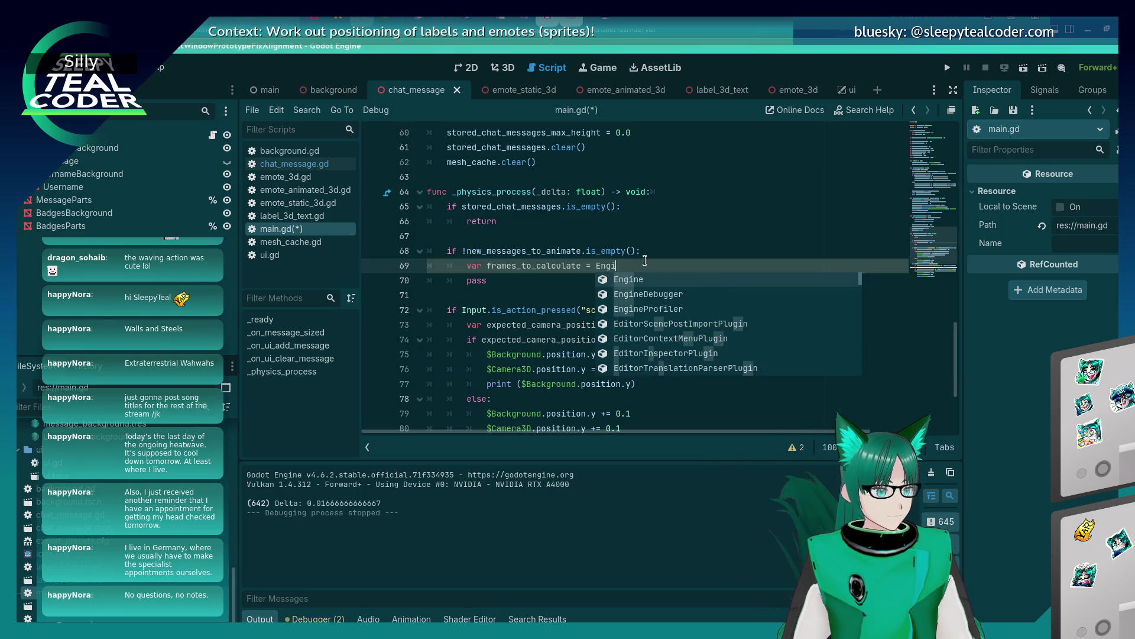
text(fr)
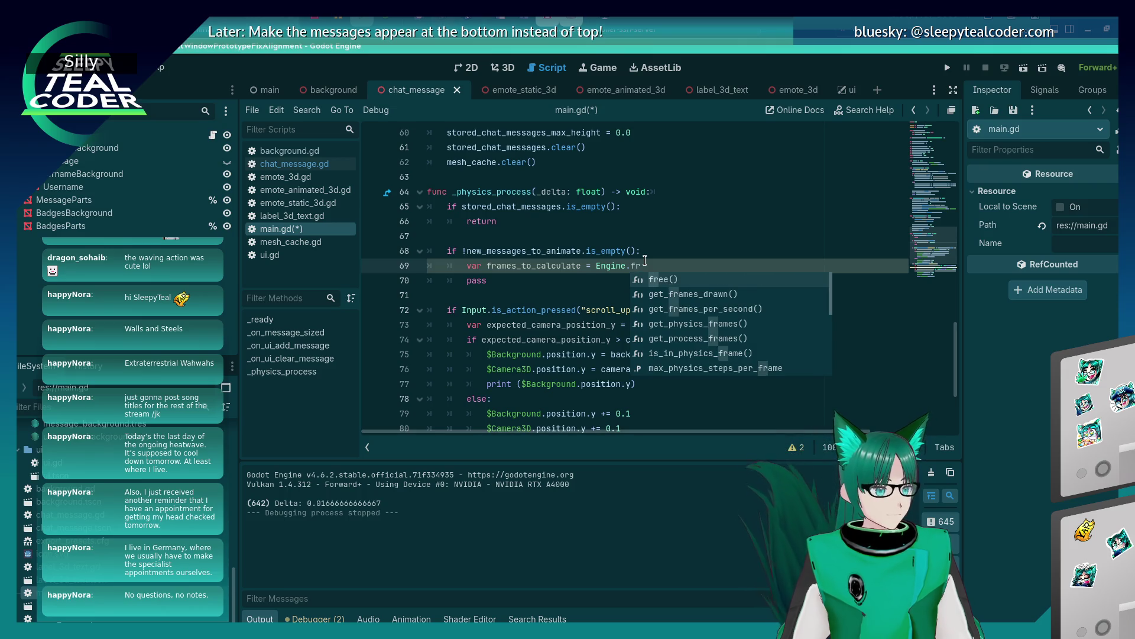
text(a)
key(Down)
key(Return)
text(/)
drag(595, 266, 753, 261)
key(ctrl+x)
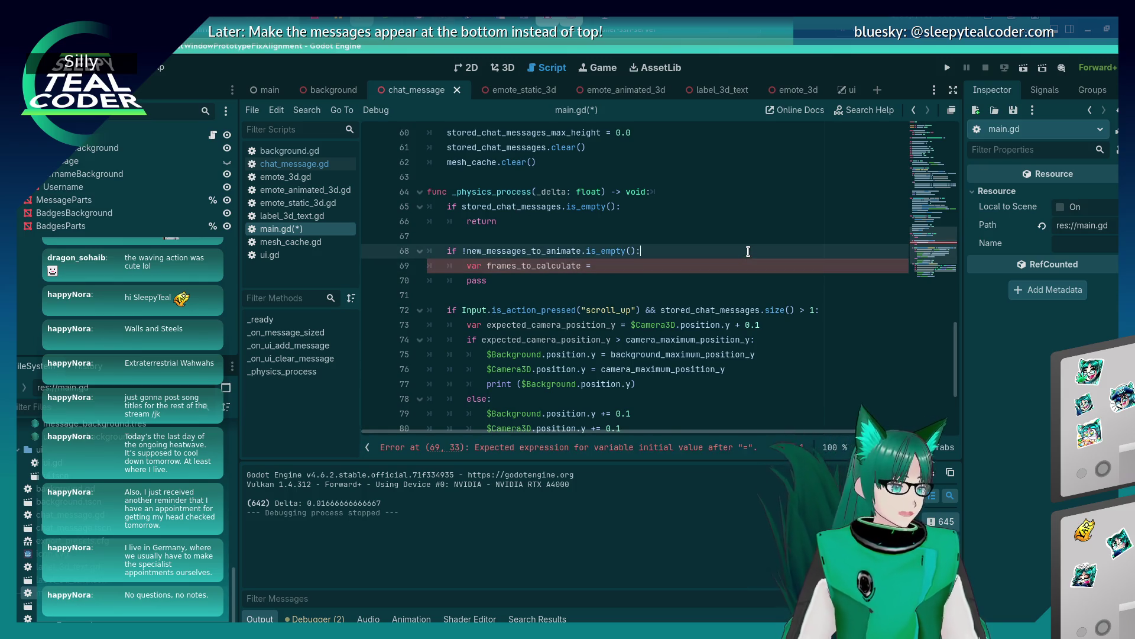
key(ctrl+shift+Return)
text(var)
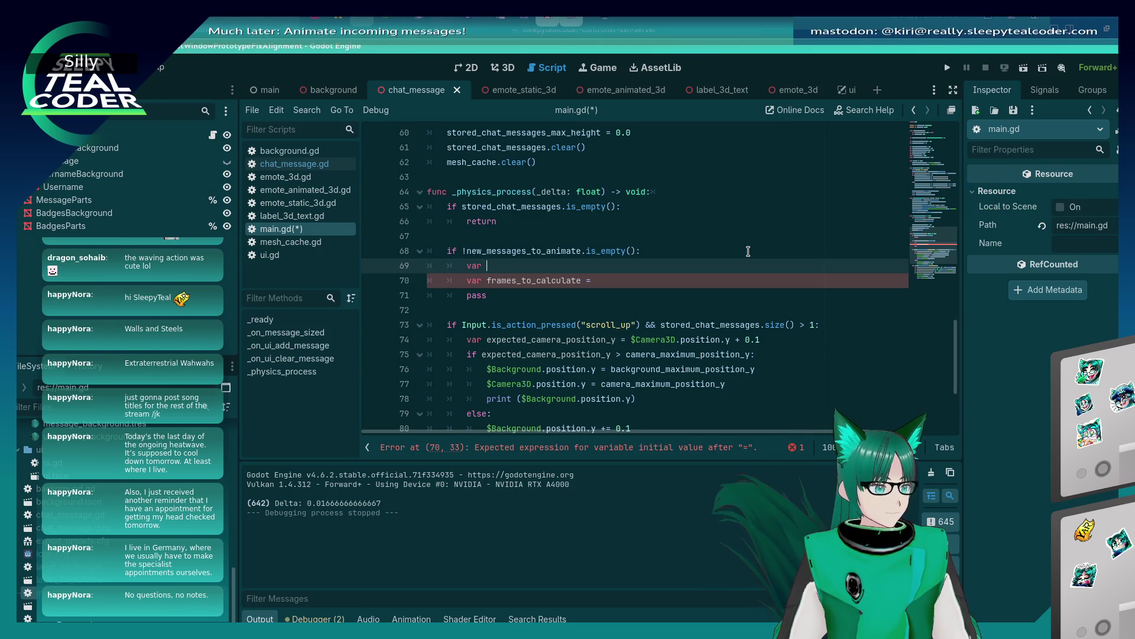
Write 'var time_per_frame = Engine.get_frames_per_second() /', briefly trying const instead of var
text(time_)
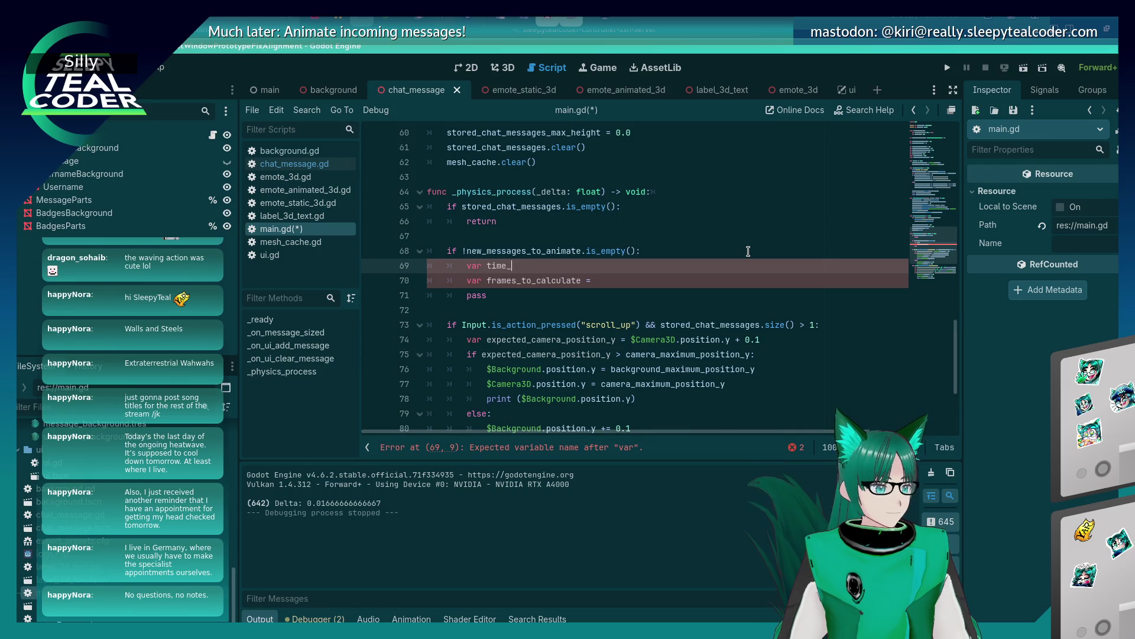
text(per_frame = Engine.get_frames_per_second() /)
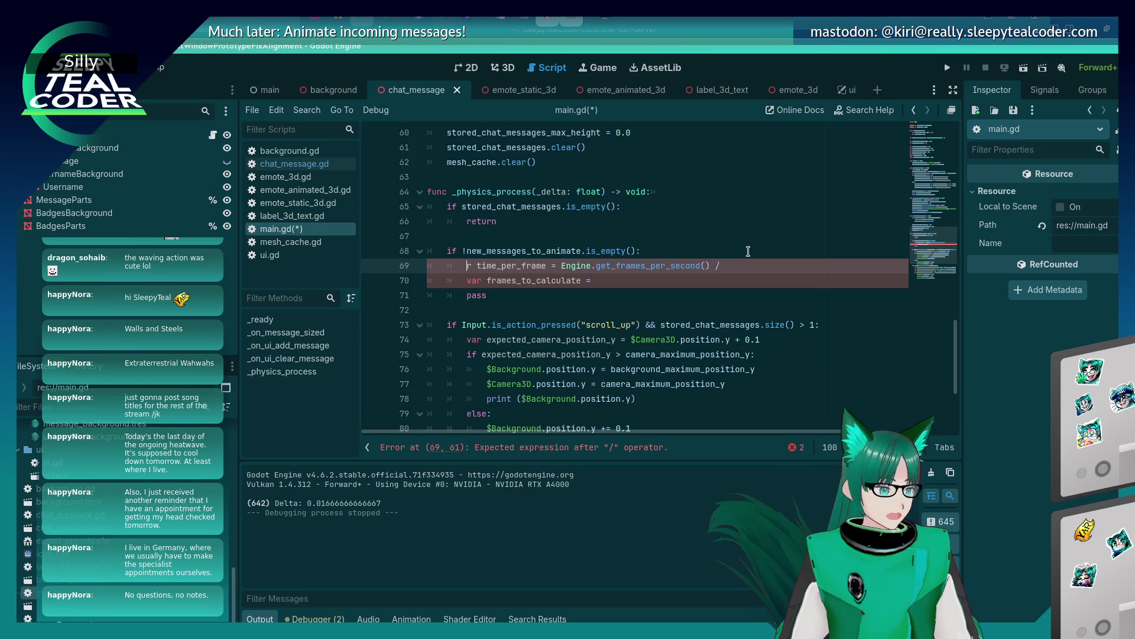
key(Delete)
text(const)
key(End)
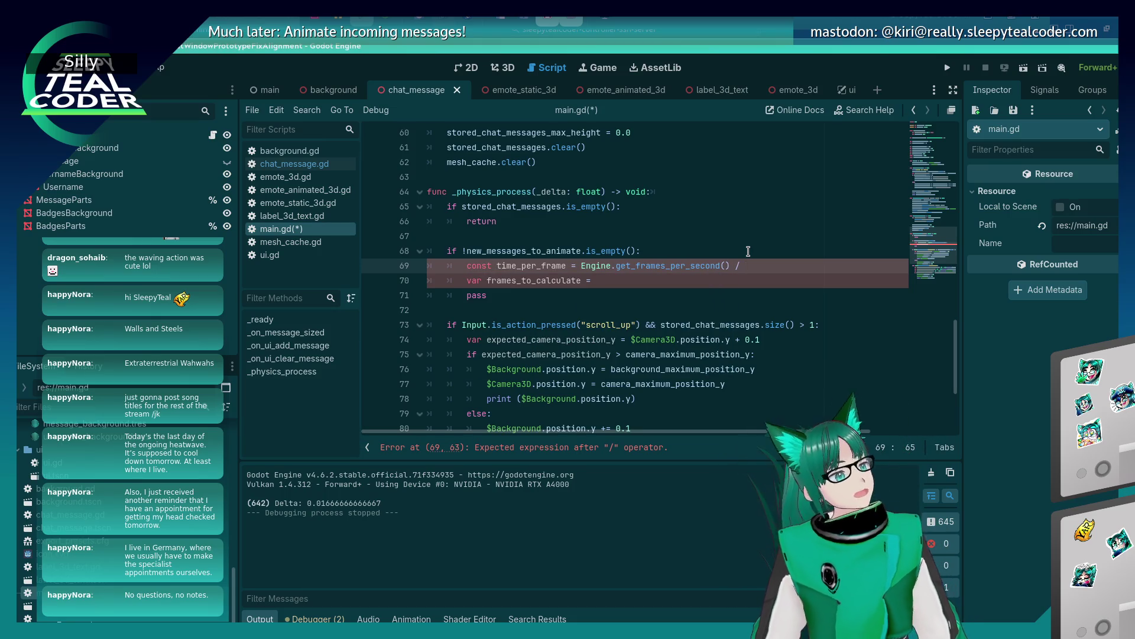
key(Delete)
key(Delete)
key(Delete)
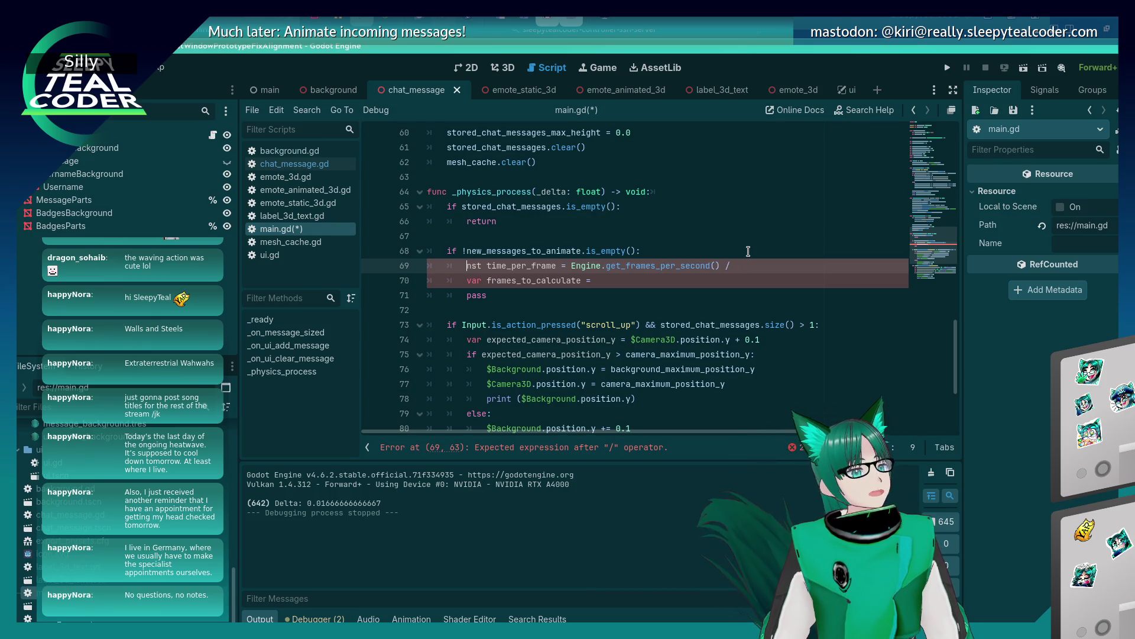
text(var)
key(Escape)
key(End)
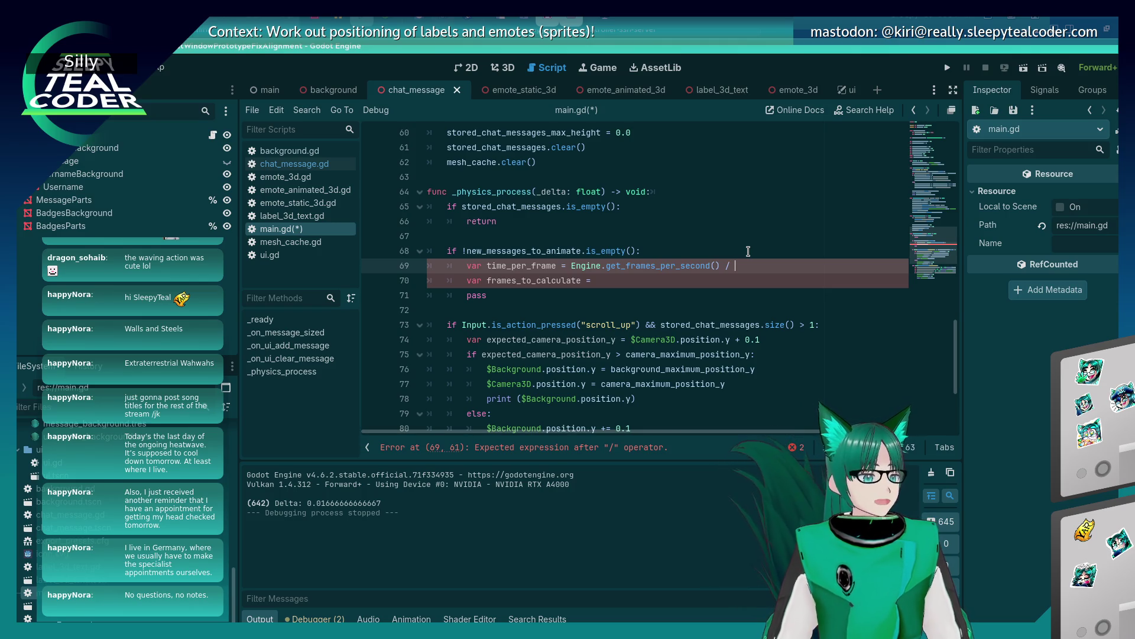
Append Engine.time_scale as the divisor and read its documentation tooltip
mouse_move(523, 191)
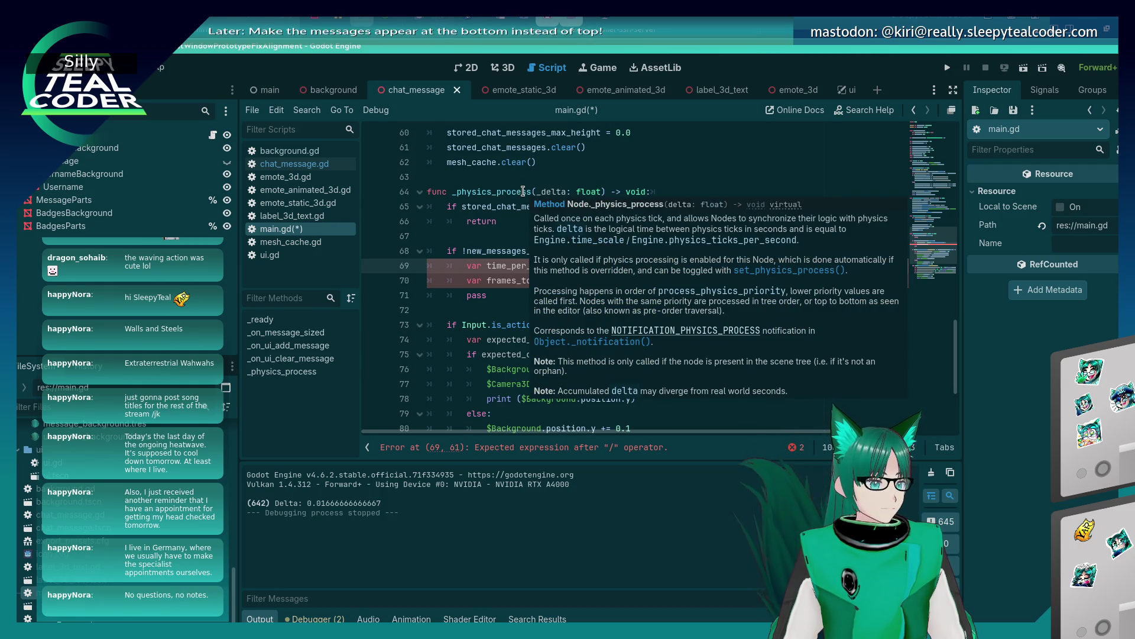
text(Engine.)
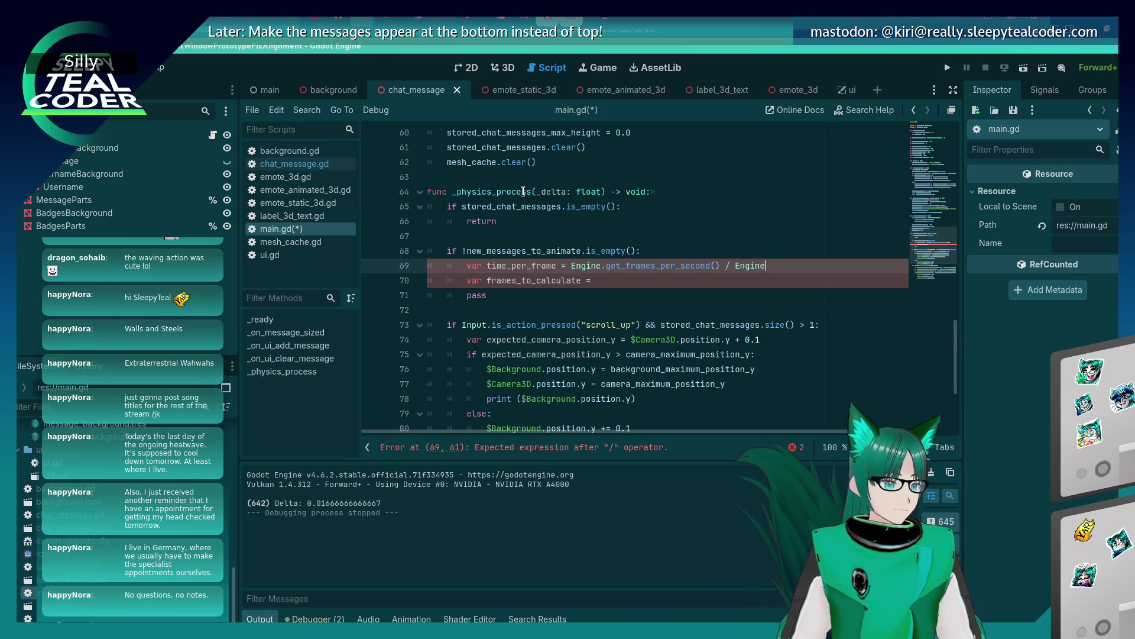
text(time_scale)
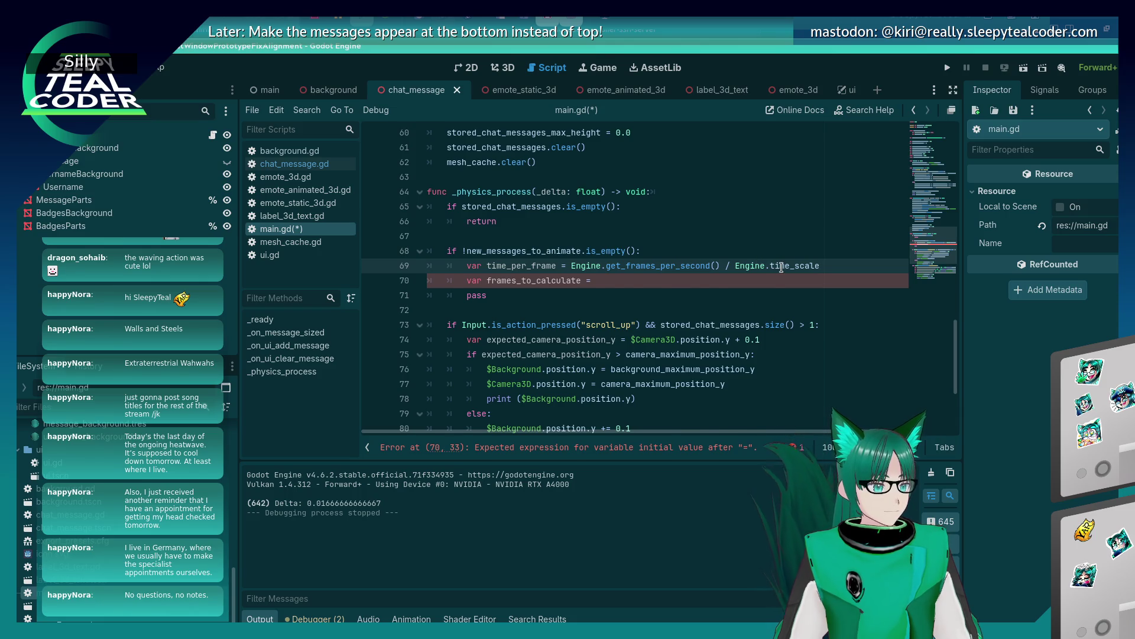
mouse_move(781, 267)
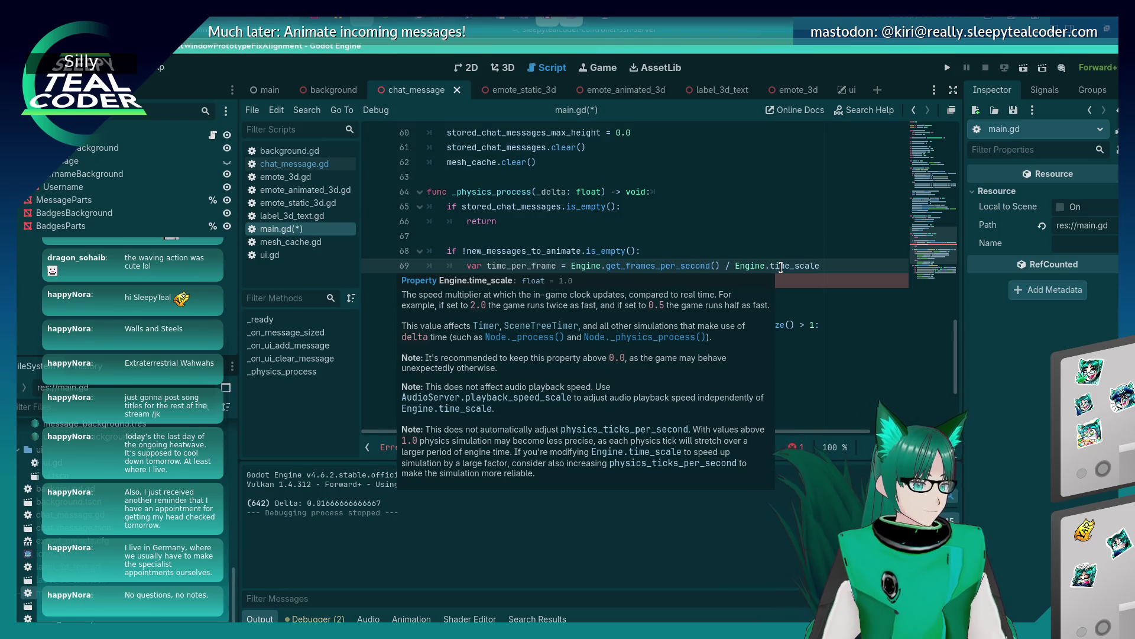
key(BackSpace)
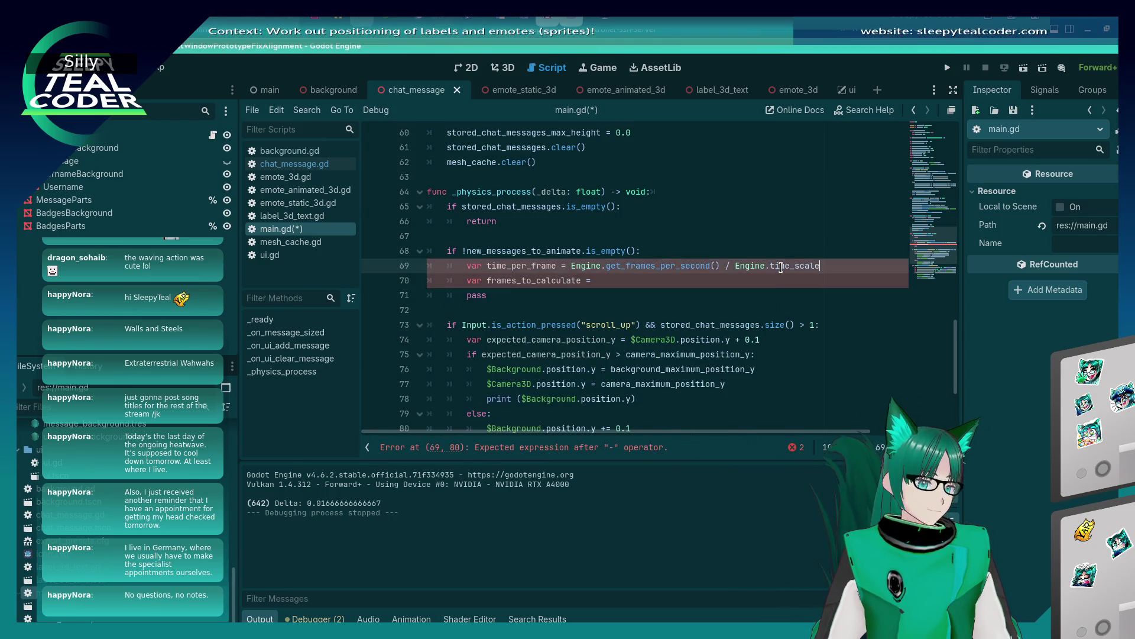
Add 'const one_second = 1' and make time_per_frame one_second / Engine.get_frames_per_second()
key(BackSpace)
key(BackSpace)
key(BackSpace)
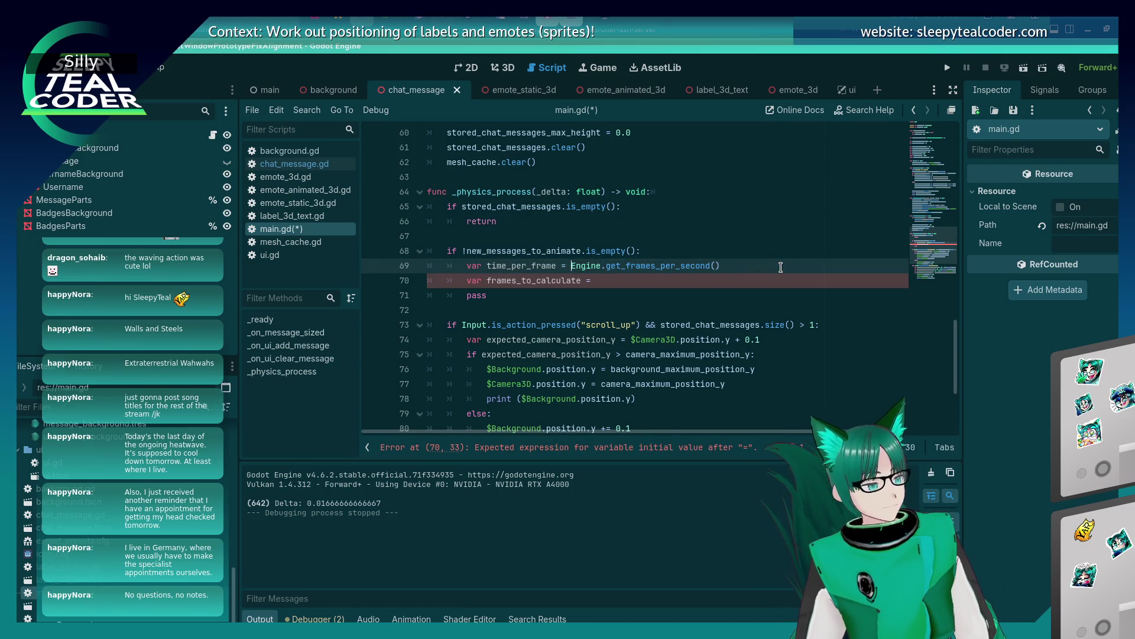
key(Up)
key(Return)
text(const one_second = )
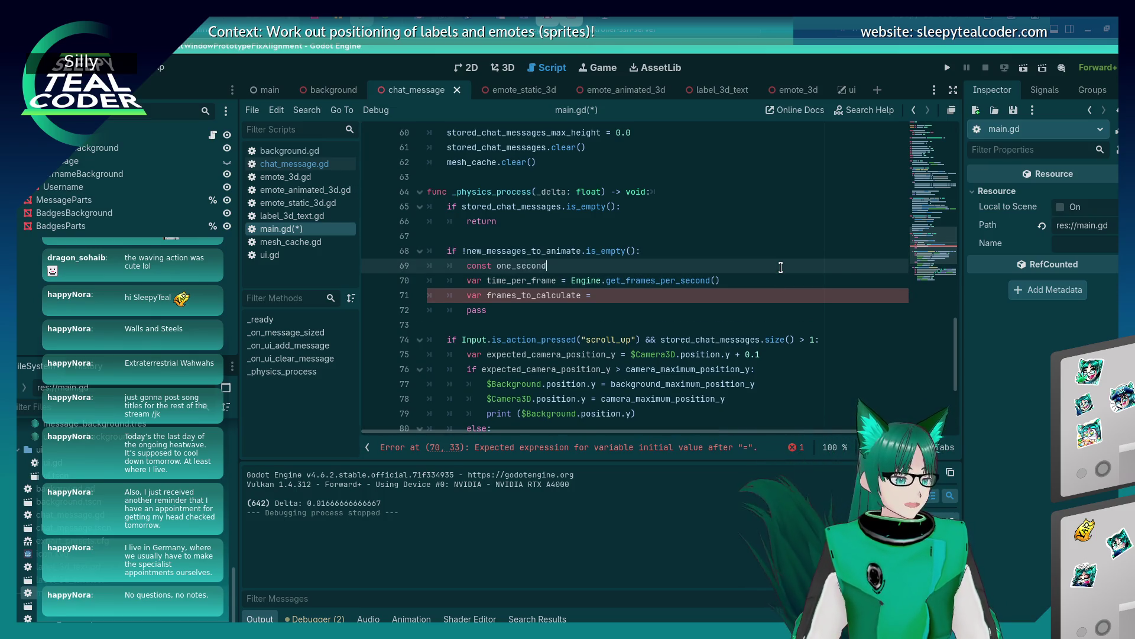
text(1)
key(Down)
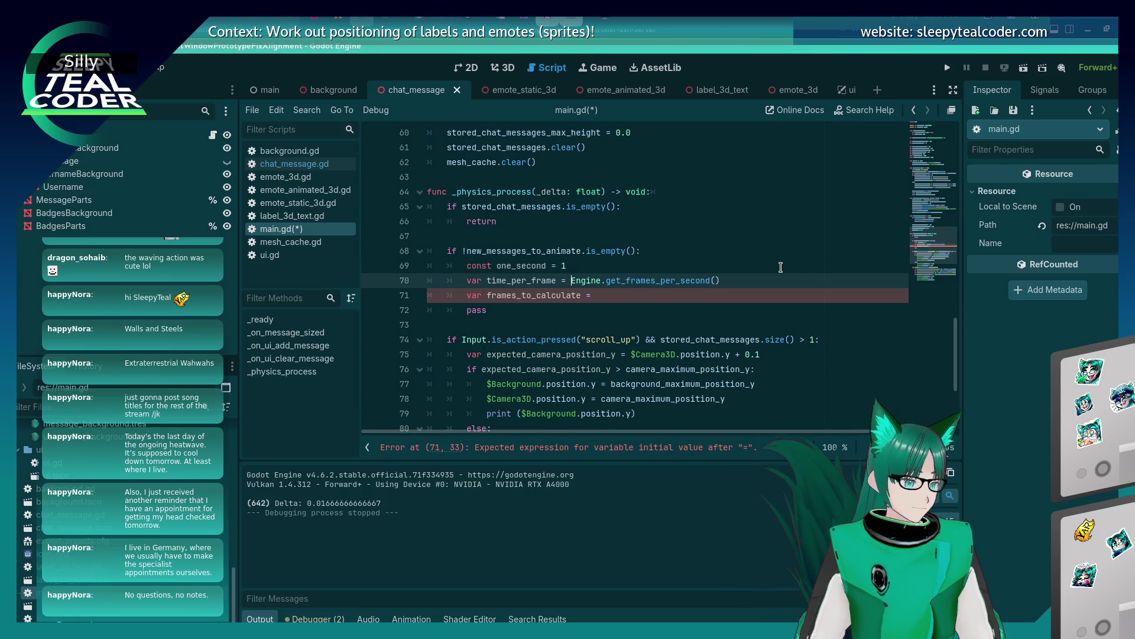
text(one_second /)
Give frames_to_calculate the value _delta / time_per_frame
key(End)
key(Down)
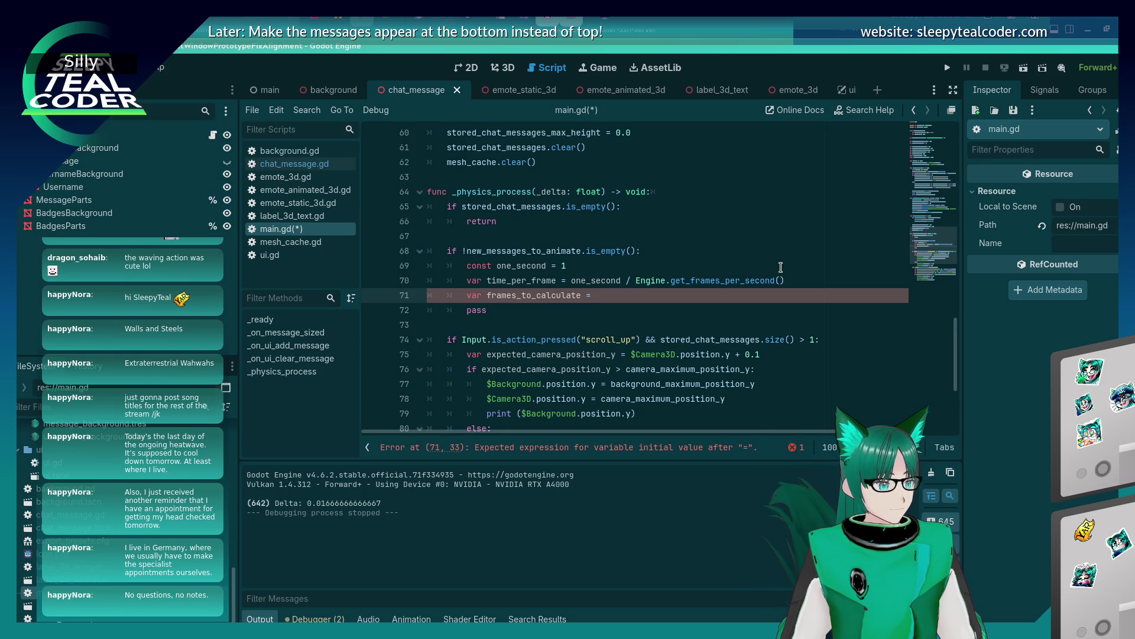
text(_delta )
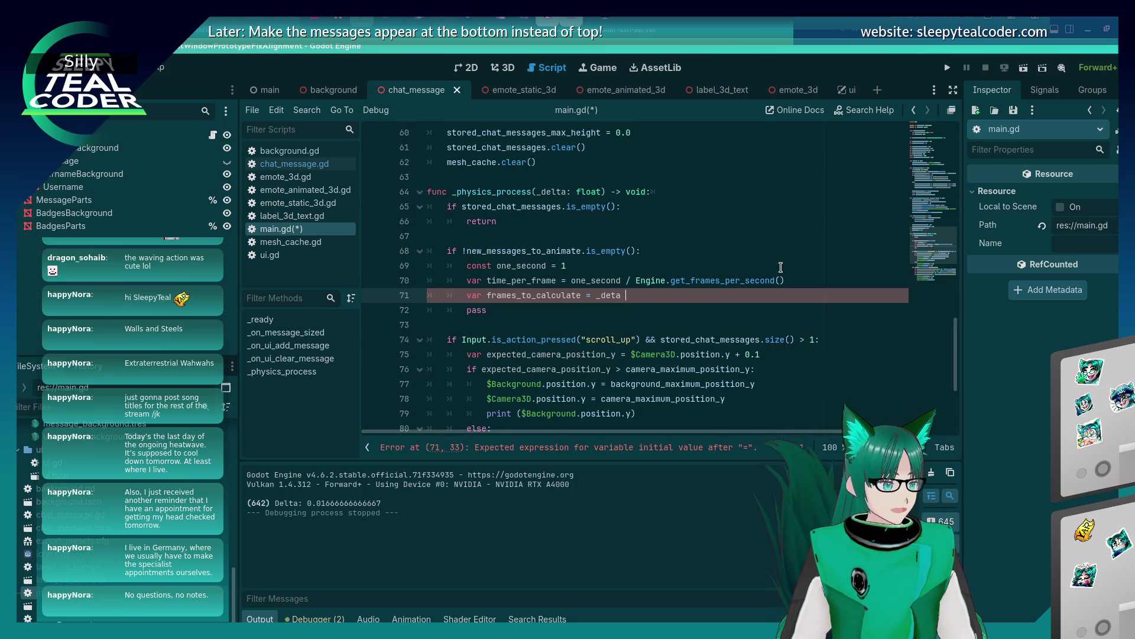
text(/ time_p)
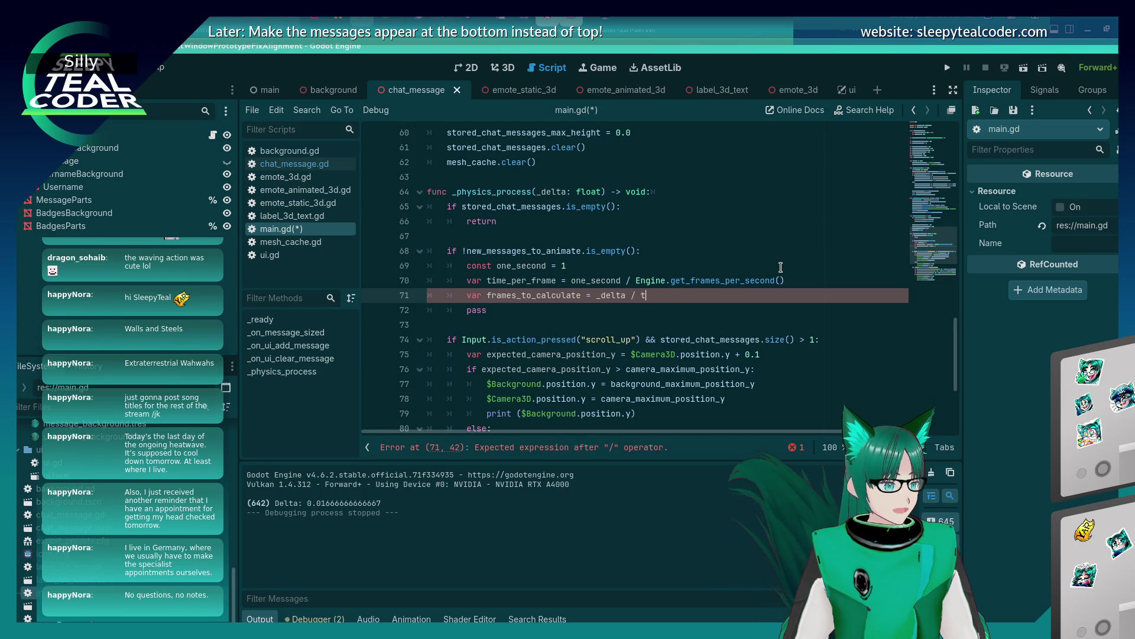
text(er_frame)
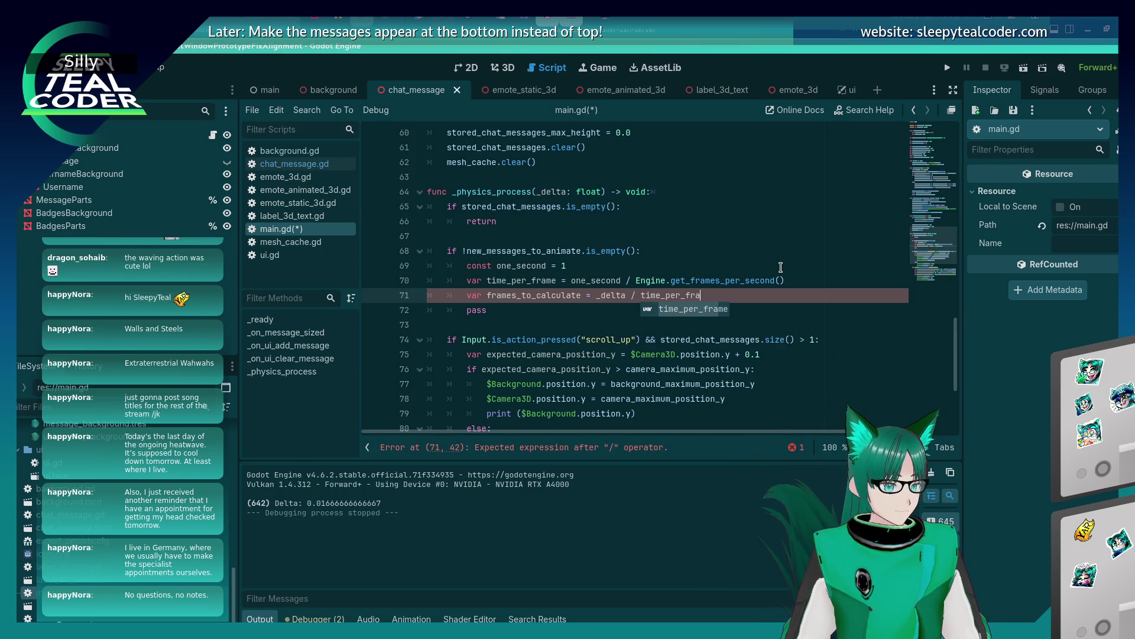
Wrap the value as ceili(_delta / time_per_frame) and save main.gd
key(ctrl+Left)
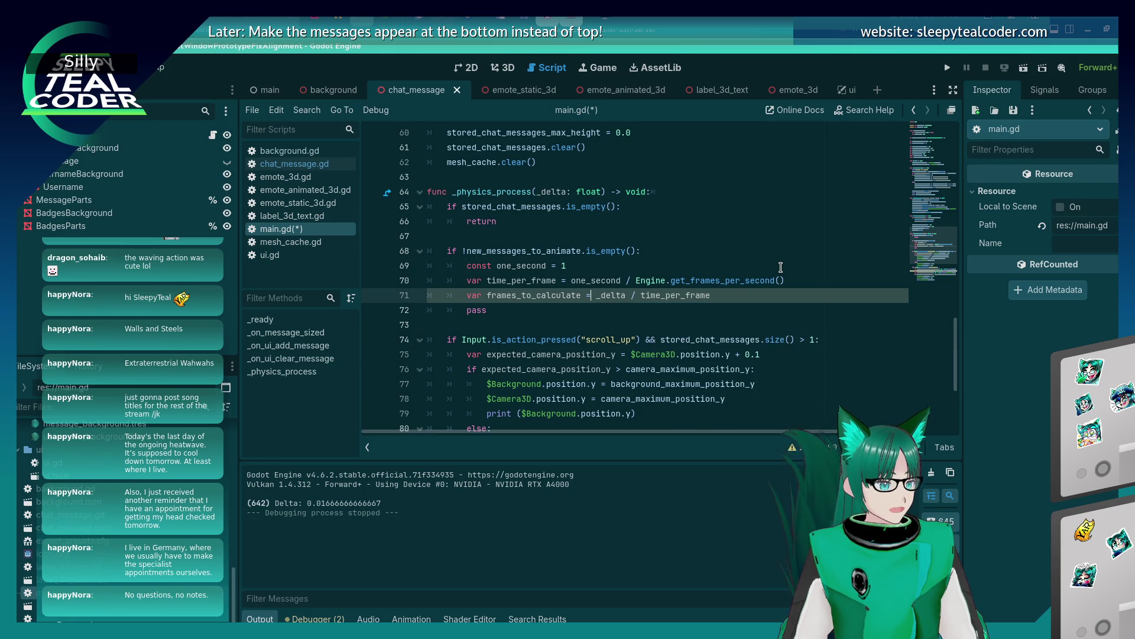
text(cei)
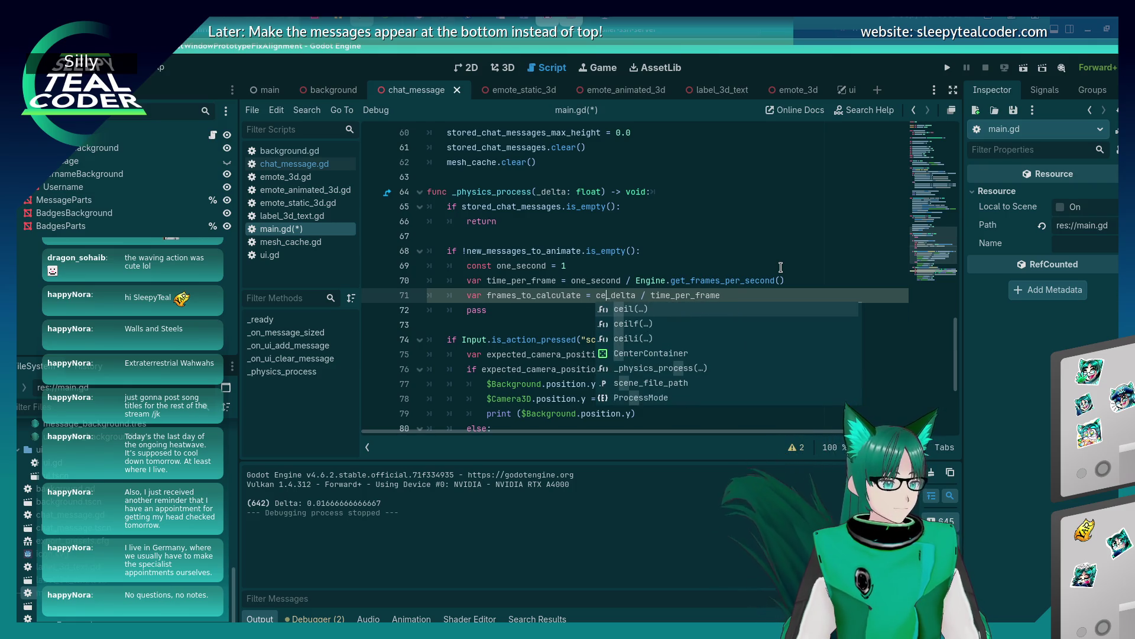
text(li)
key(Return)
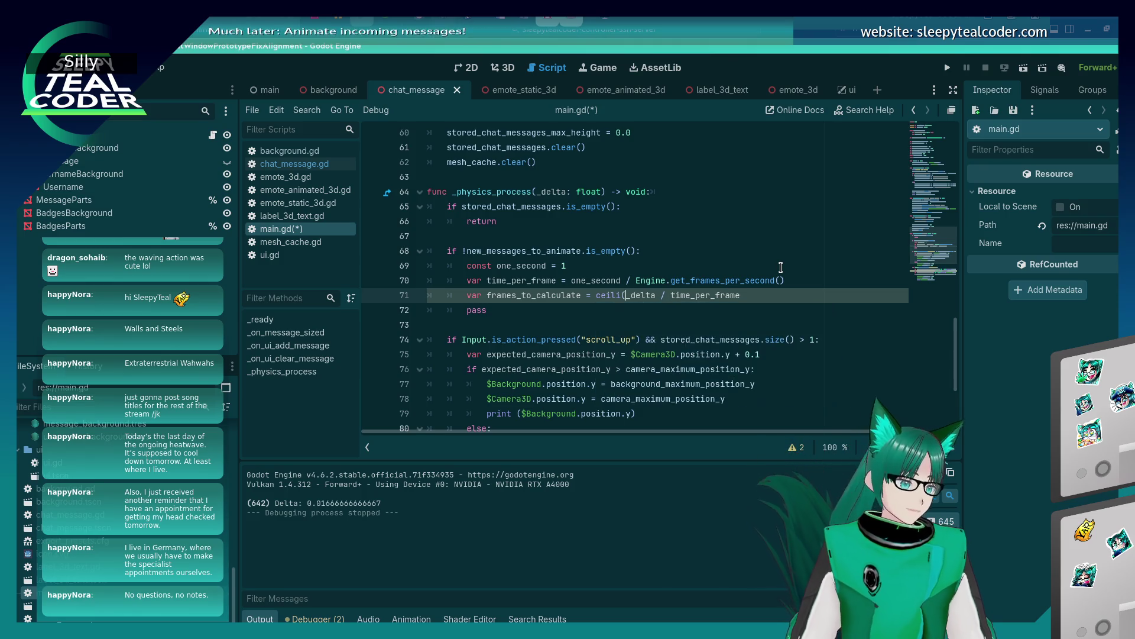
text())
key(ctrl+s)
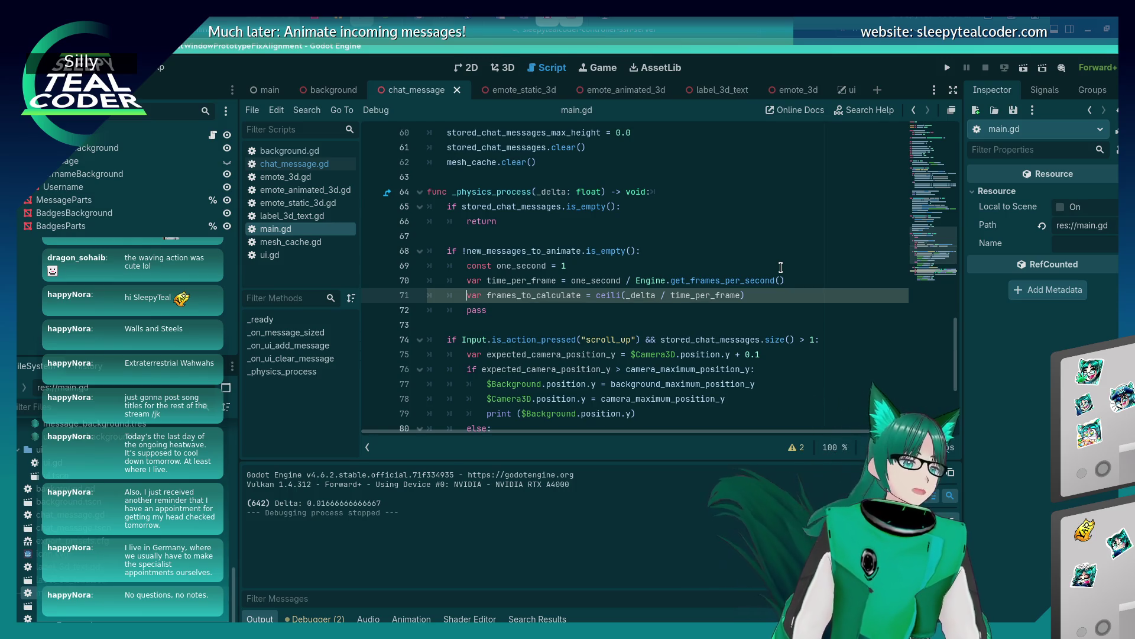
key(Return)
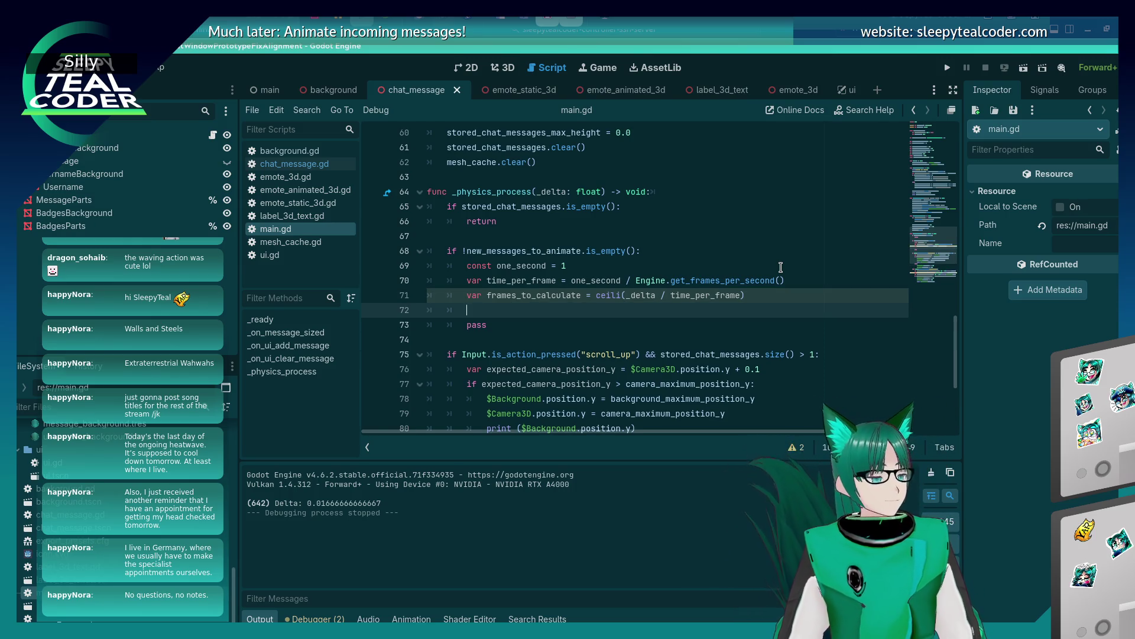
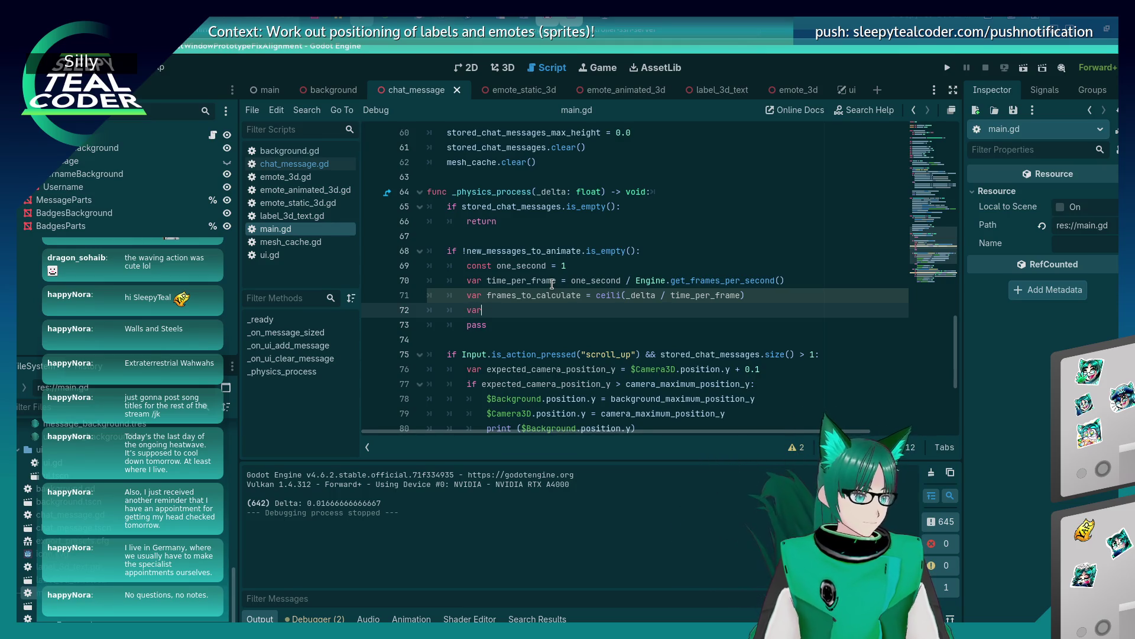
Delete the stray 'var' on line 72 and declare const message_slide_in_nudge_amount = 0.05 below the constants
key(BackSpace)
key(BackSpace)
key(BackSpace)
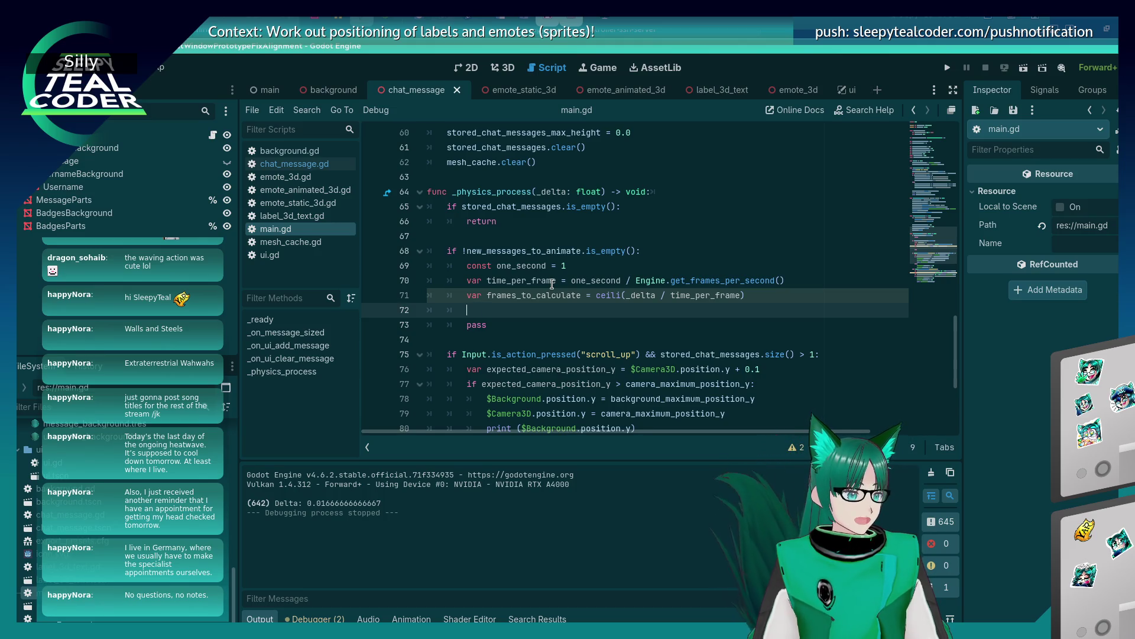
key(Up)
key(Up)
scroll(552, 283, up, 3)
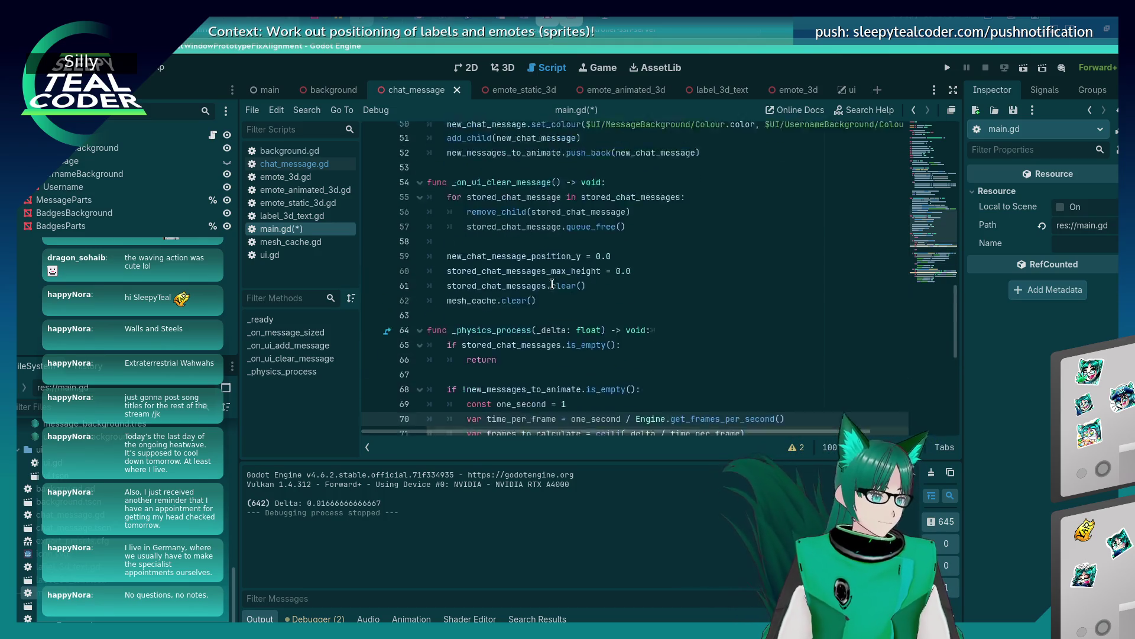
scroll(552, 284, up, 15)
scroll(551, 289, down, 2)
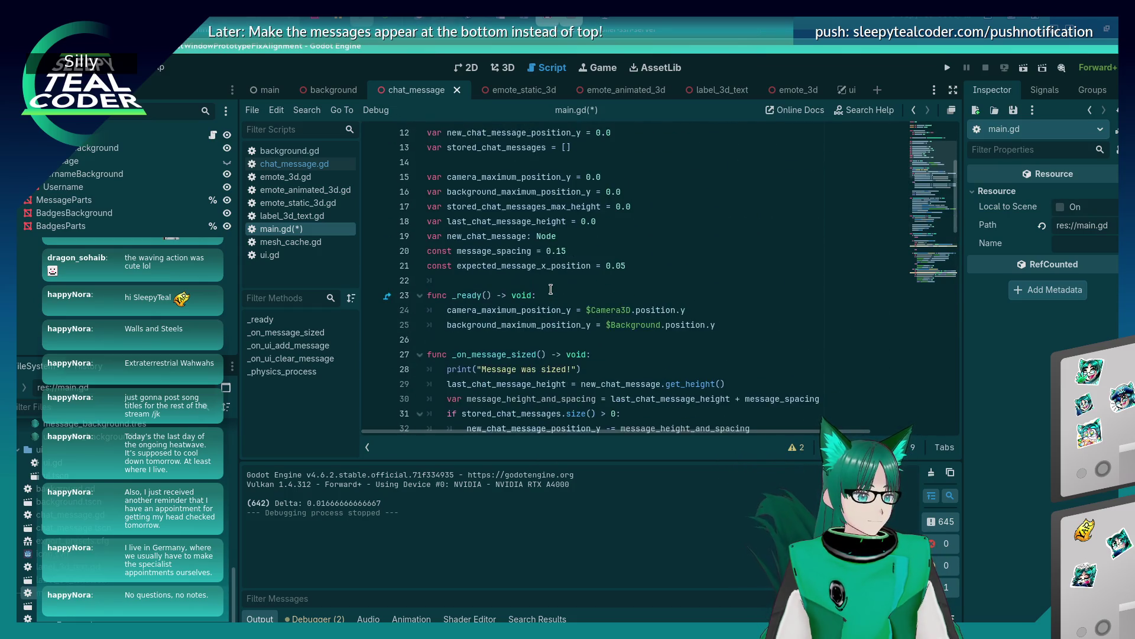
click(565, 267)
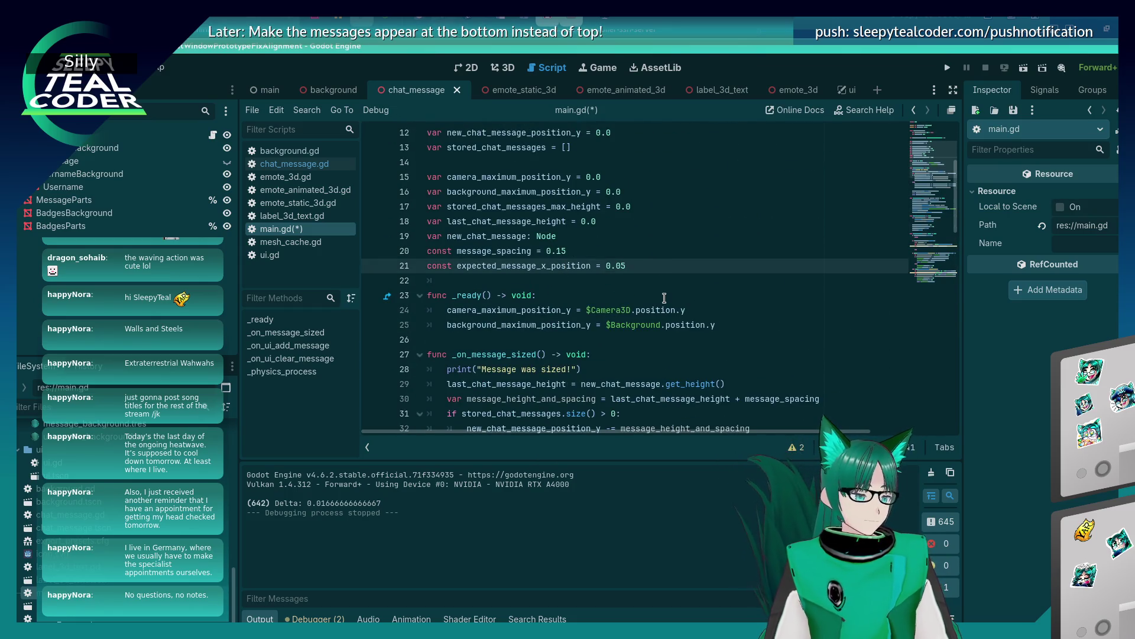
key(Return)
text(const )
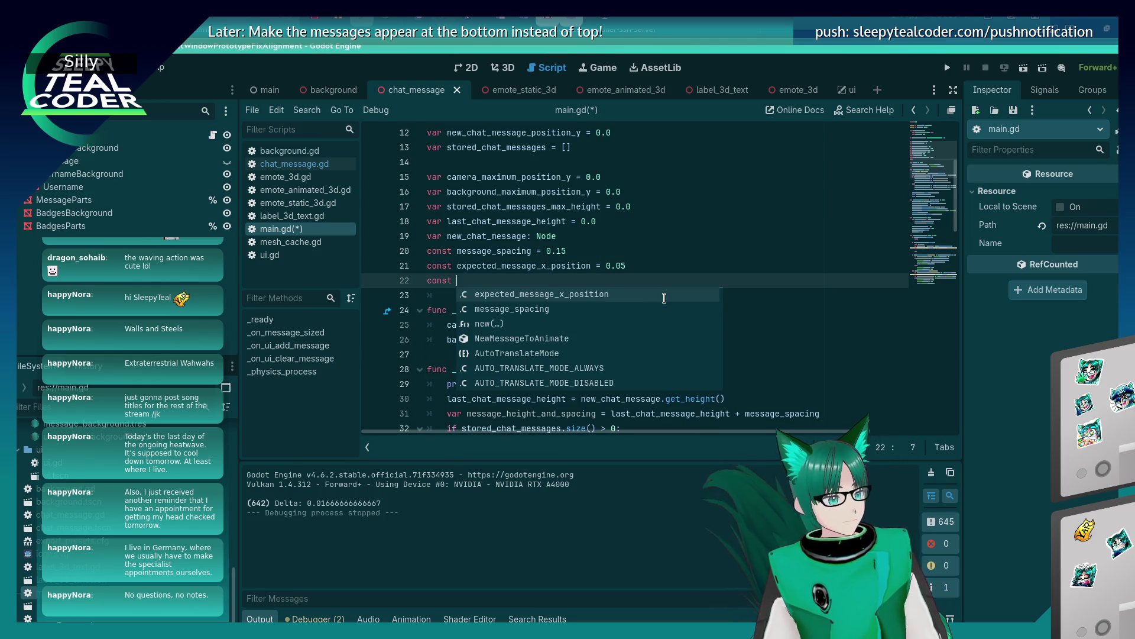
text(message_s)
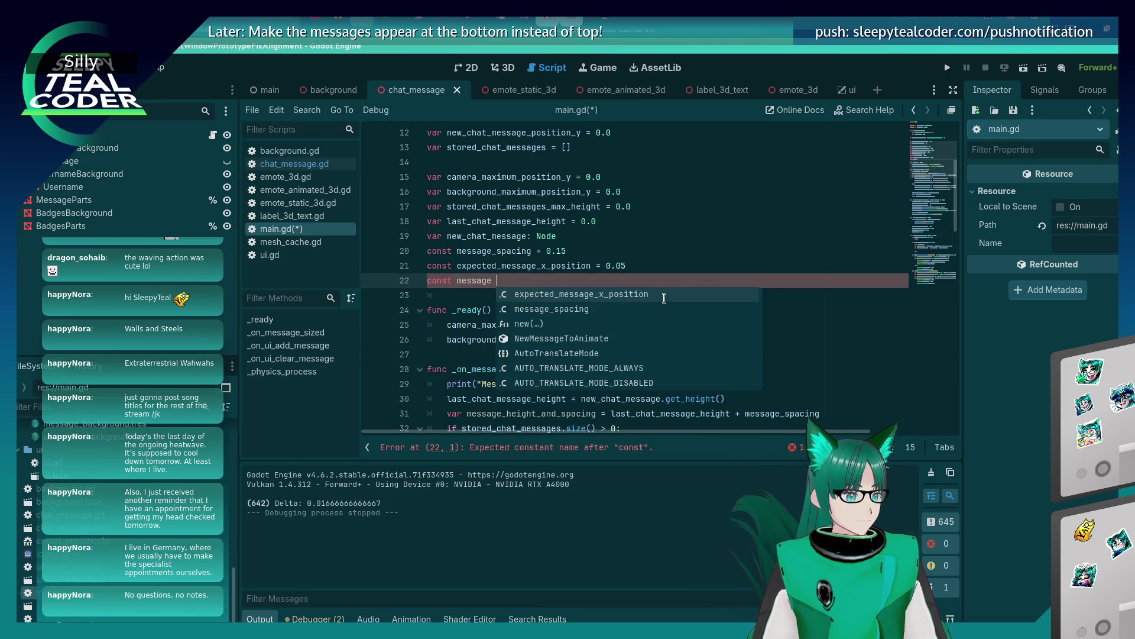
text(lide_f)
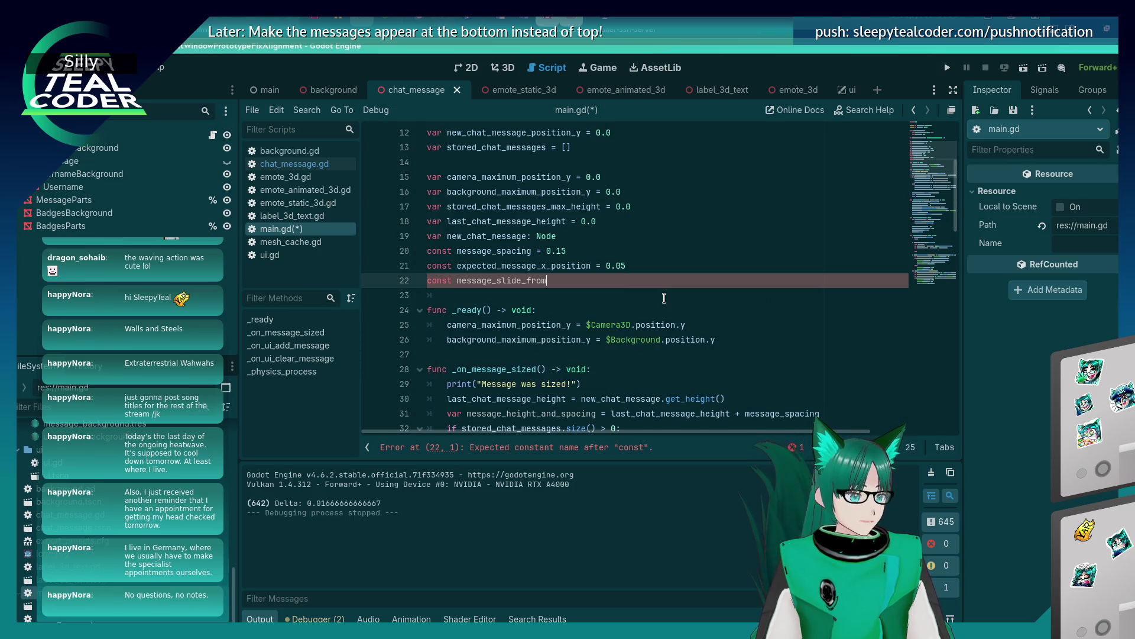
key(BackSpace)
text(in_)
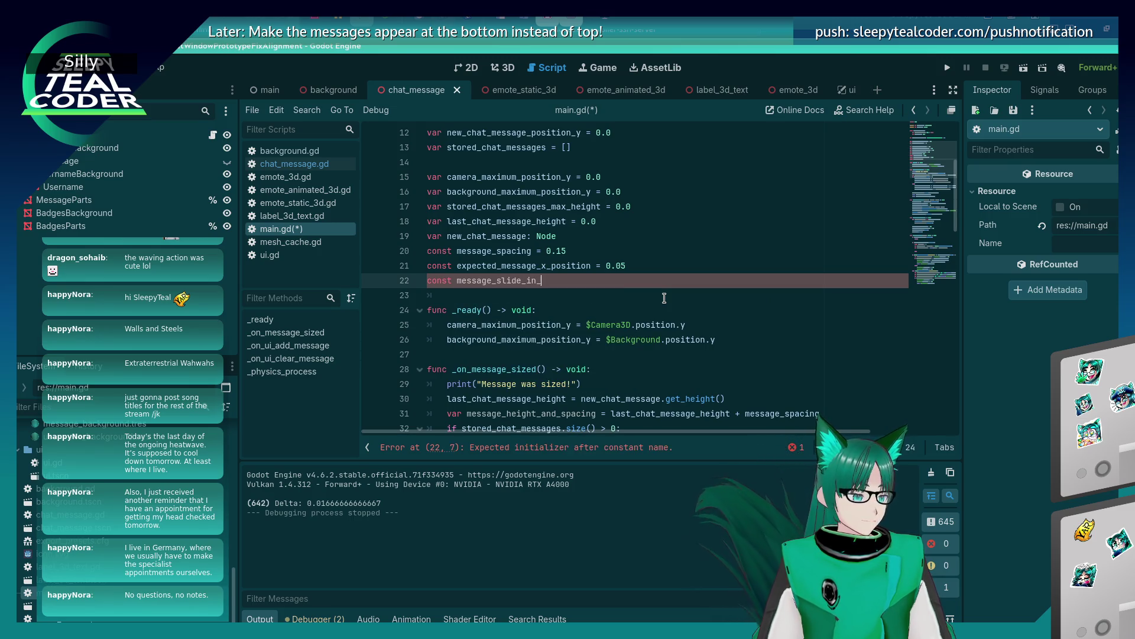
text(ew_s)
key(BackSpace)
key(BackSpace)
key(BackSpace)
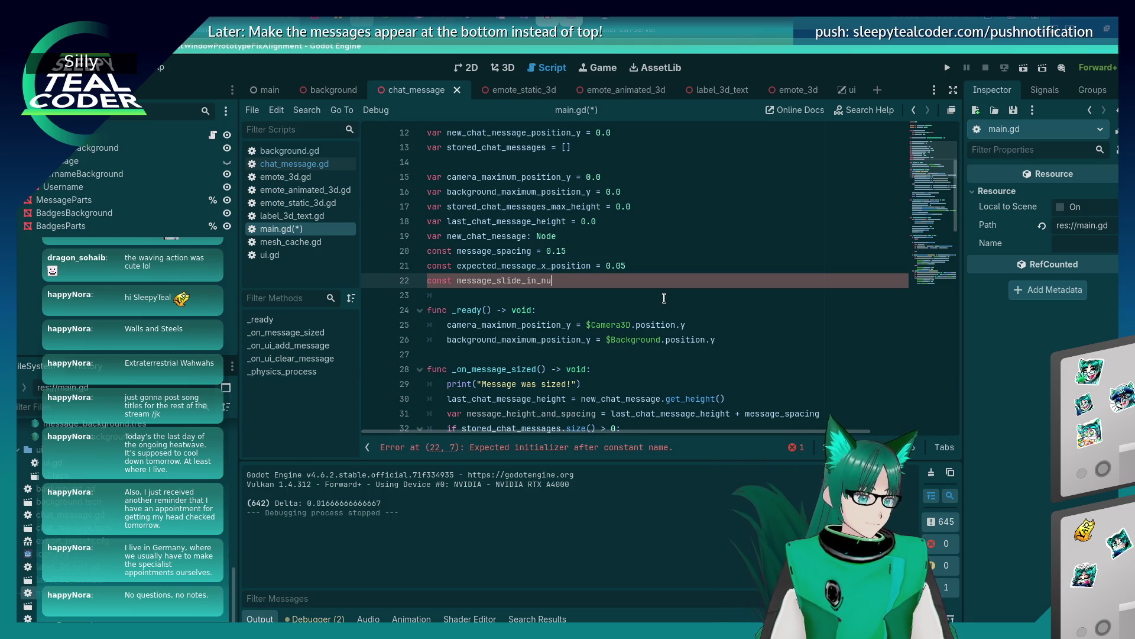
text(udge_am)
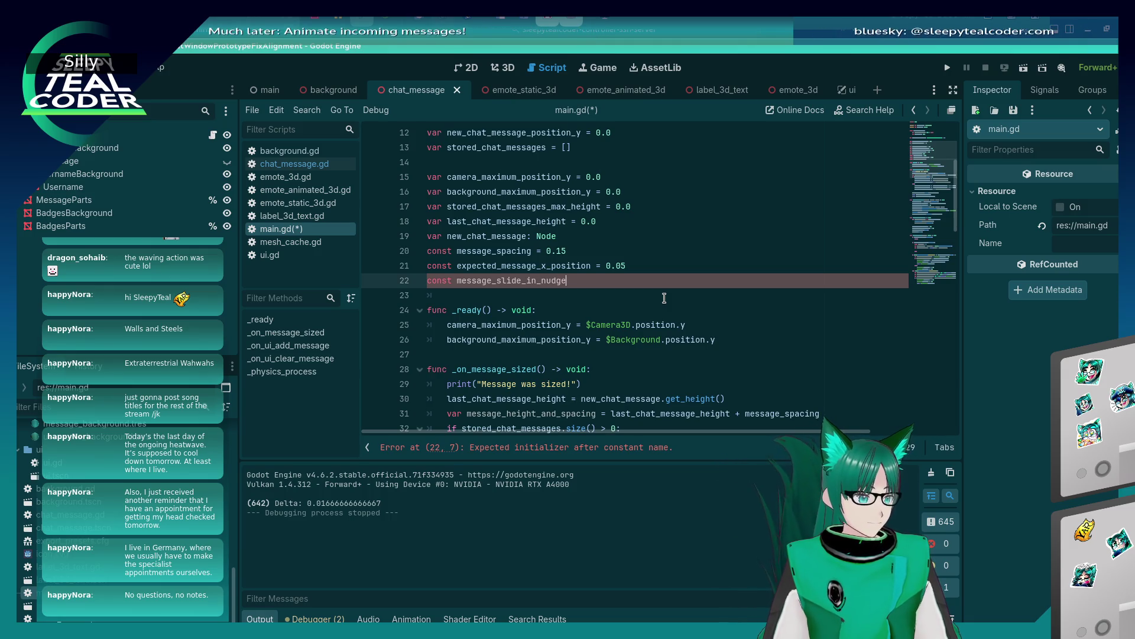
text(ount = 0.05)
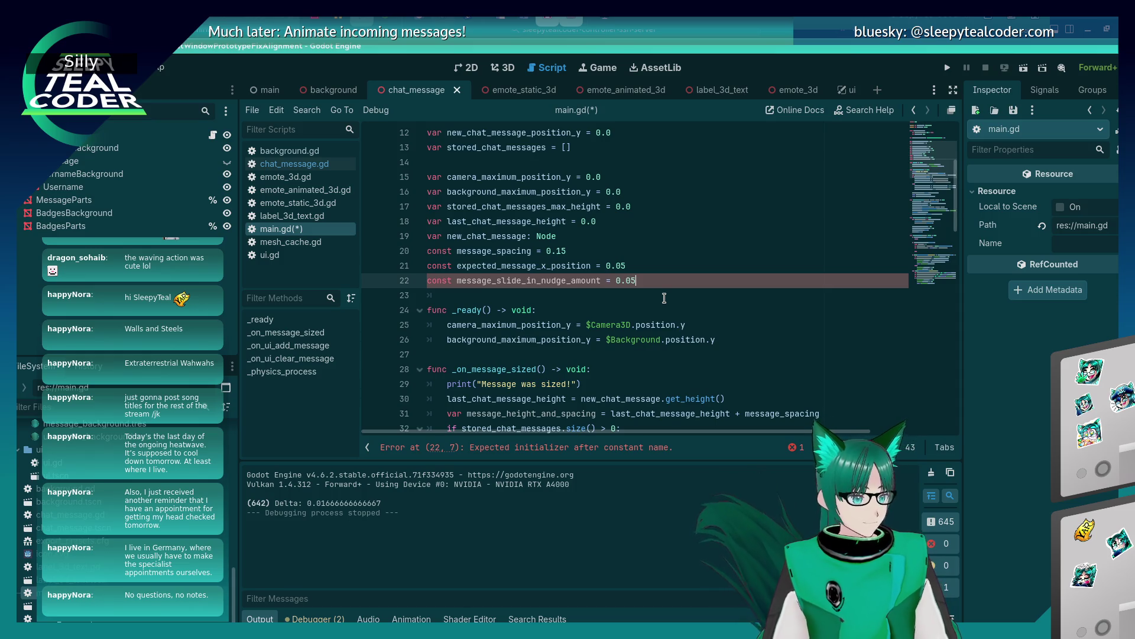
Save main.gd and select the new constant's name for reuse
key(ctrl+s)
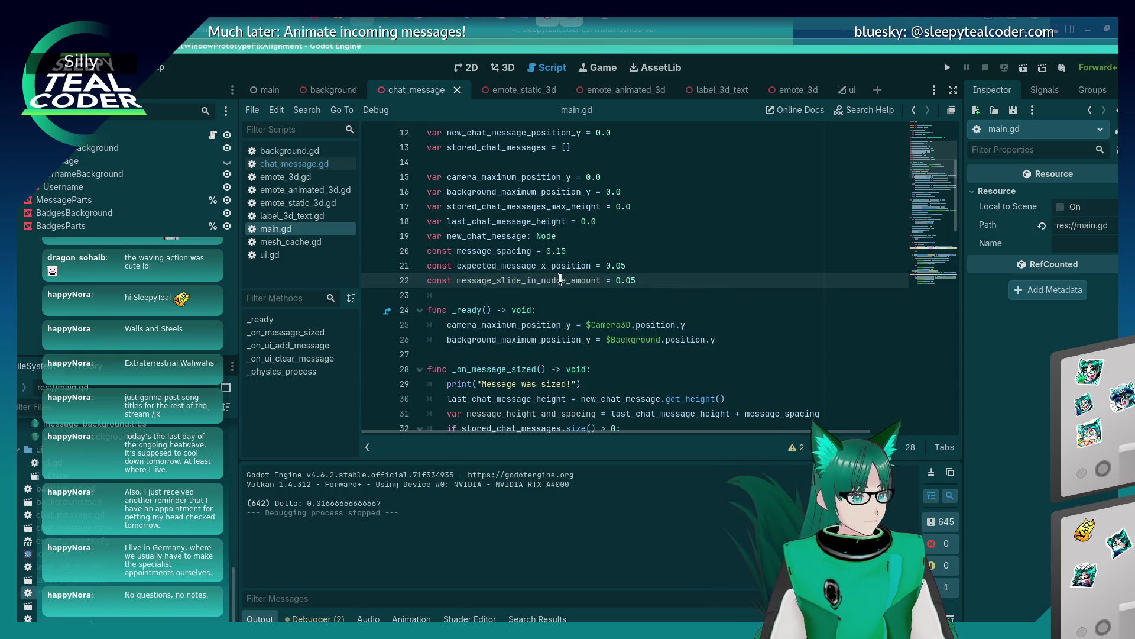
double_click(559, 279)
key(ctrl+c)
scroll(575, 317, down, 15)
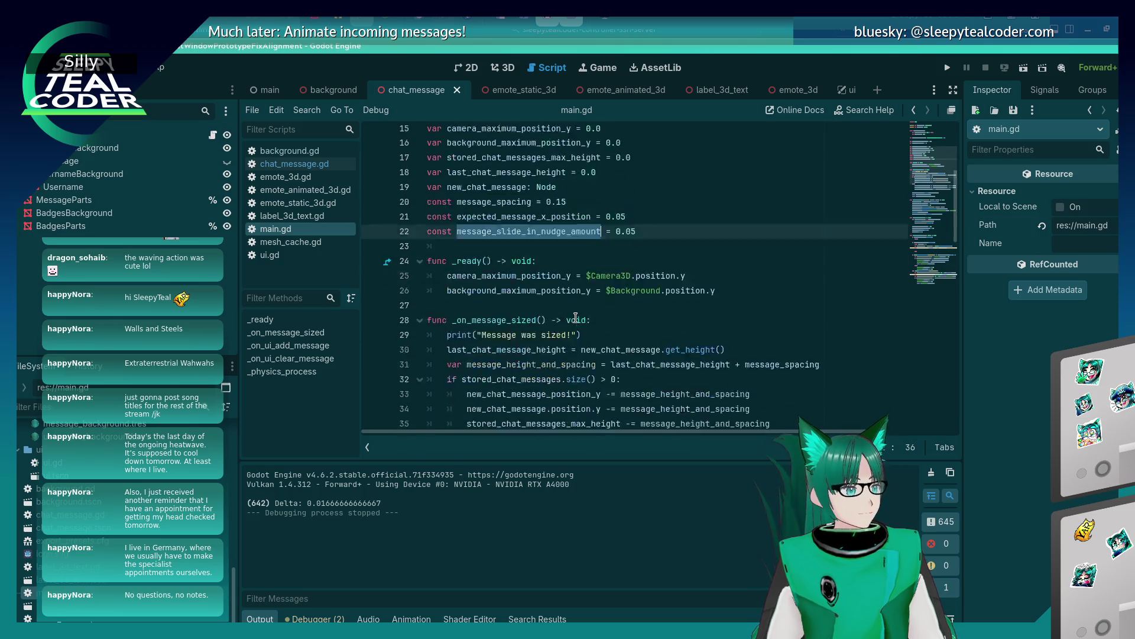
Write amount_to_move_by_in_meters = message_slide_in_nudge_amount * frames_to_calculate in the animation block
click(577, 310)
scroll(577, 315, down, 2)
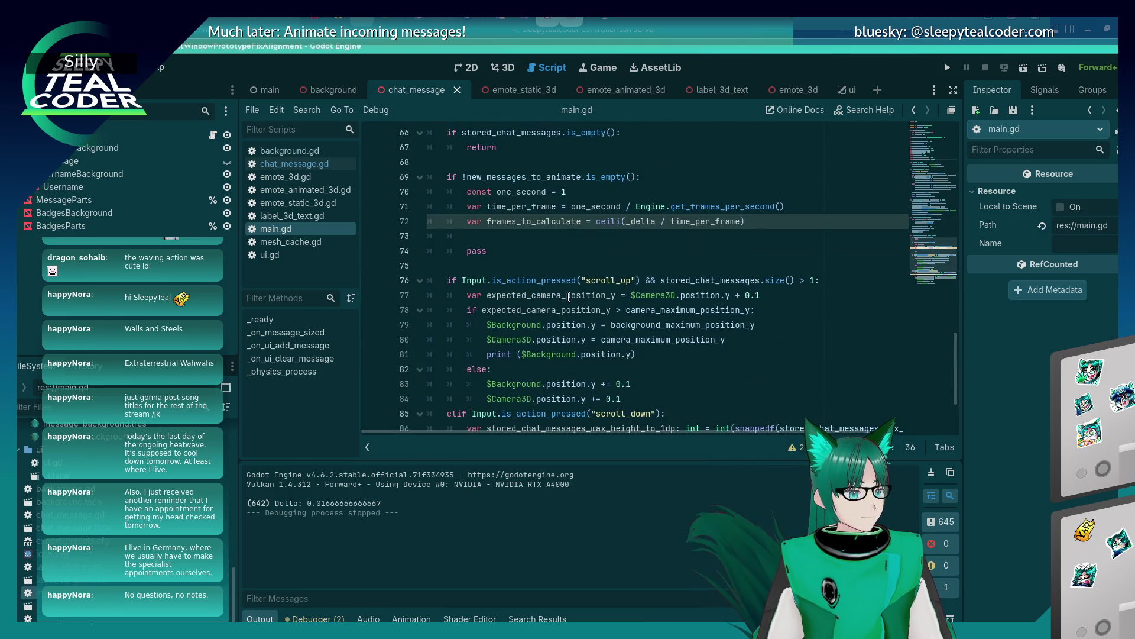
click(539, 236)
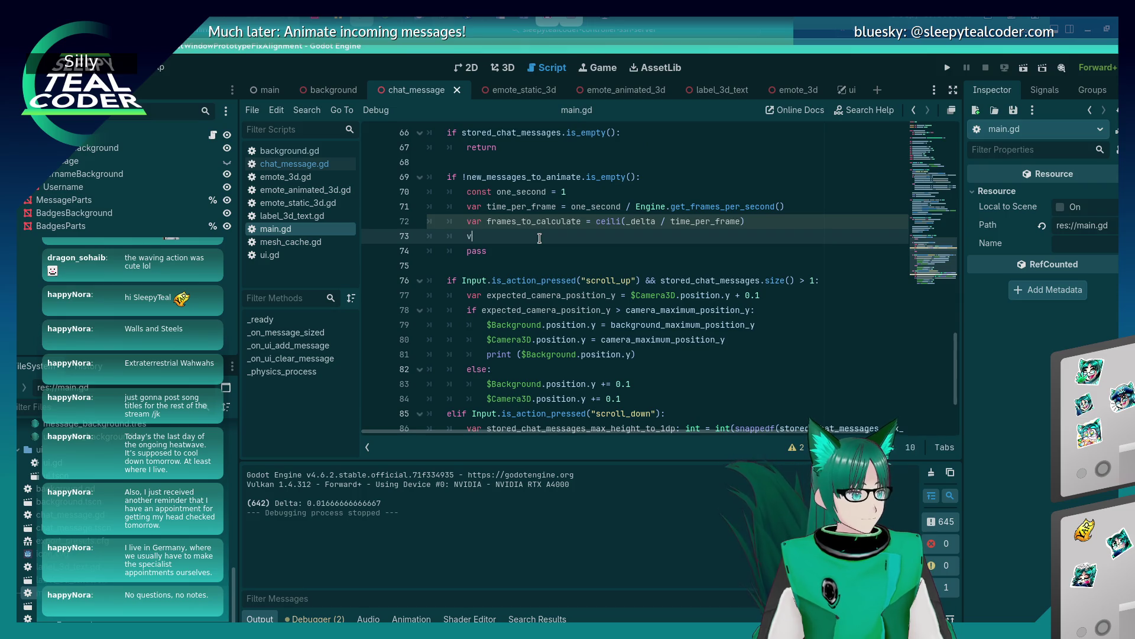
text(var)
key(BackSpace)
key(BackSpace)
key(BackSpace)
key(ctrl+v)
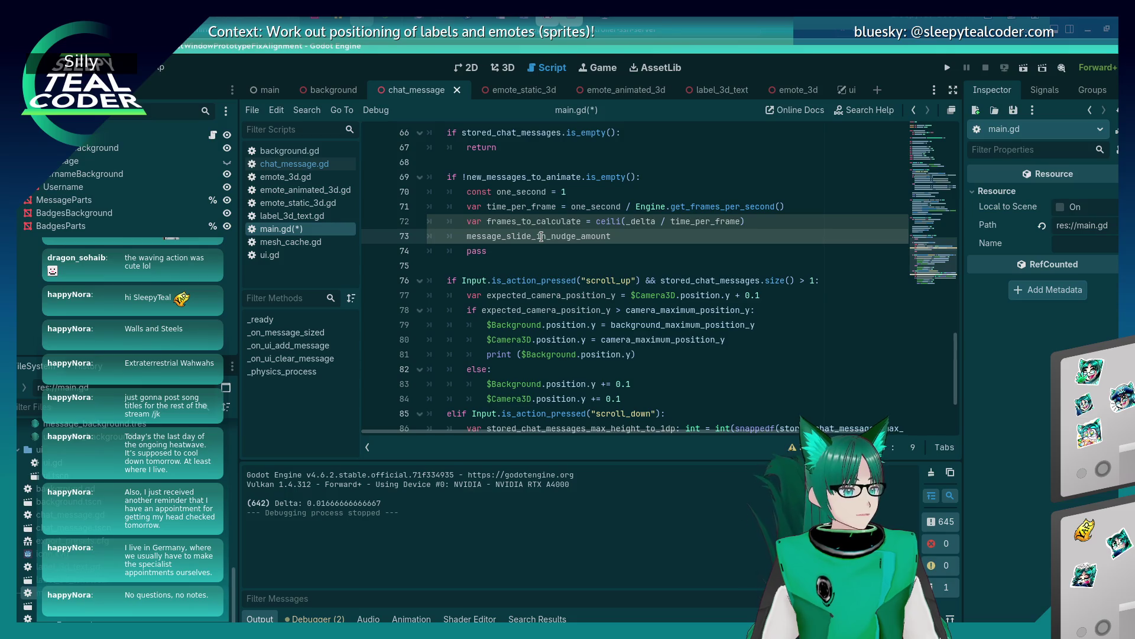
text(var )
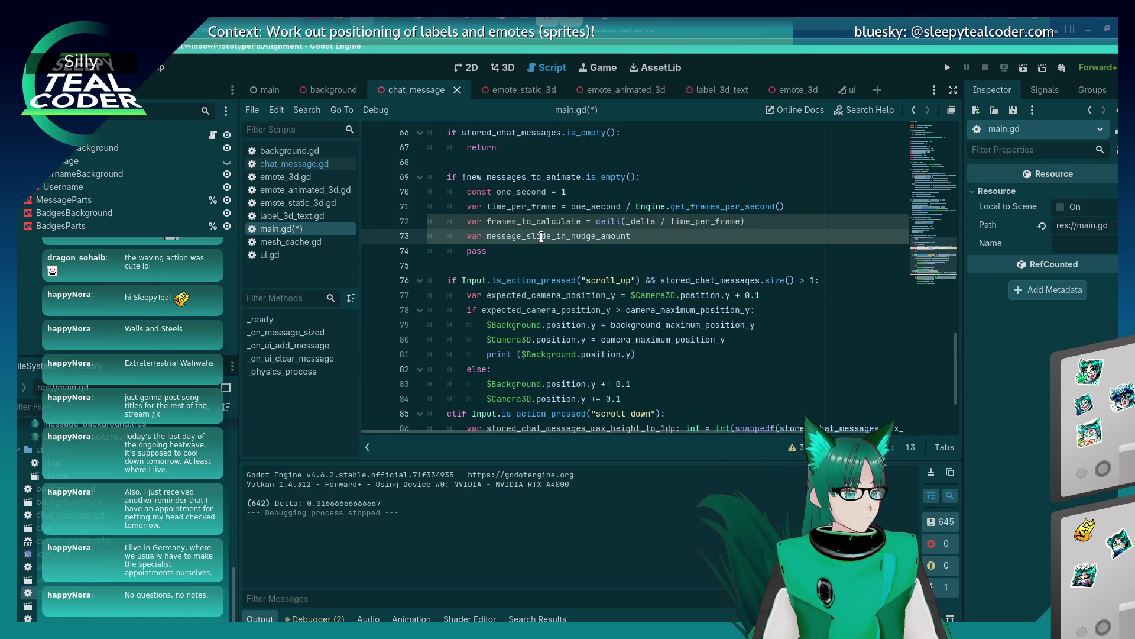
text(positio)
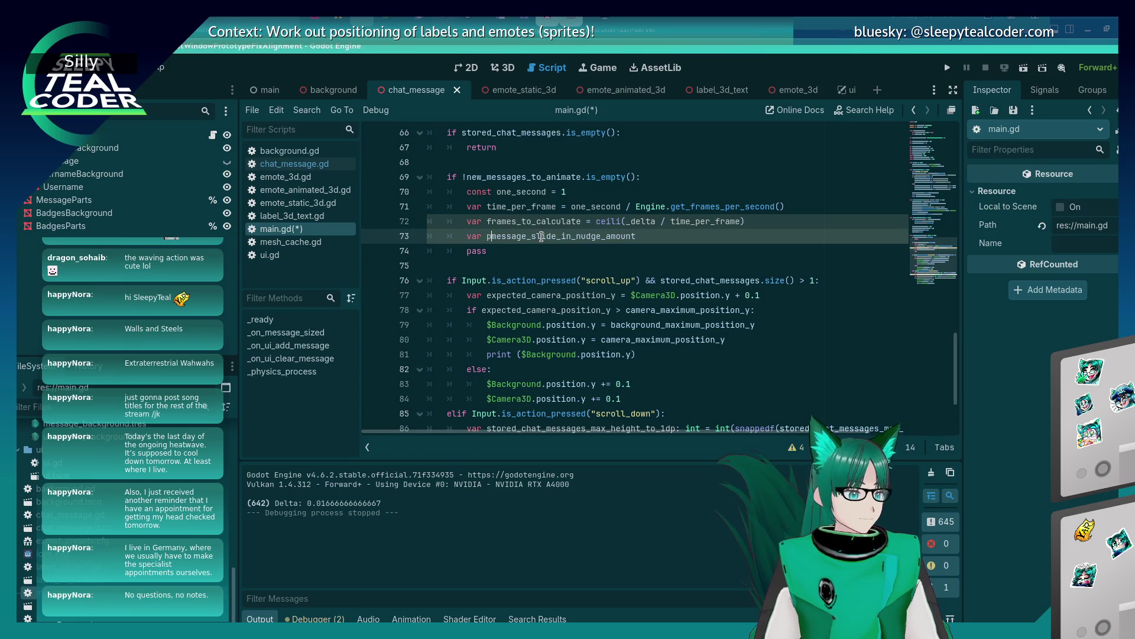
key(BackSpace)
key(BackSpace)
key(BackSpace)
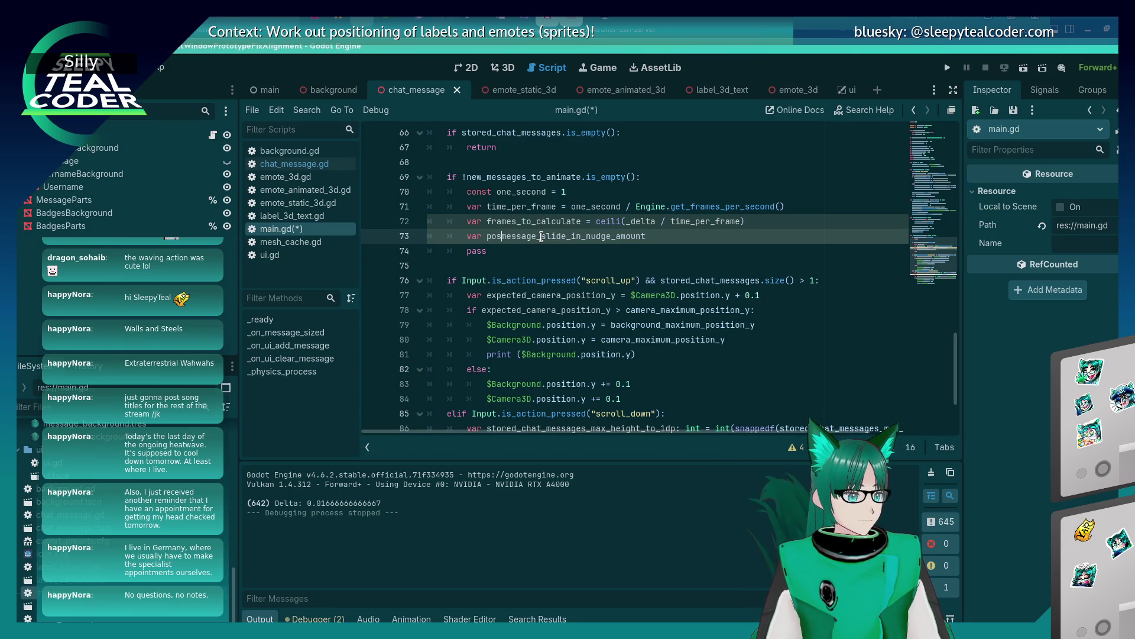
text(amount_t)
text(o_move_by_in_)
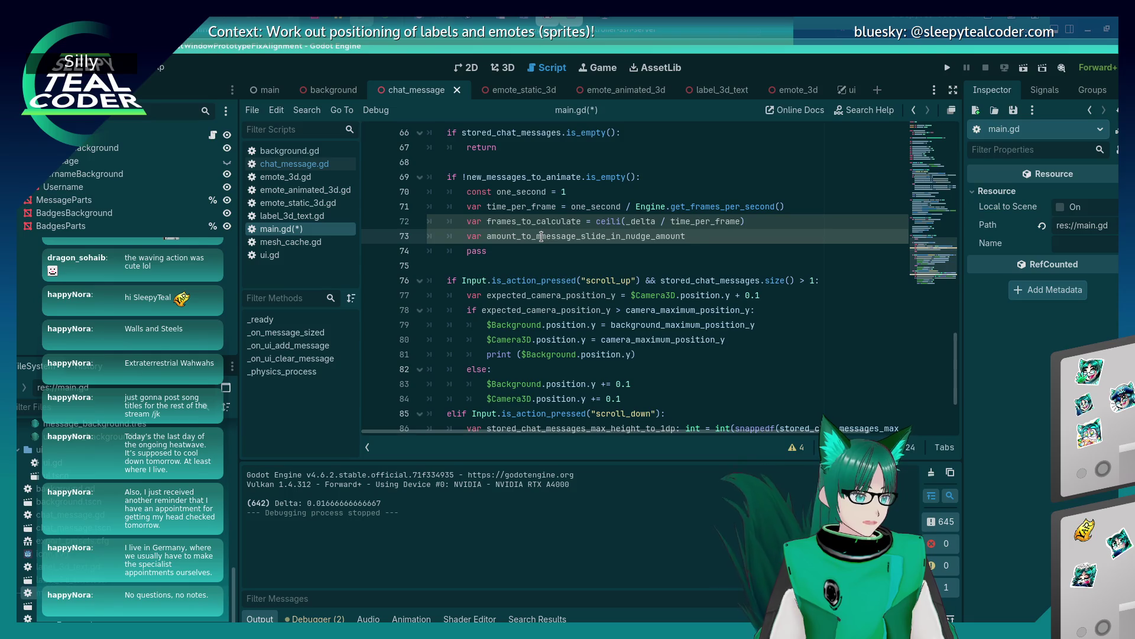
text(meters =)
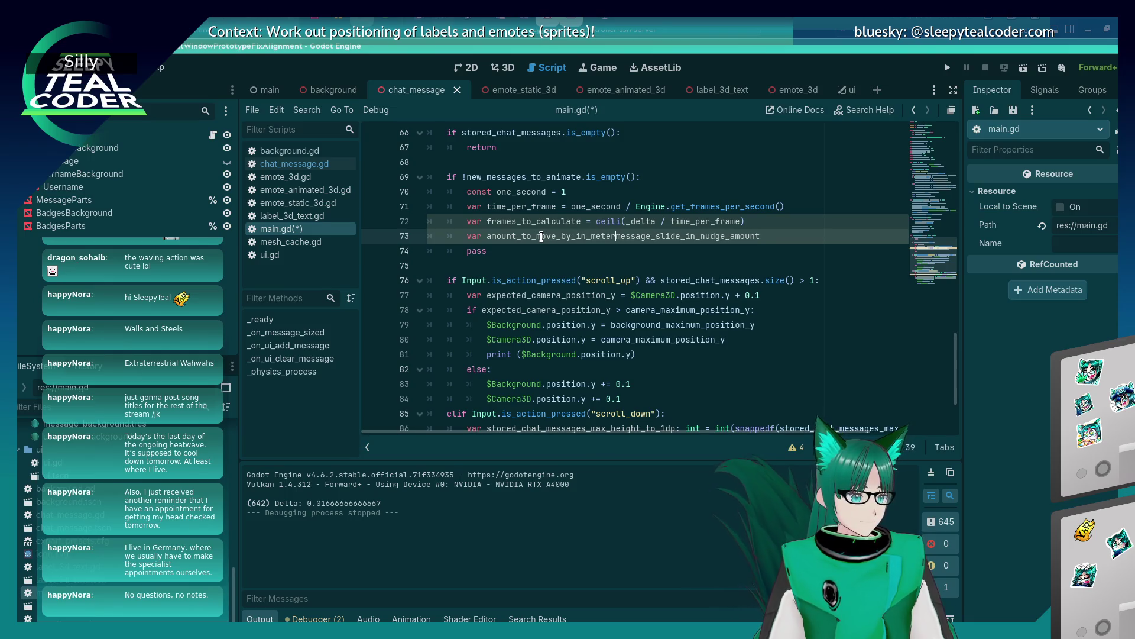
key(End)
text(* message_slide_in_nudge_amount)
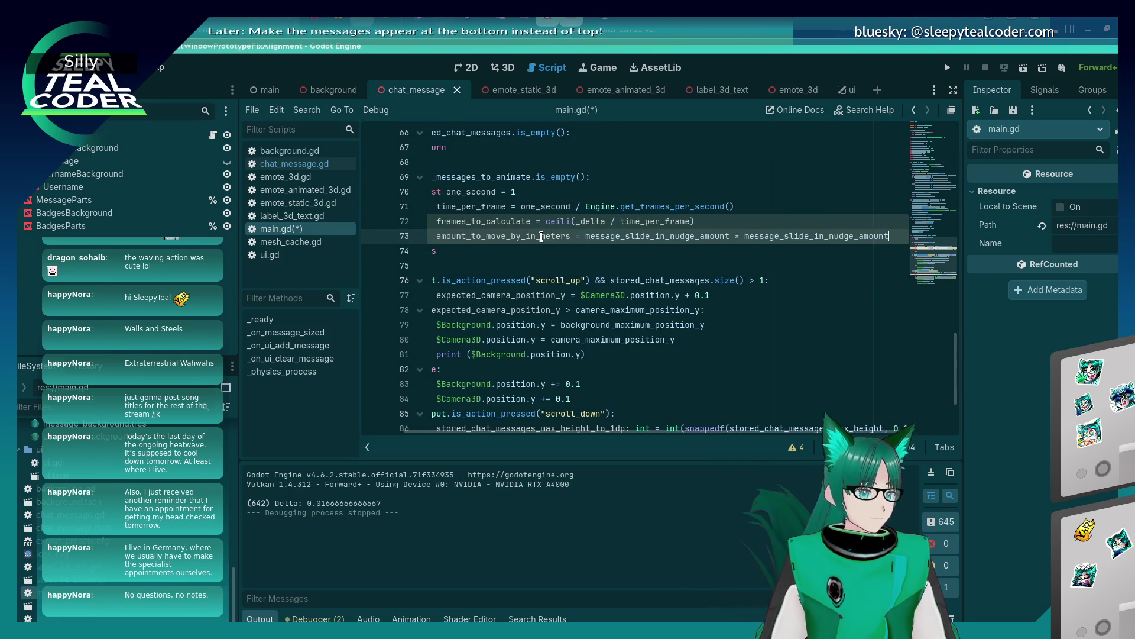
key(BackSpace)
key(BackSpace)
key(BackSpace)
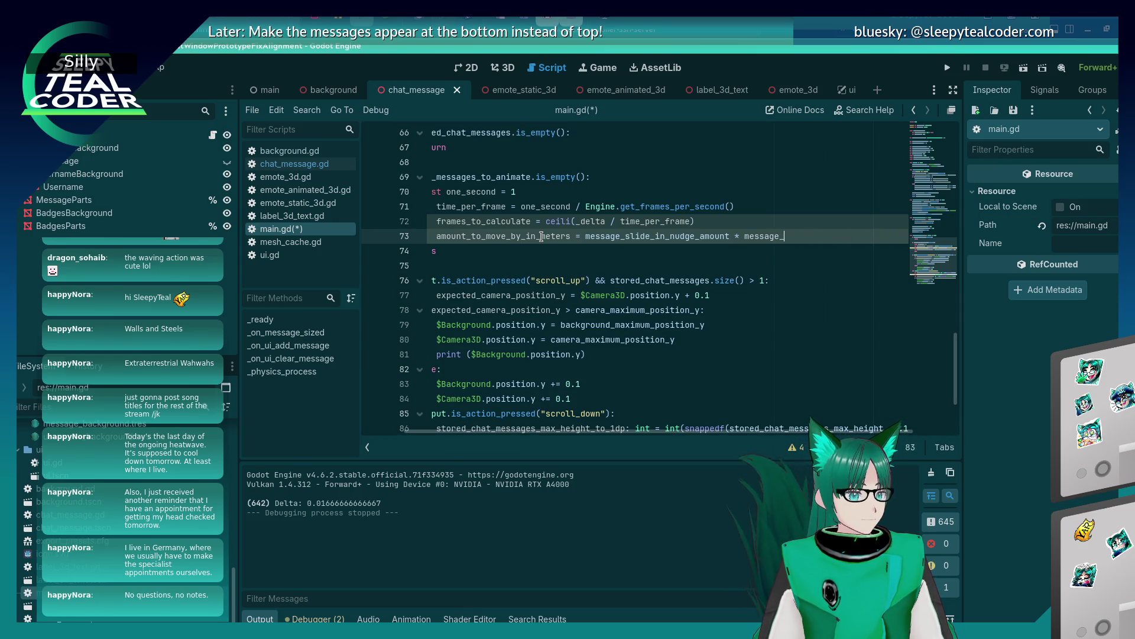
text(frames_to_ca)
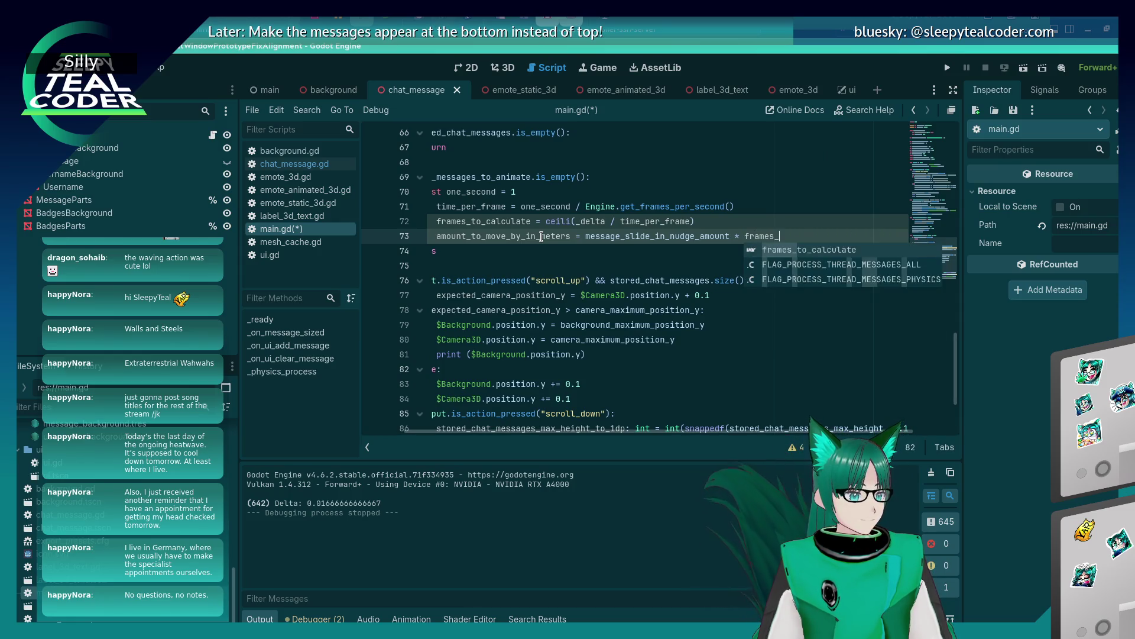
key(Return)
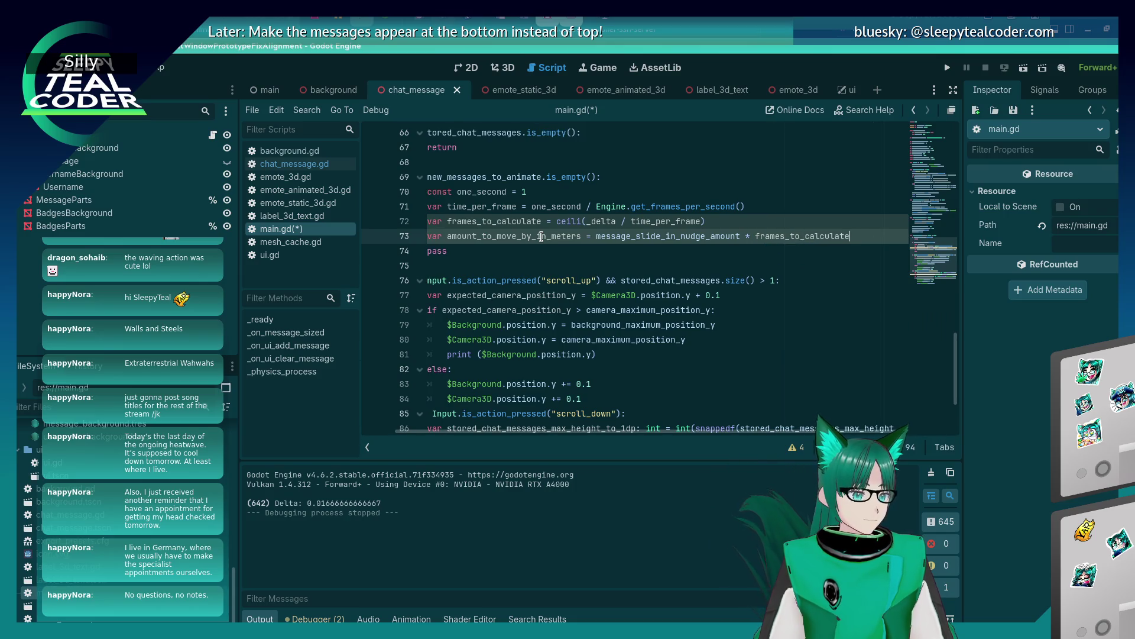
Add 'var current_x_position =' below it and begin a 'for new_message in new_' loop above
key(Return)
text(var current_)
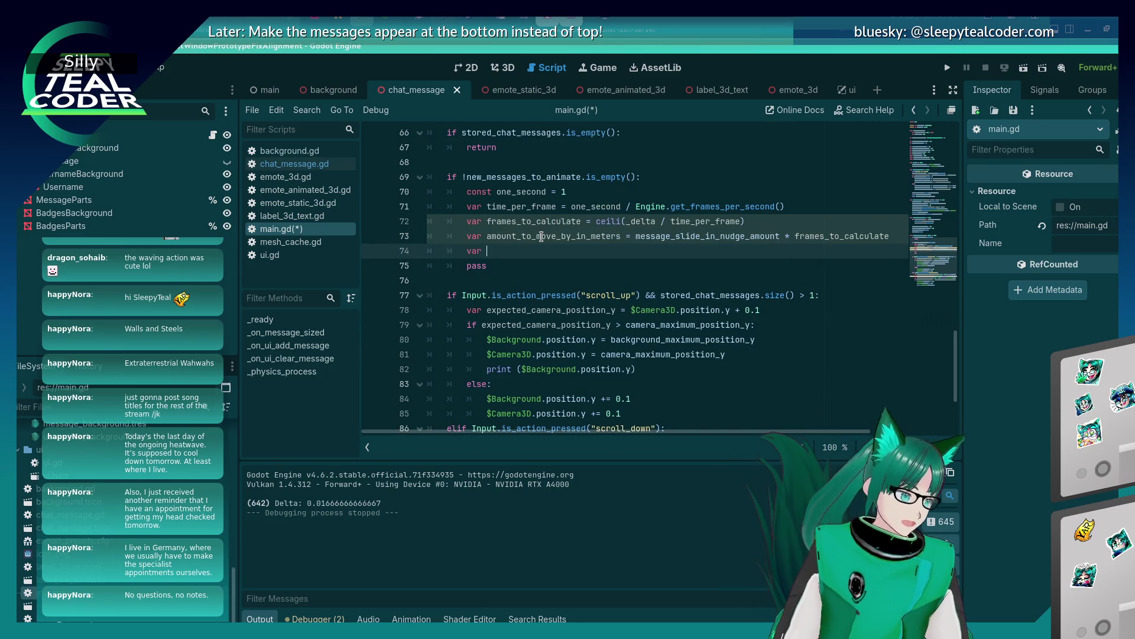
text(x_position =)
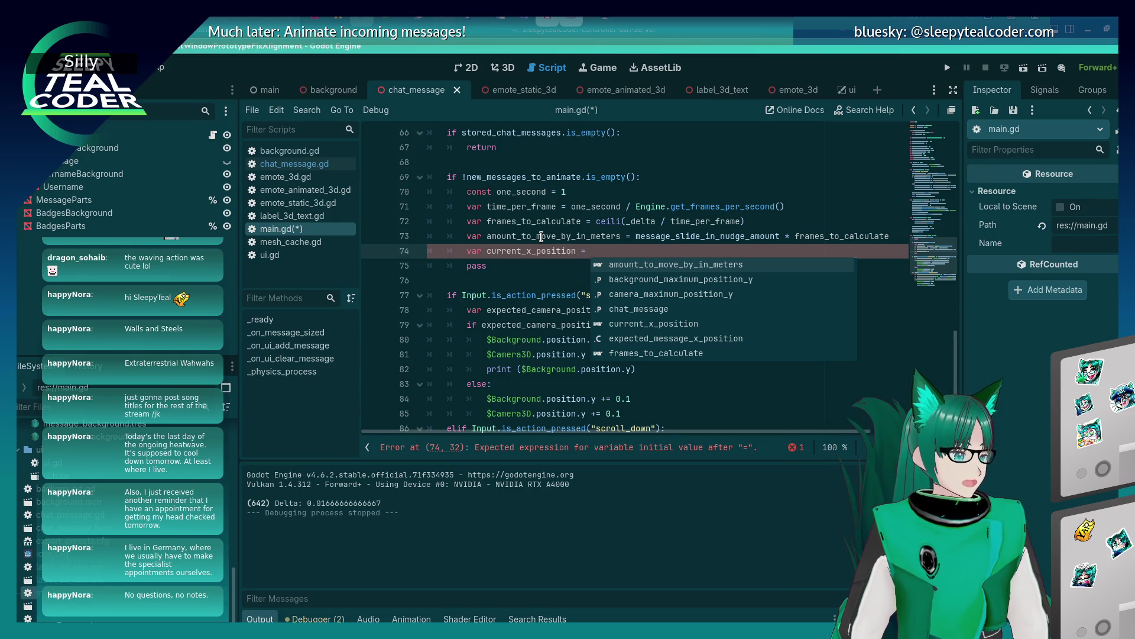
key(Escape)
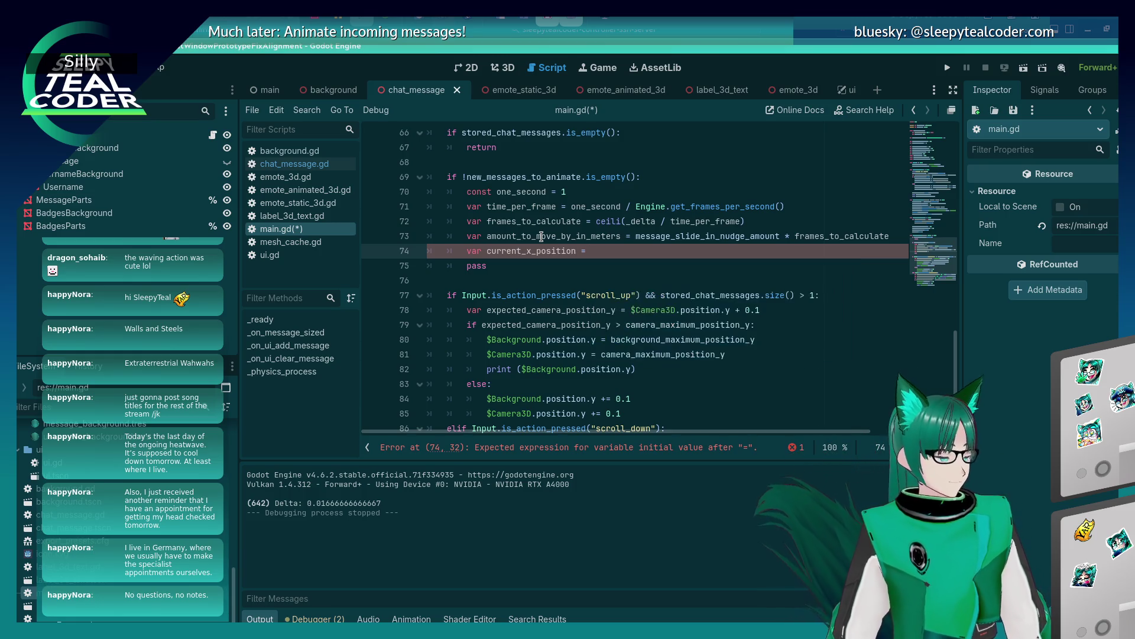
key(ctrl+shift+Return)
text(for new_message in)
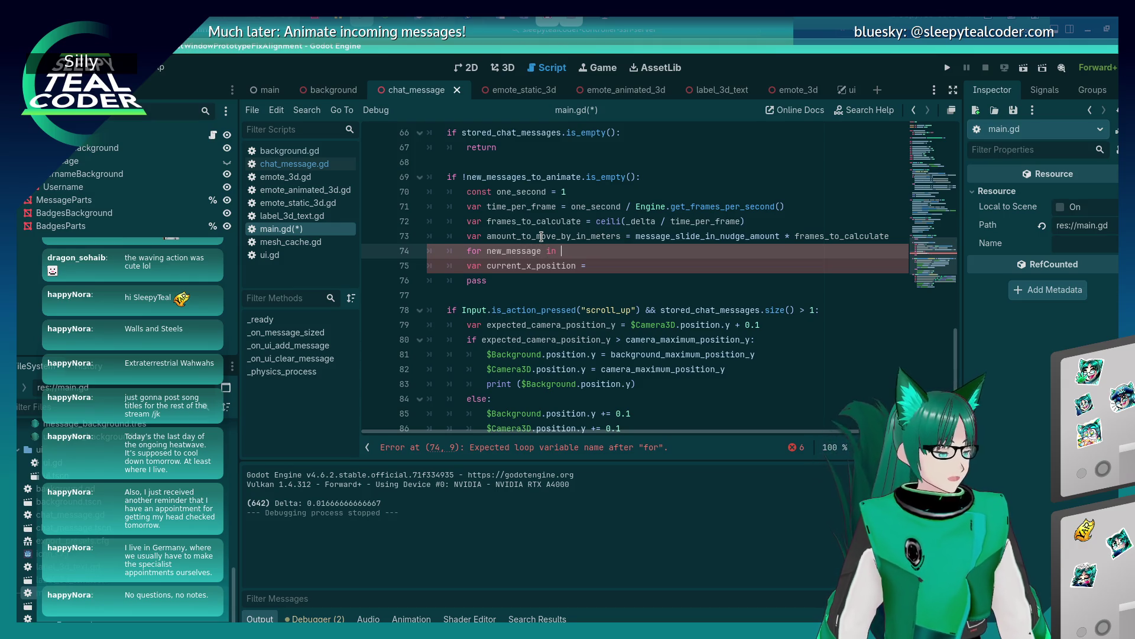
text( new_)
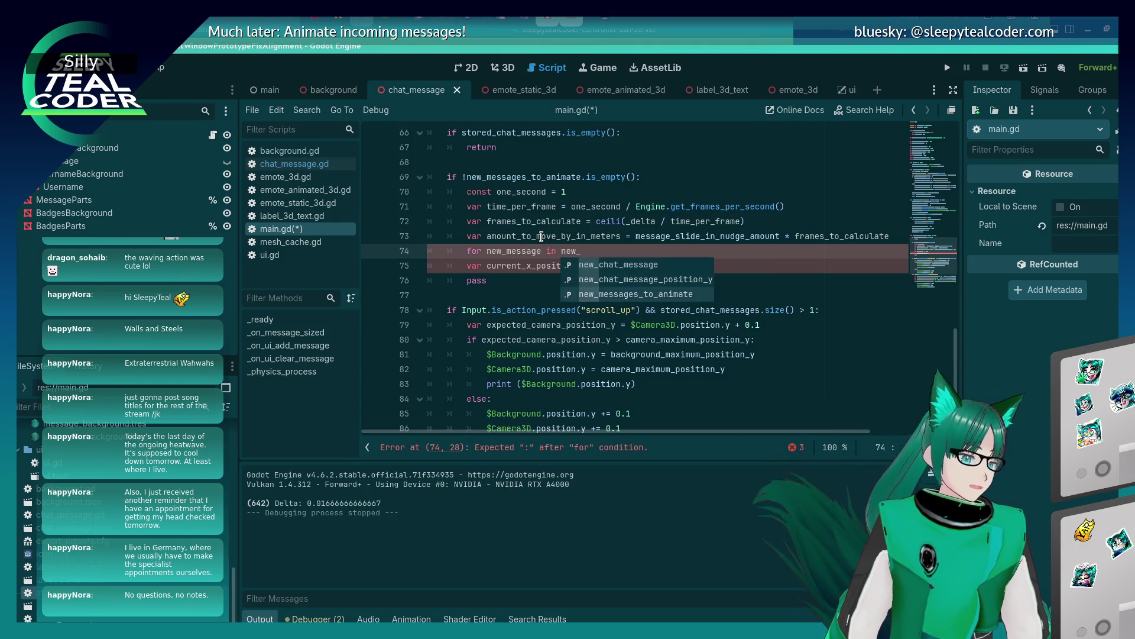
Complete the loop over new_messages_to_animate and set current_x_position to new_message.position.x inside it
key(Down)
key(Down)
key(Return)
text(:)
key(Down)
key(Home)
key(Tab)
key(End)
key(Return)
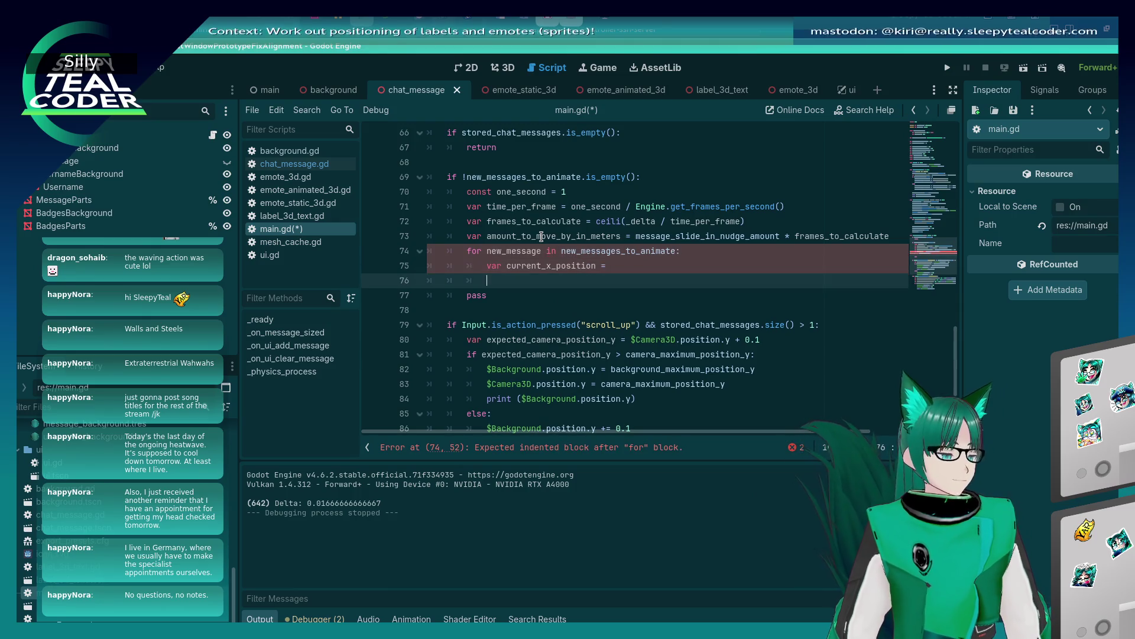
key(Up)
key(End)
text(new_message.)
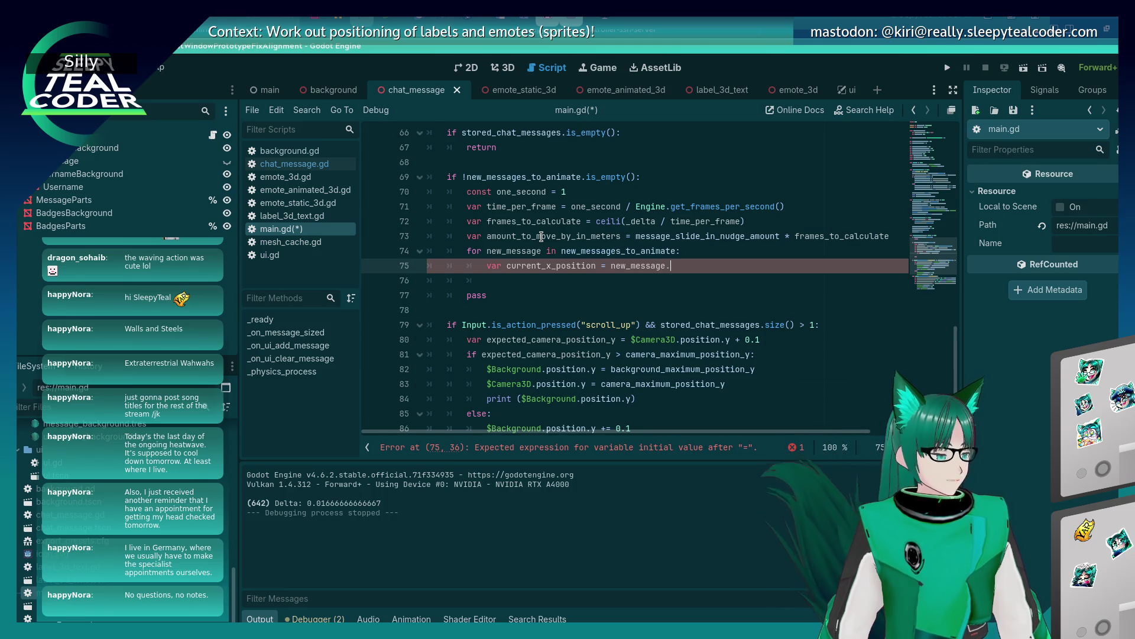
text(position)
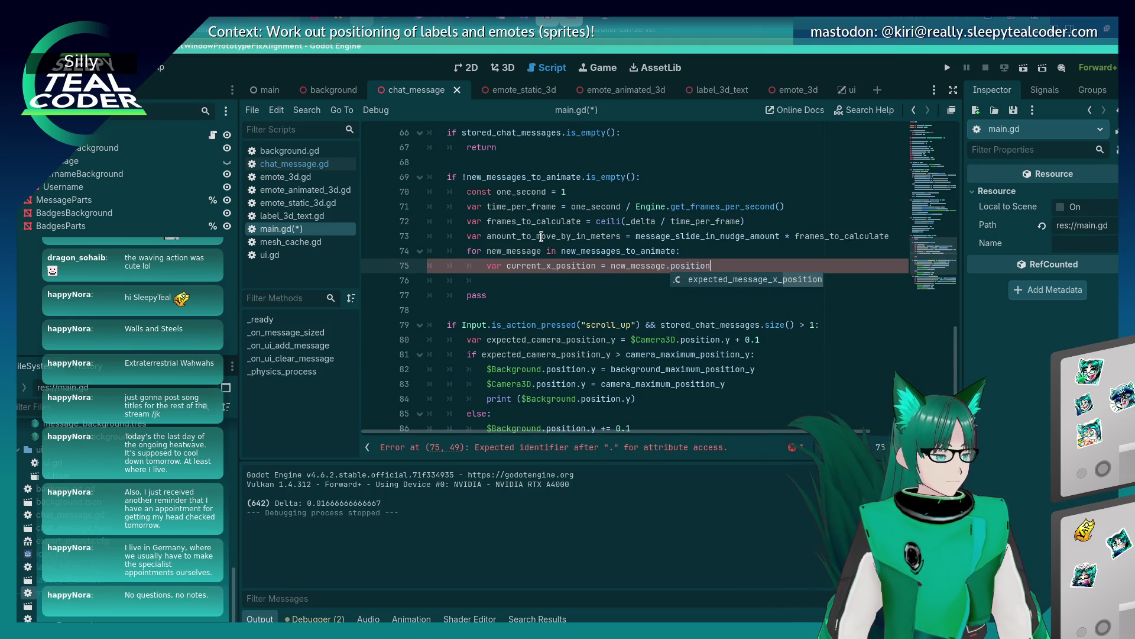
text(.x)
key(Return)
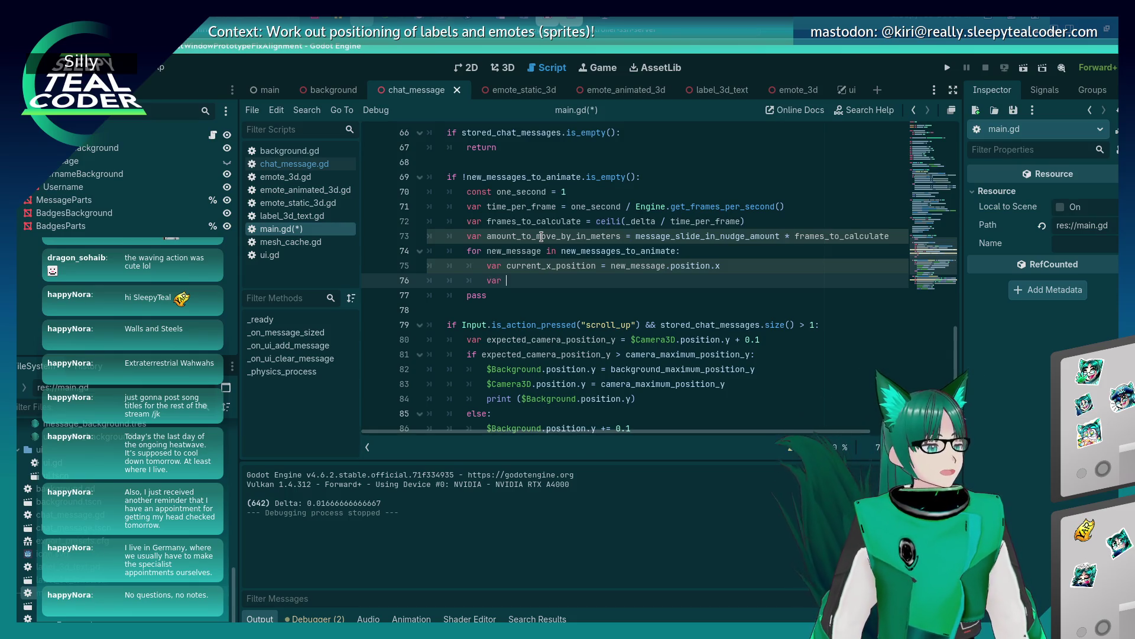
Compute new_x_position = current_x_position + amount_to_move_by_in_meters and test it against expected_message_x_position
key(BackSpace)
key(BackSpace)
key(BackSpace)
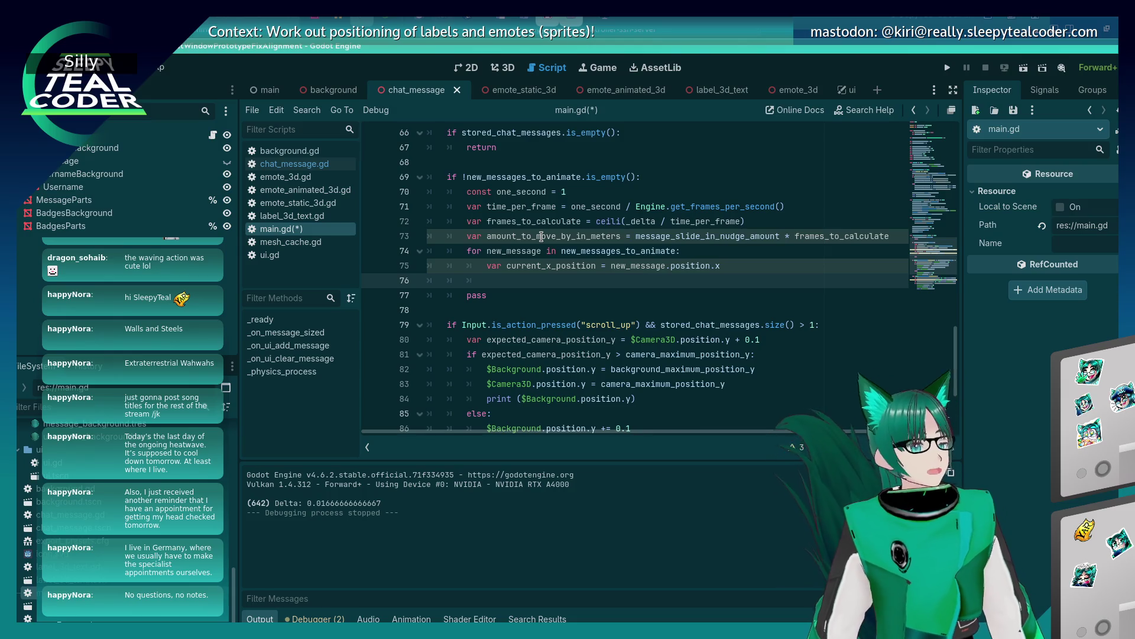
text(if (current)
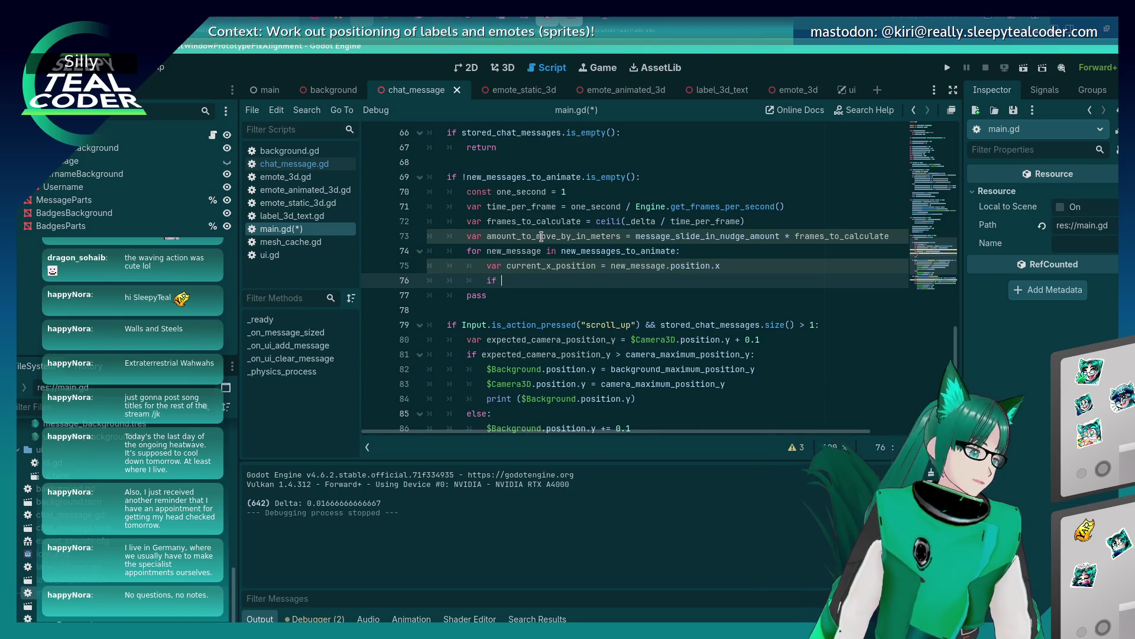
text(_x_)
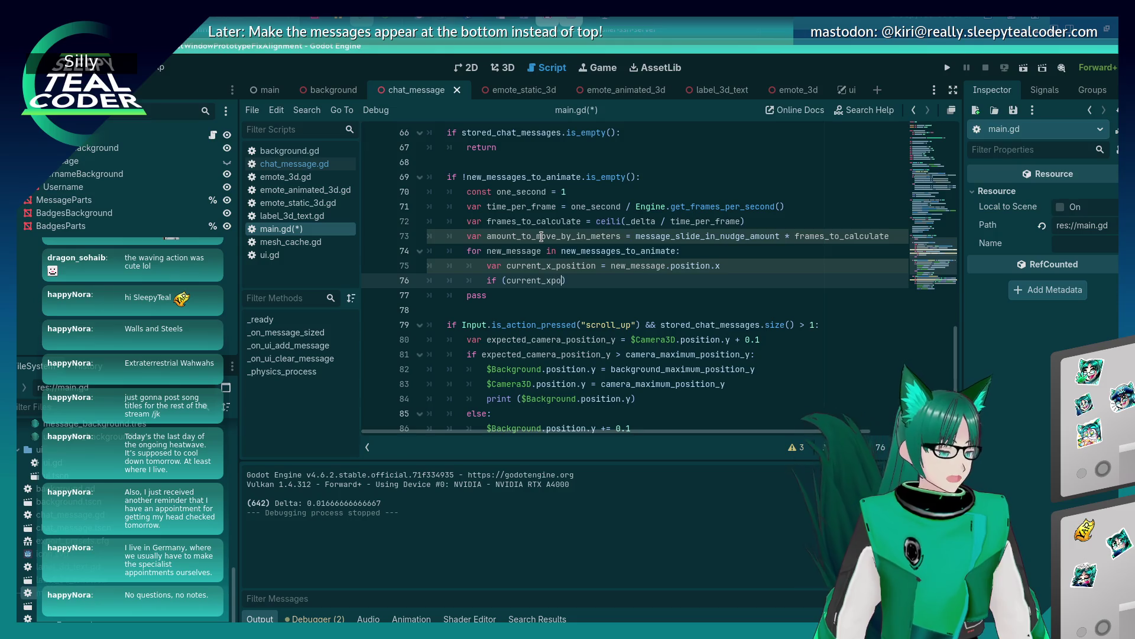
text(position)
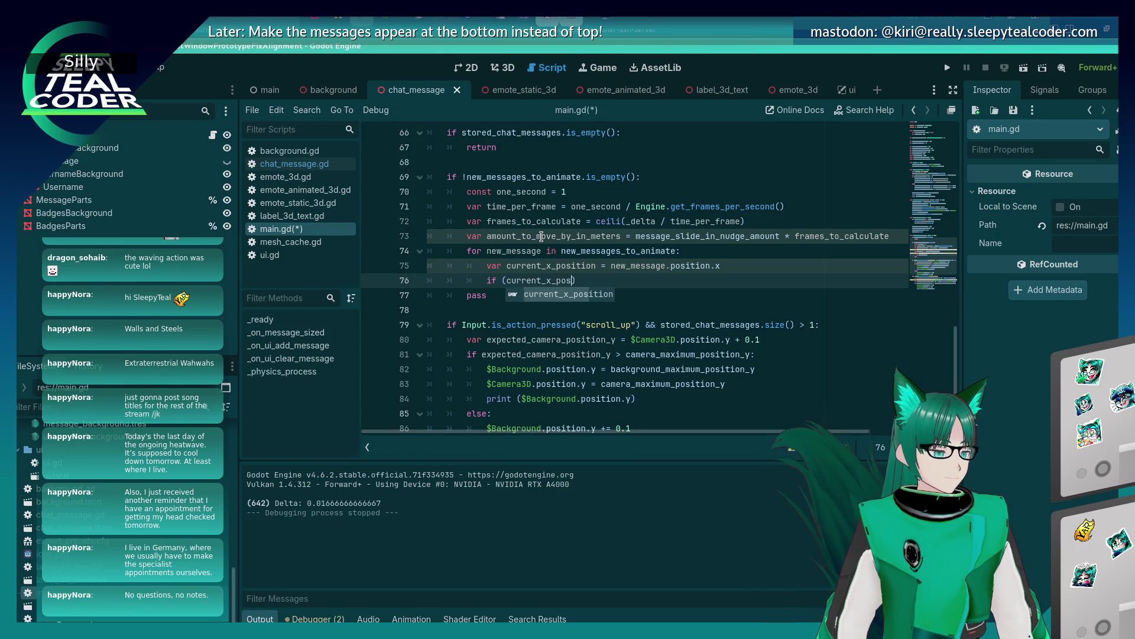
key(ctrl+shift+Return)
text(var new_)
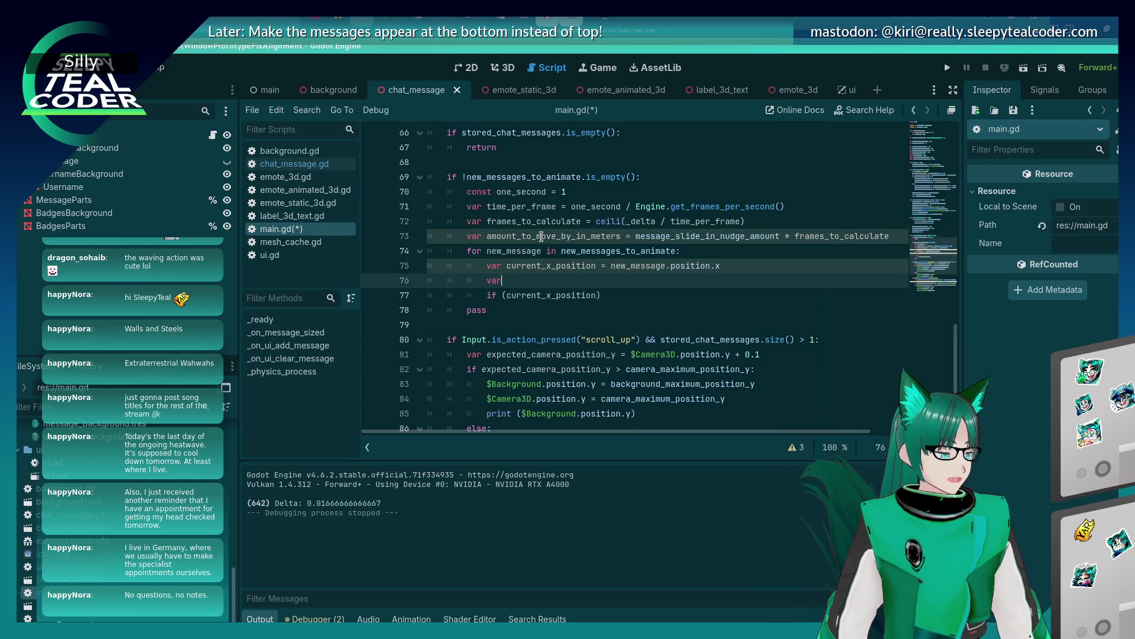
text(x_position = )
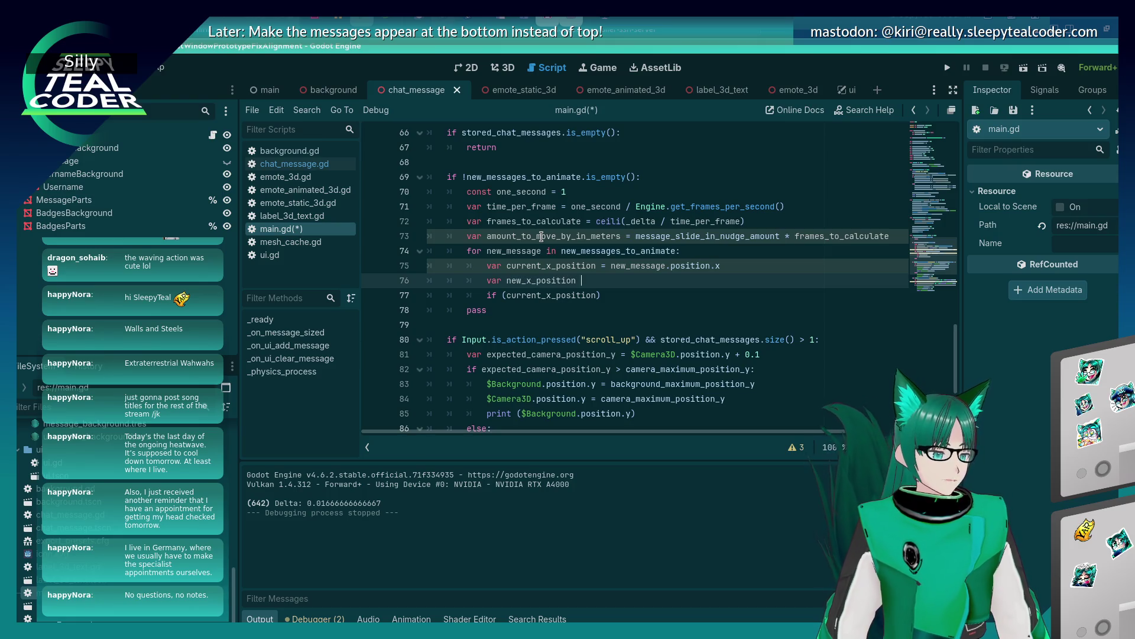
text(current_x_position + a)
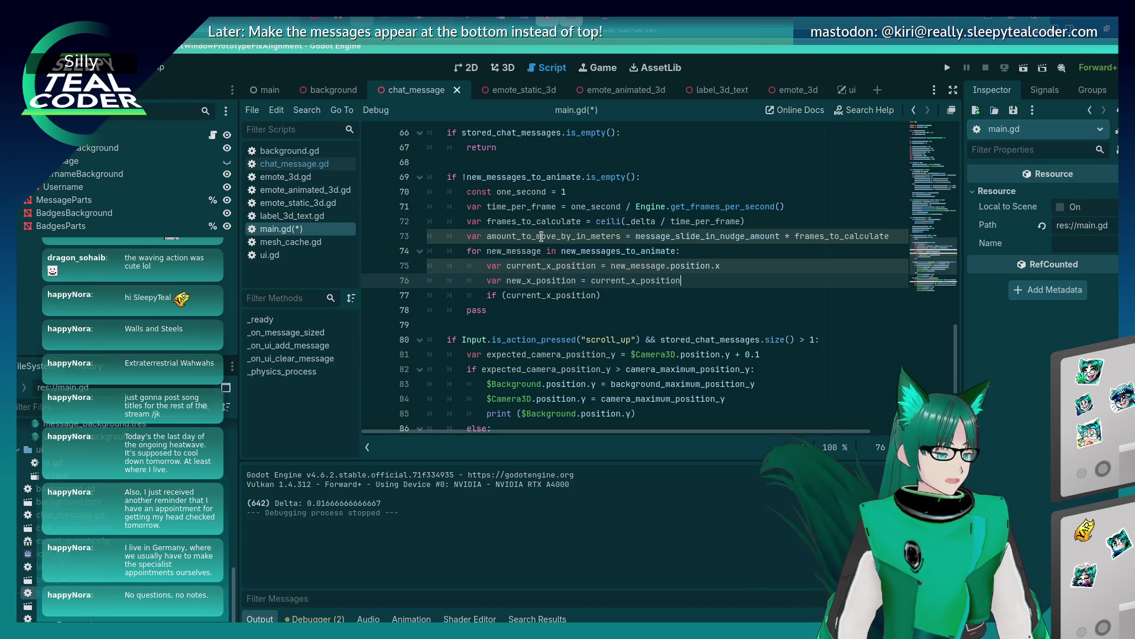
text(mo)
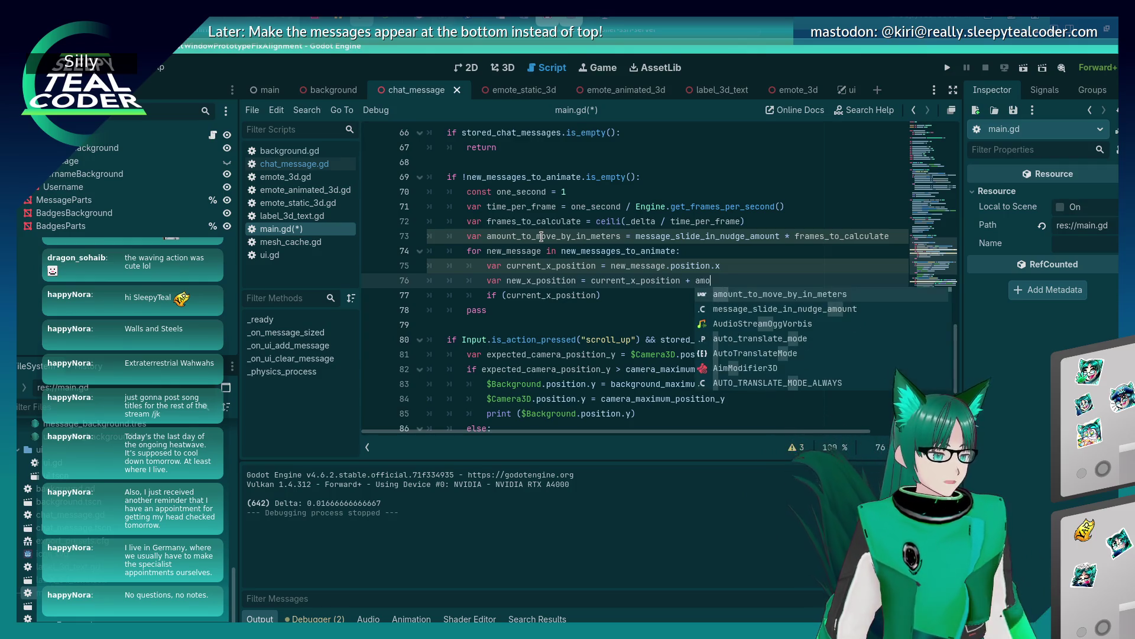
key(Return)
key(Down)
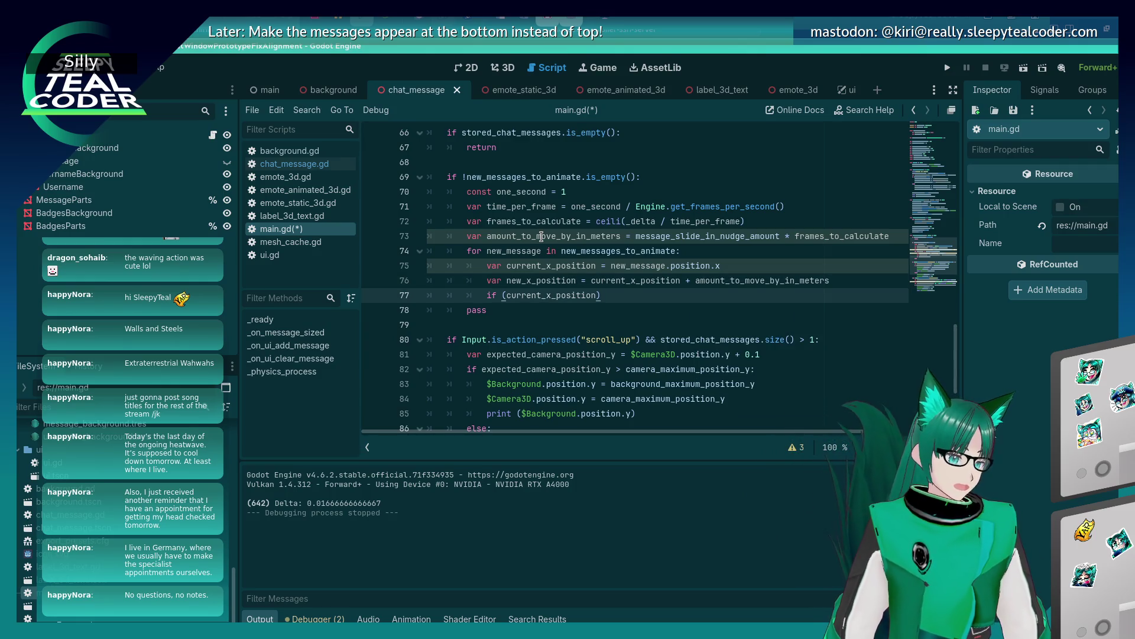
key(BackSpace)
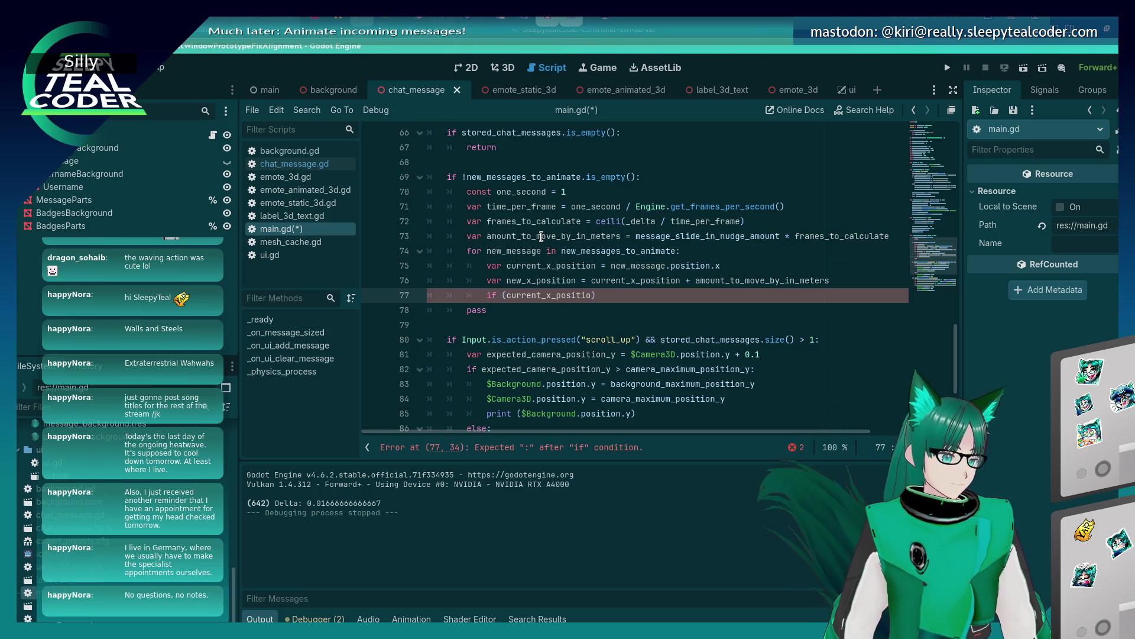
key(BackSpace)
key(BackSpace)
key(BackSpace)
text(new_x_pos)
key(Return)
text(> exp)
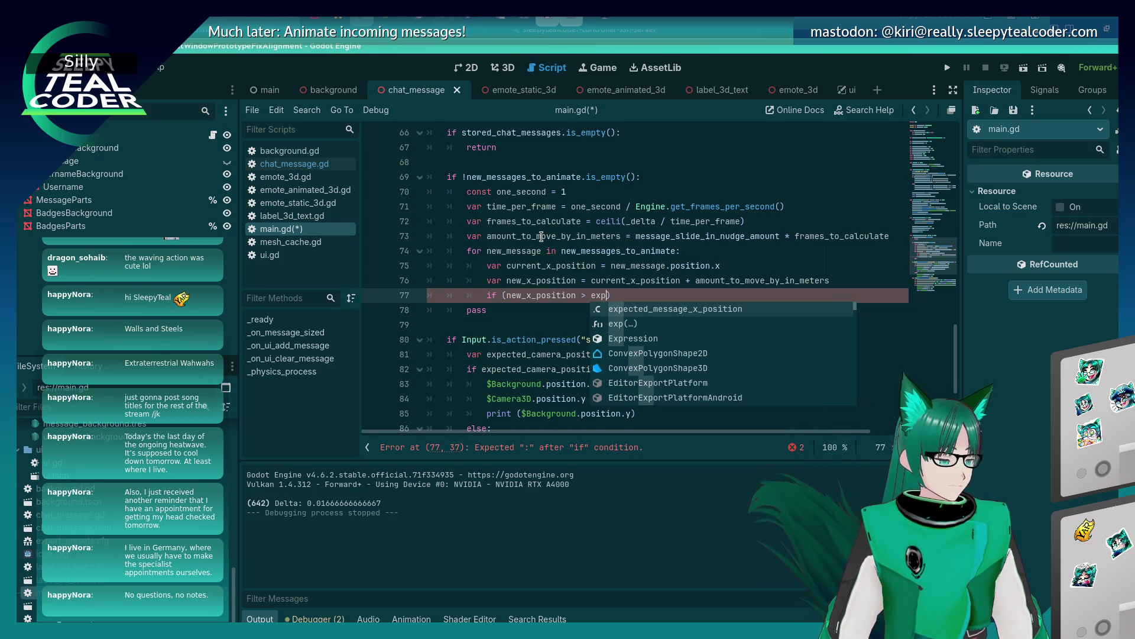
key(Return)
key(End)
text(:)
key(Return)
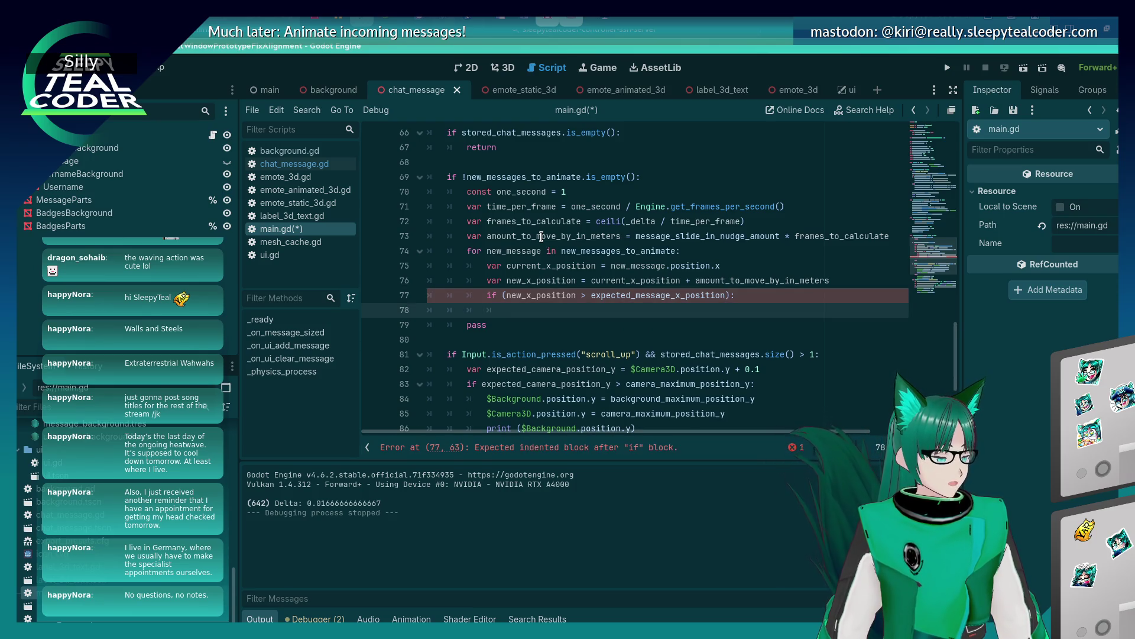
Clamp position.x to expected_message_x_position, otherwise add amount_to_move_by_in_meters, and save
text(new_message)
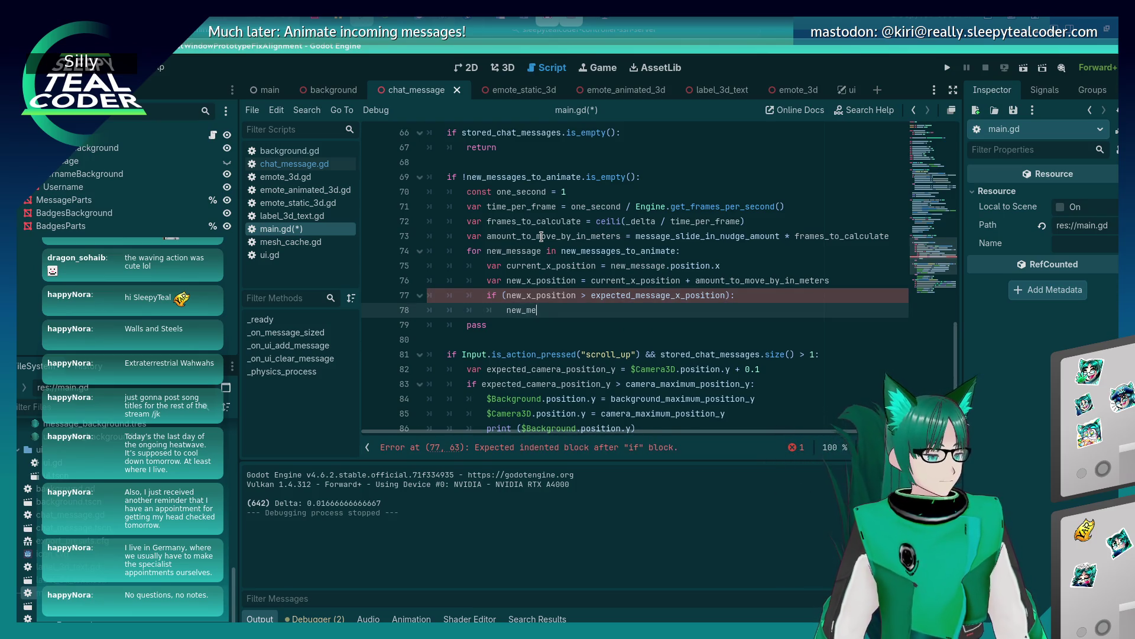
text(.position.x = )
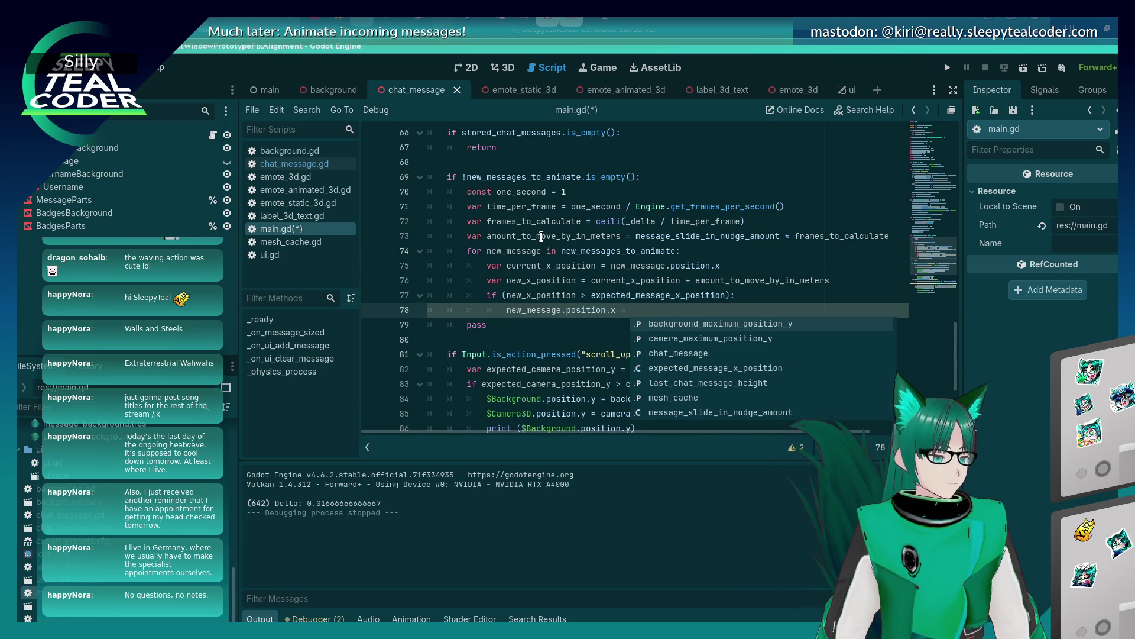
text(exp)
key(Return)
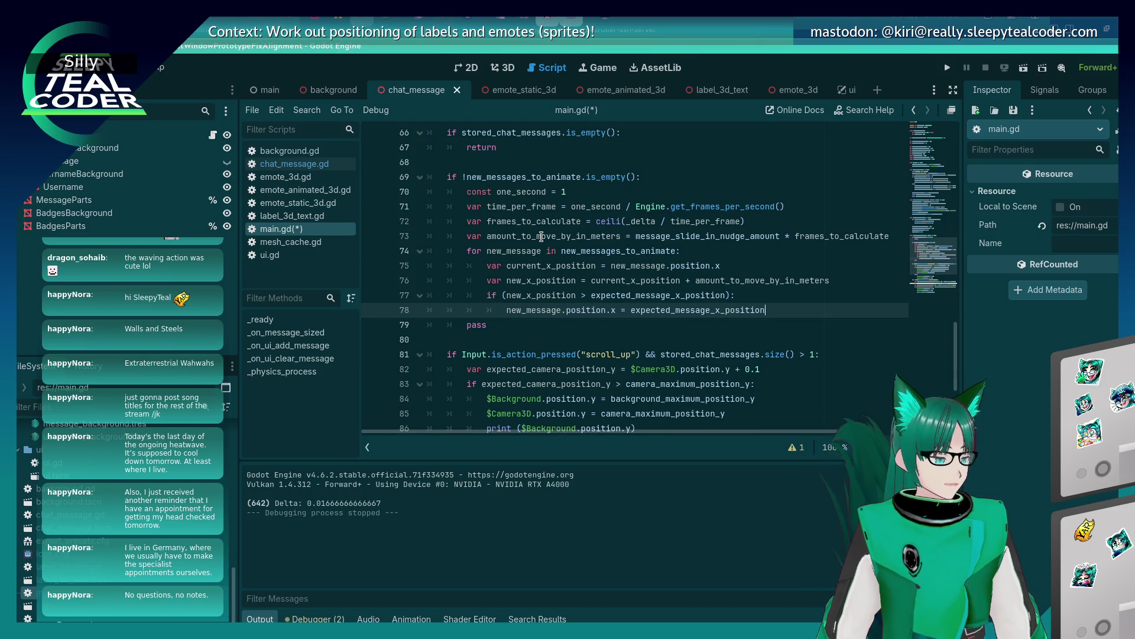
key(Return)
key(BackSpace)
text(else:)
key(Return)
text(new_message.position.x += )
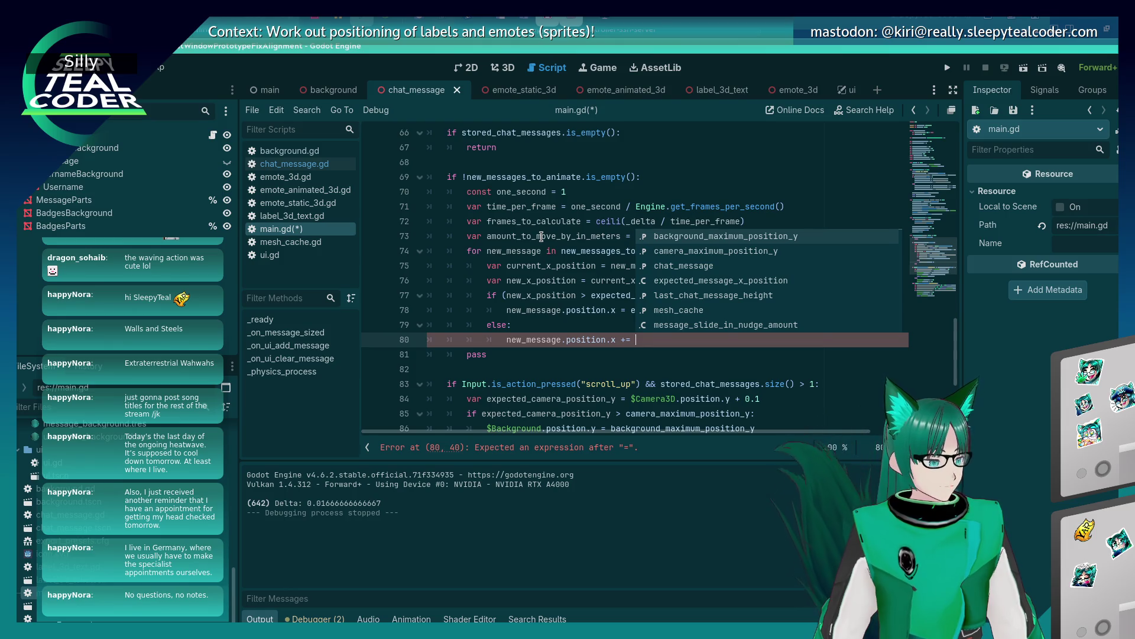
text(amount_to_move_by_in_meters)
key(ctrl+s)
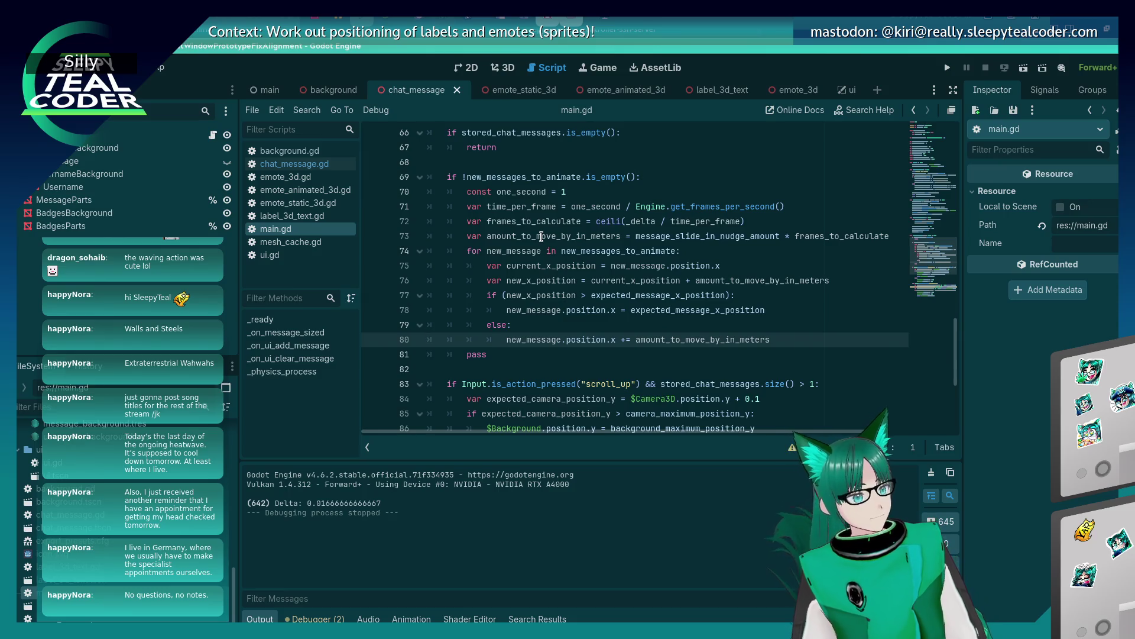
key(Up)
key(Up)
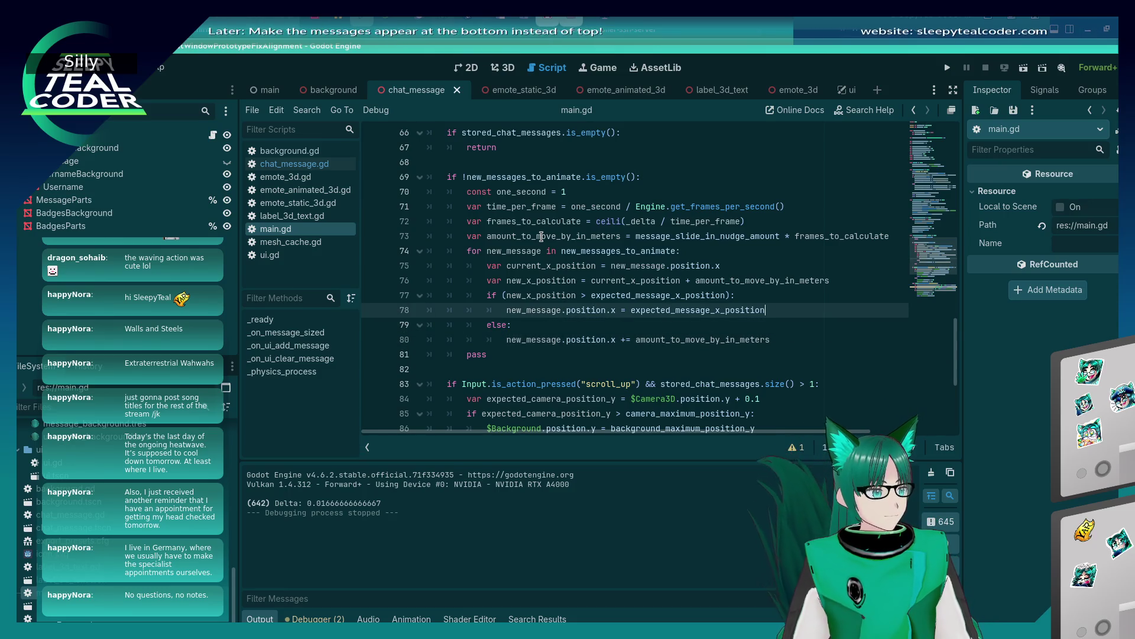
Set new_message.animation_complete = true in the clamping branch and save
scroll(542, 237, up, 15)
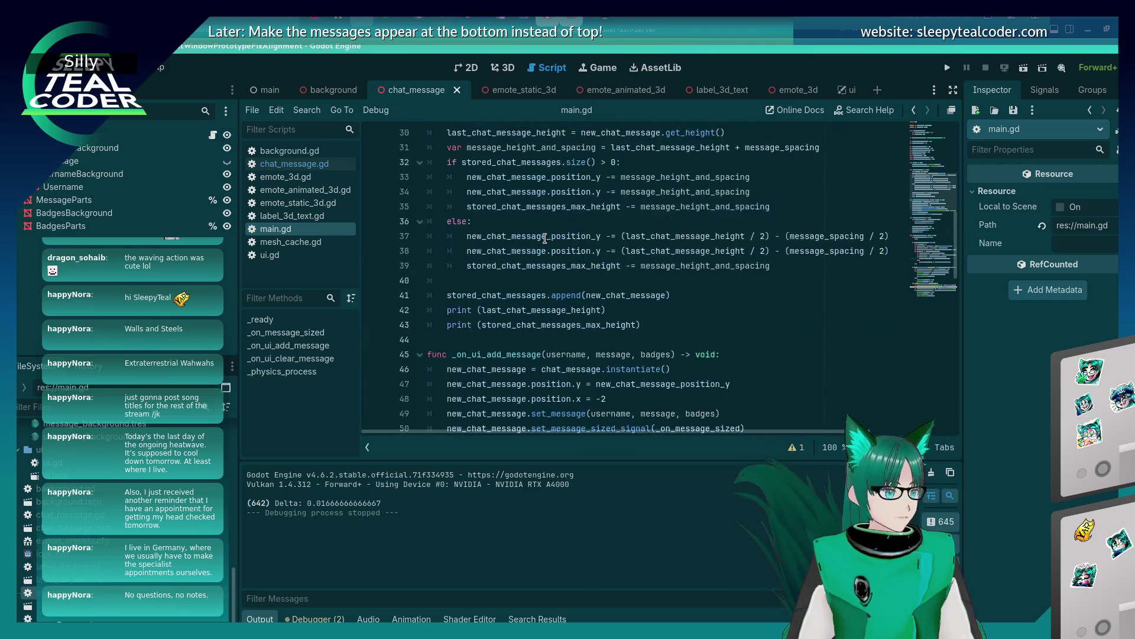
scroll(543, 248, up, 5)
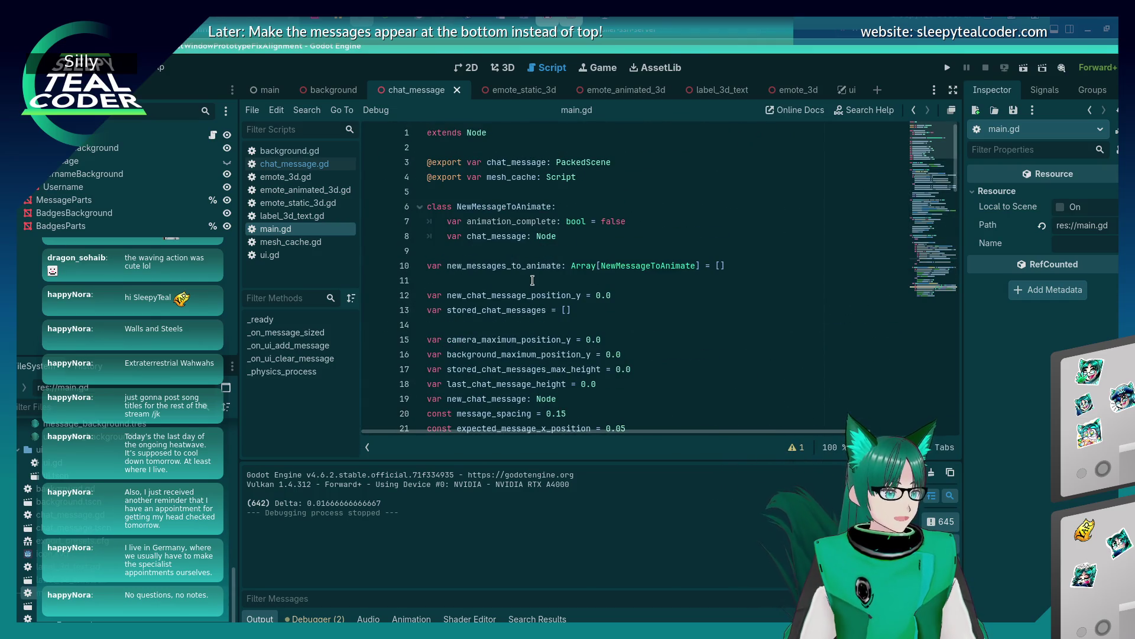
scroll(533, 278, down, 20)
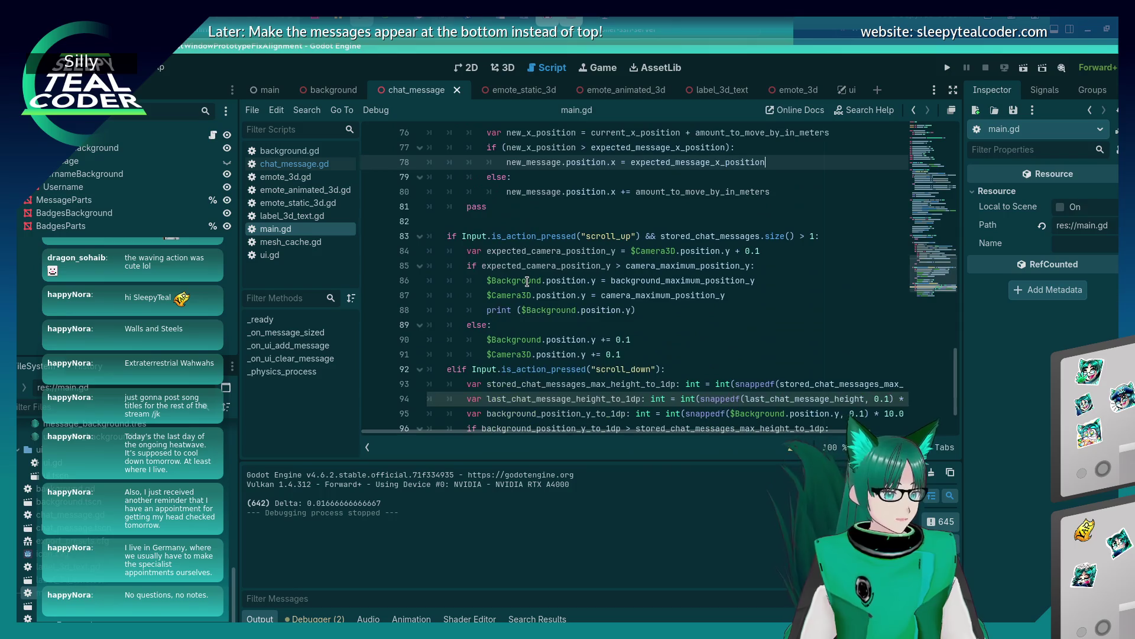
scroll(528, 281, up, 1)
key(Return)
text(new_mes)
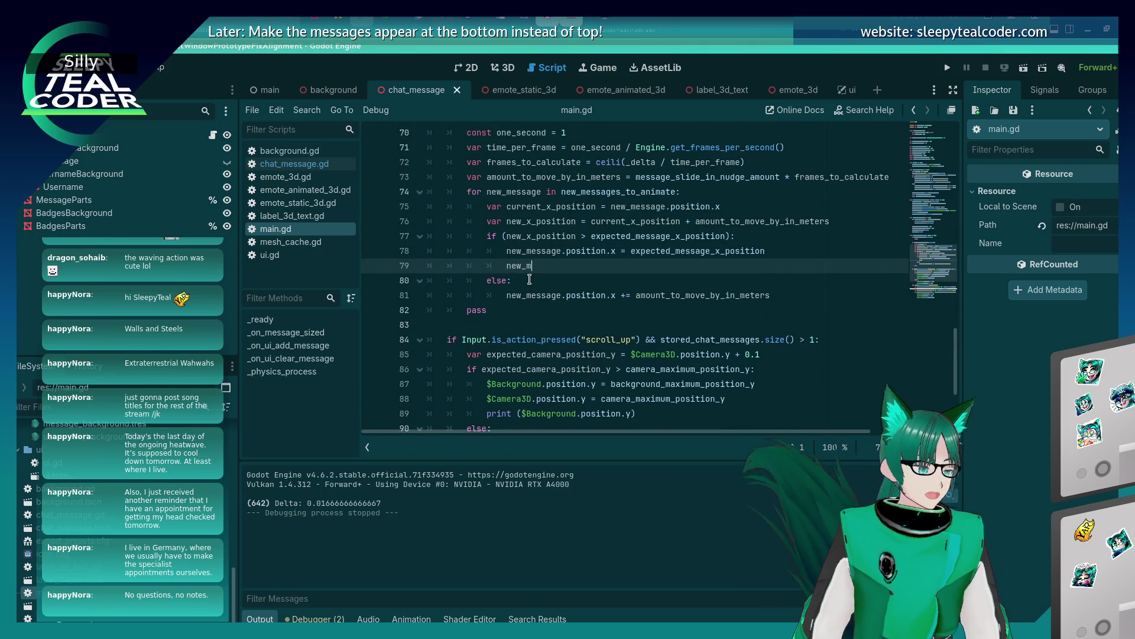
text(sage)
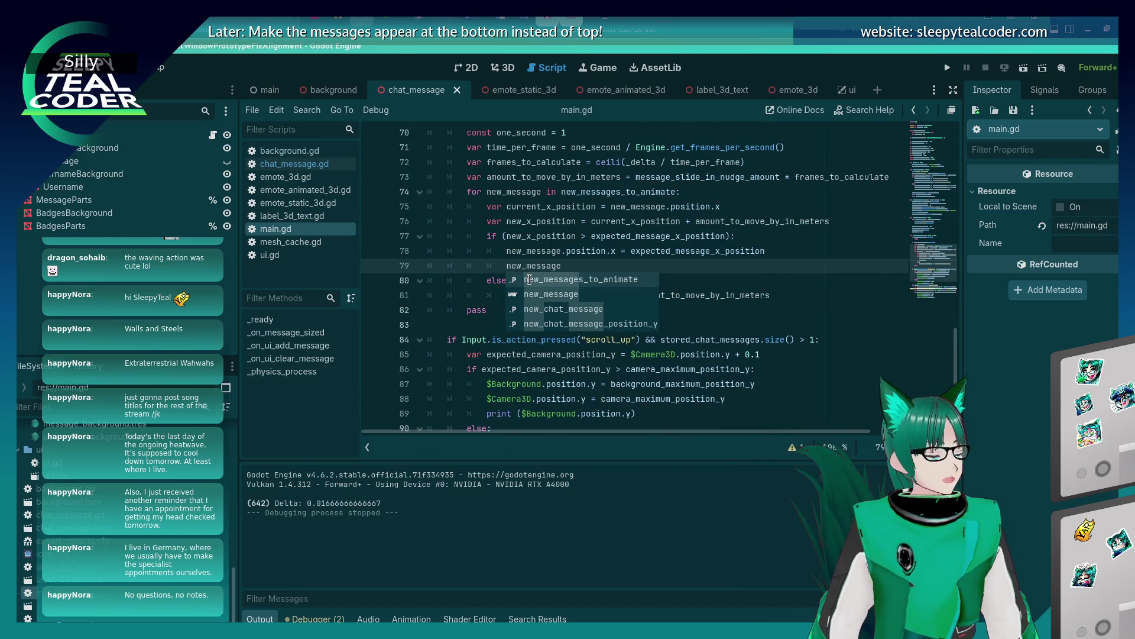
text(.)
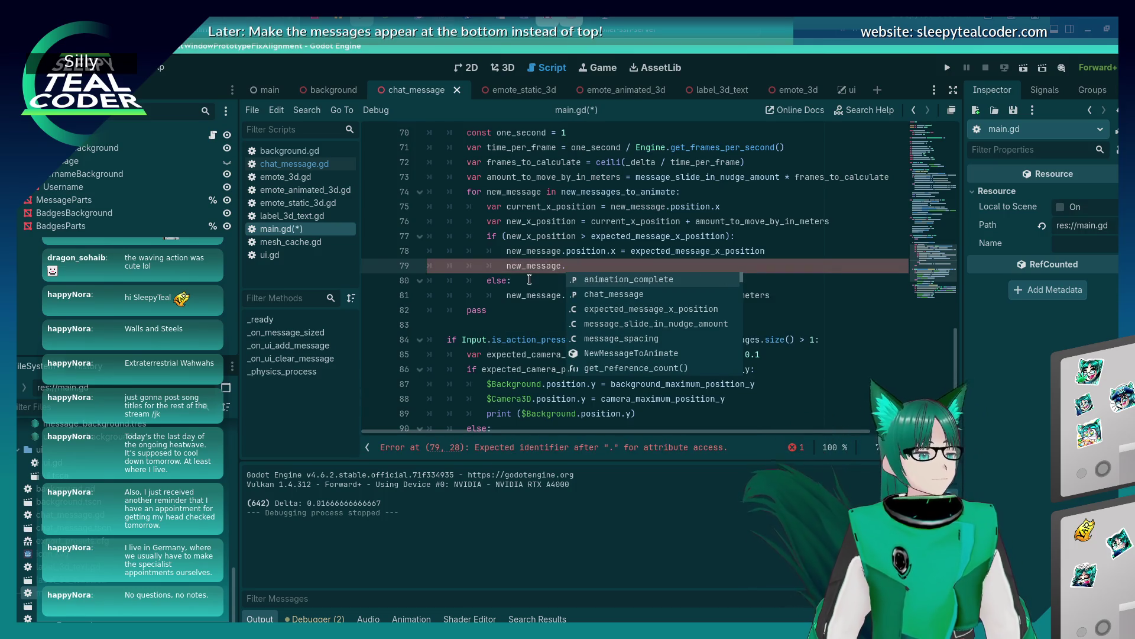
text(a)
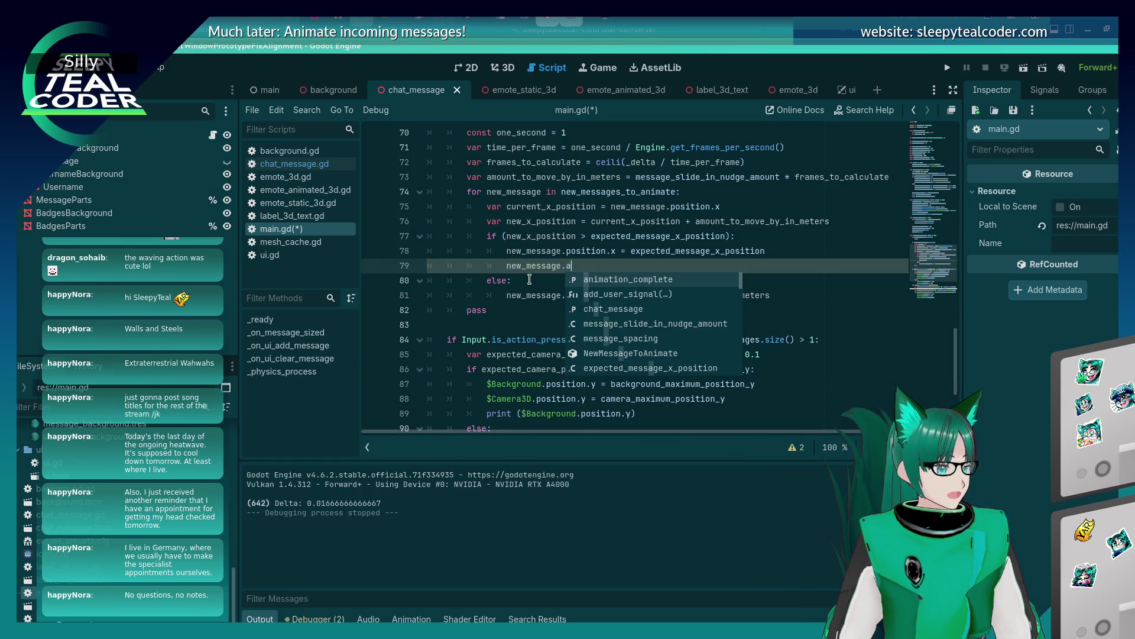
key(Return)
key(BackSpace)
key(BackSpace)
text(= true)
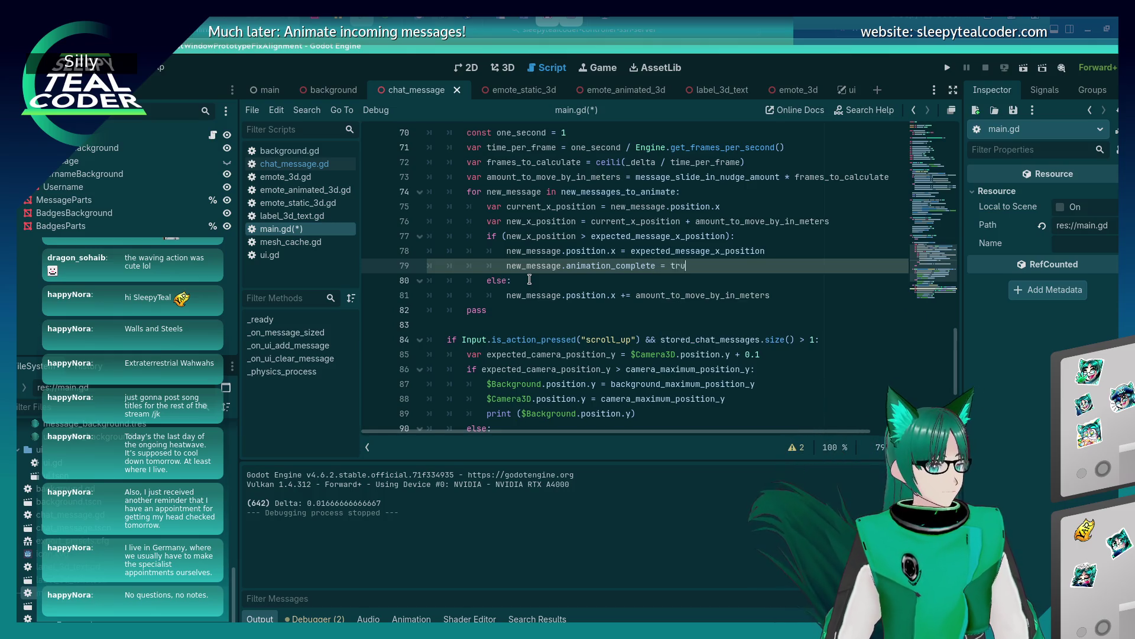
key(ctrl+s)
Add 'if (new_message.animation_complete): continue' at the top of the loop and save
click(528, 280)
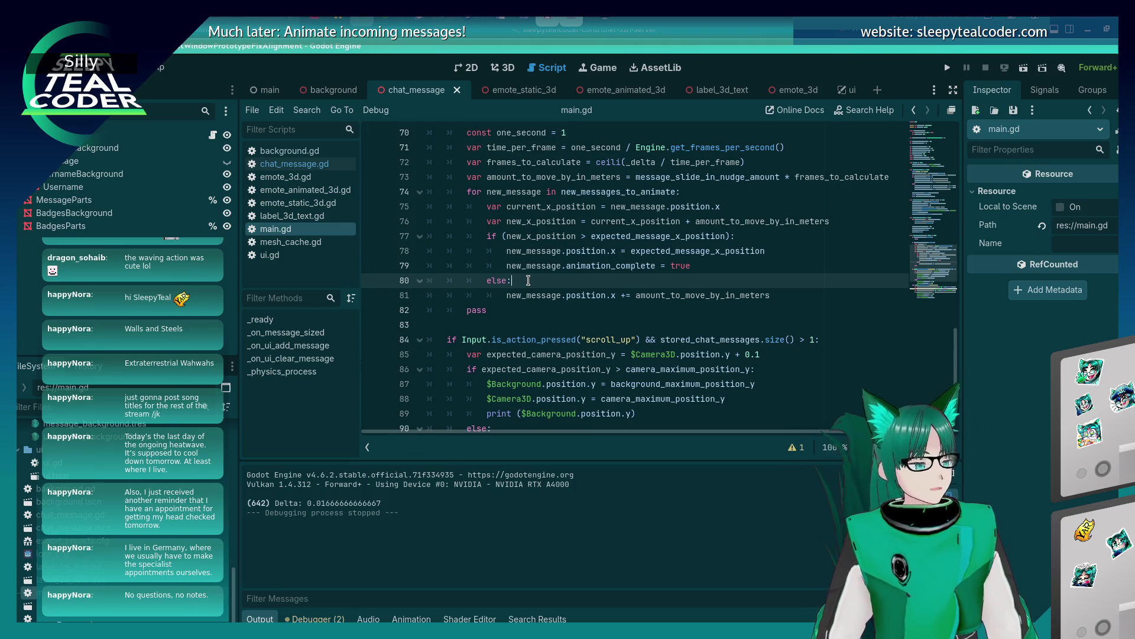
click(669, 195)
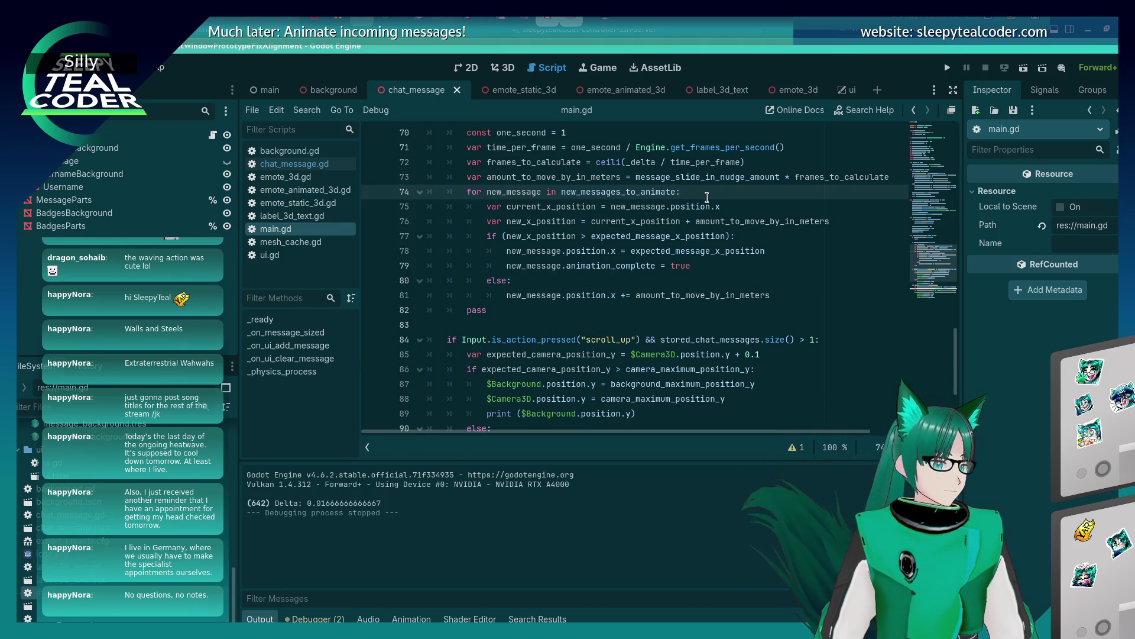
key(Return)
key(Return)
key(Up)
text((new_mess)
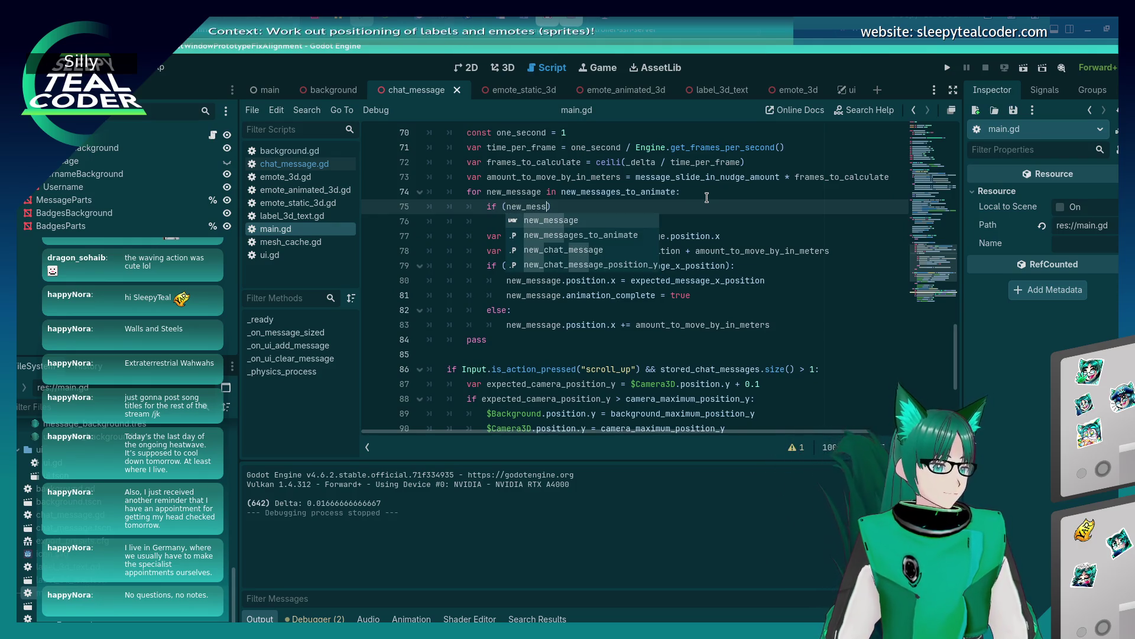
key(Return)
text(.)
key(Return)
key(End)
key(Return)
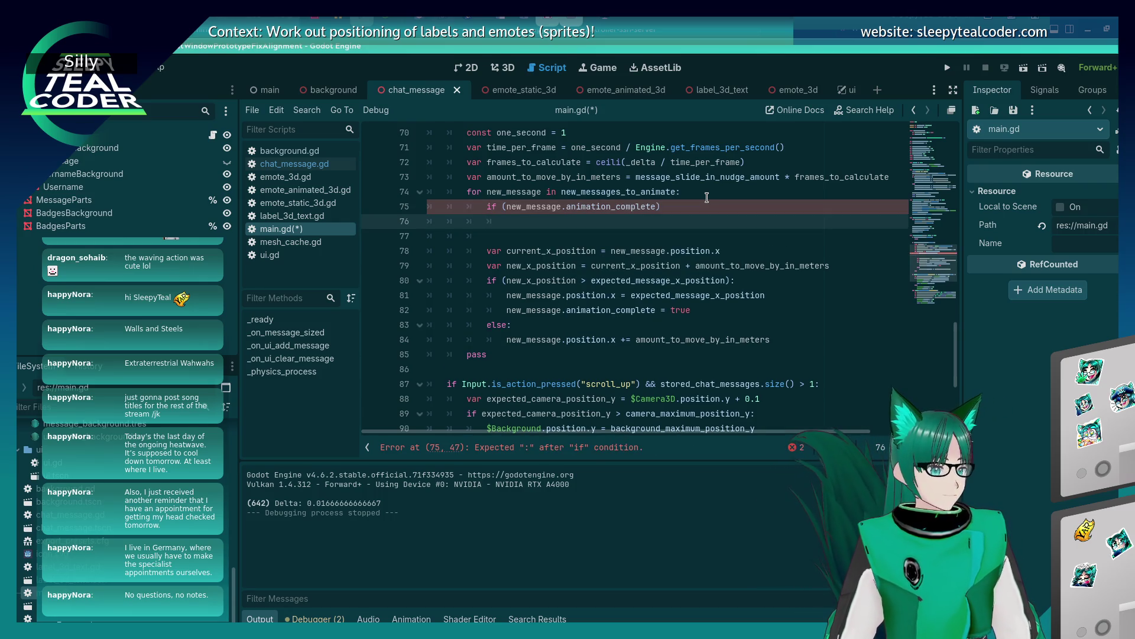
text(ontinue)
key(Up)
key(End)
key(Down)
key(ctrl+s)
key(alt+Tab)
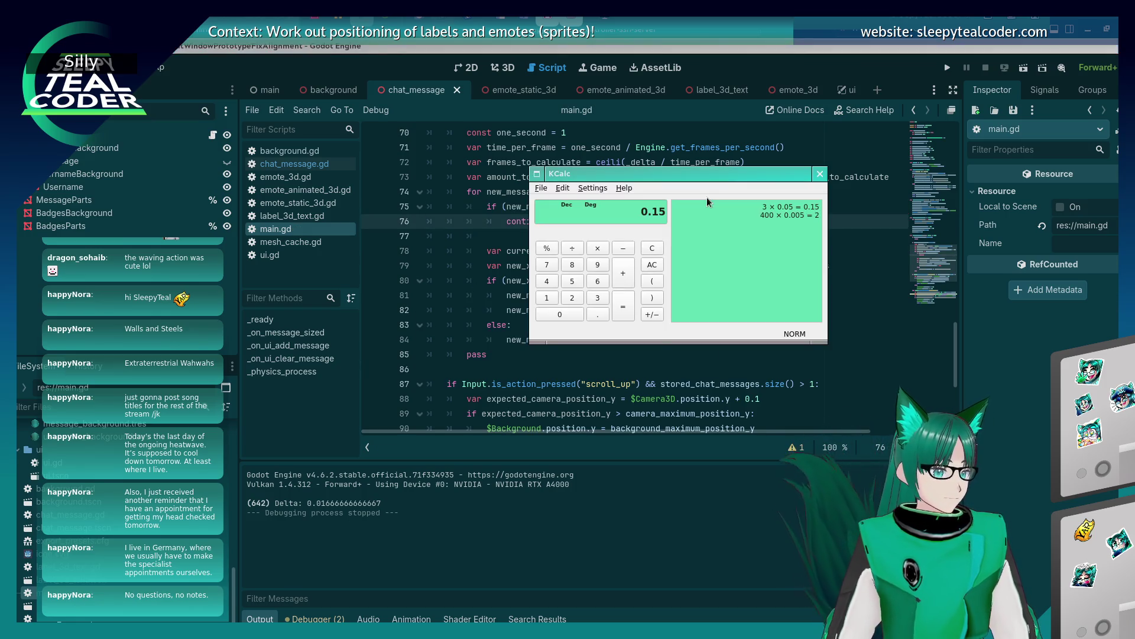
key(alt+Tab)
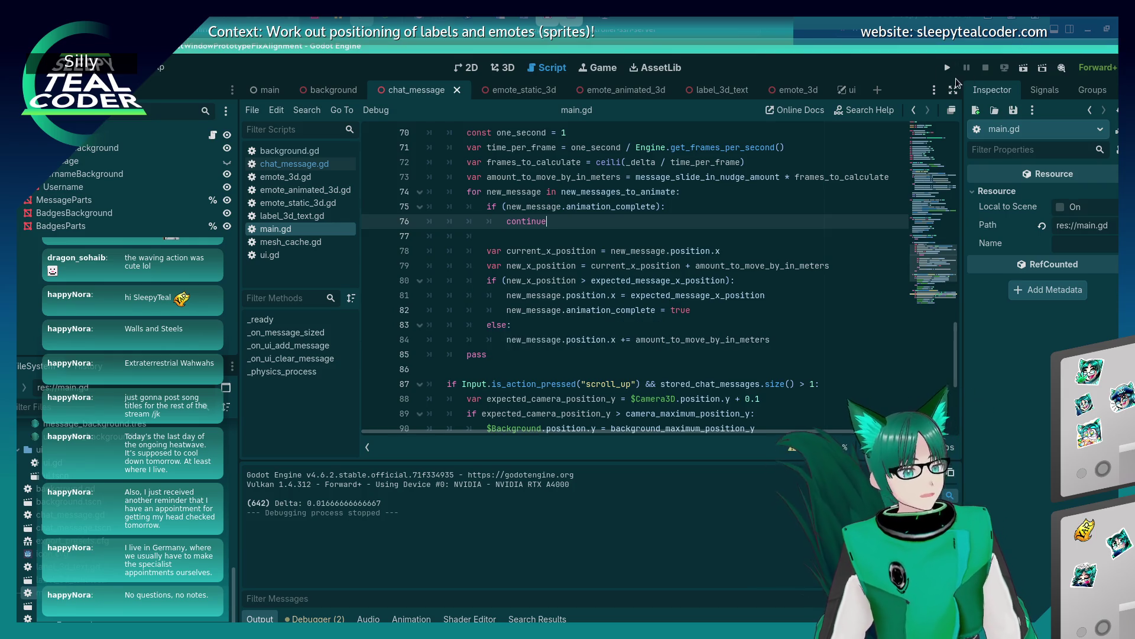
Run the chat window project, add a test message, and view it through the editor camera
click(948, 68)
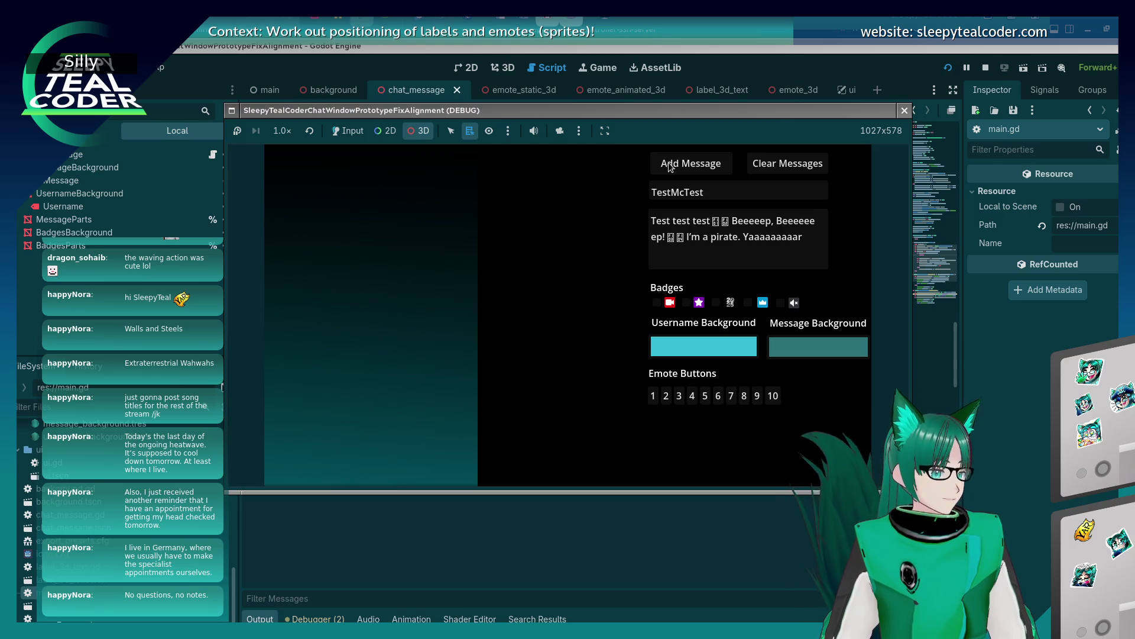
click(348, 131)
click(686, 164)
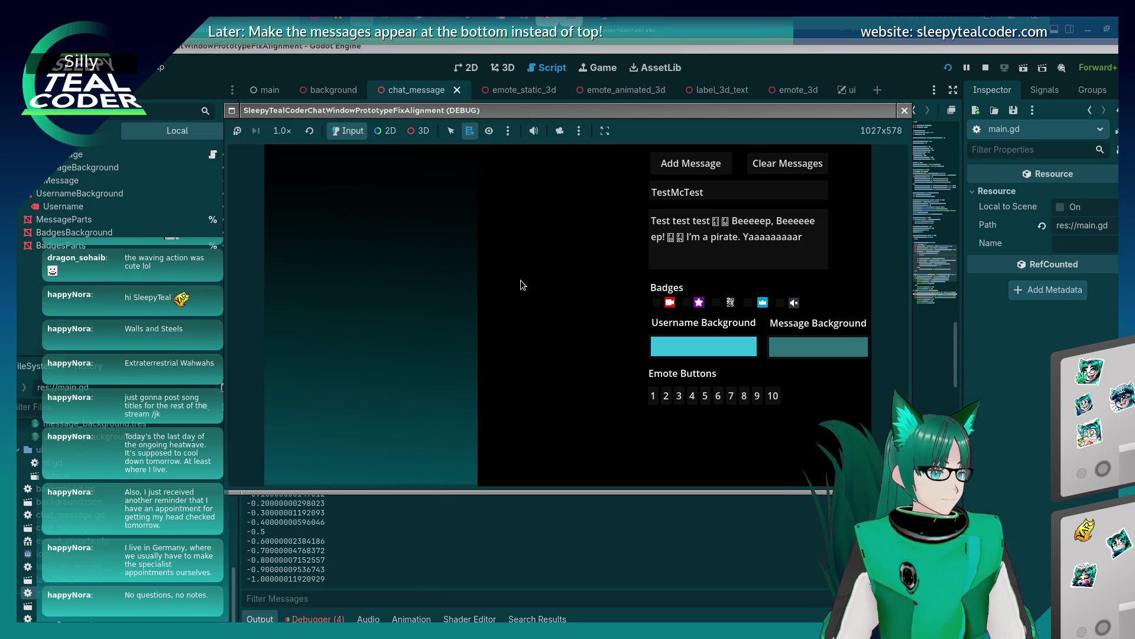
click(560, 130)
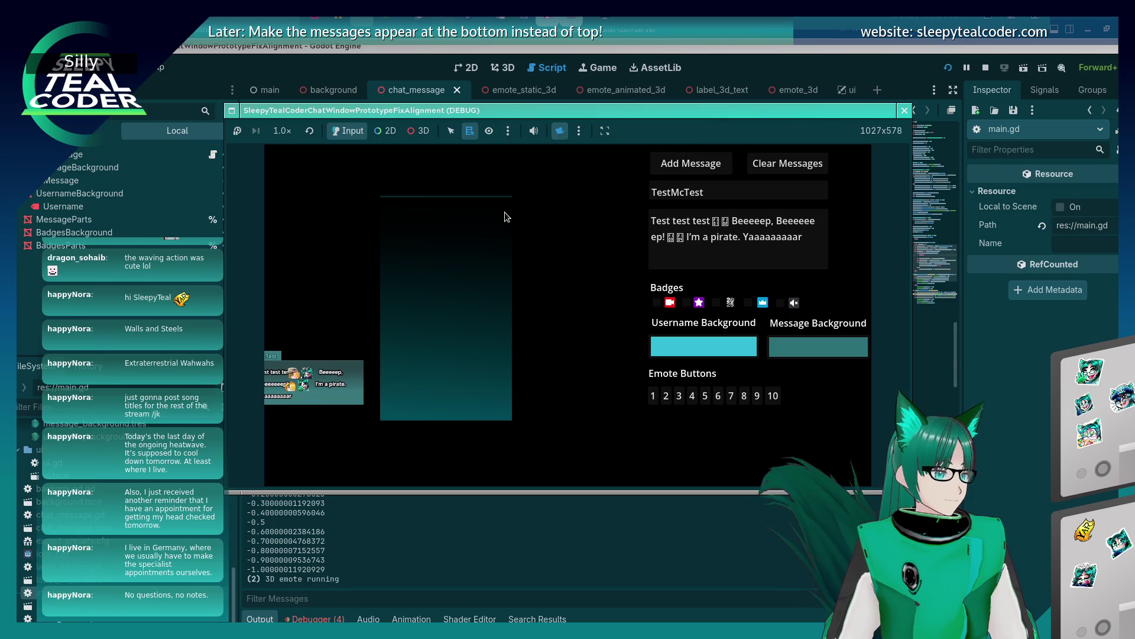
Open the push_back TypedArray error at main.gd line 53 from the Debugger's Errors list
click(314, 618)
click(353, 476)
double_click(458, 552)
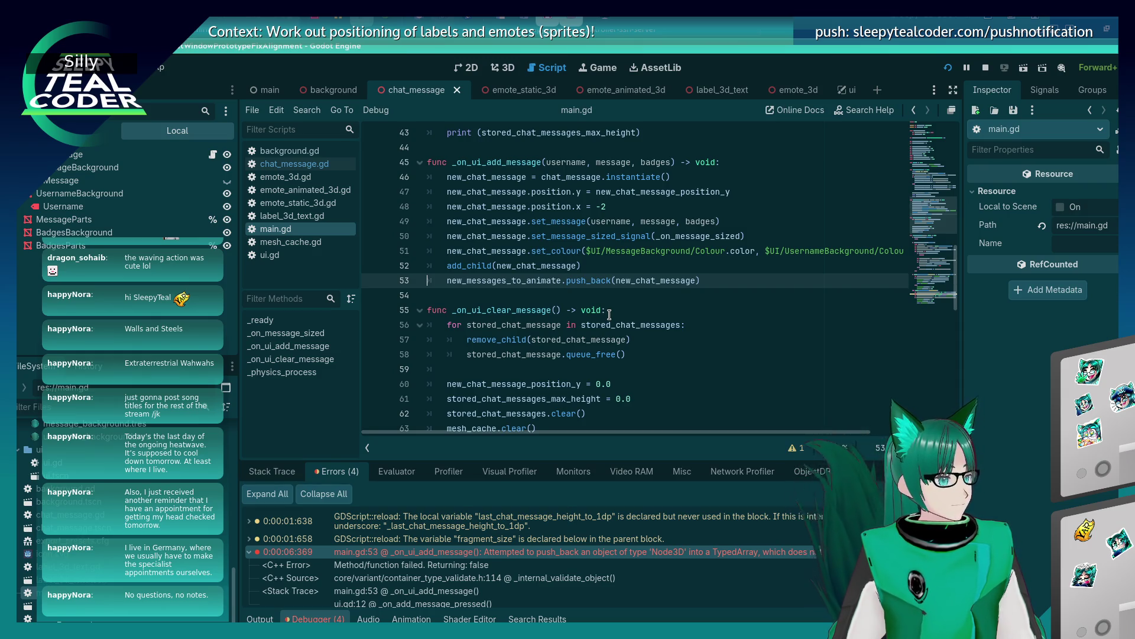
Add an _init(_chat_message: Node) header inside NewMessageToAnimate with a chat_message body line
scroll(609, 314, up, 14)
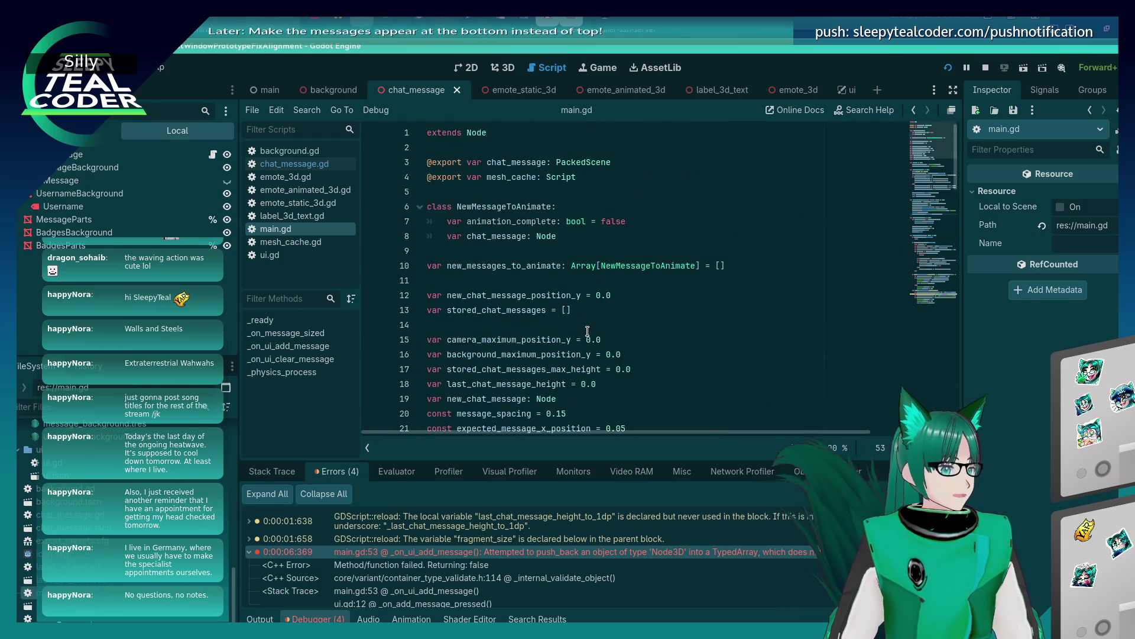
click(513, 204)
scroll(561, 337, down, 16)
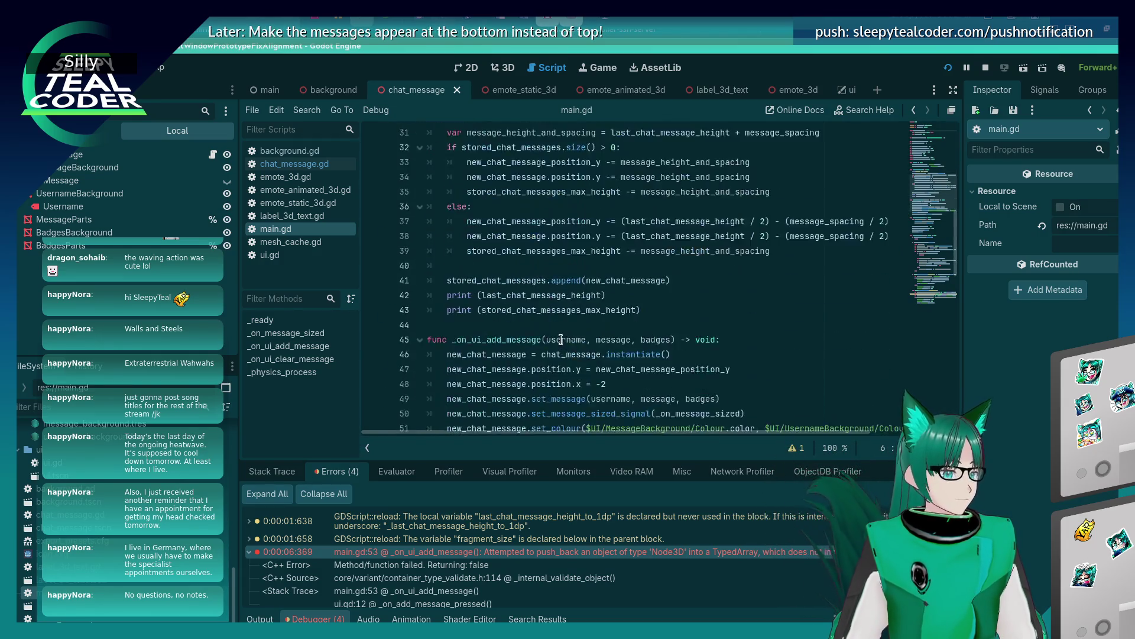
scroll(561, 337, down, 12)
click(566, 328)
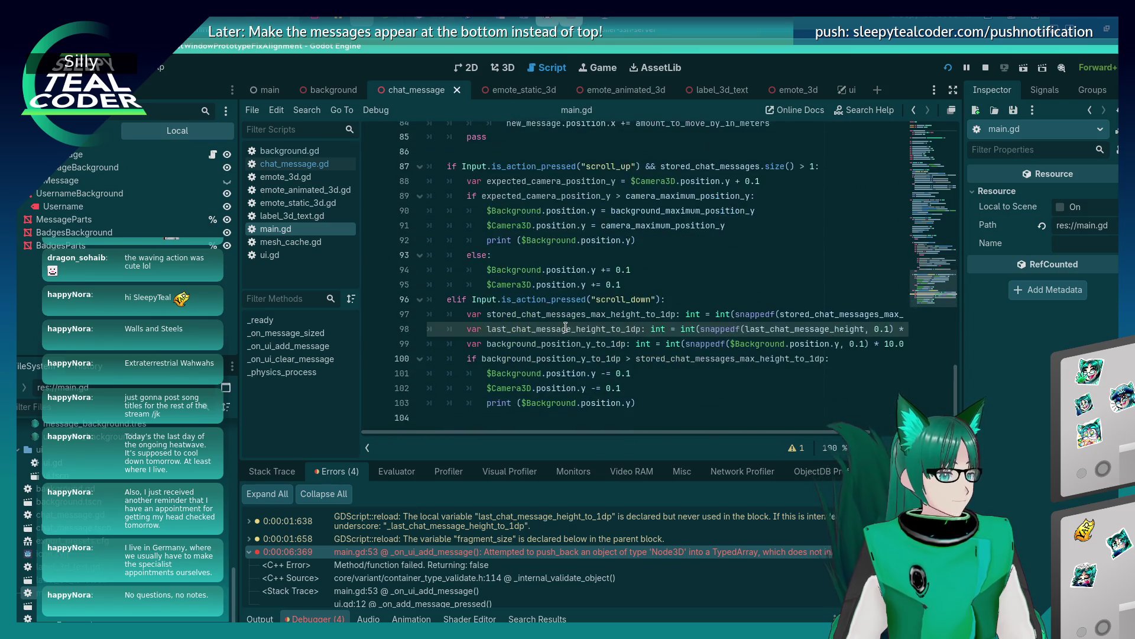
scroll(566, 327, up, 20)
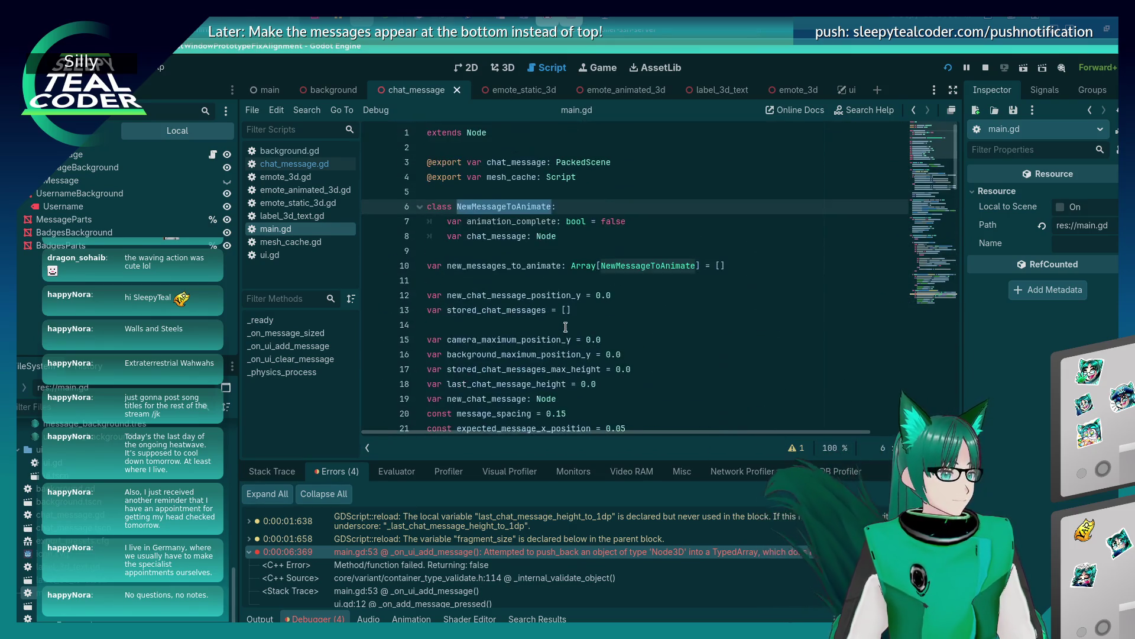
click(595, 237)
key(Return)
key(BackSpace)
key(Return)
key(Return)
text(var _init)
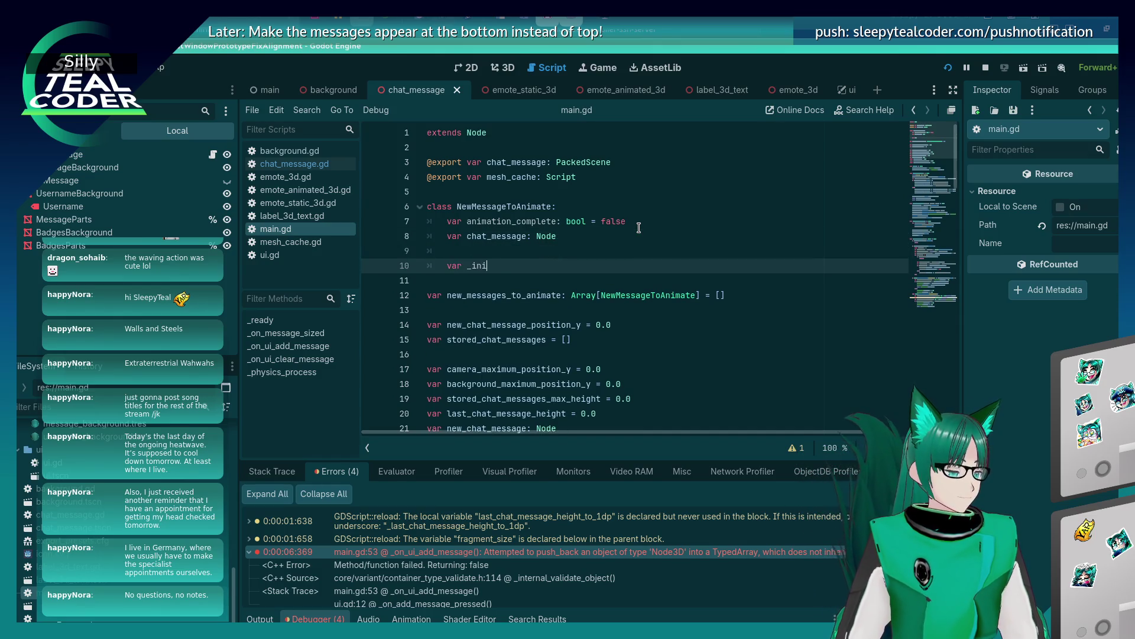
text((_c)
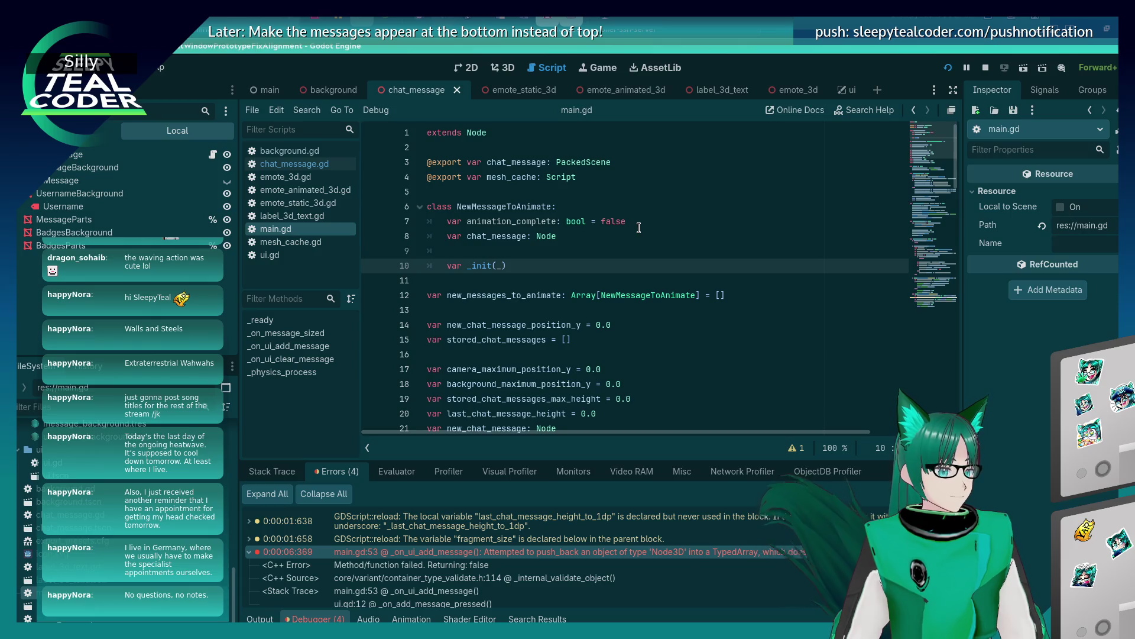
text(hat_message:N)
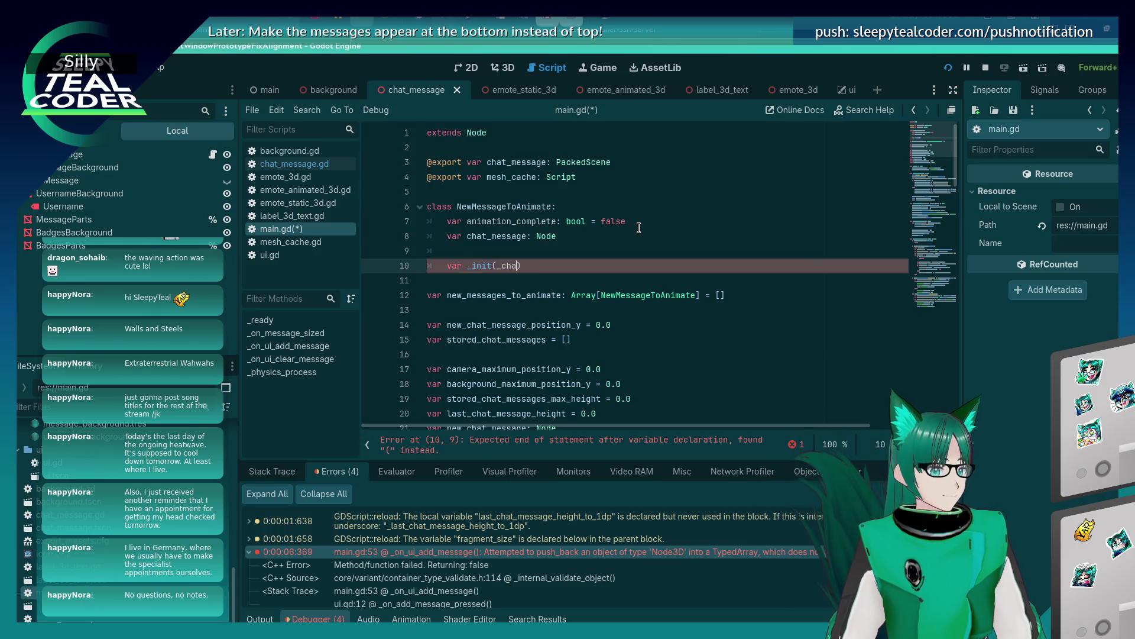
text(ode)
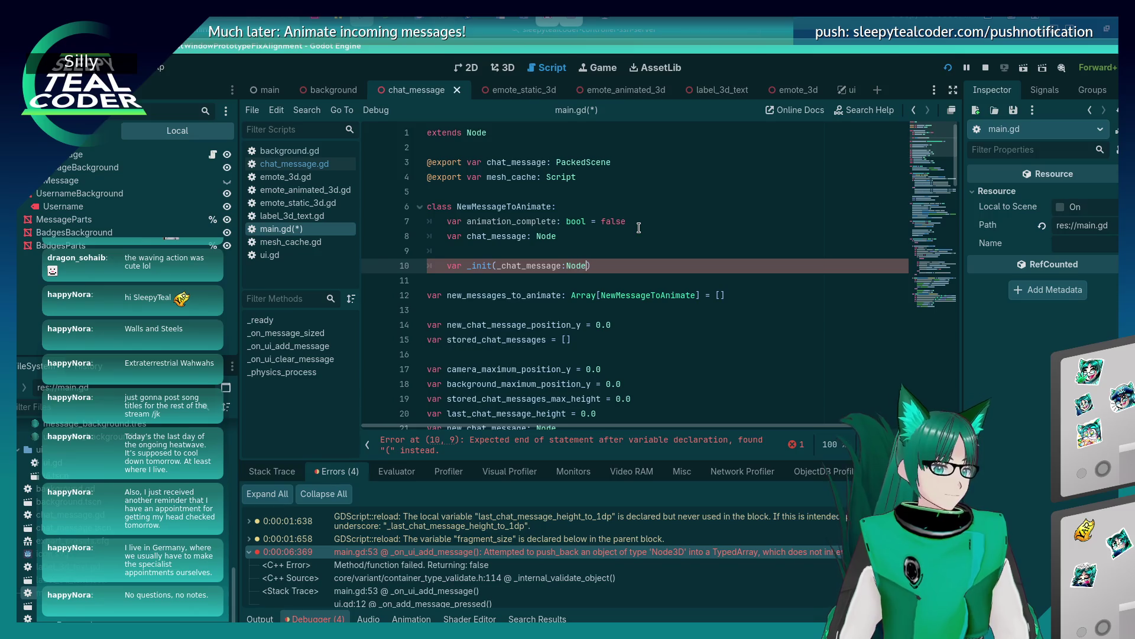
key(Tab)
text(:)
key(Return)
text(chat_message: _c)
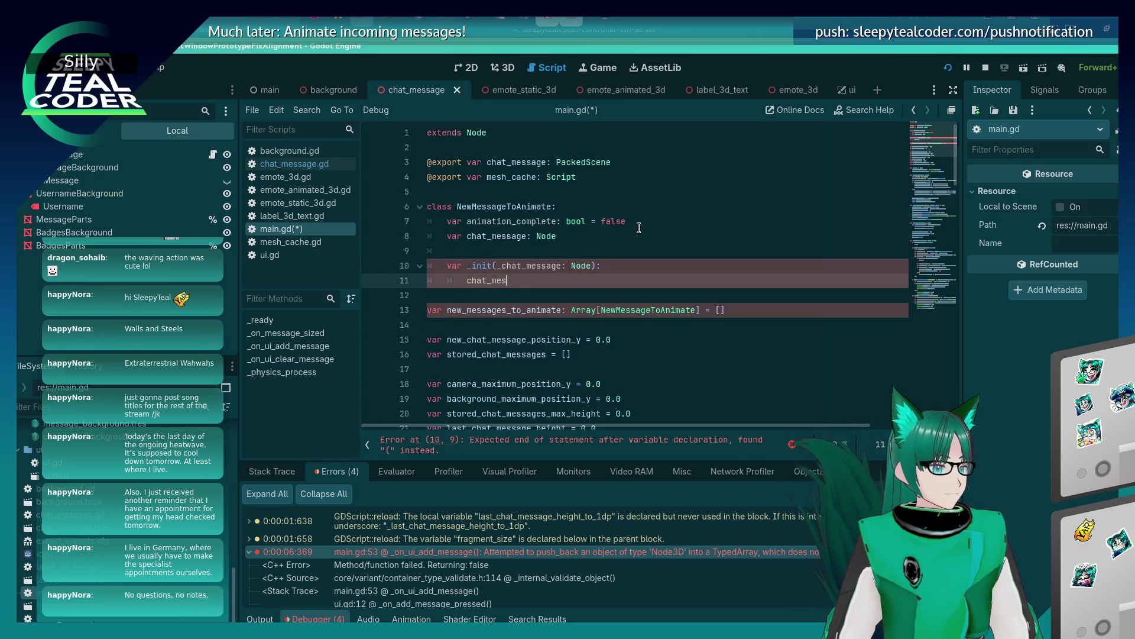
text(hat_message)
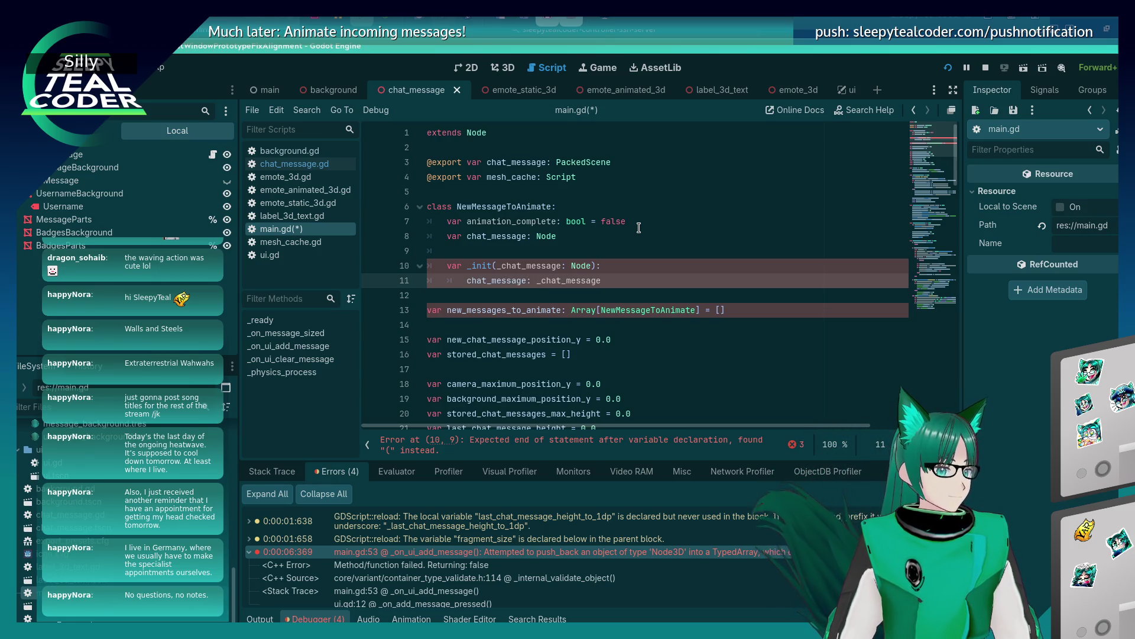
key(Up)
key(Up)
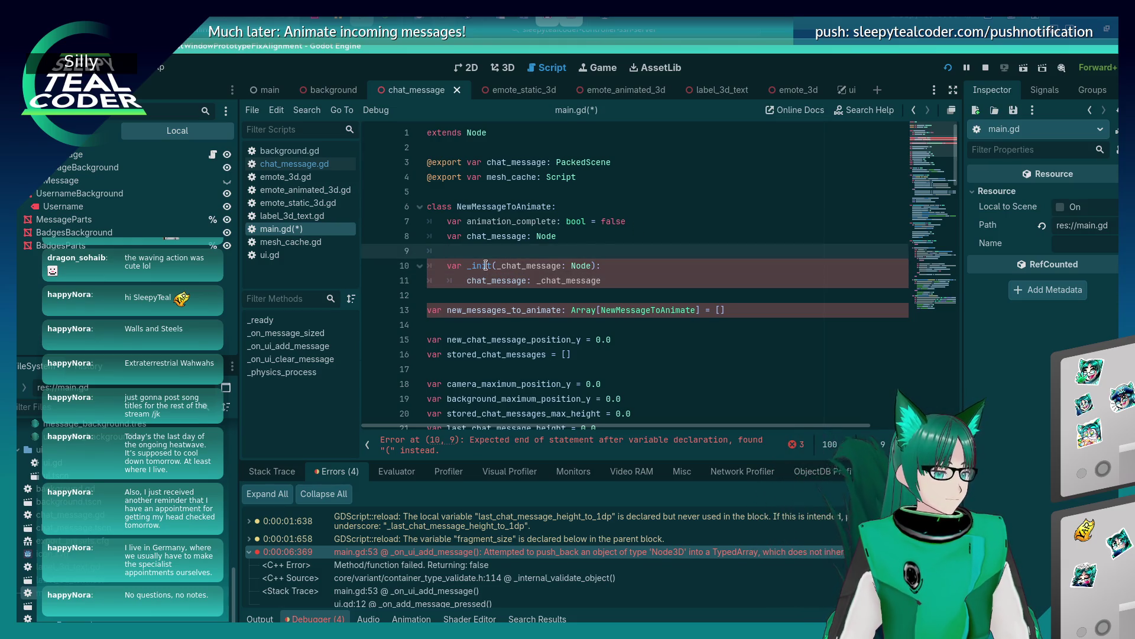
Make the body 'chat_message = _chat_message', drop the '-> void' return type, and save main.gd
click(673, 262)
key(Left)
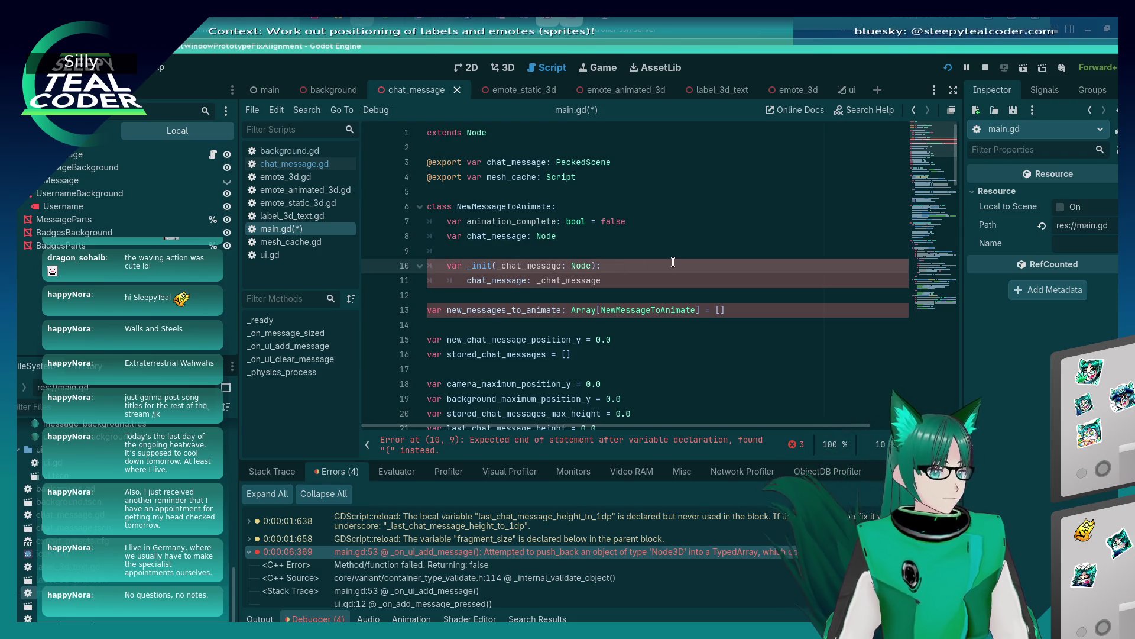
text(-> void)
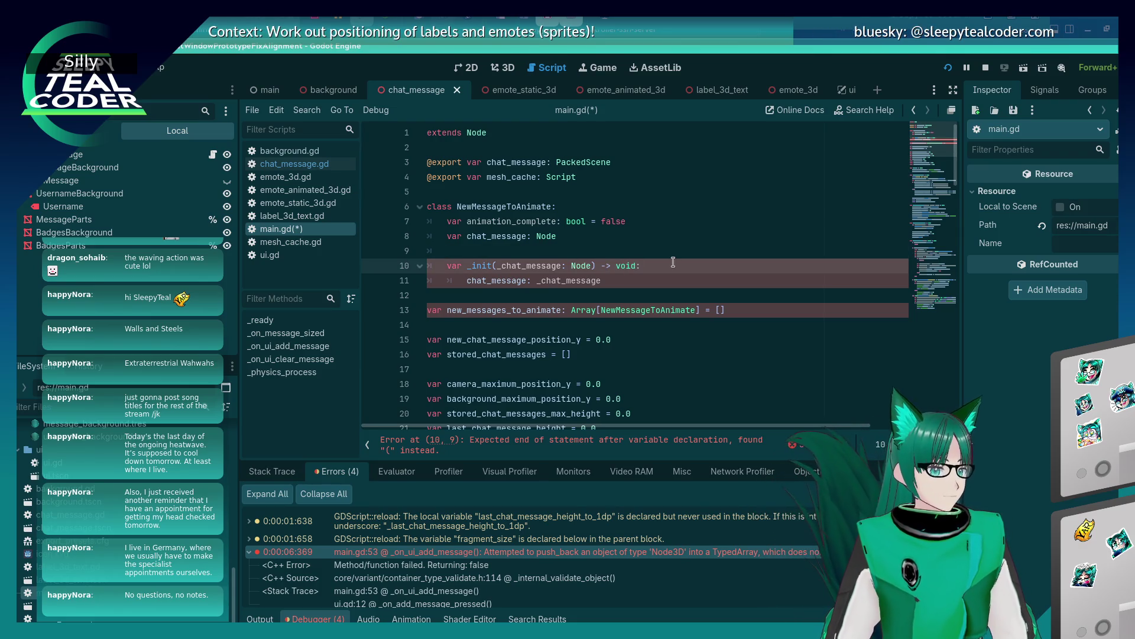
key(Down)
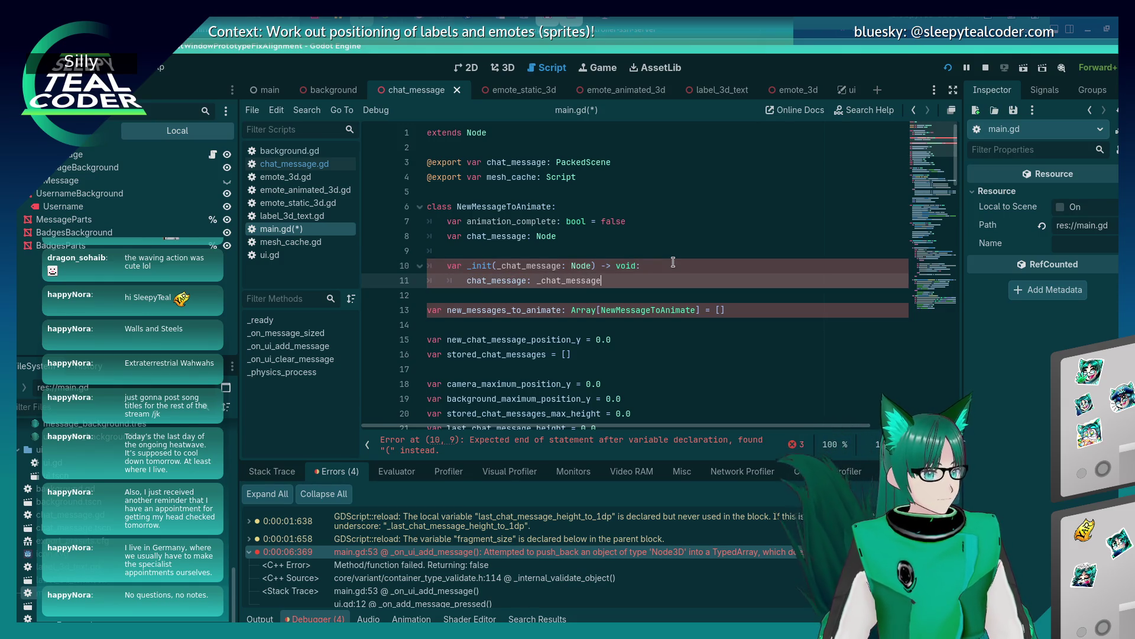
key(Up)
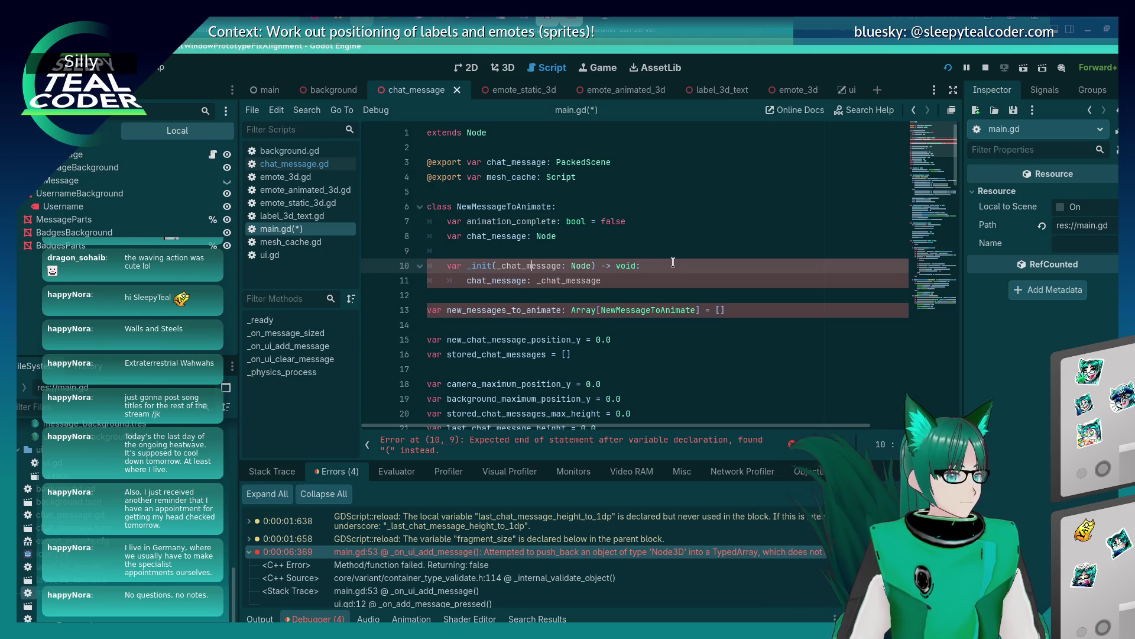
key(Down)
key(BackSpace)
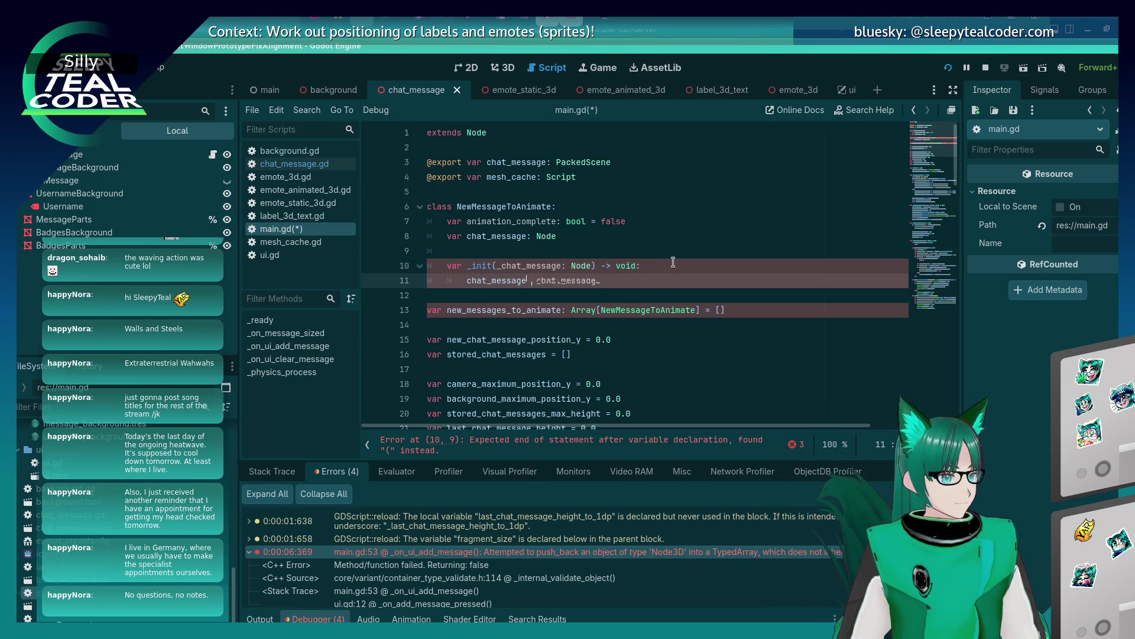
text(=)
click(673, 262)
key(Left)
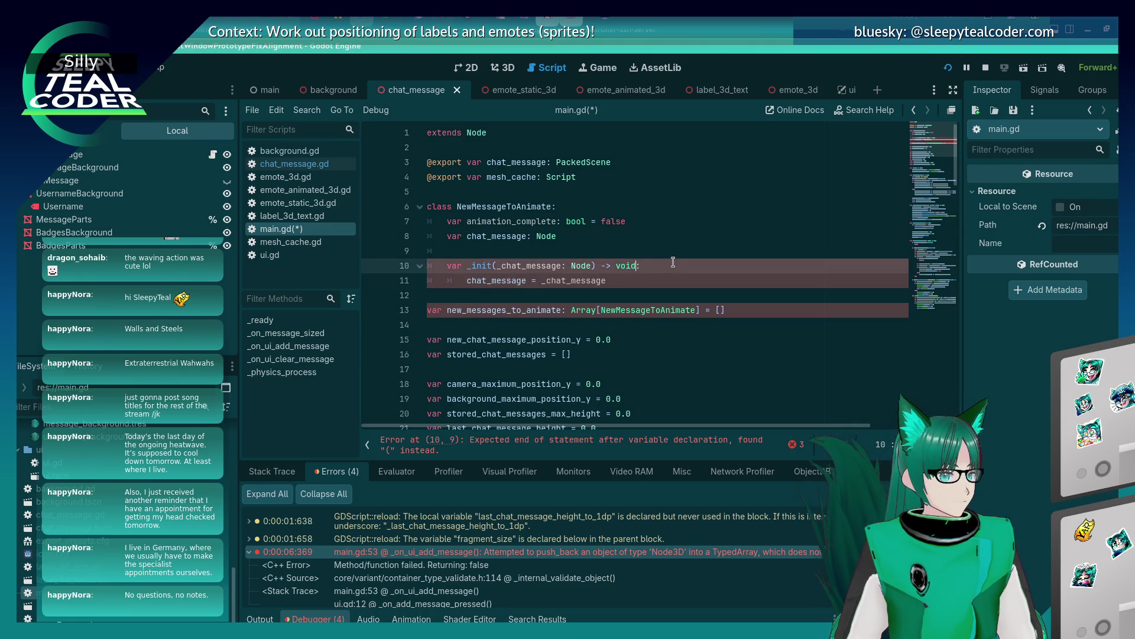
key(BackSpace)
key(BackSpace)
key(BackSpace)
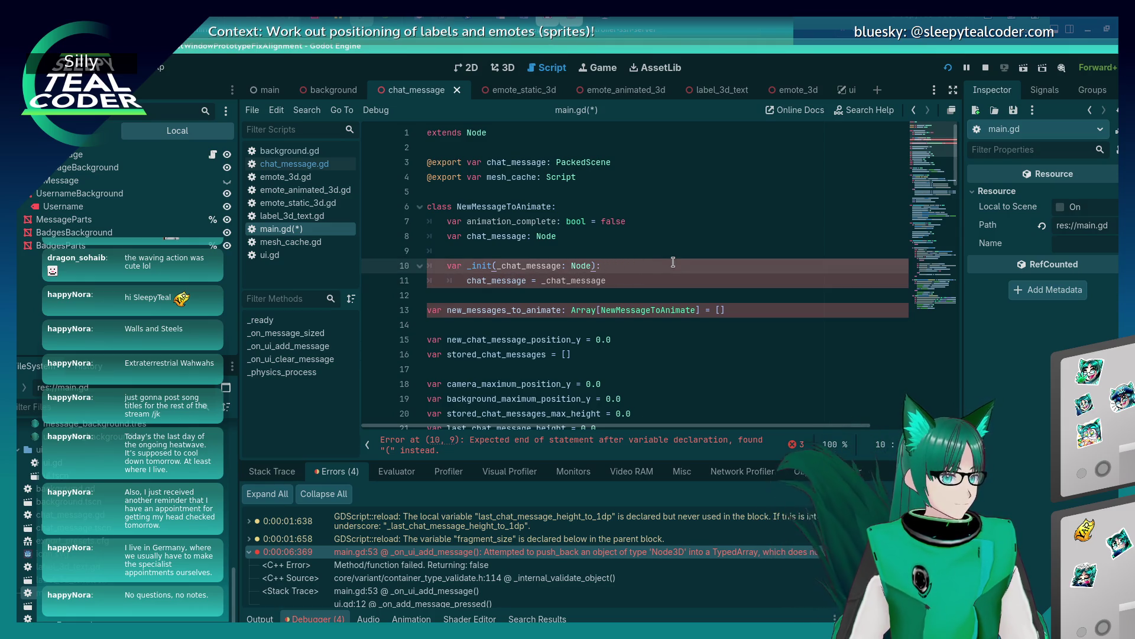
key(ctrl+s)
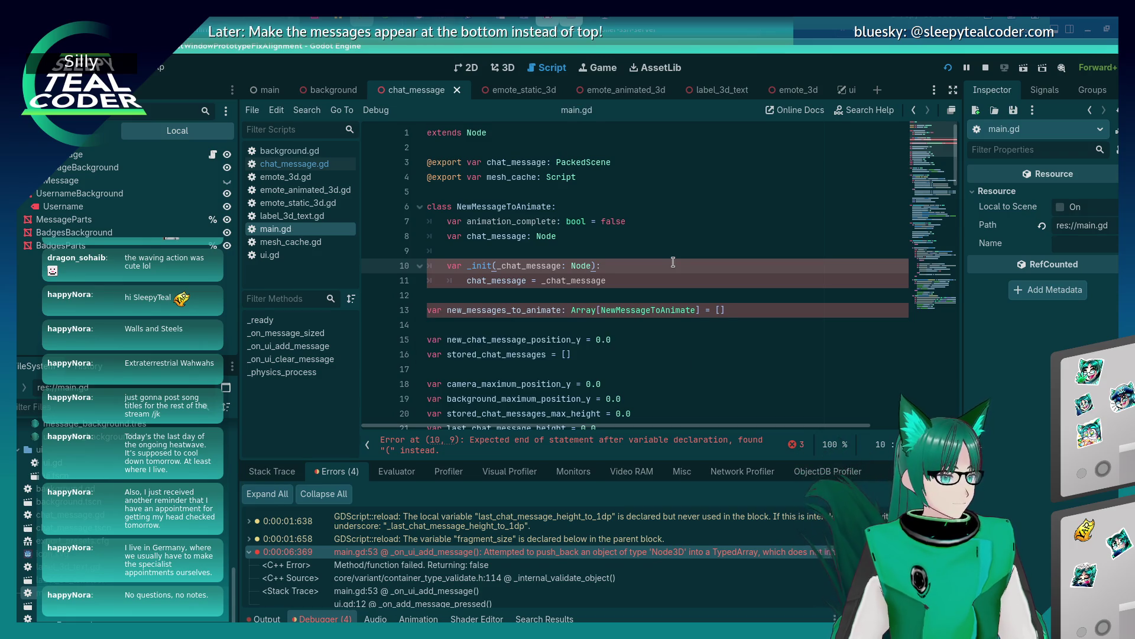
Replace the mistaken 'var' before _init on line 10 with 'func'
mouse_move(543, 242)
key(Home)
key(Right)
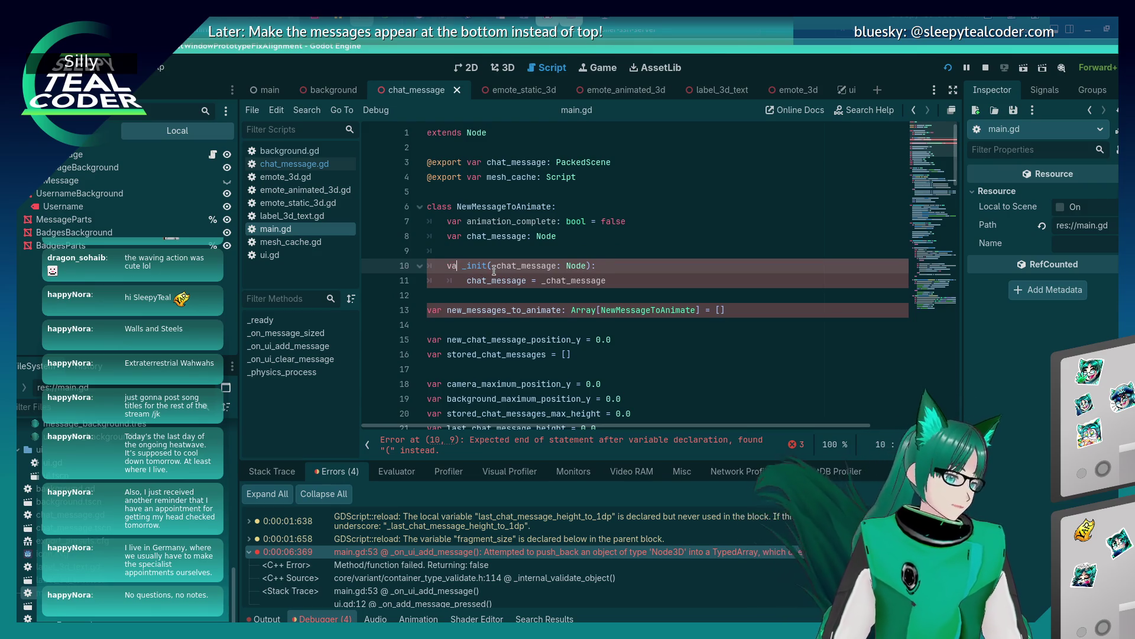
key(Delete)
key(Delete)
key(BackSpace)
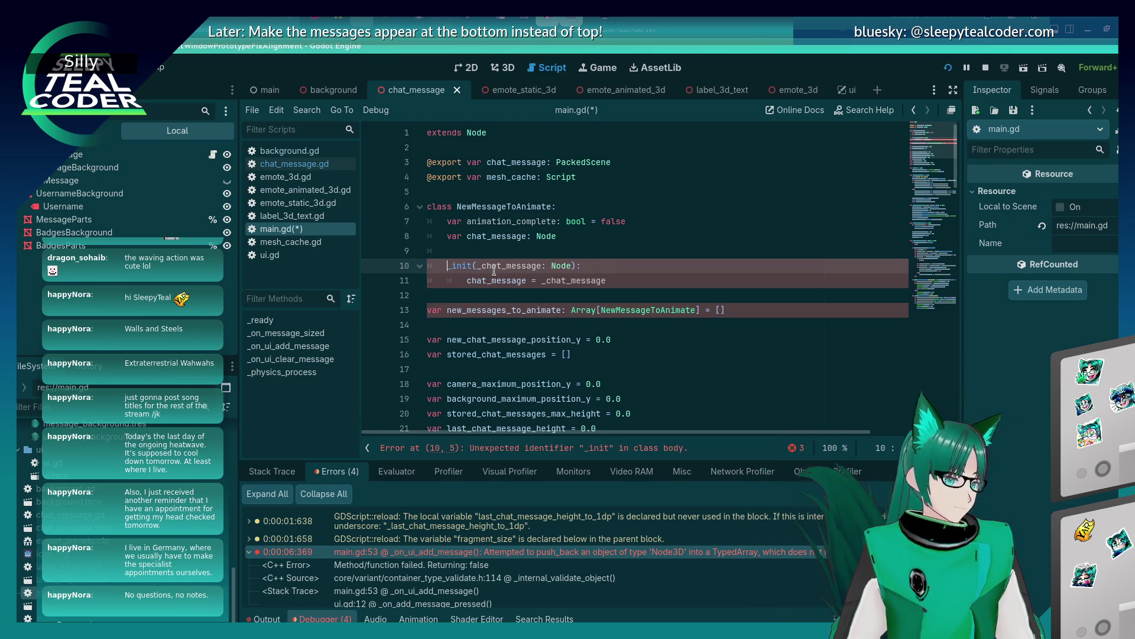
text(func)
click(549, 253)
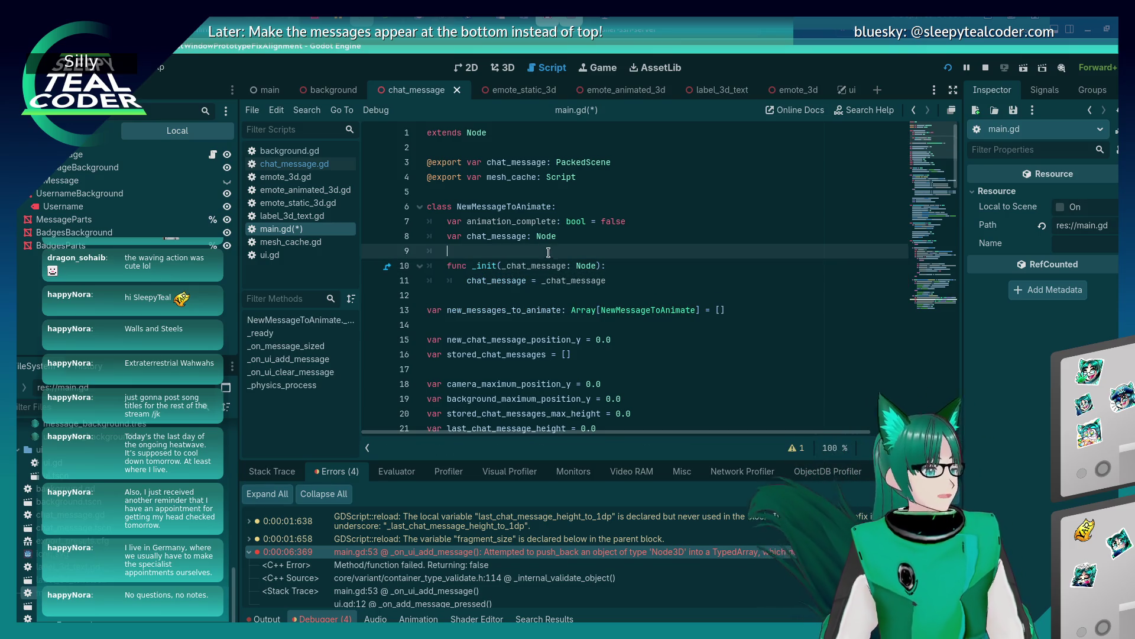
Scroll through main.gd to review the corrected script
scroll(532, 273, down, 5)
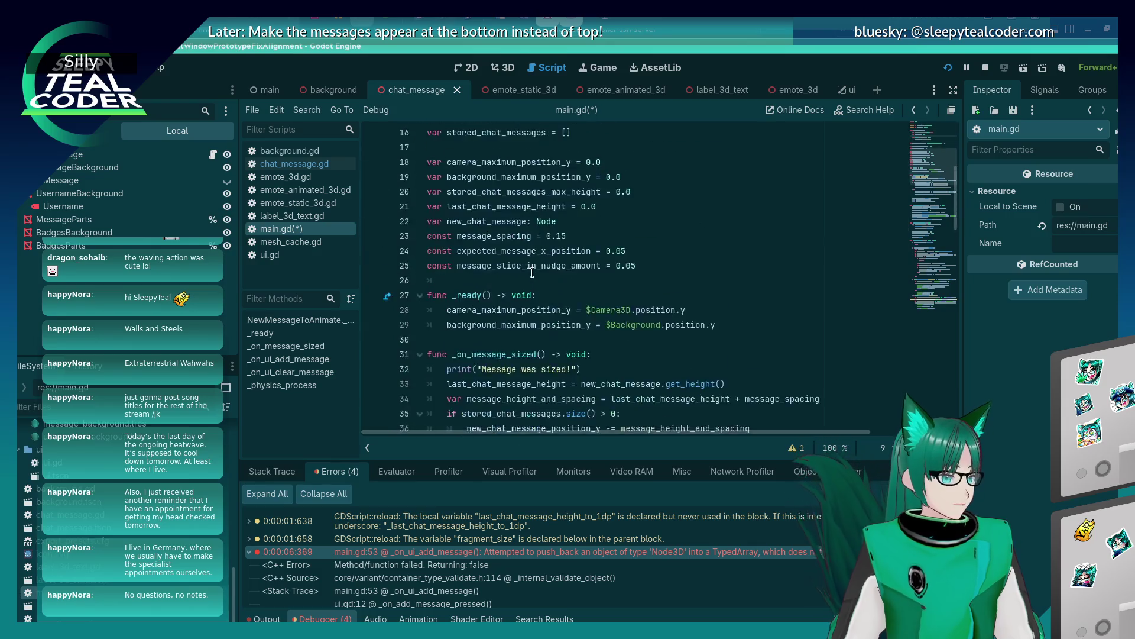
scroll(532, 273, down, 10)
scroll(532, 273, up, 6)
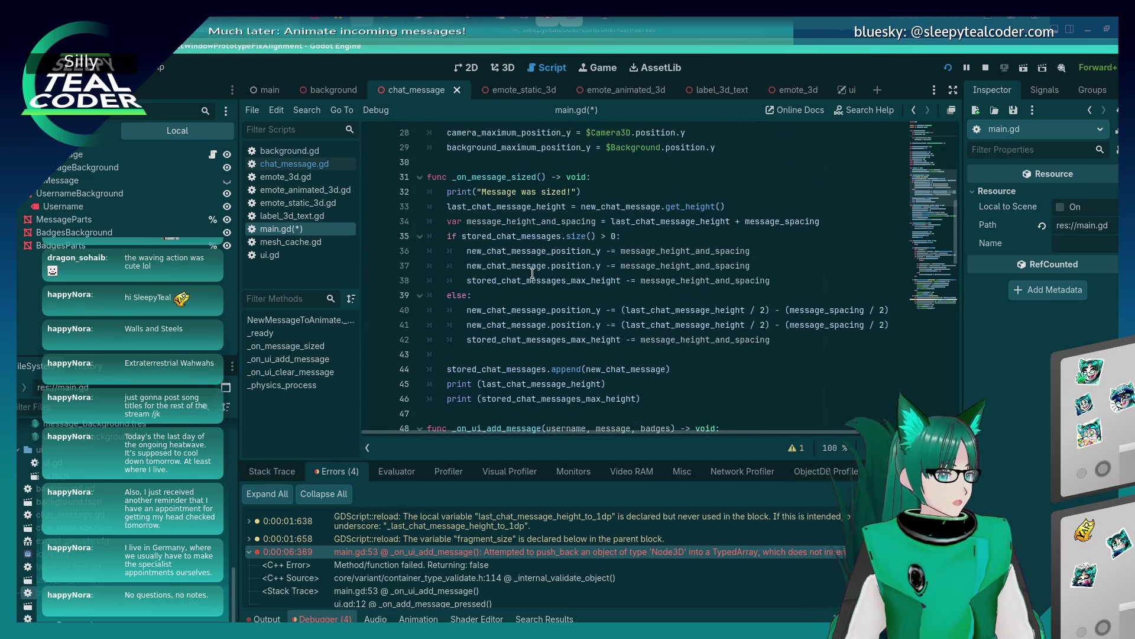
scroll(532, 273, down, 9)
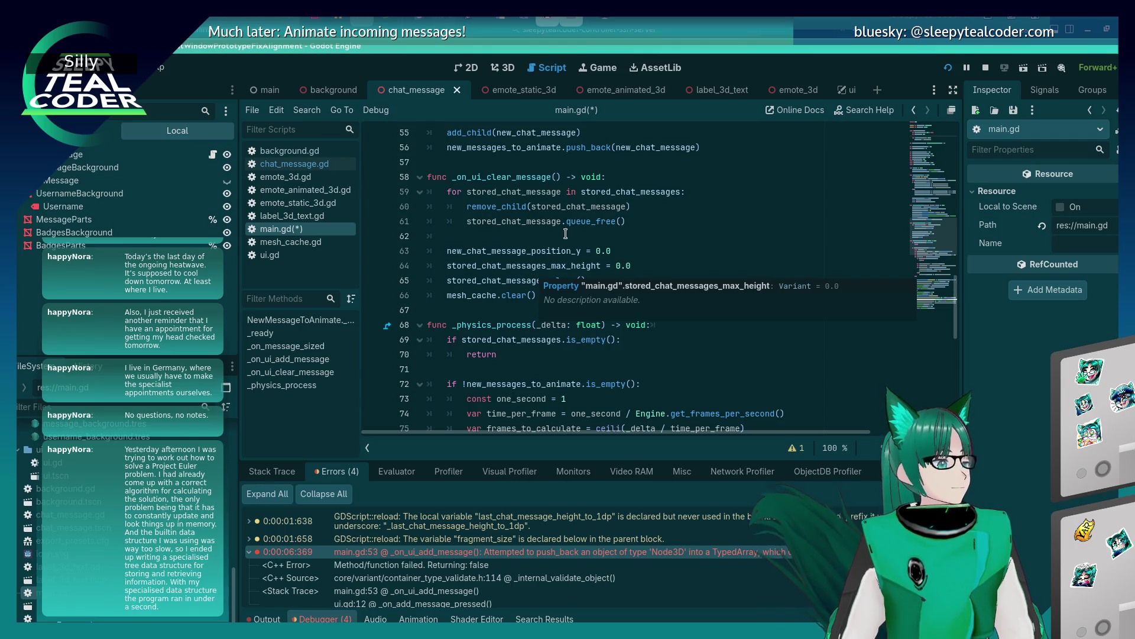
scroll(616, 288, down, 2)
scroll(616, 288, down, 2)
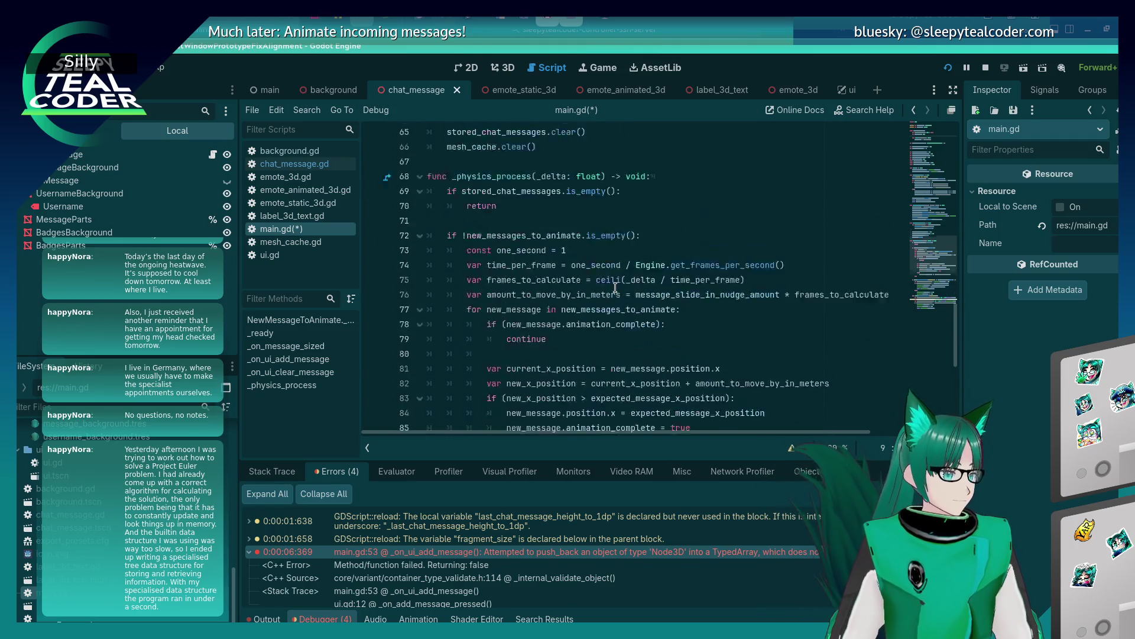
scroll(615, 288, up, 6)
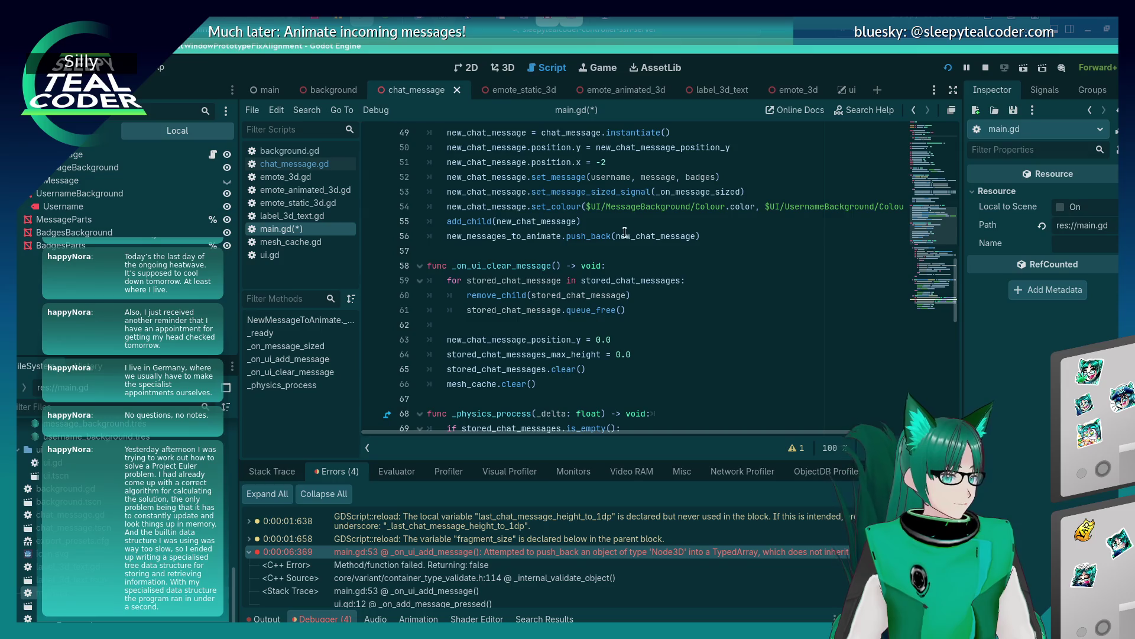
Change line 56 to push_back(NewMessageToAnimate.new(new_chat_message)) and save main.gd
click(615, 236)
text(New)
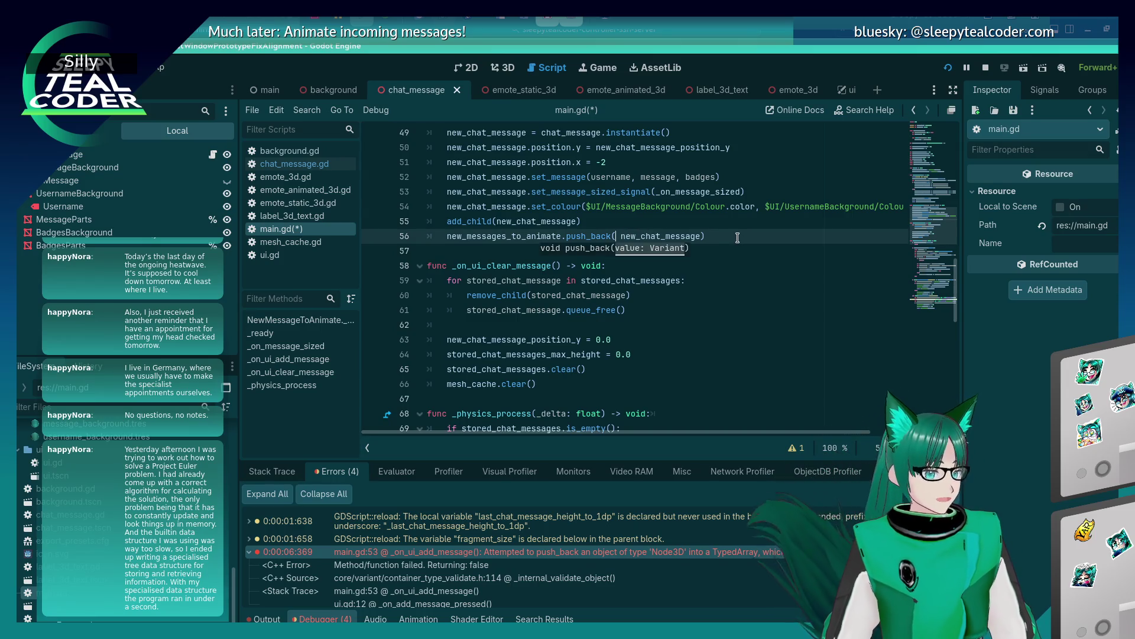
key(Return)
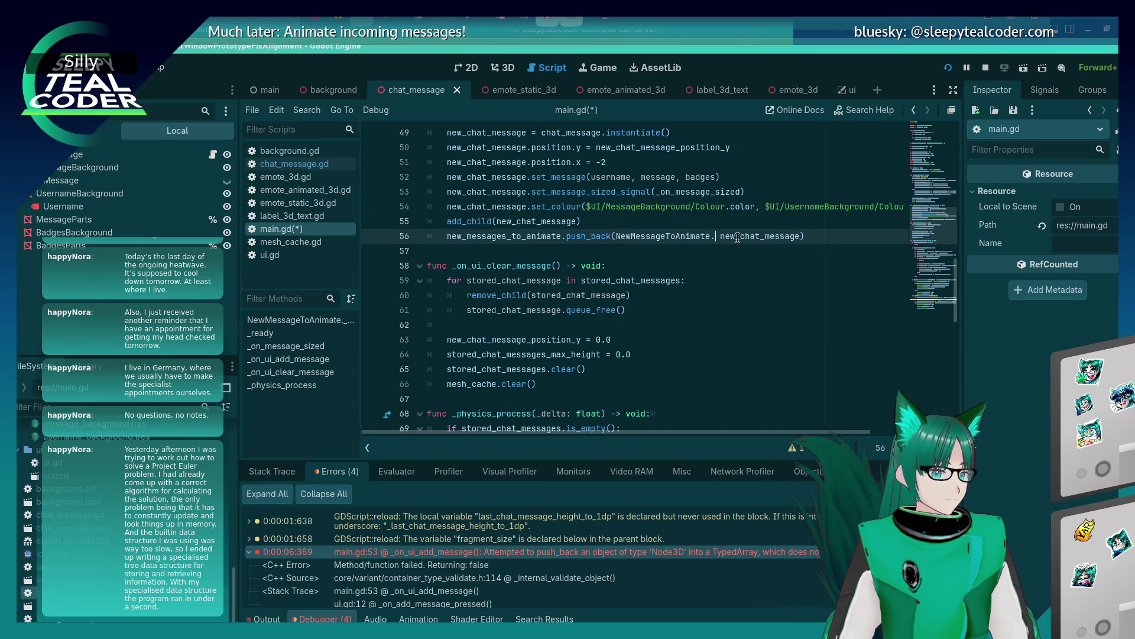
text(.new()
key(Escape)
key(End)
text())
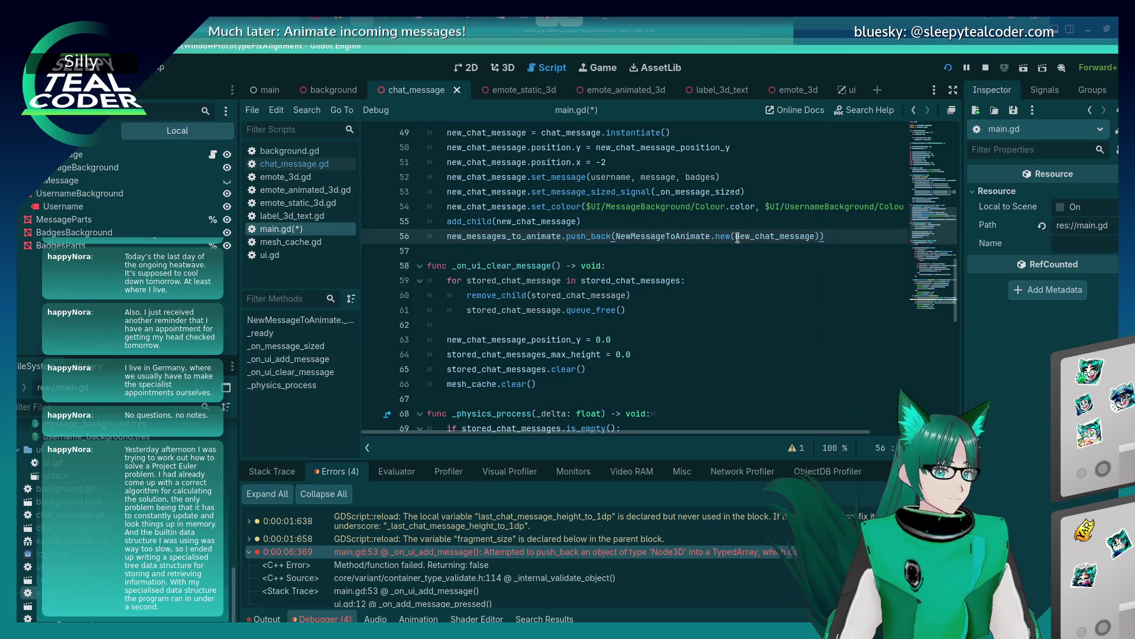
key(Down)
key(ctrl+s)
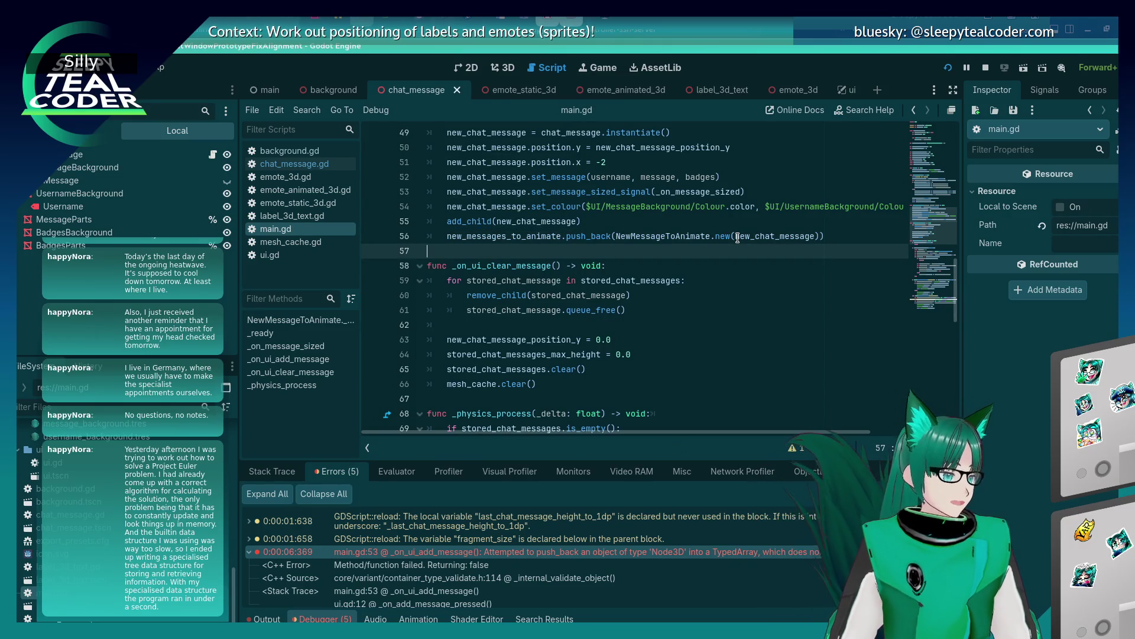
Run the project, inspect the 'position' error at line 81, and scroll back to the script's top
click(948, 68)
mouse_move(636, 279)
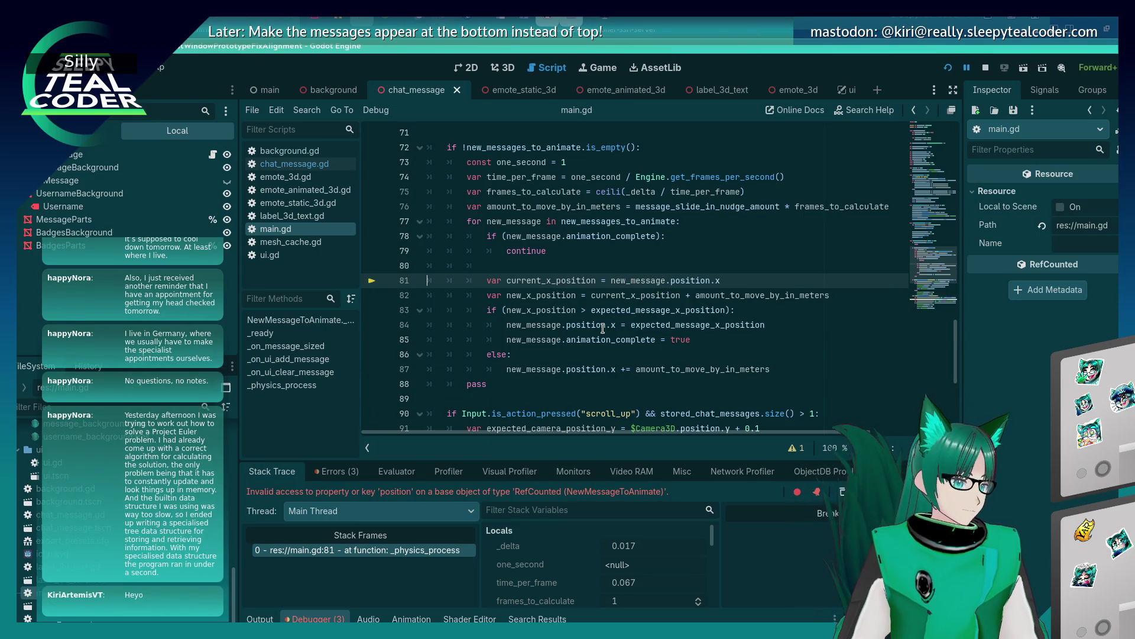
scroll(603, 327, up, 14)
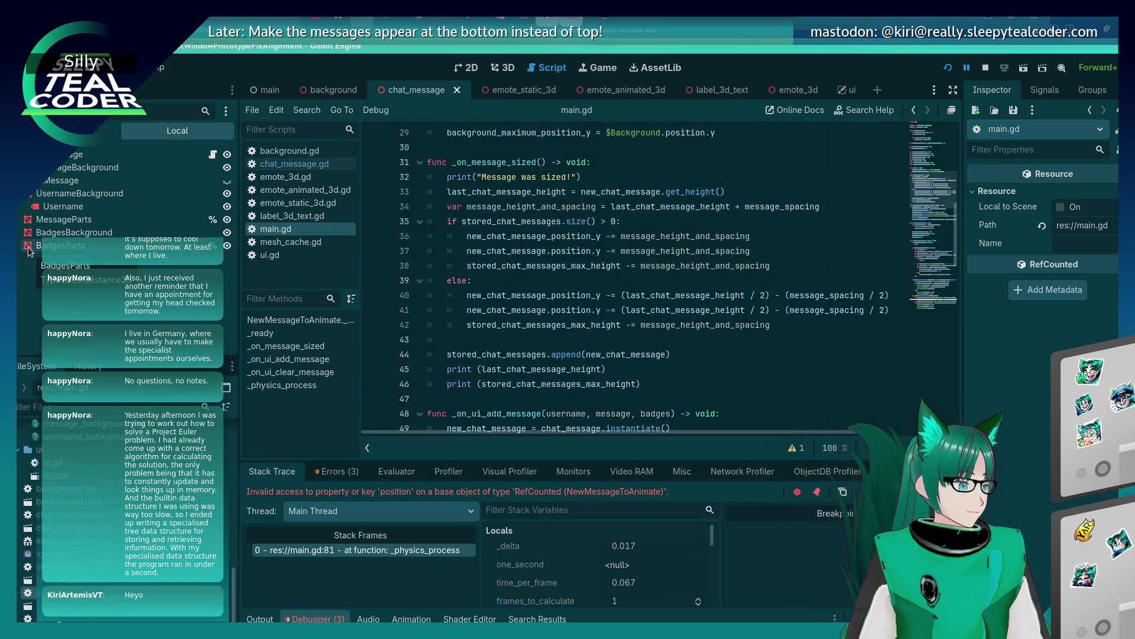
scroll(520, 283, up, 9)
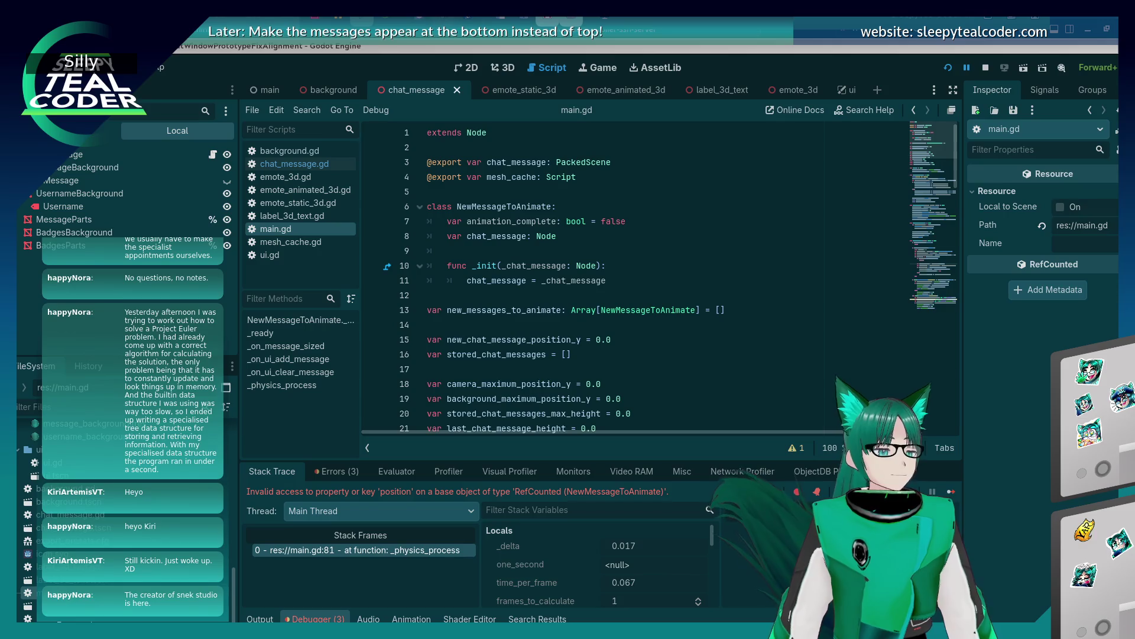
click(567, 300)
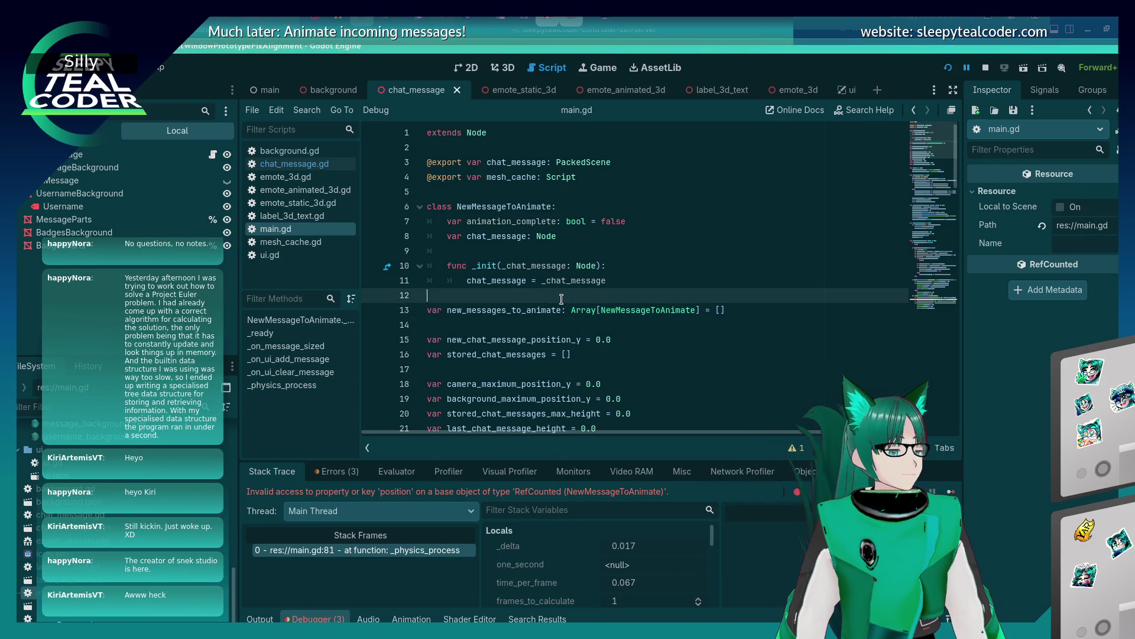
scroll(558, 301, down, 1)
click(557, 293)
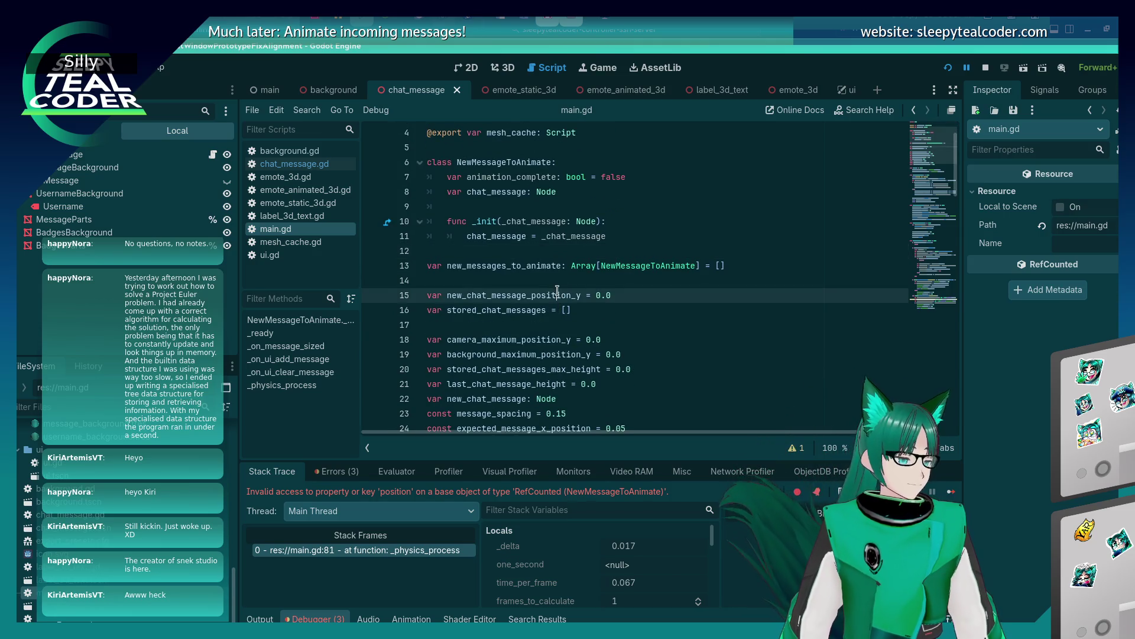
click(561, 287)
click(563, 310)
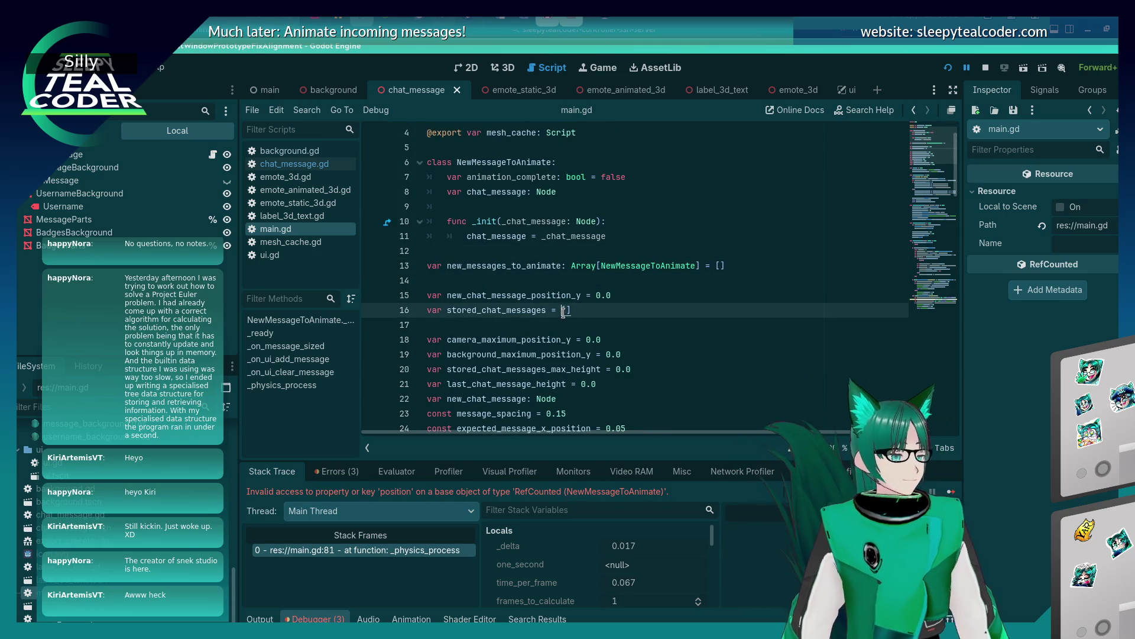
click(608, 311)
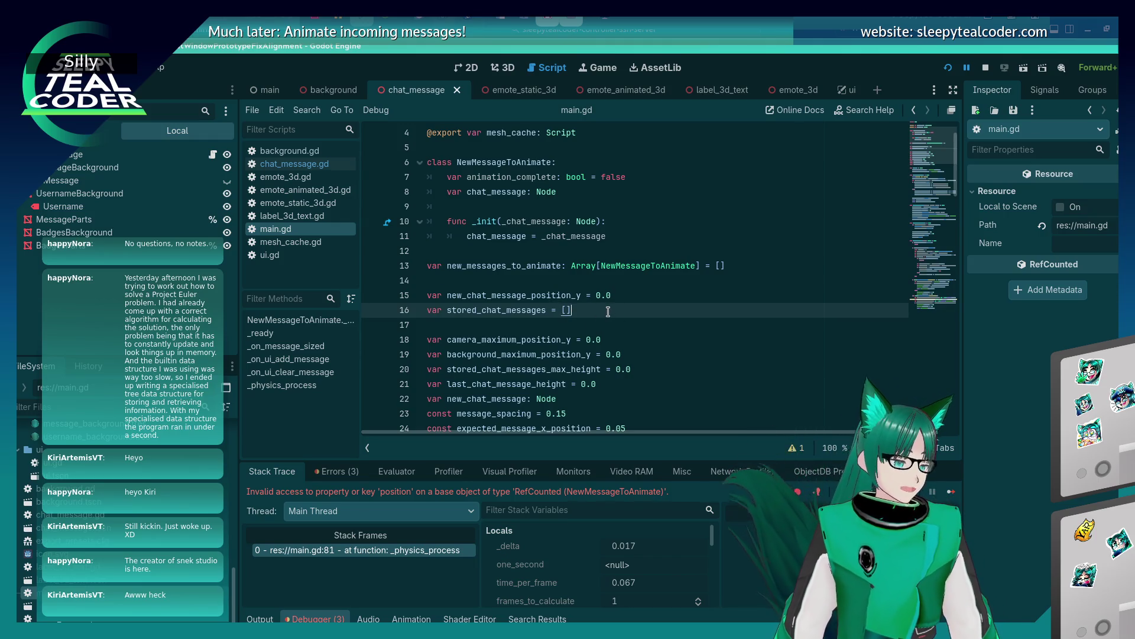
click(596, 281)
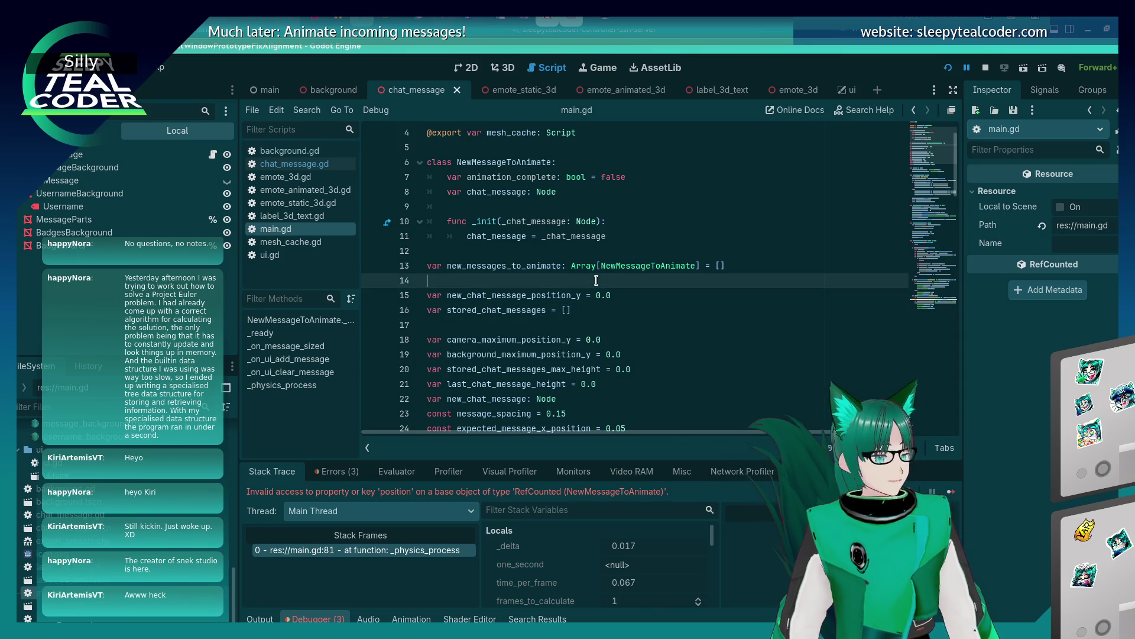
click(598, 310)
scroll(598, 312, down, 3)
scroll(597, 314, up, 4)
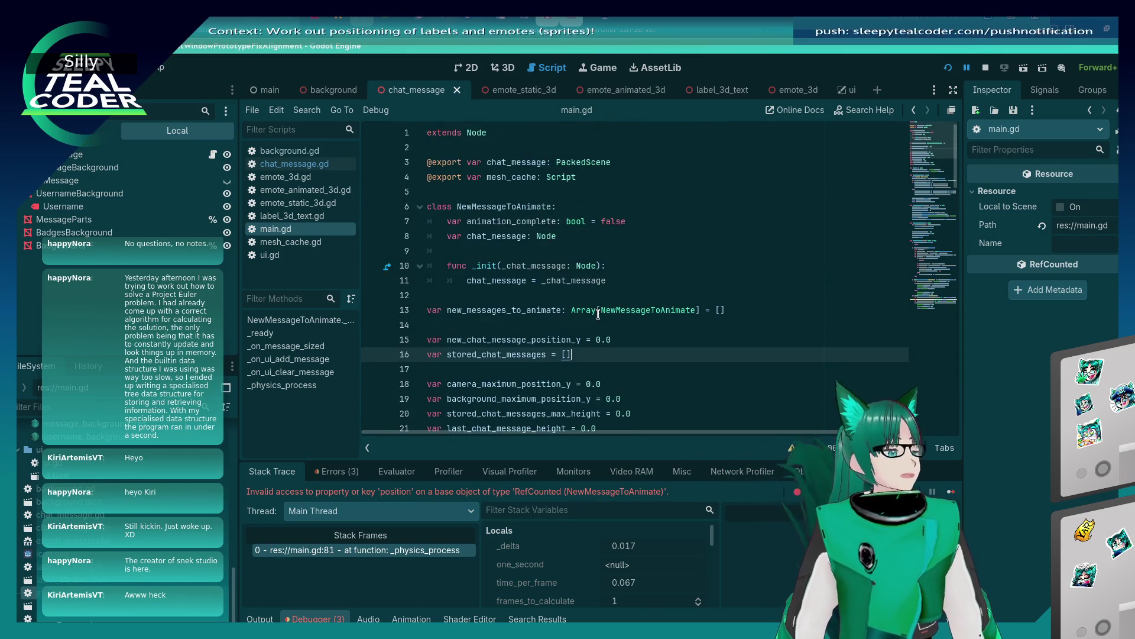
scroll(599, 314, down, 7)
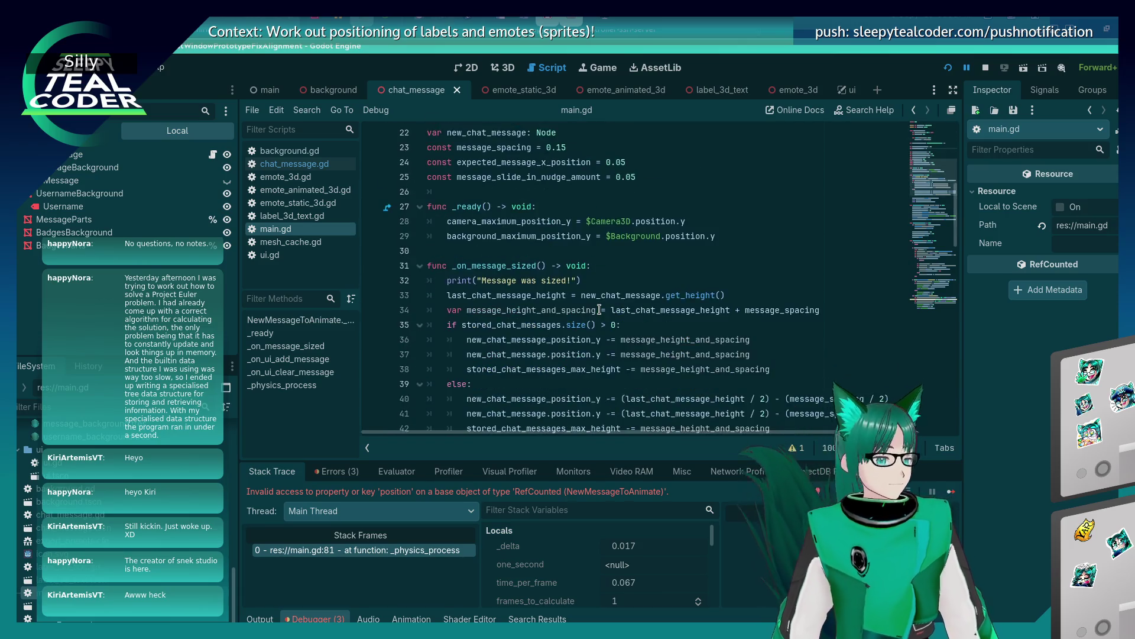
scroll(599, 309, up, 4)
click(580, 236)
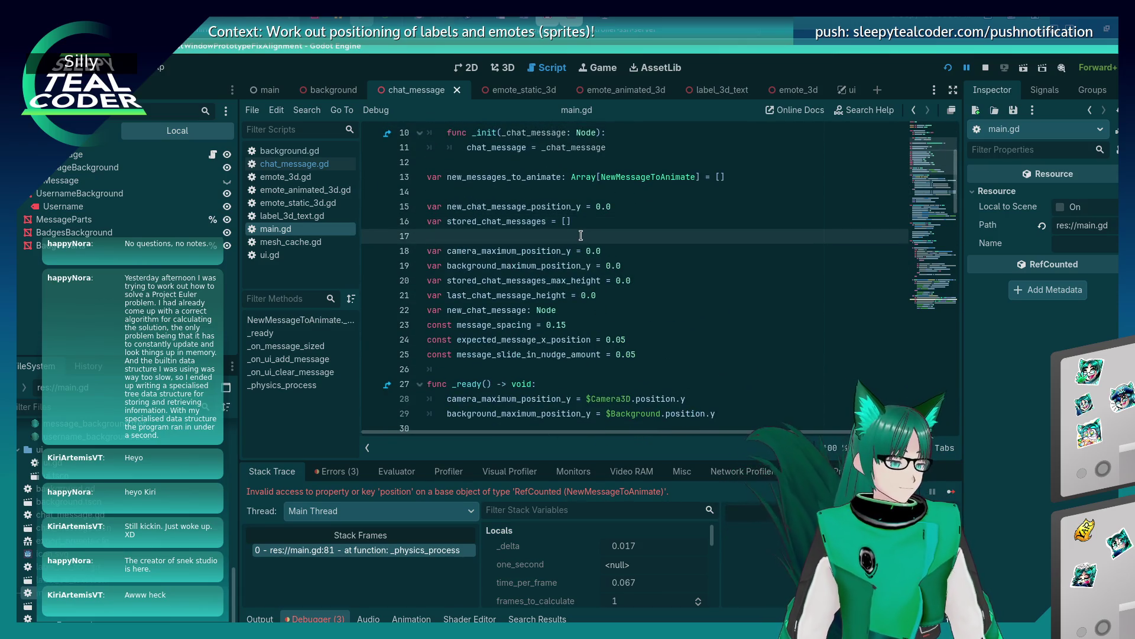
key(Up)
scroll(592, 299, up, 3)
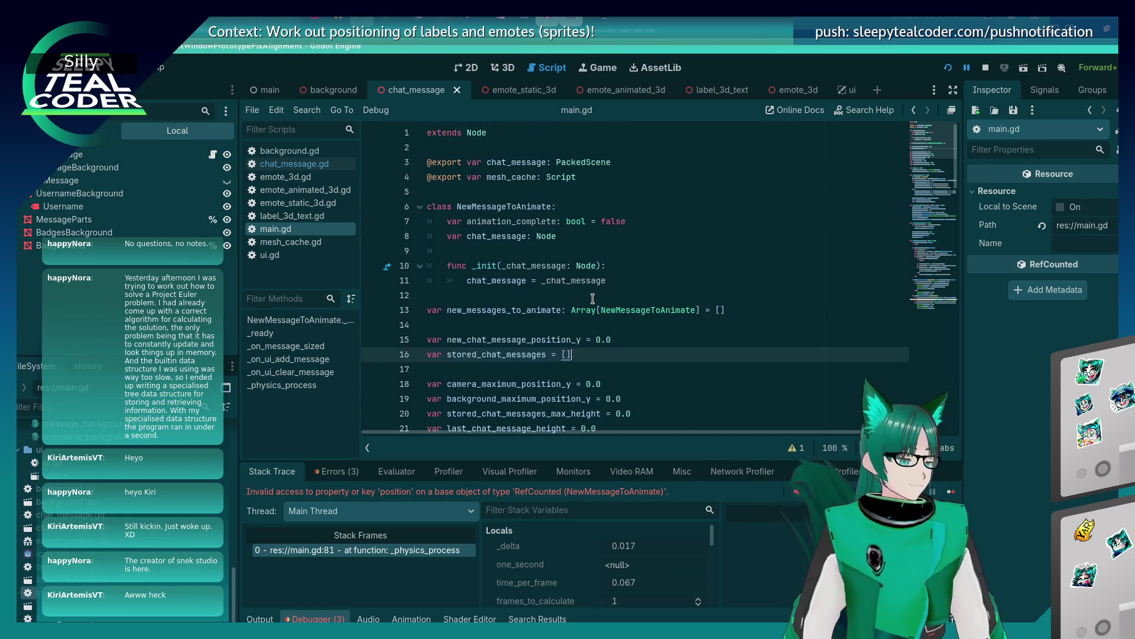
click(589, 321)
scroll(588, 318, down, 6)
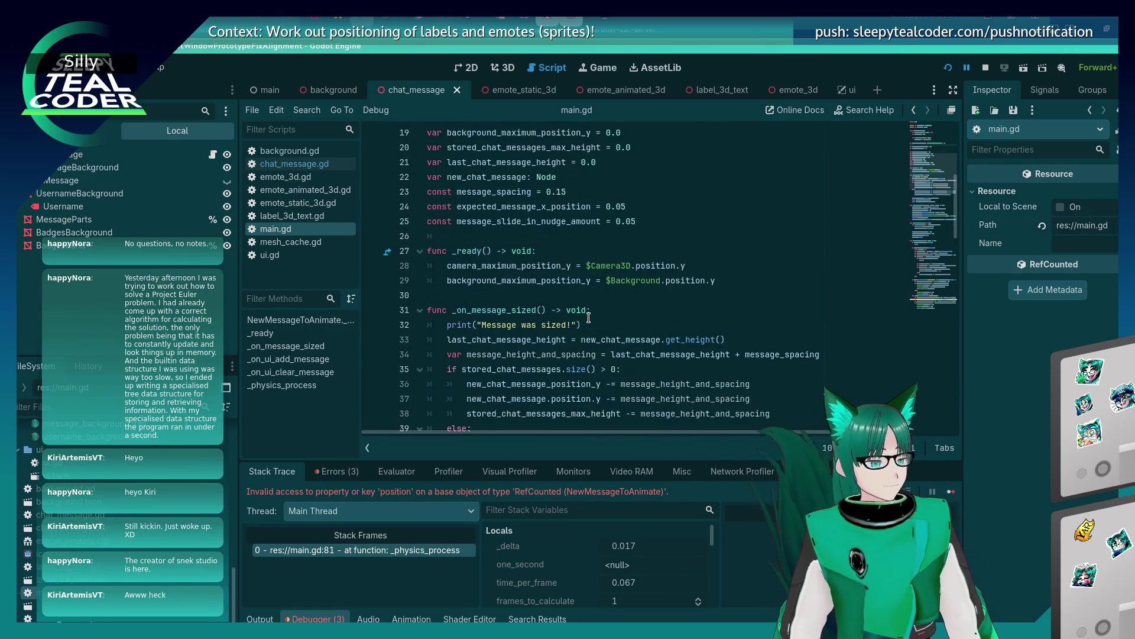
scroll(588, 318, up, 6)
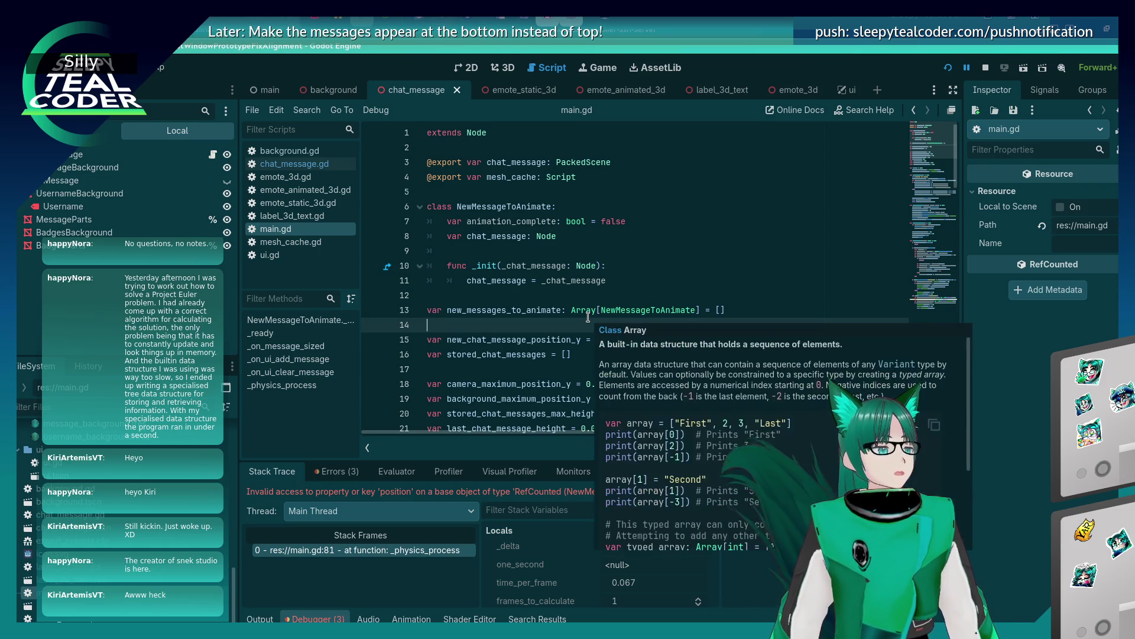
scroll(572, 299, down, 6)
scroll(572, 299, up, 6)
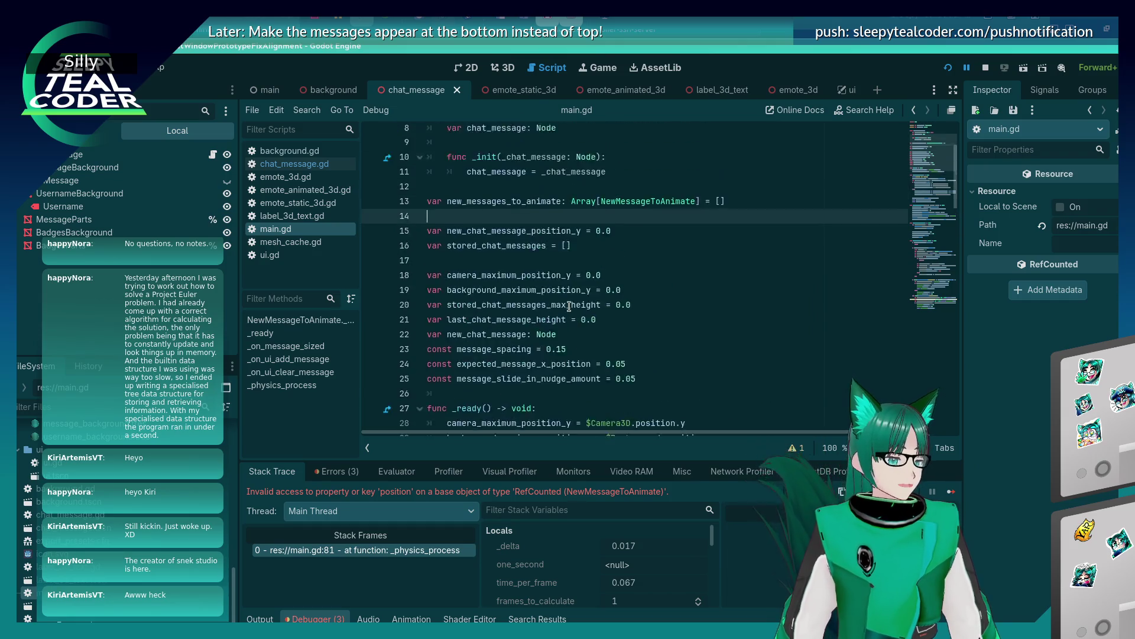
scroll(568, 307, down, 9)
scroll(564, 314, down, 11)
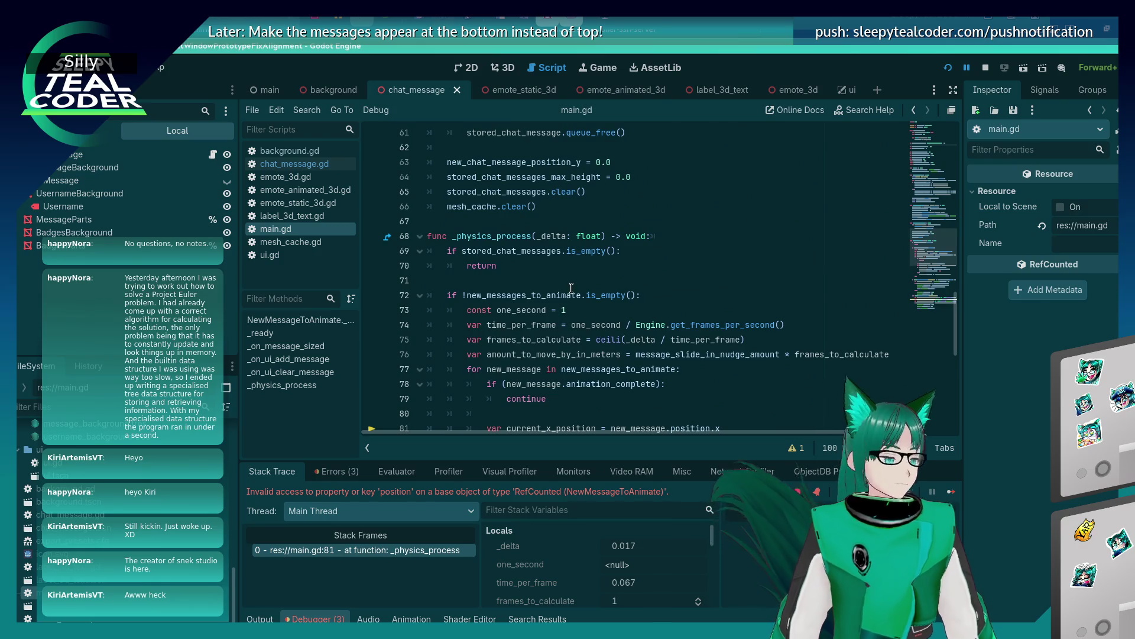
scroll(570, 290, down, 2)
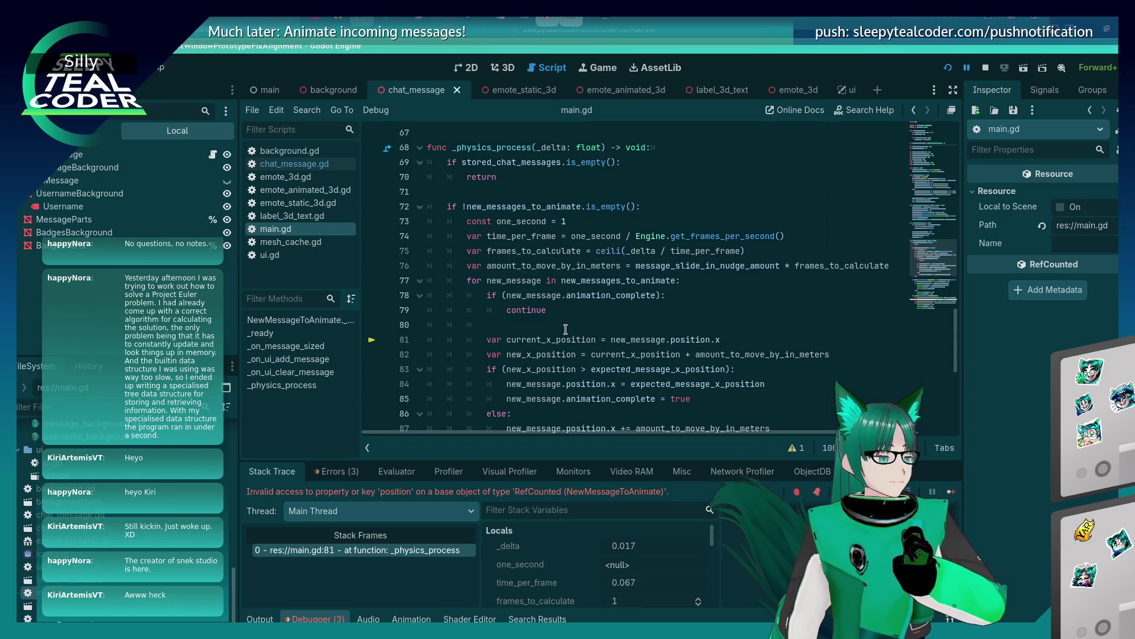
scroll(565, 330, up, 5)
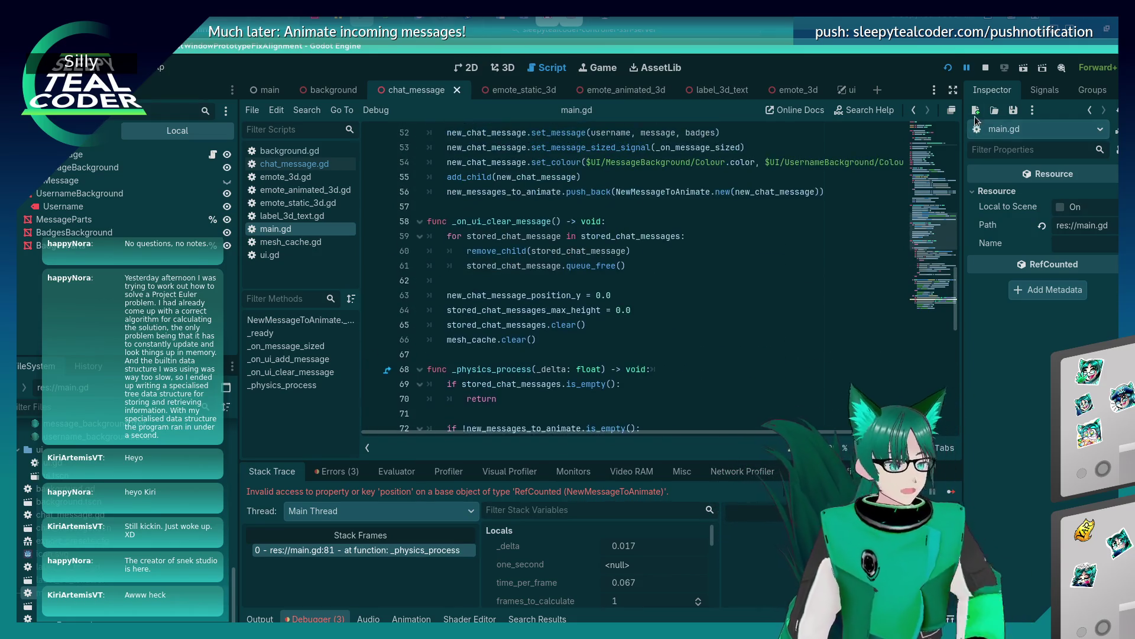
click(950, 71)
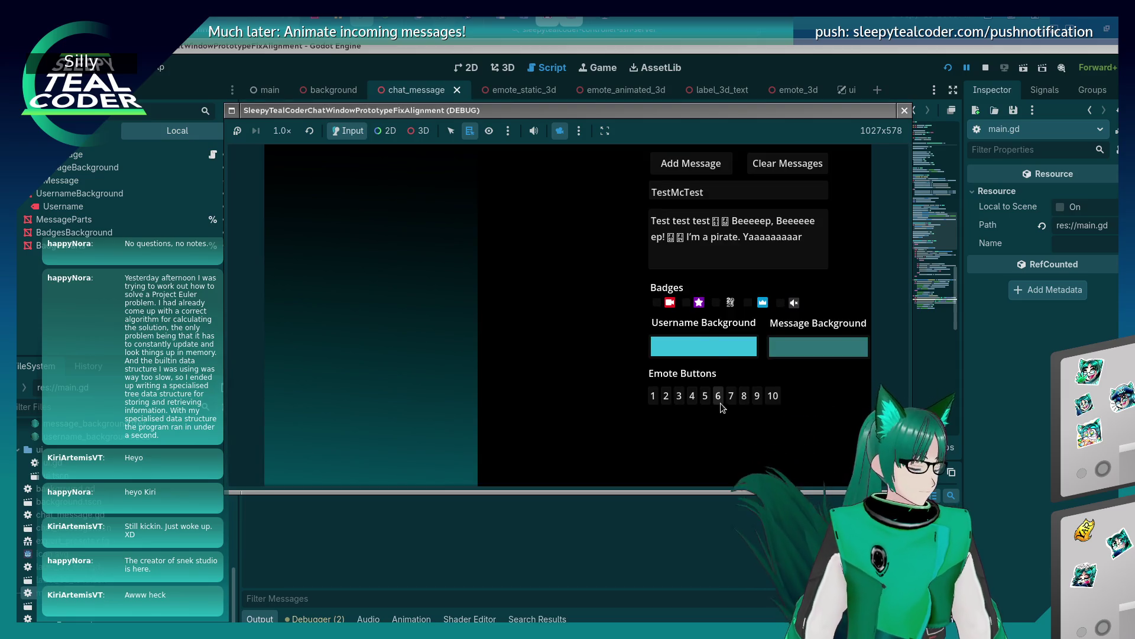
Add a test message in the running game, then go to the _init parameter type on line 10
click(702, 169)
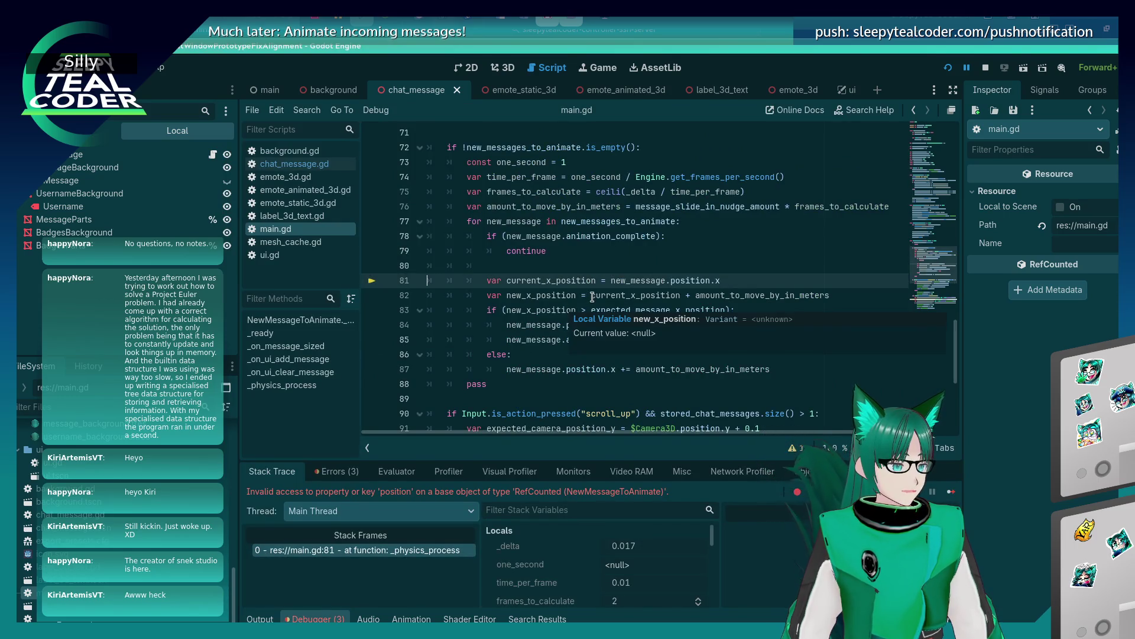
mouse_move(591, 296)
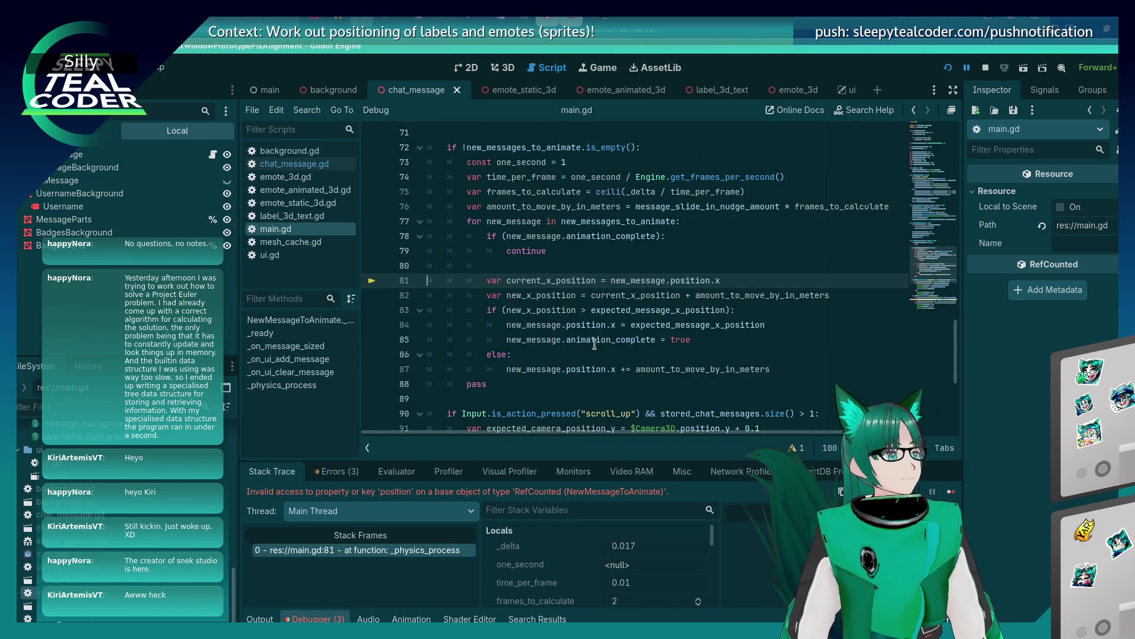
scroll(594, 346, up, 15)
scroll(593, 334, up, 8)
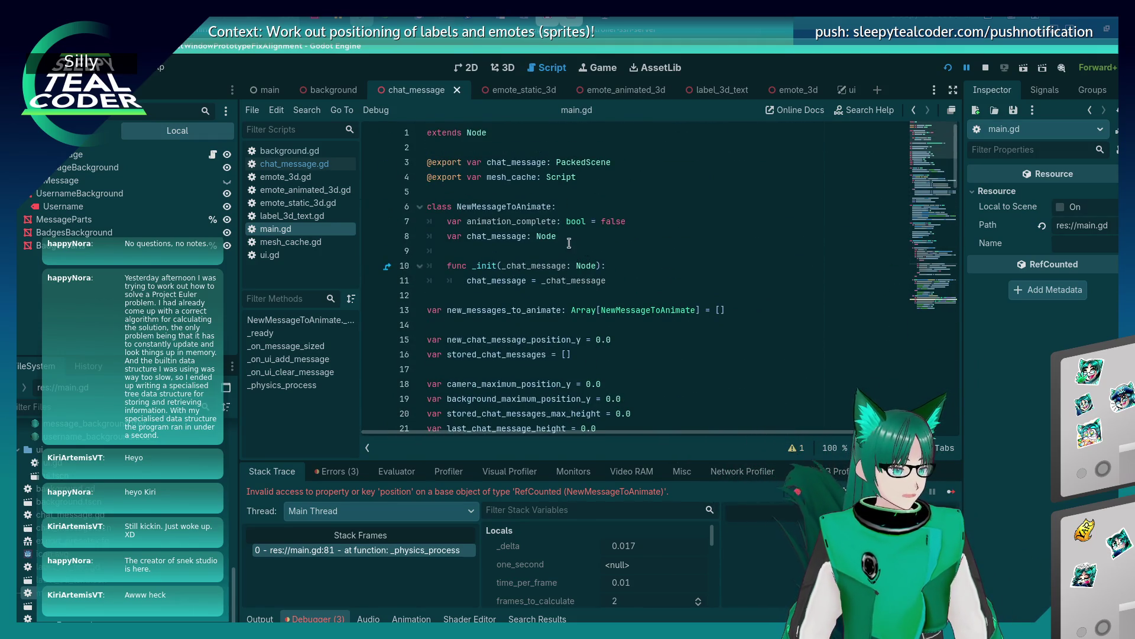
click(594, 267)
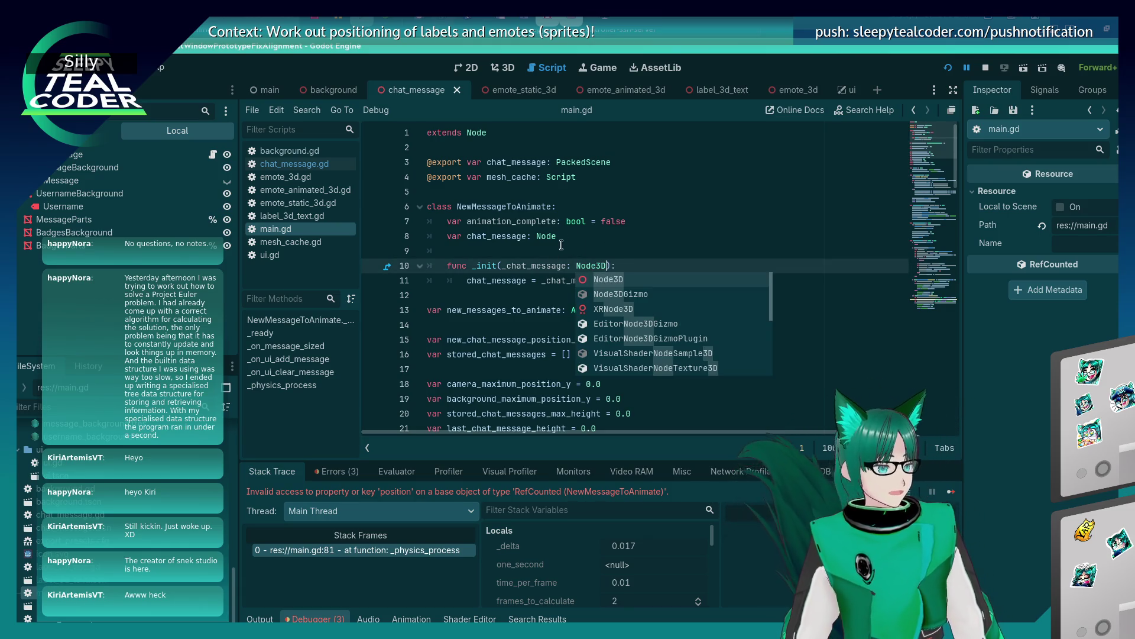
Retype the chat_message member on line 8 as Node3D, save, and rerun the project
click(601, 236)
text(D)
key(ctrl+s)
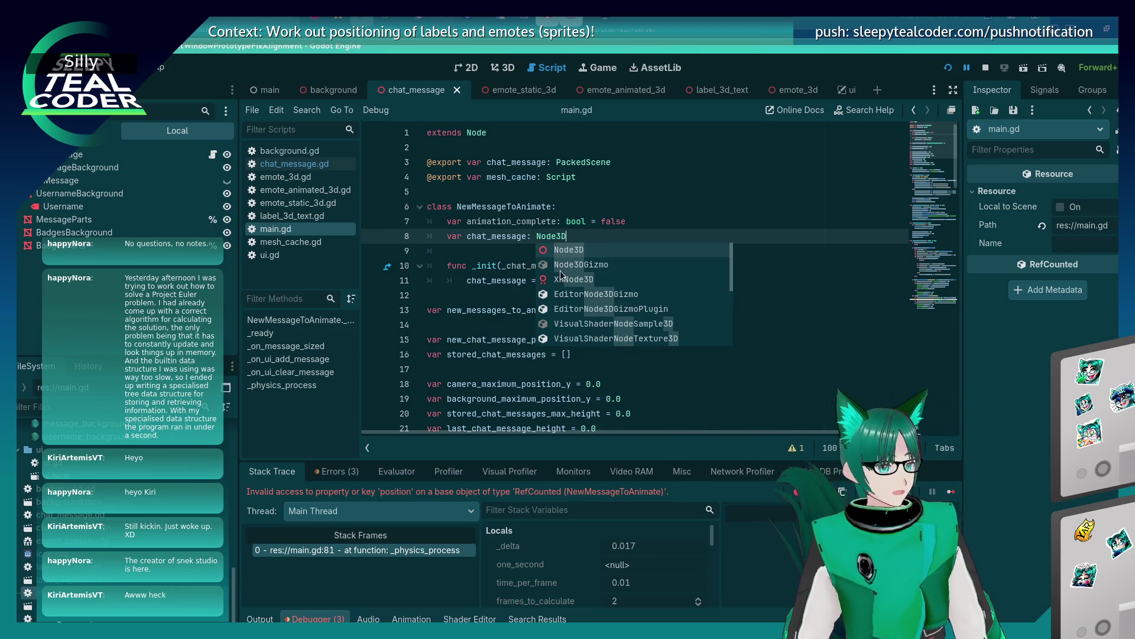
click(523, 281)
scroll(575, 315, down, 3)
scroll(575, 316, down, 14)
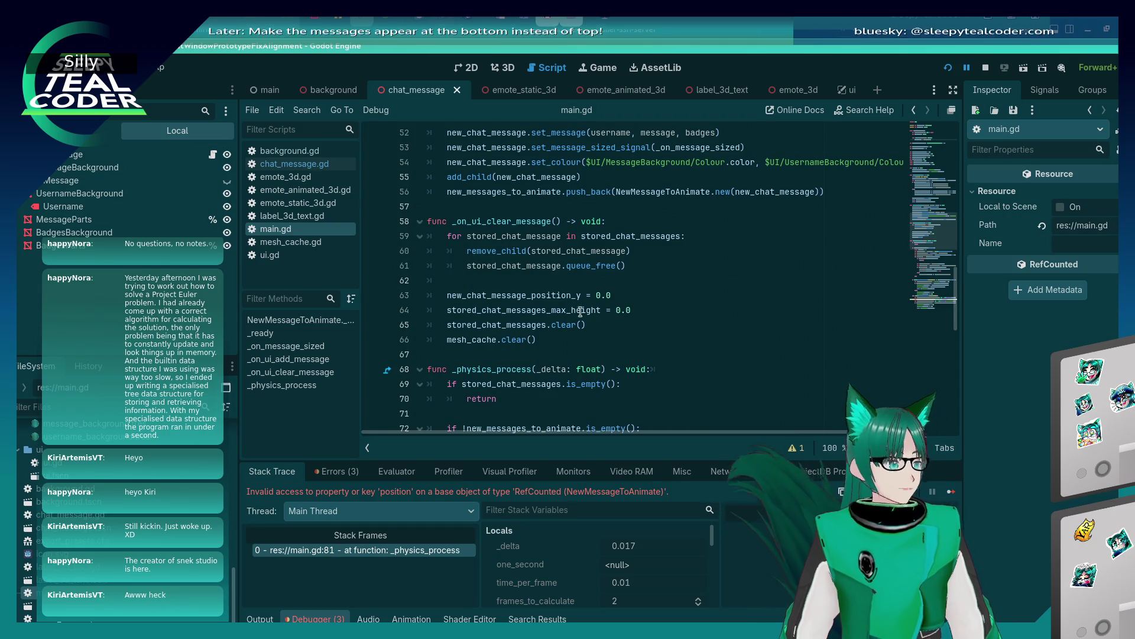
click(948, 69)
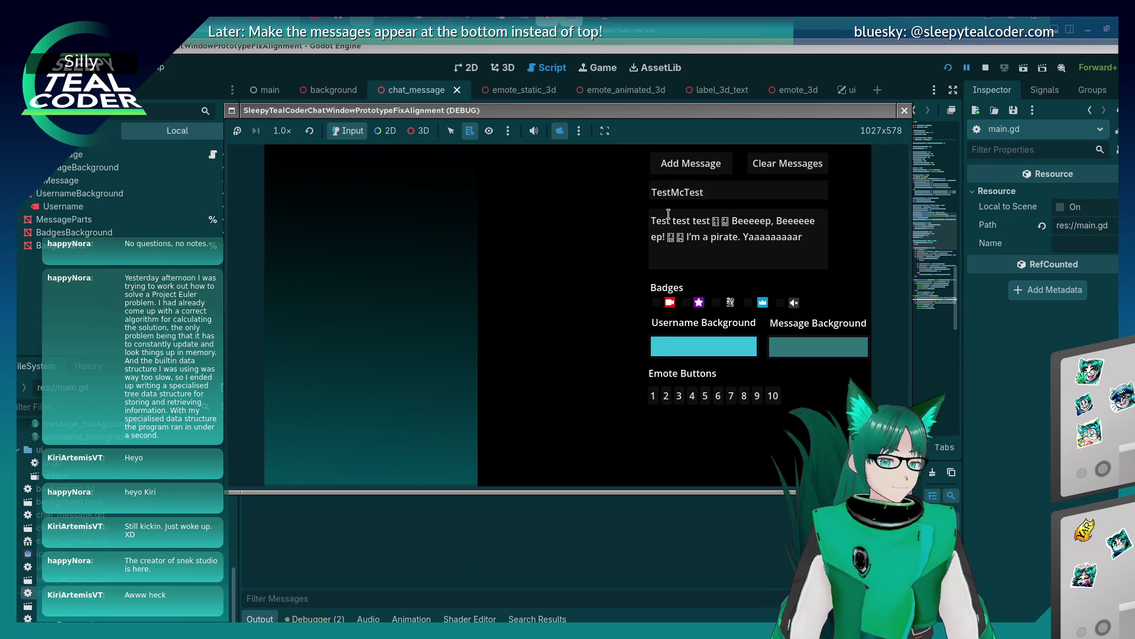
Add a test message and inspect the variables at the line 81 break
click(691, 163)
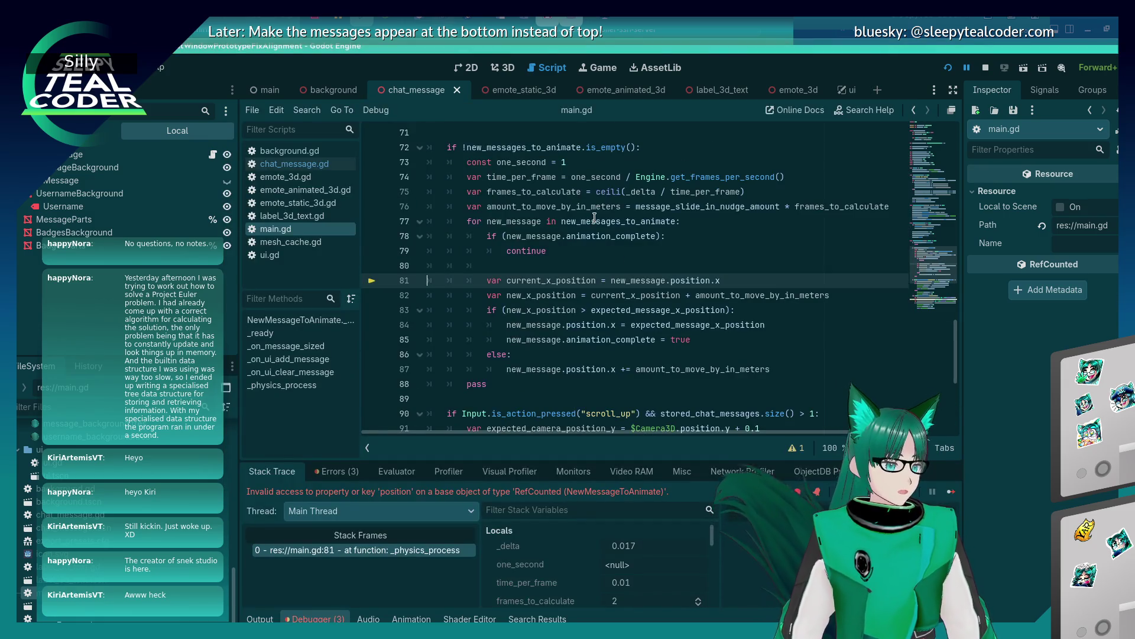
mouse_move(594, 218)
mouse_move(643, 276)
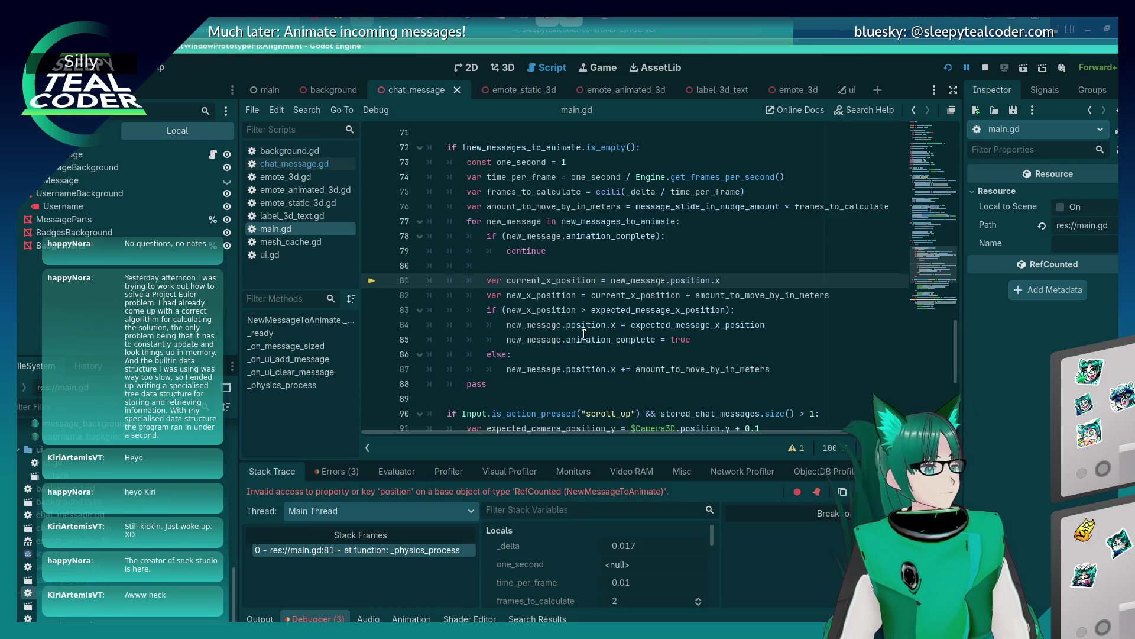
scroll(588, 338, up, 7)
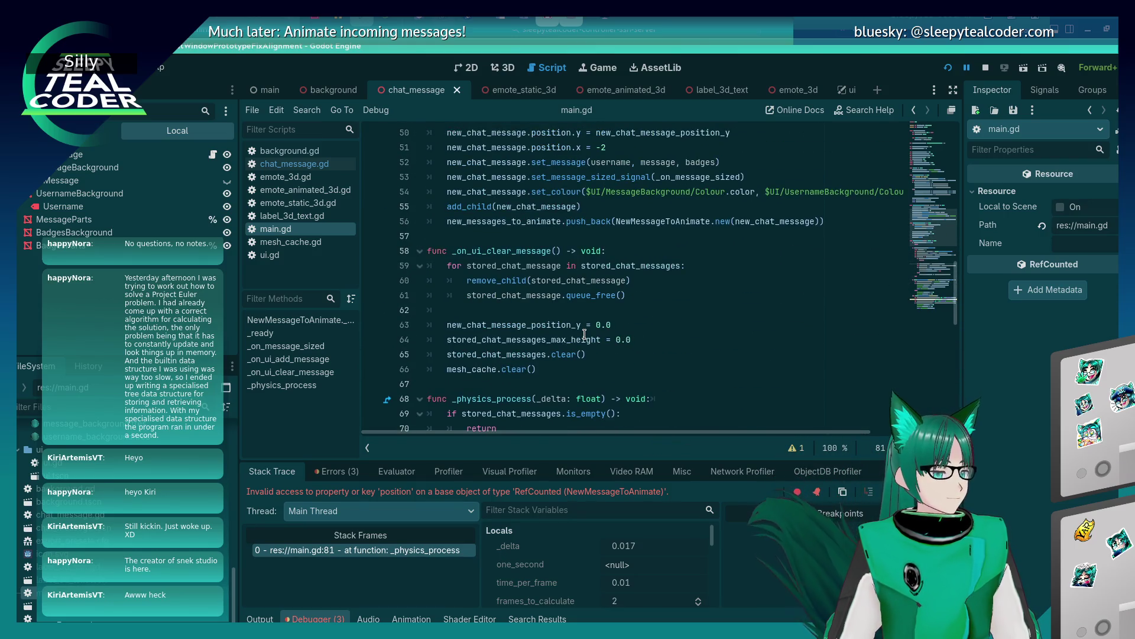
scroll(585, 334, up, 10)
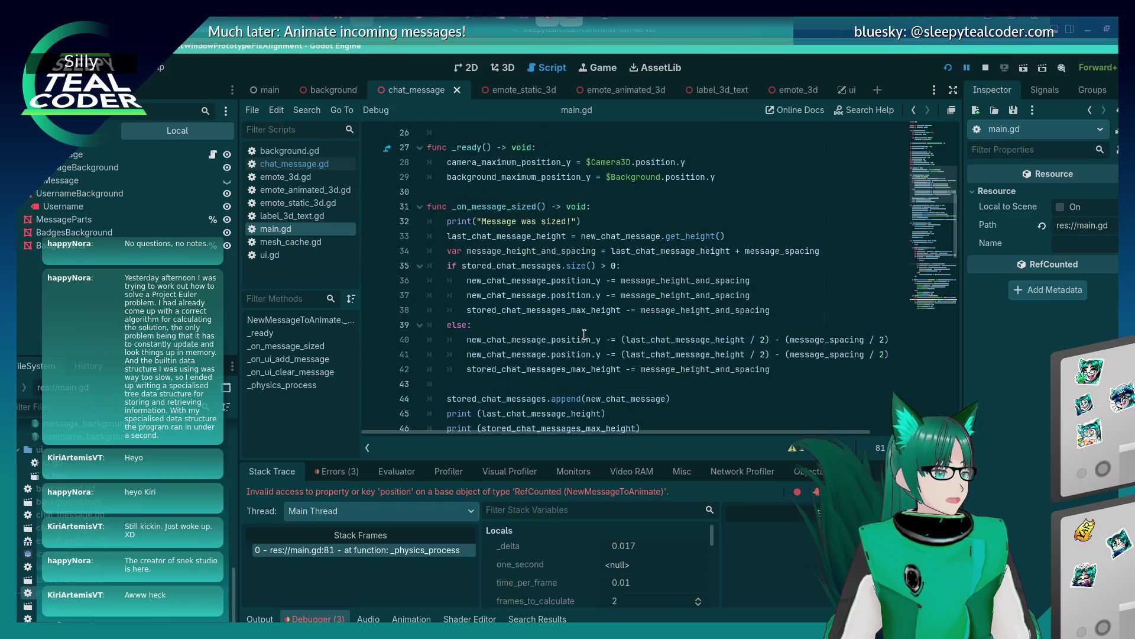
scroll(585, 334, up, 2)
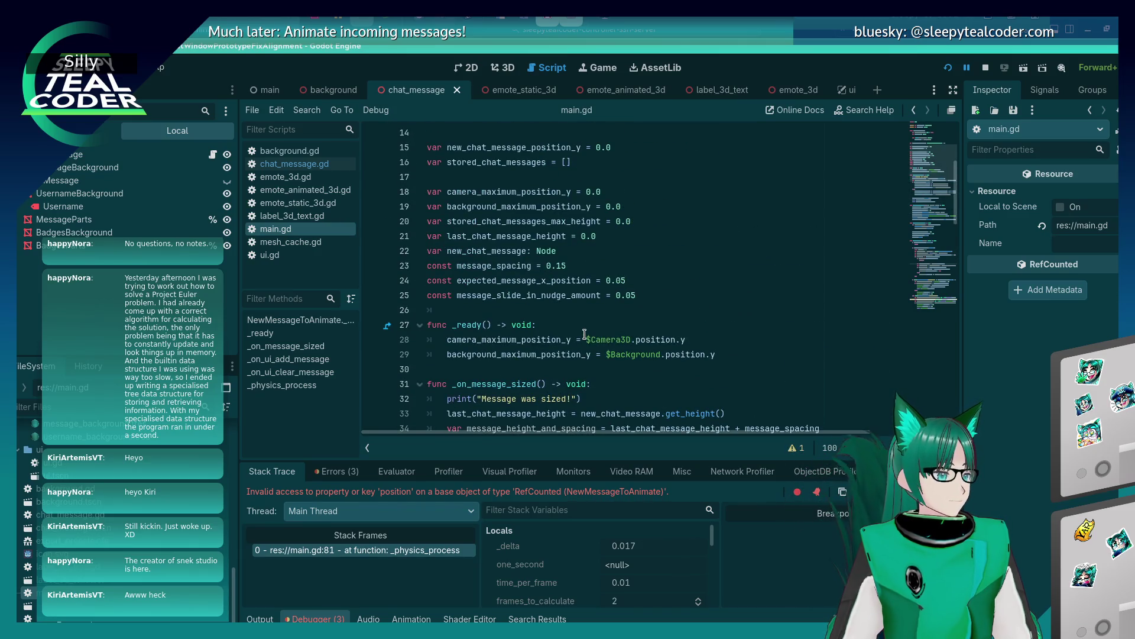
scroll(585, 334, up, 4)
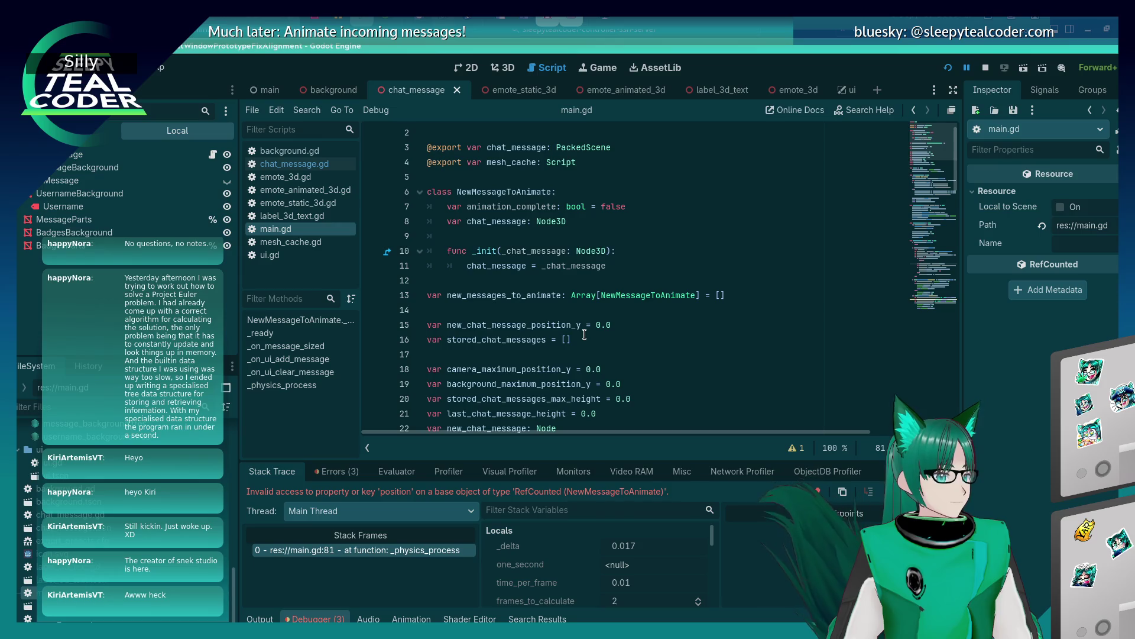
mouse_move(582, 271)
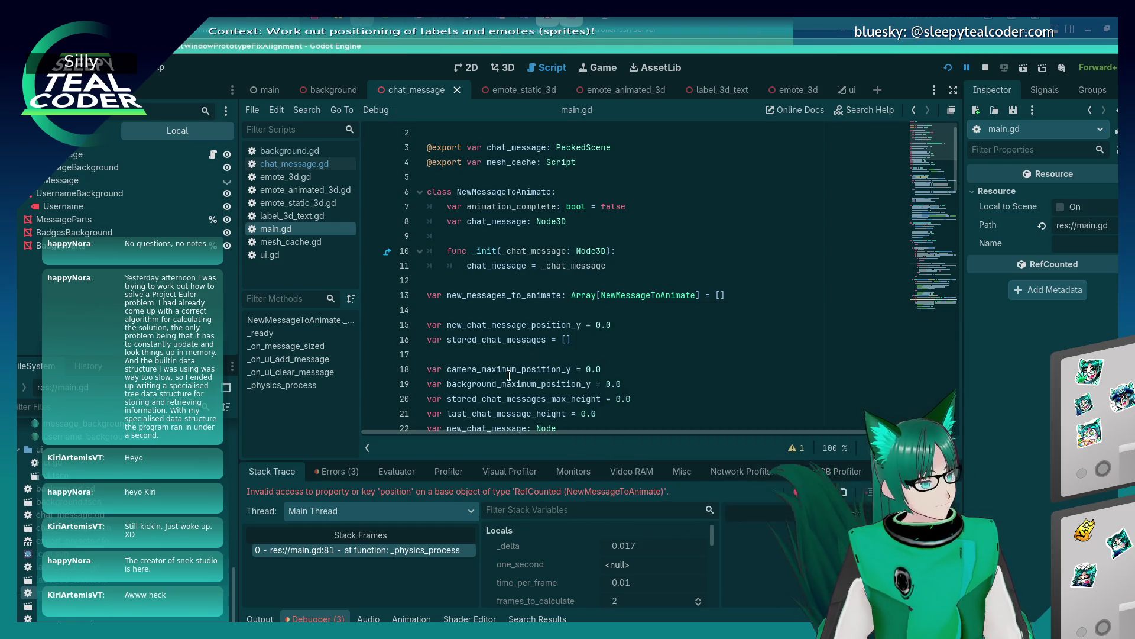
Review main.gd's slide-in animation loop and open the debugger's expression evaluator
scroll(509, 375, down, 6)
scroll(508, 375, down, 8)
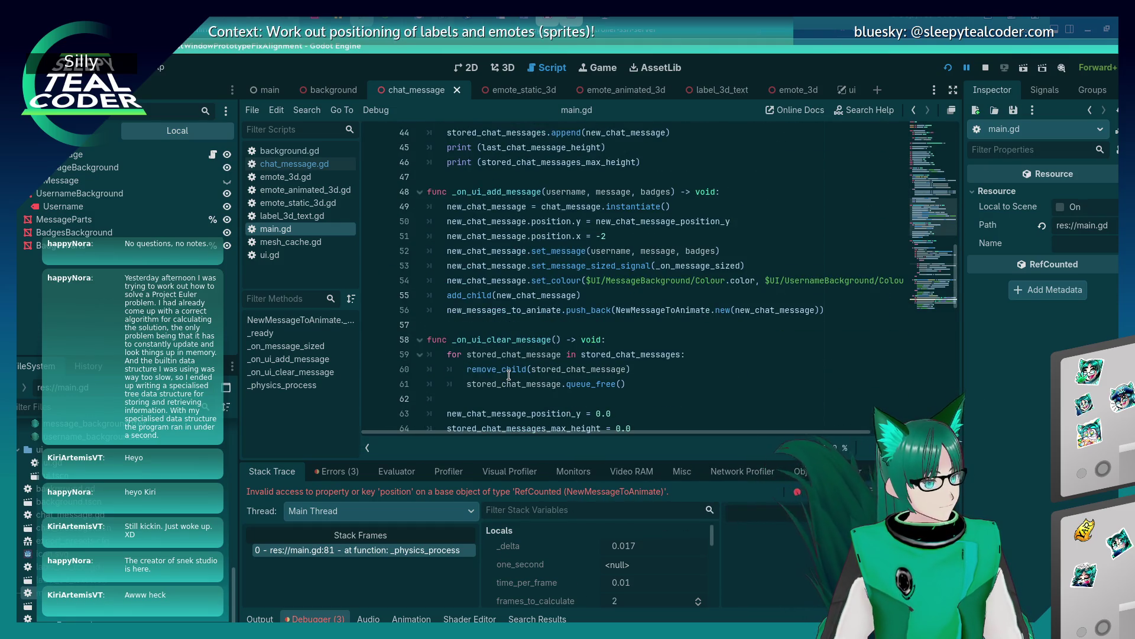
scroll(509, 375, down, 5)
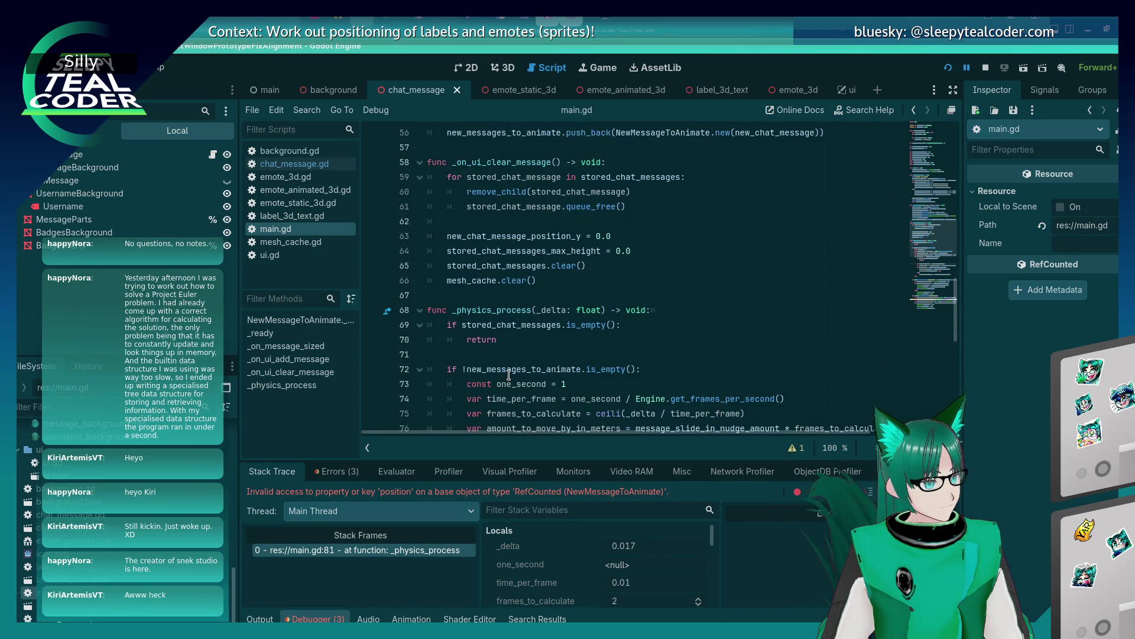
scroll(509, 375, down, 3)
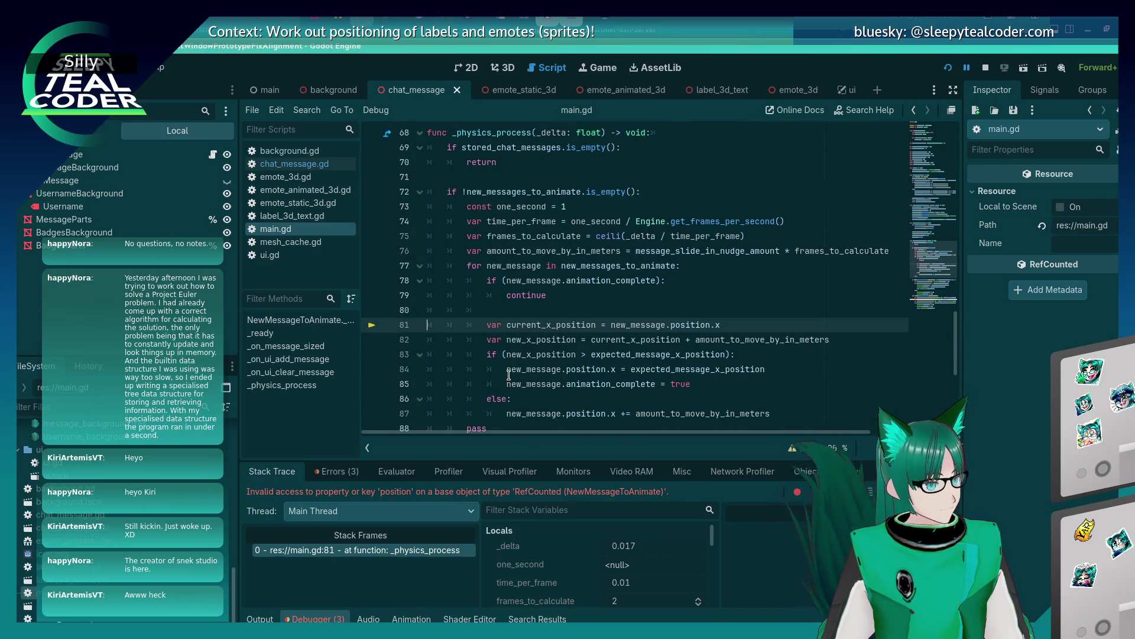
scroll(509, 375, down, 2)
scroll(508, 375, down, 2)
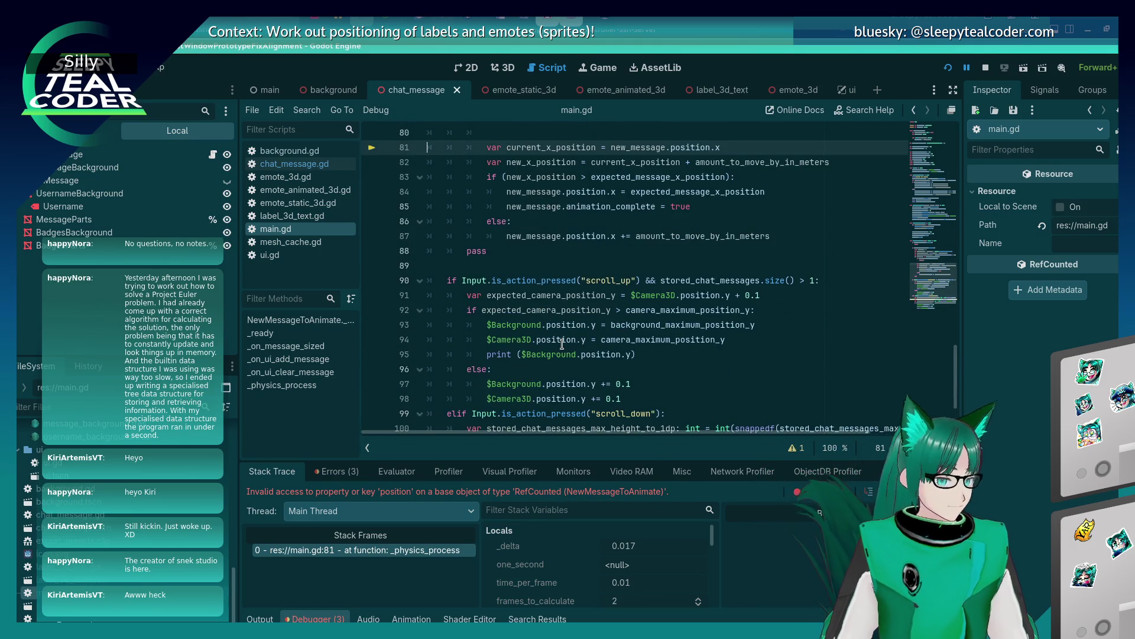
scroll(562, 345, down, 2)
scroll(561, 344, up, 5)
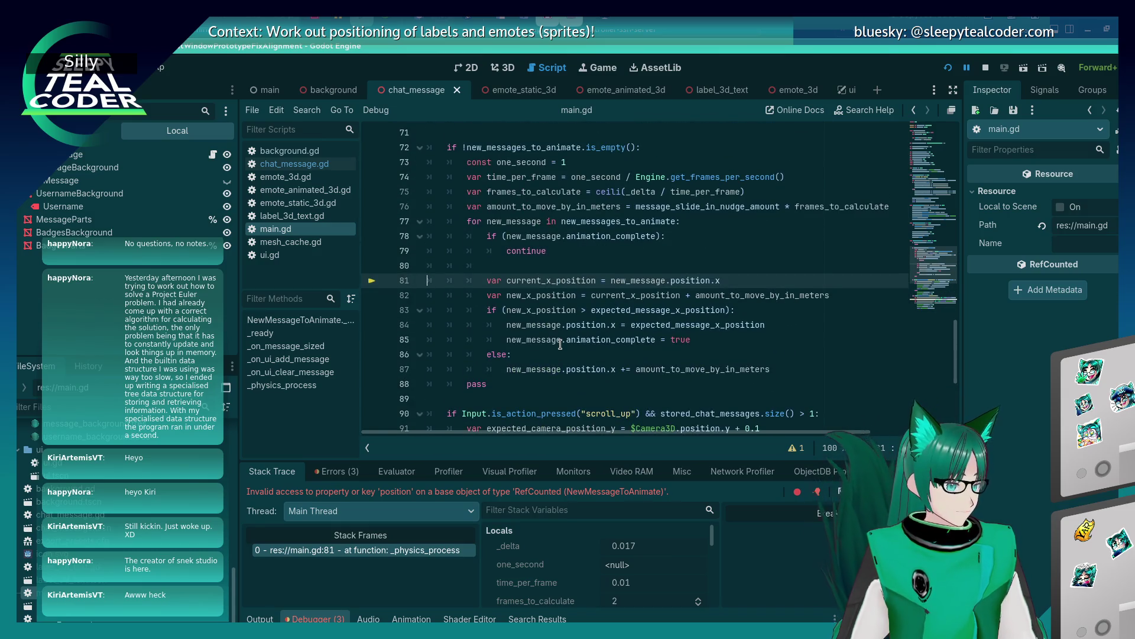
scroll(561, 345, up, 1)
mouse_move(546, 282)
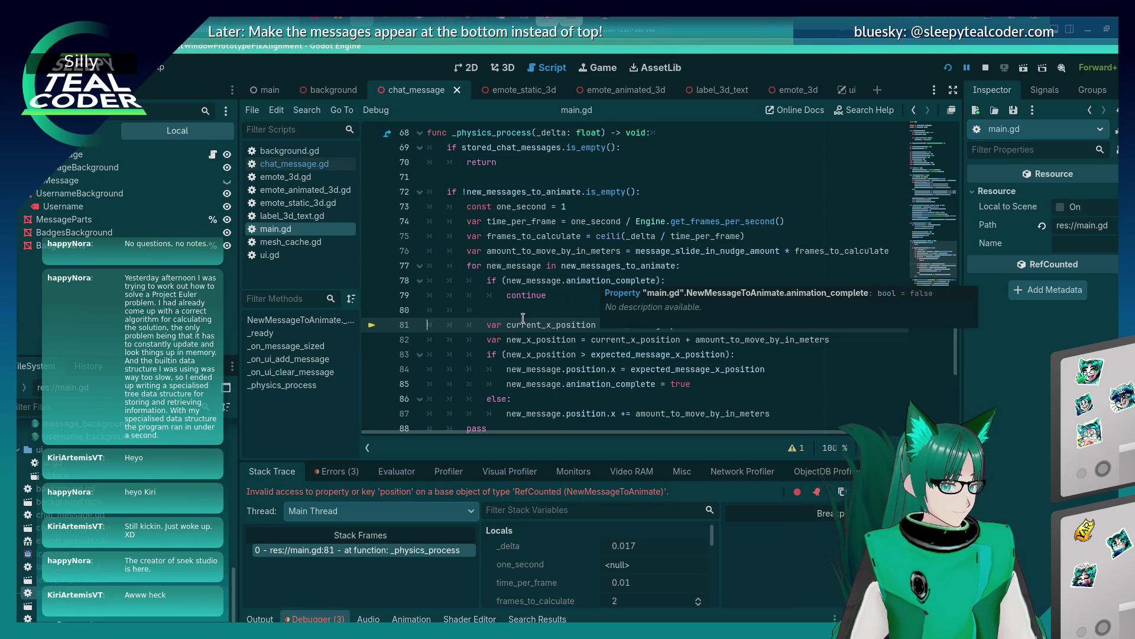
scroll(523, 320, up, 1)
mouse_move(523, 320)
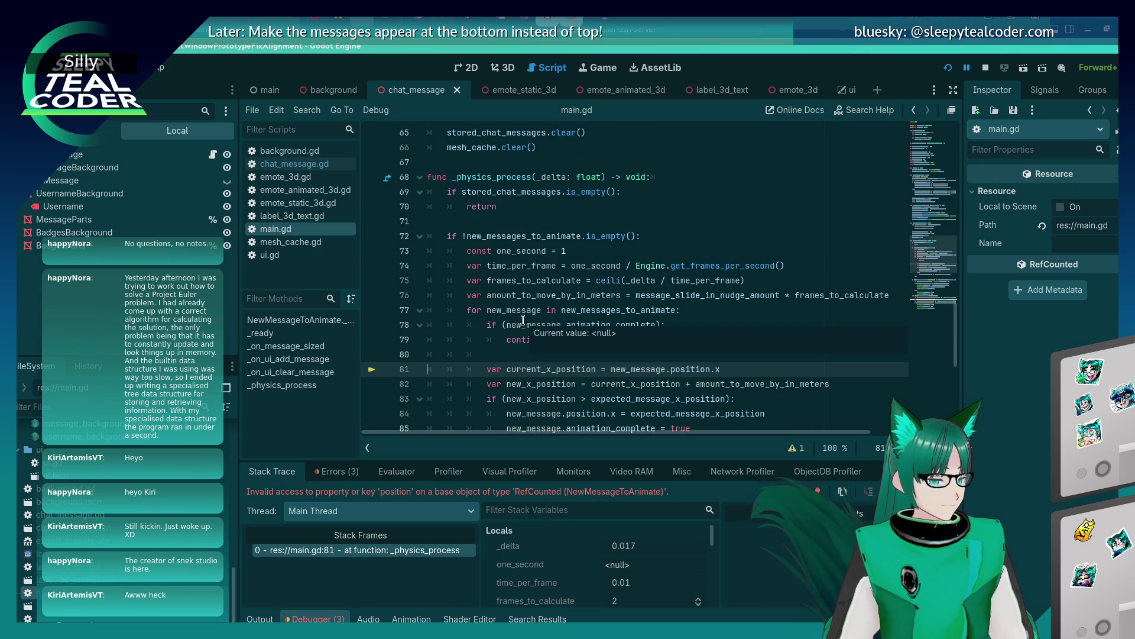
scroll(523, 320, down, 2)
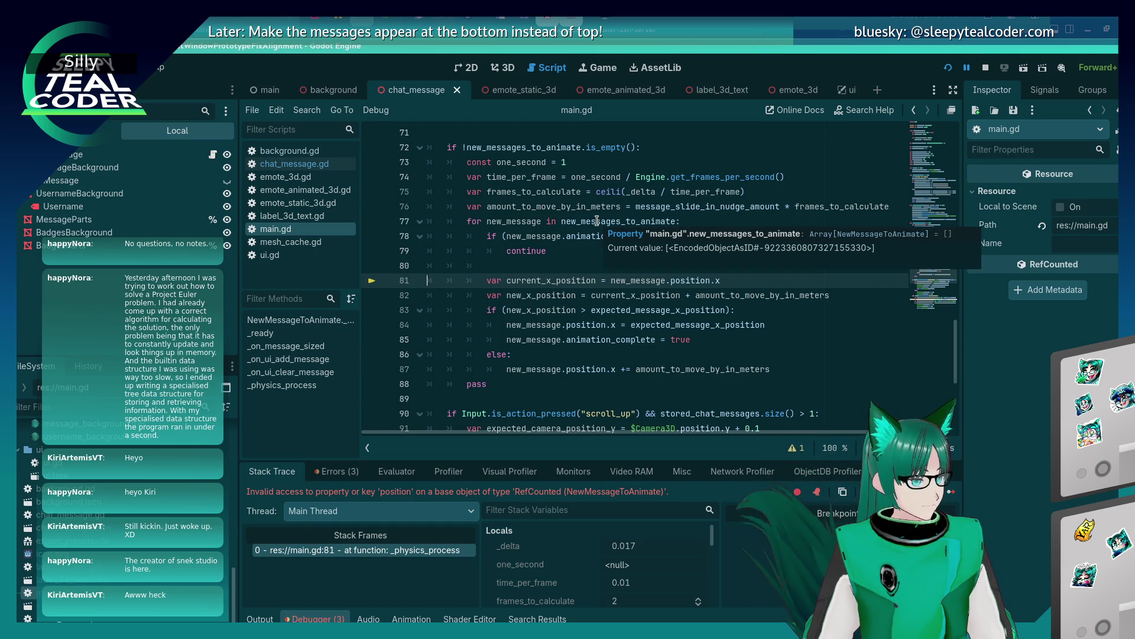
click(397, 471)
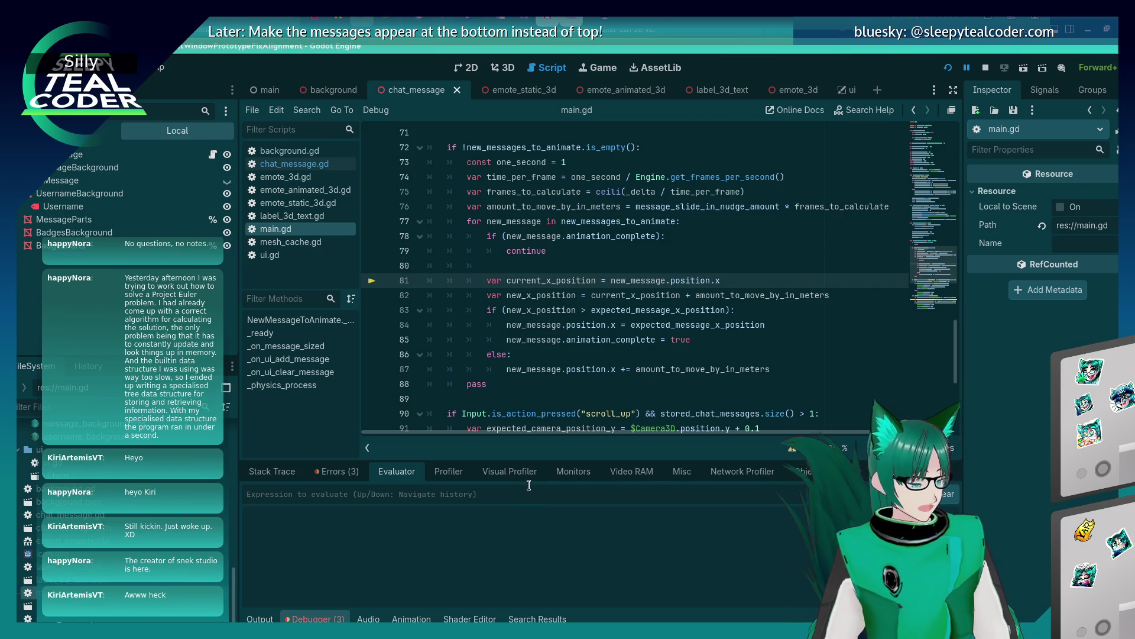
text(new_messages_to_)
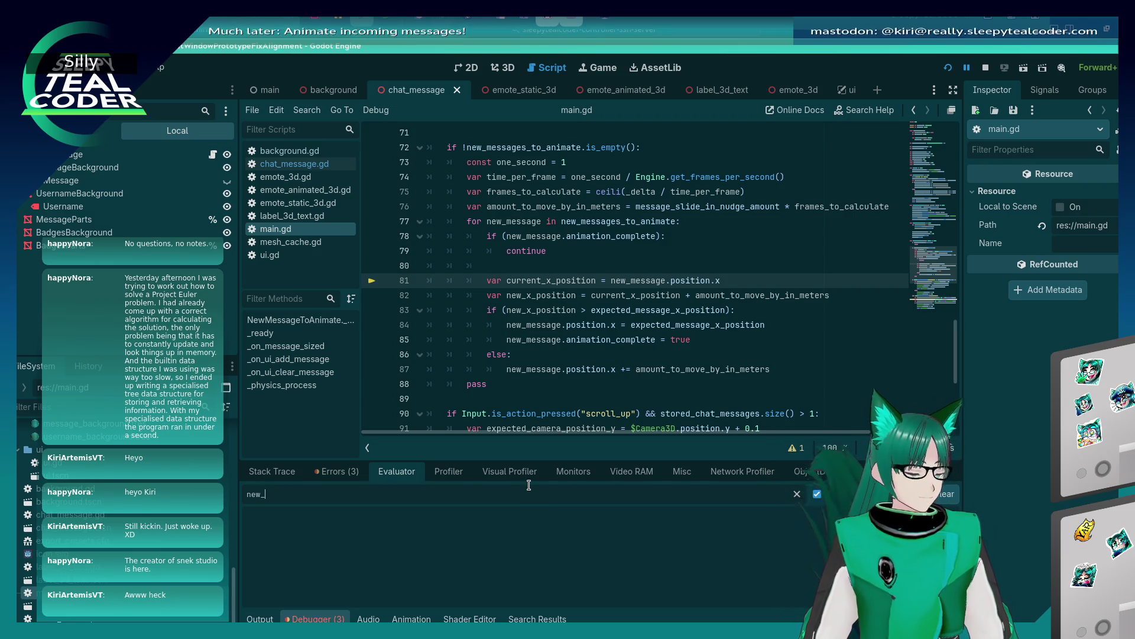
text(animate)
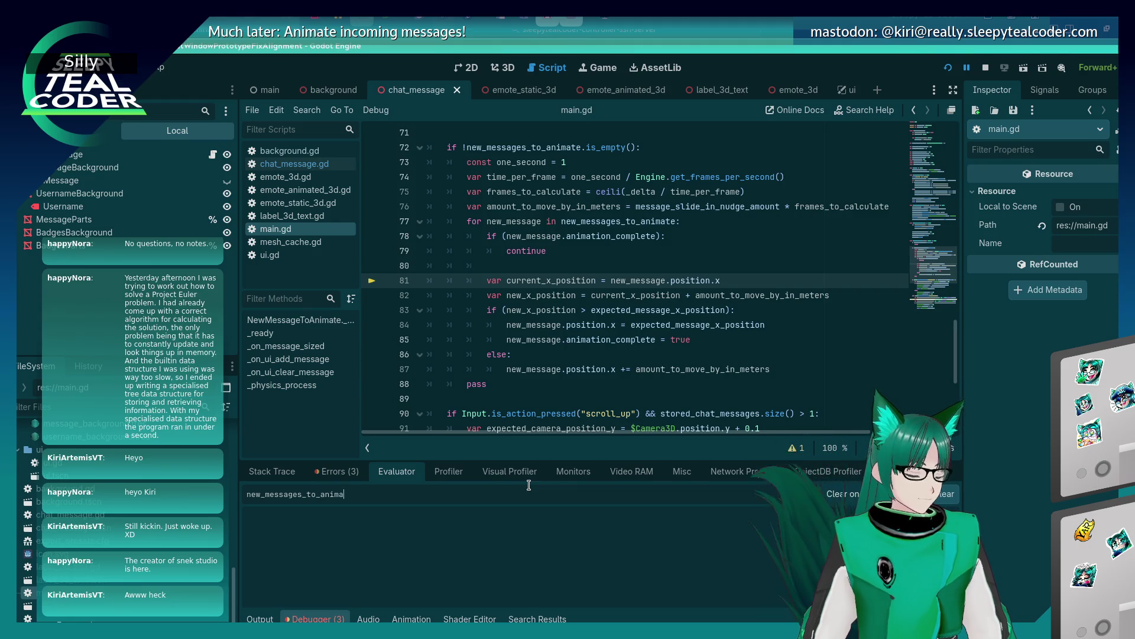
key(Return)
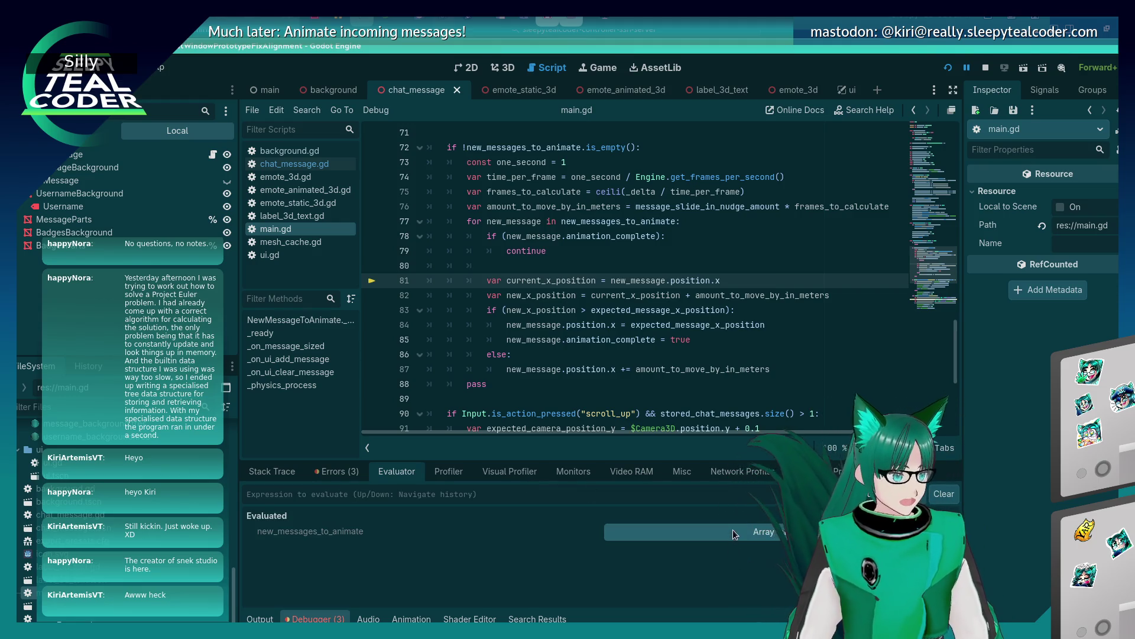
click(732, 530)
click(717, 569)
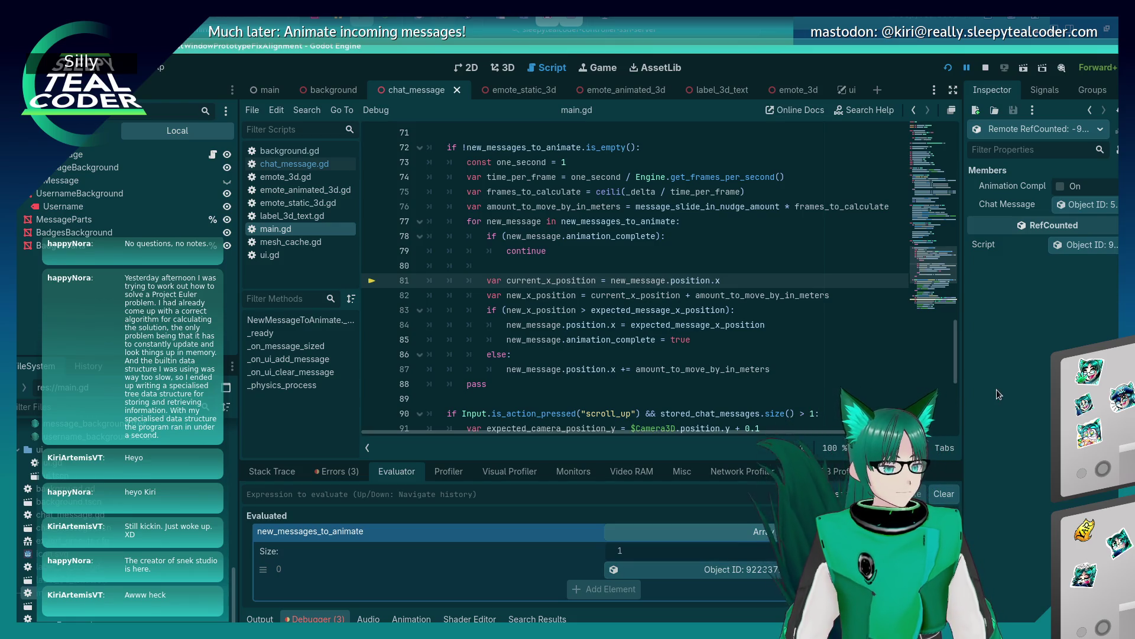
click(1103, 207)
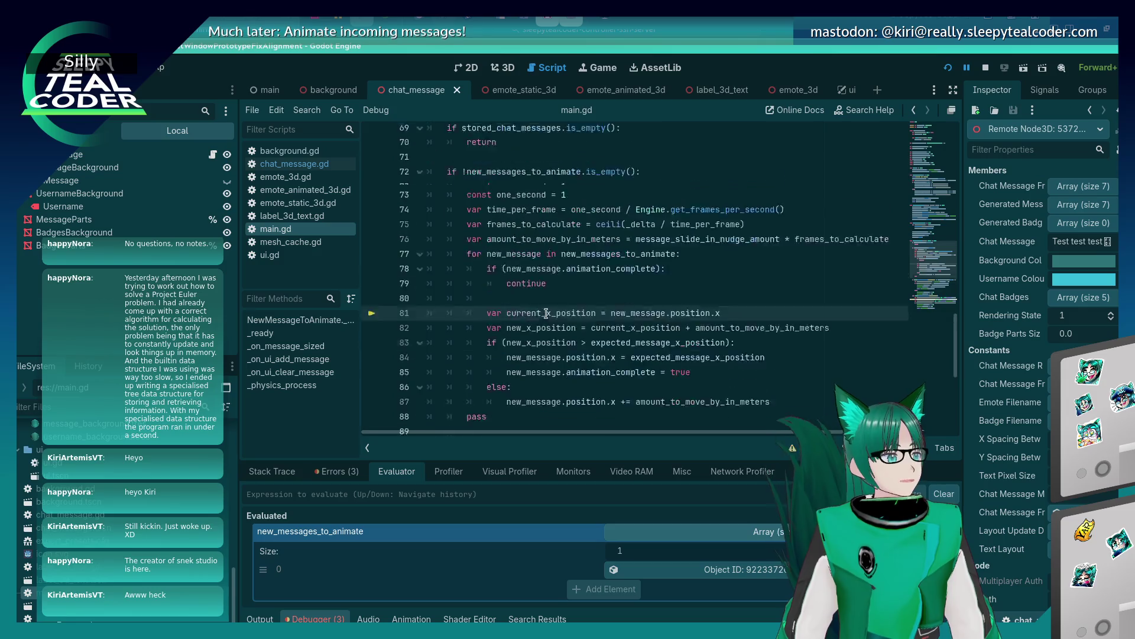
scroll(887, 237, up, 10)
scroll(923, 178, down, 4)
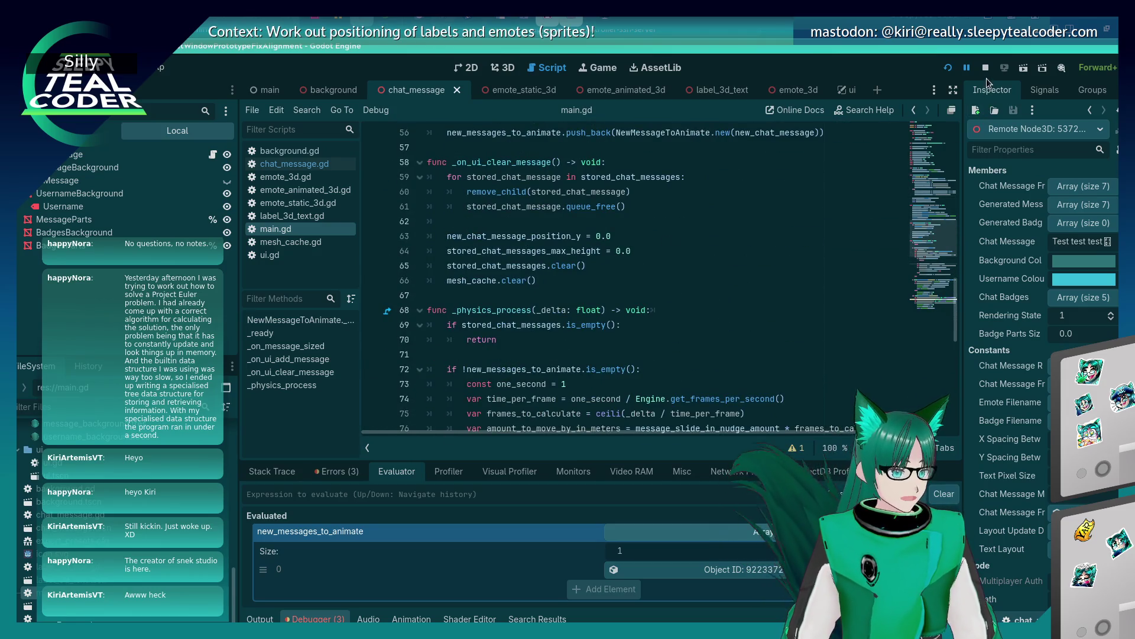
scroll(614, 332, up, 8)
scroll(614, 331, up, 11)
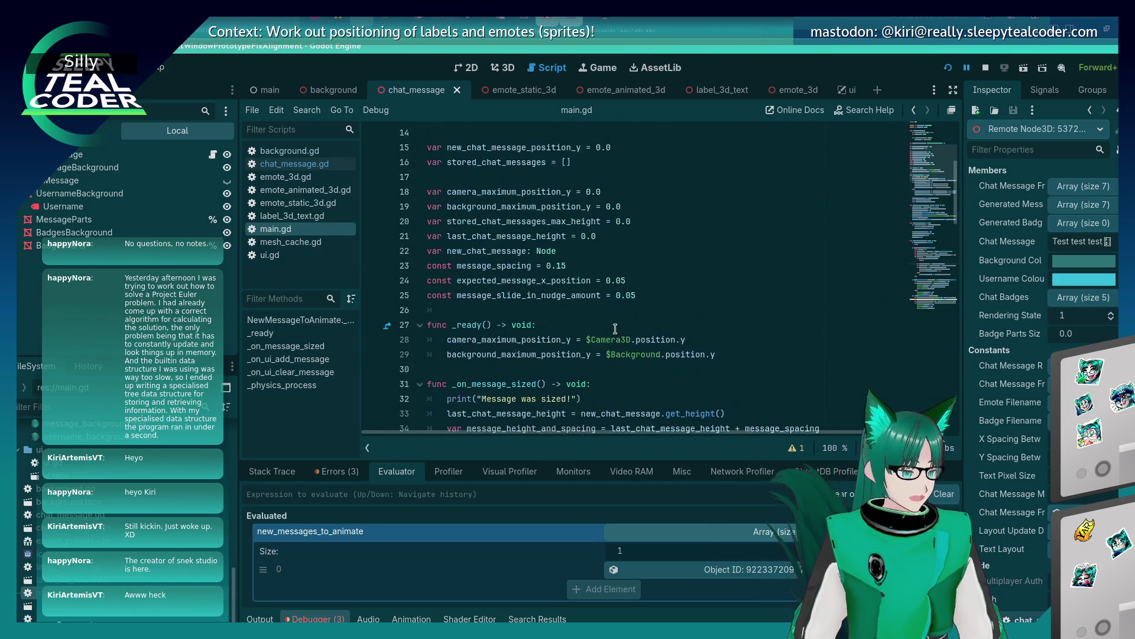
double_click(512, 235)
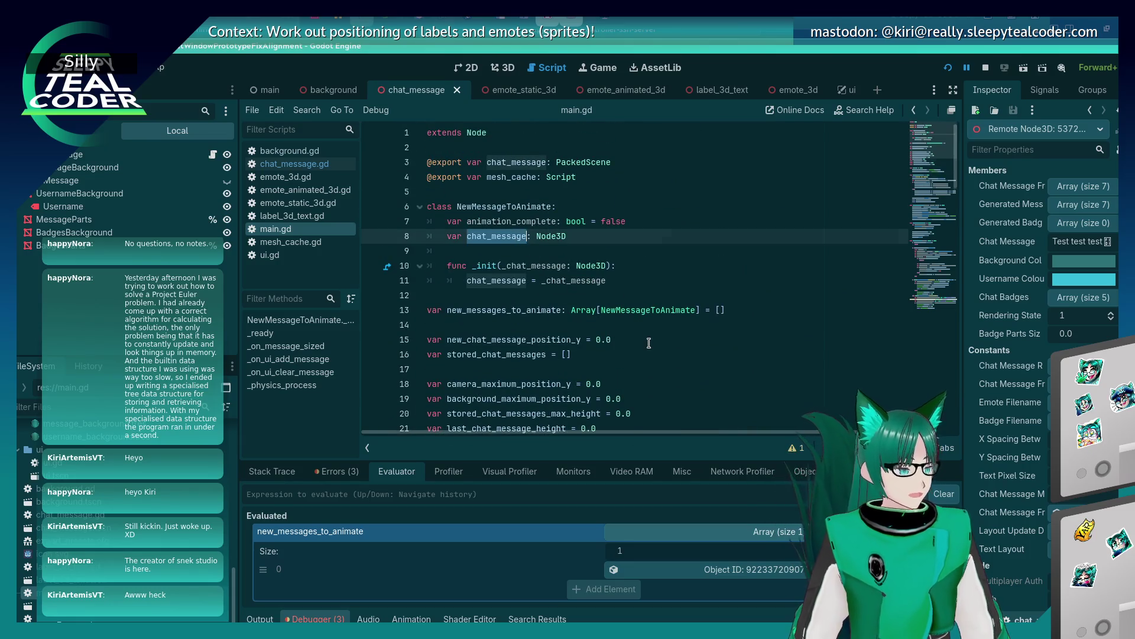
scroll(649, 343, down, 20)
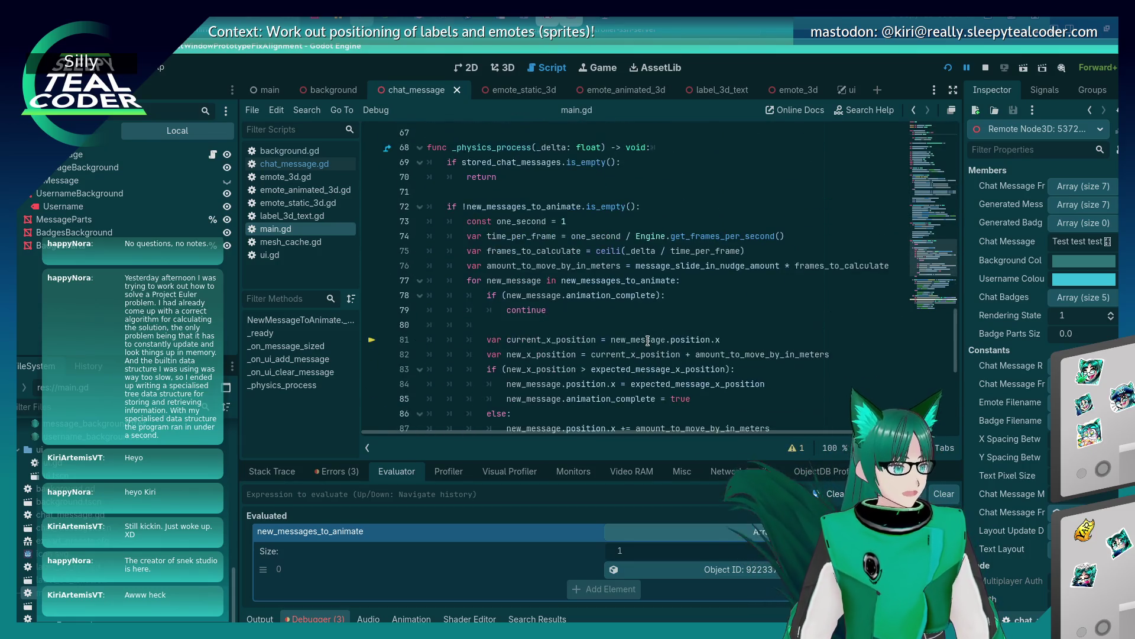
scroll(648, 340, down, 2)
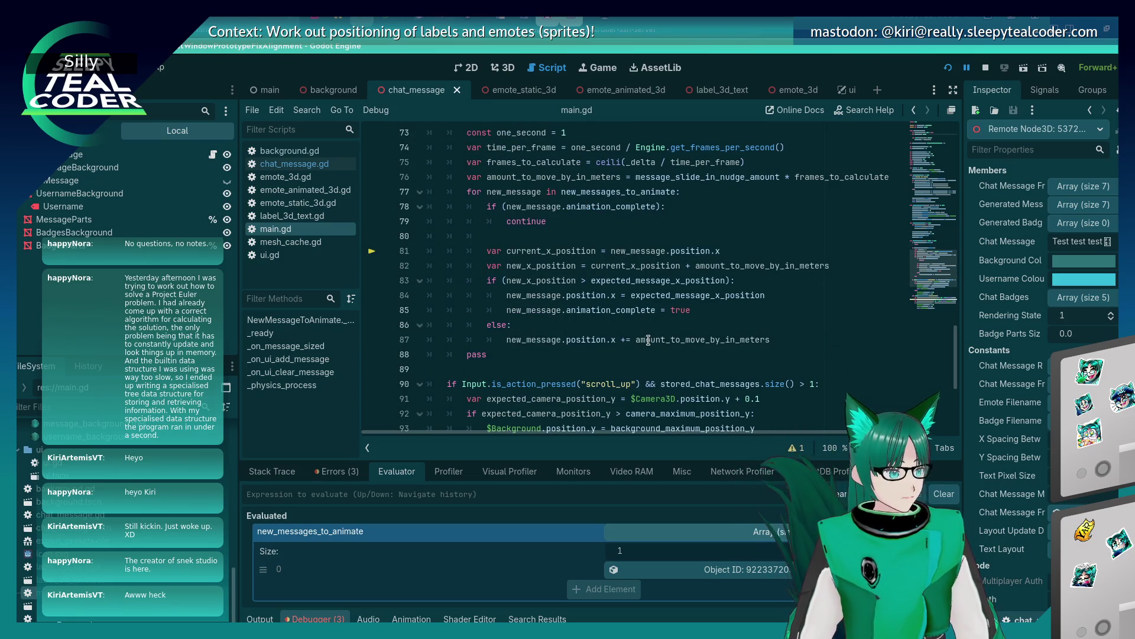
click(670, 251)
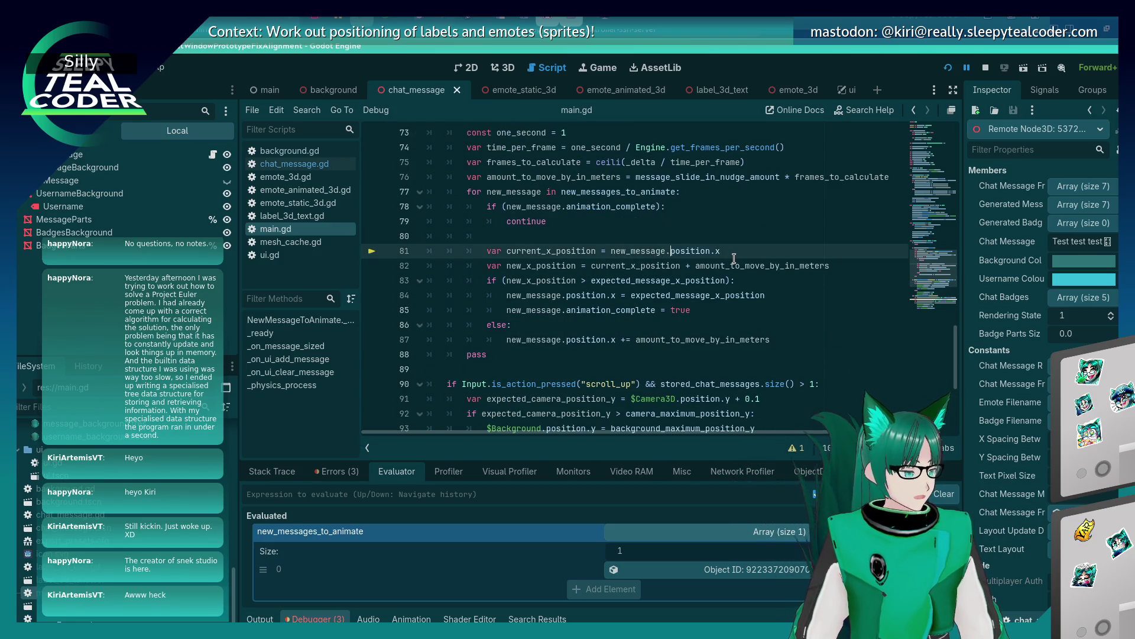
click(986, 67)
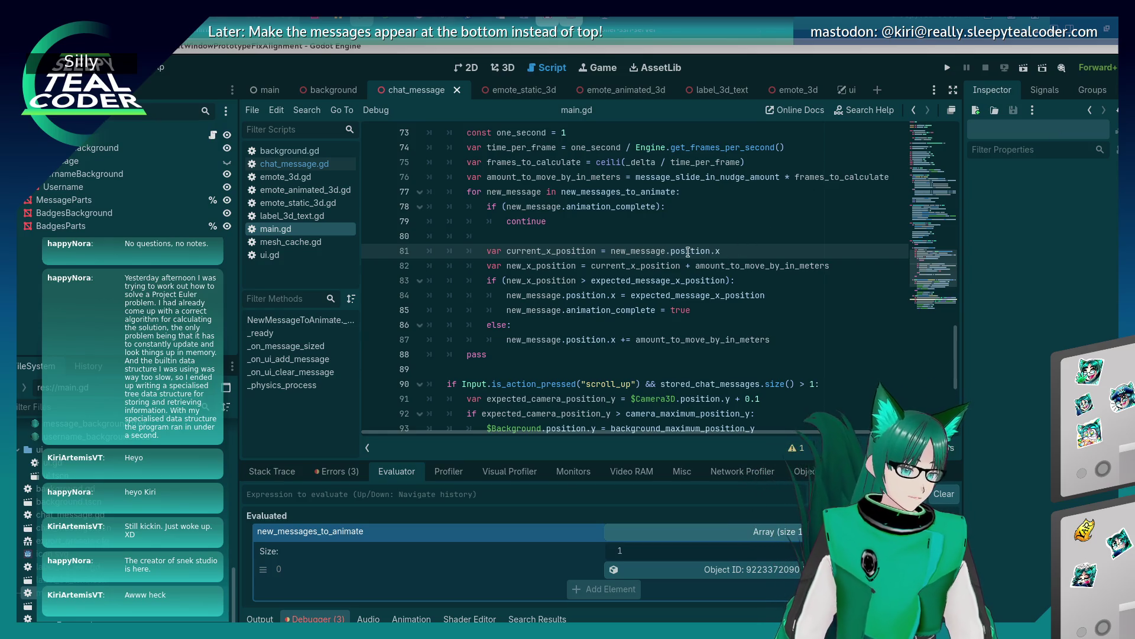
Insert 'chat_message.' after 'new_message.' on lines 81, 84, 85 and 87, then save main.gd
text(chat_message.)
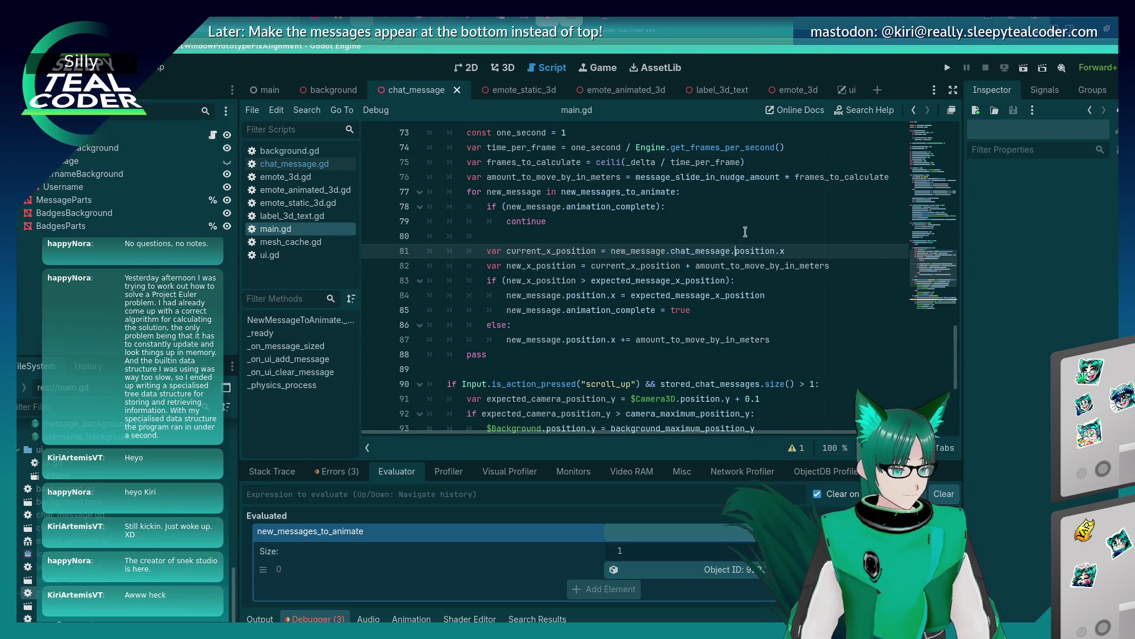
click(601, 294)
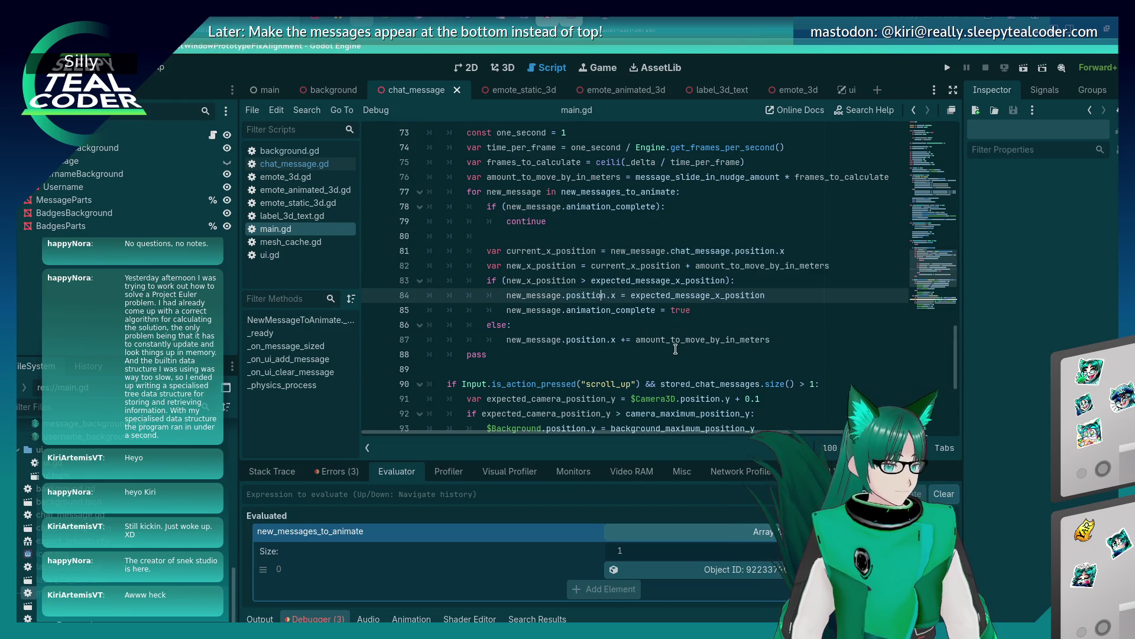
scroll(676, 349, up, 2)
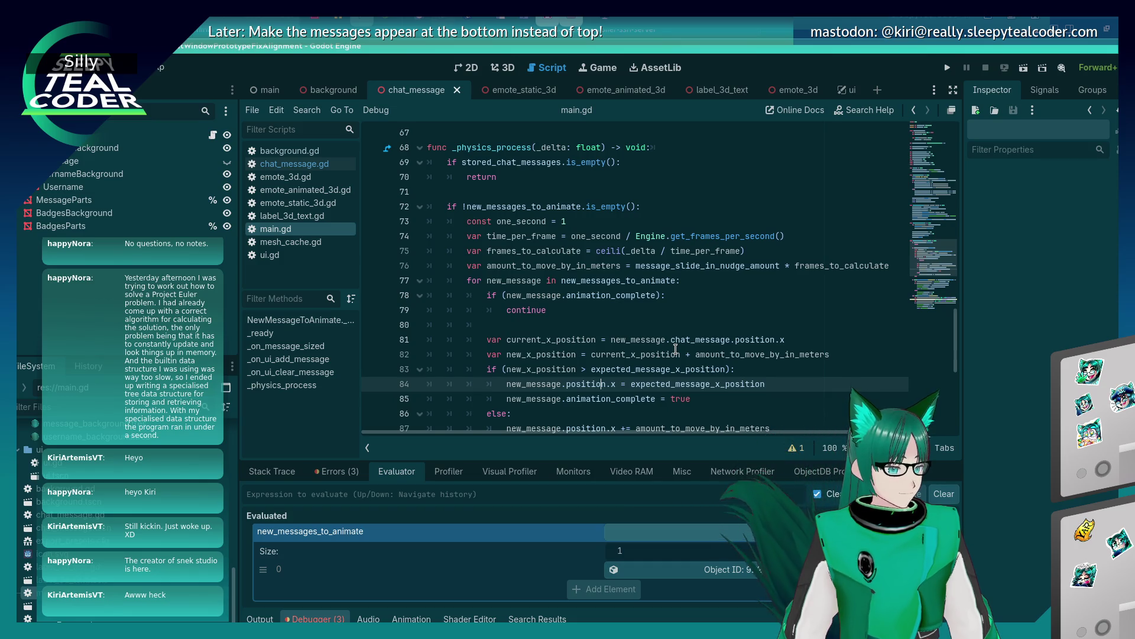
scroll(676, 349, down, 2)
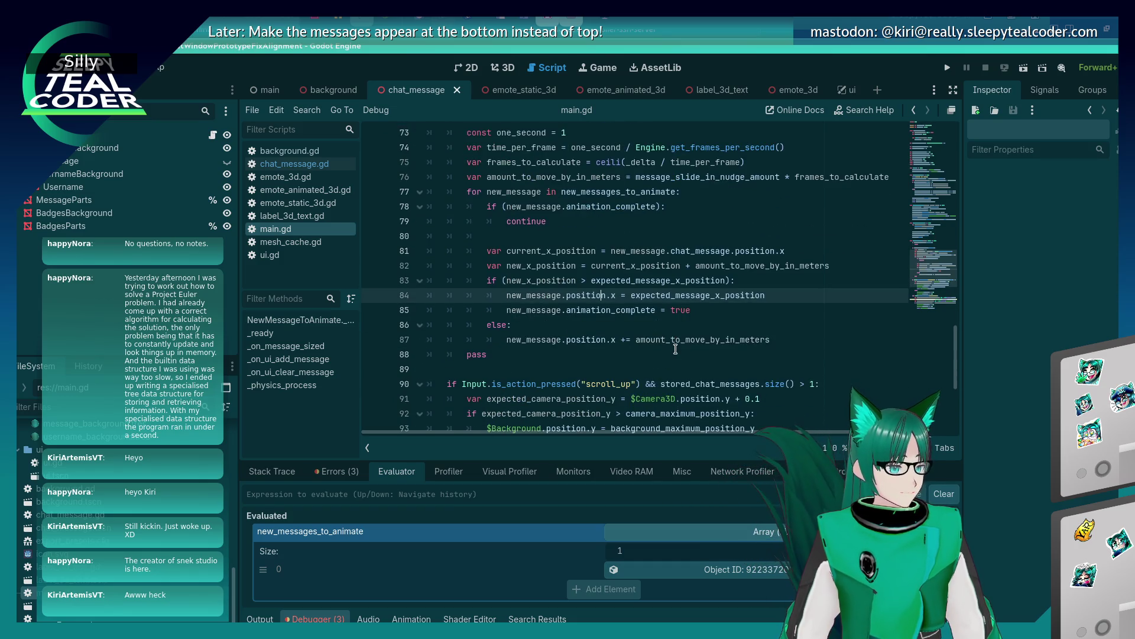
text(chat_message)
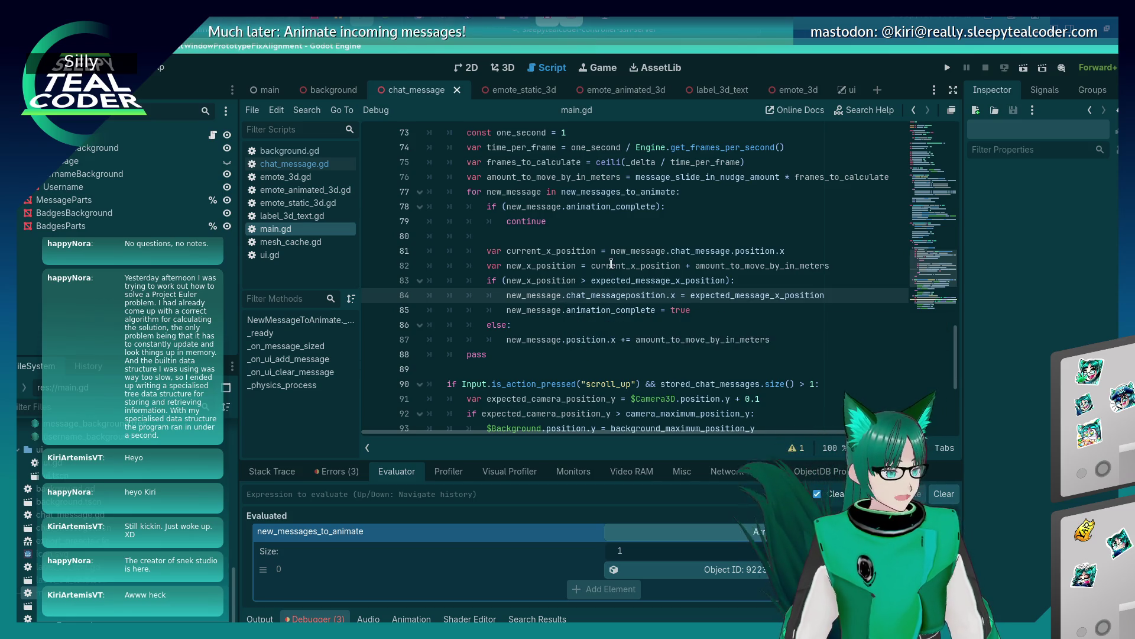
text(.)
click(566, 309)
text(chat_message.)
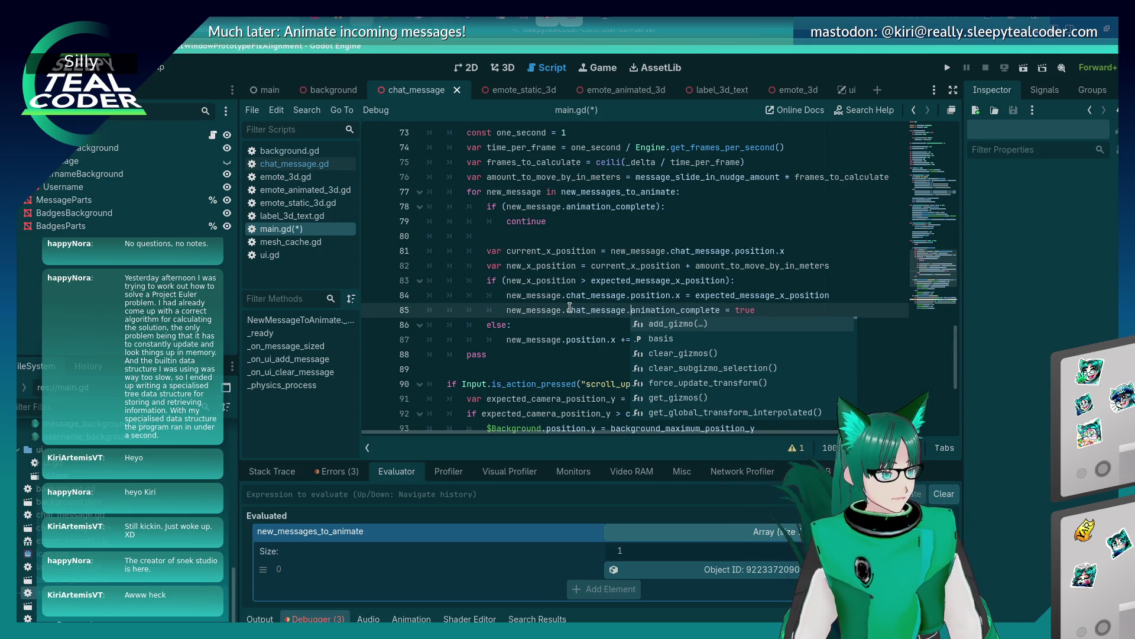
key(Escape)
click(569, 339)
text(chat_message.)
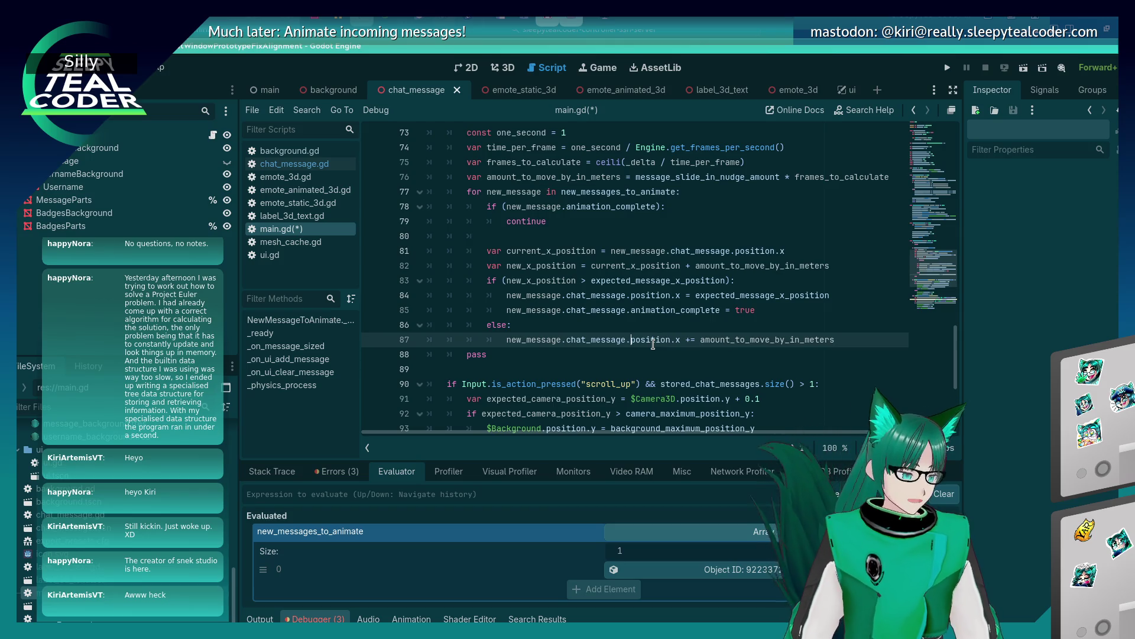
key(ctrl+s)
Switch over to VS Code and back to the Godot editor
click(608, 323)
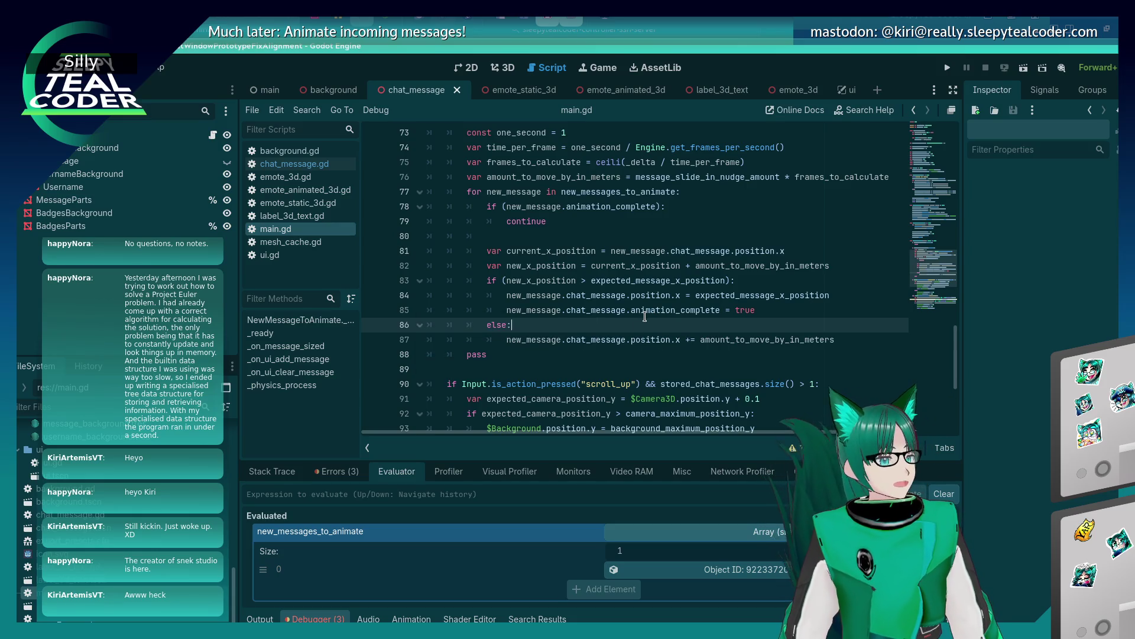
key(alt+Tab)
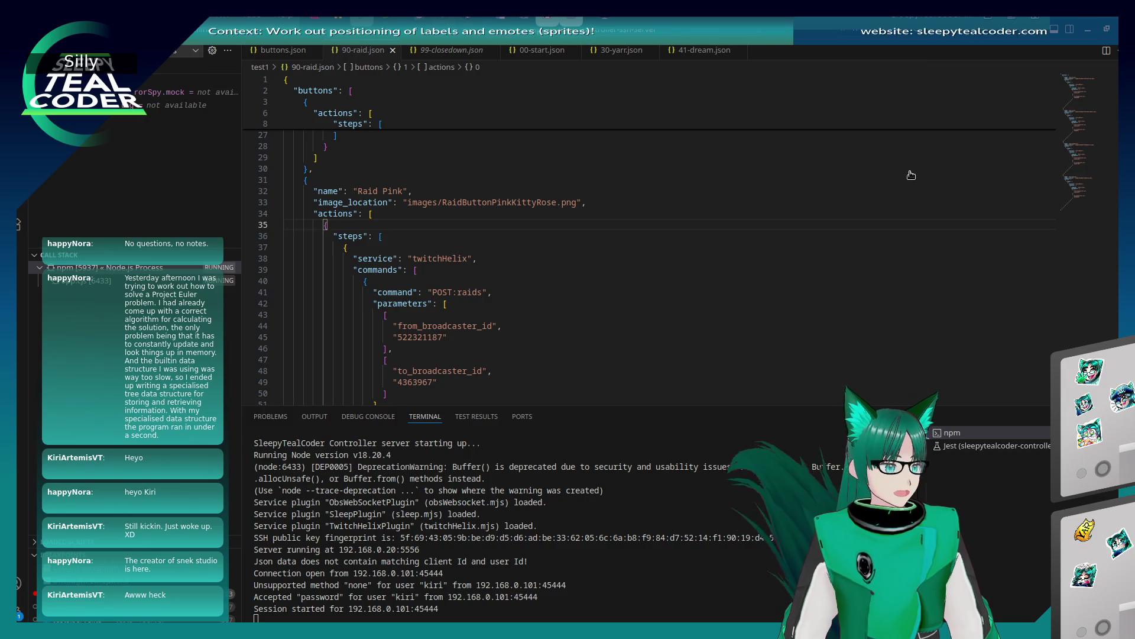
key(alt+Tab)
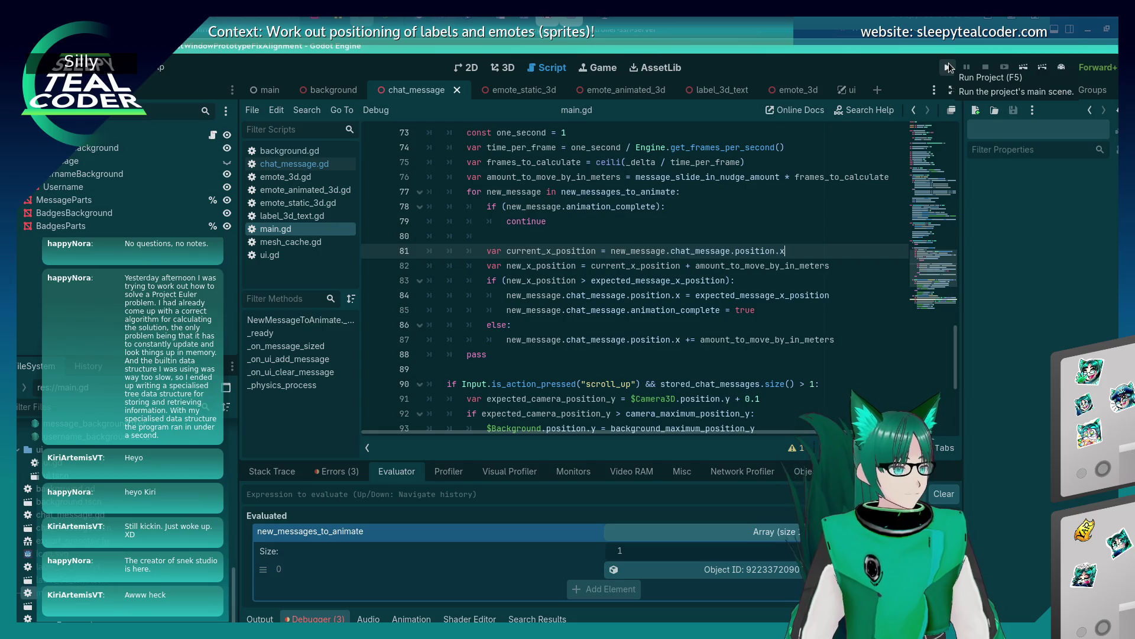
Run the game and add a message, then remove 'chat_message.' from line 85, save and relaunch
click(949, 66)
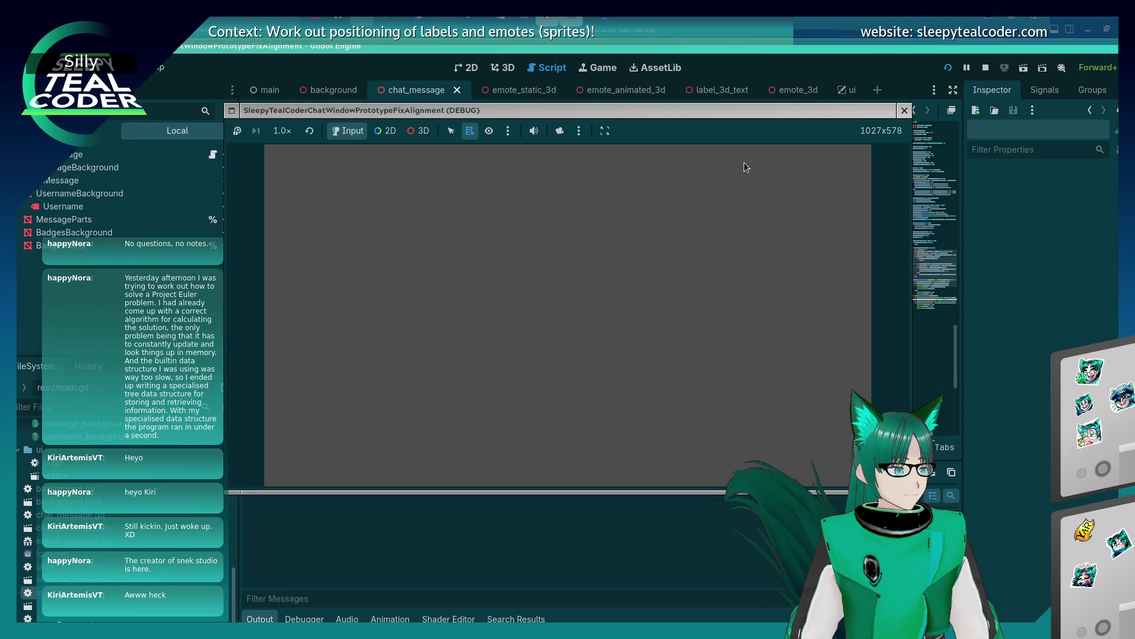
click(701, 167)
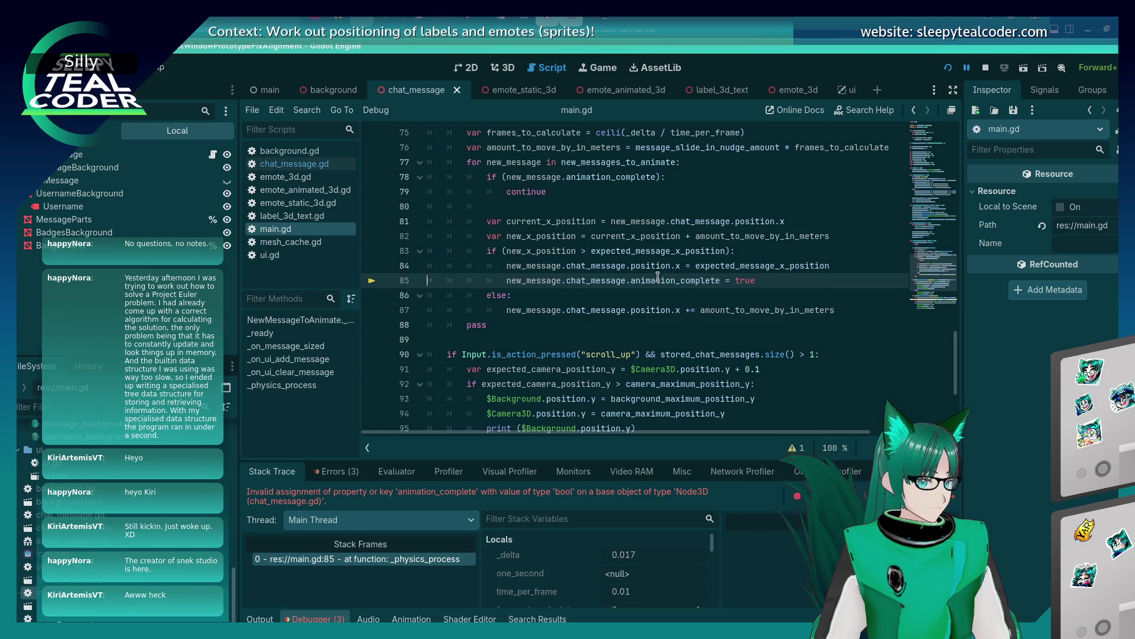
drag(628, 280, 566, 281)
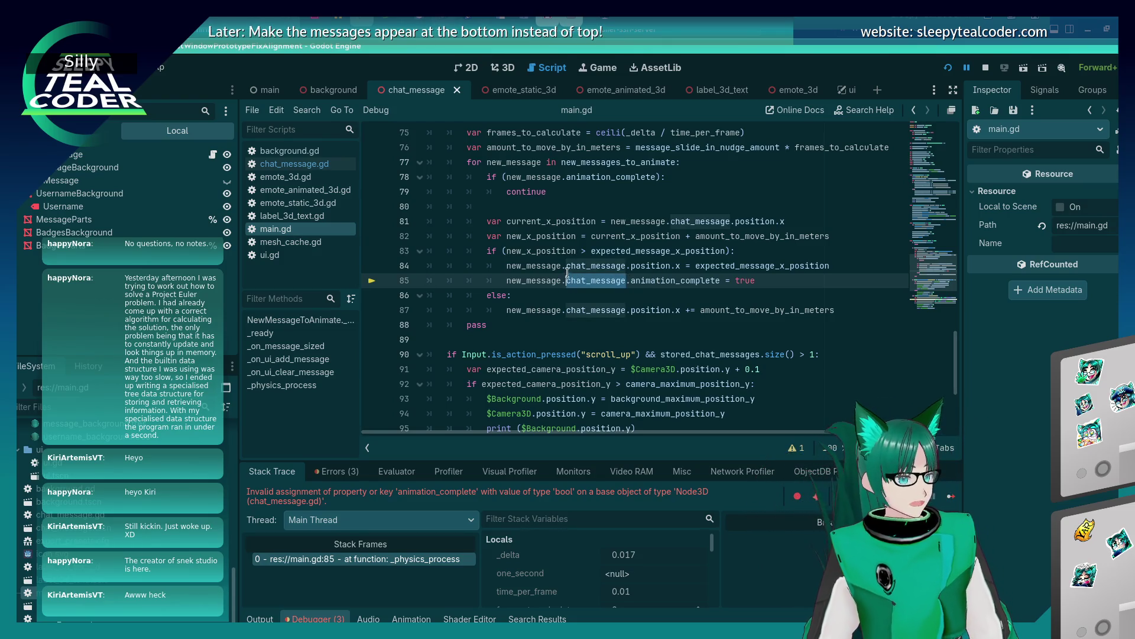
key(BackSpace)
key(ctrl+s)
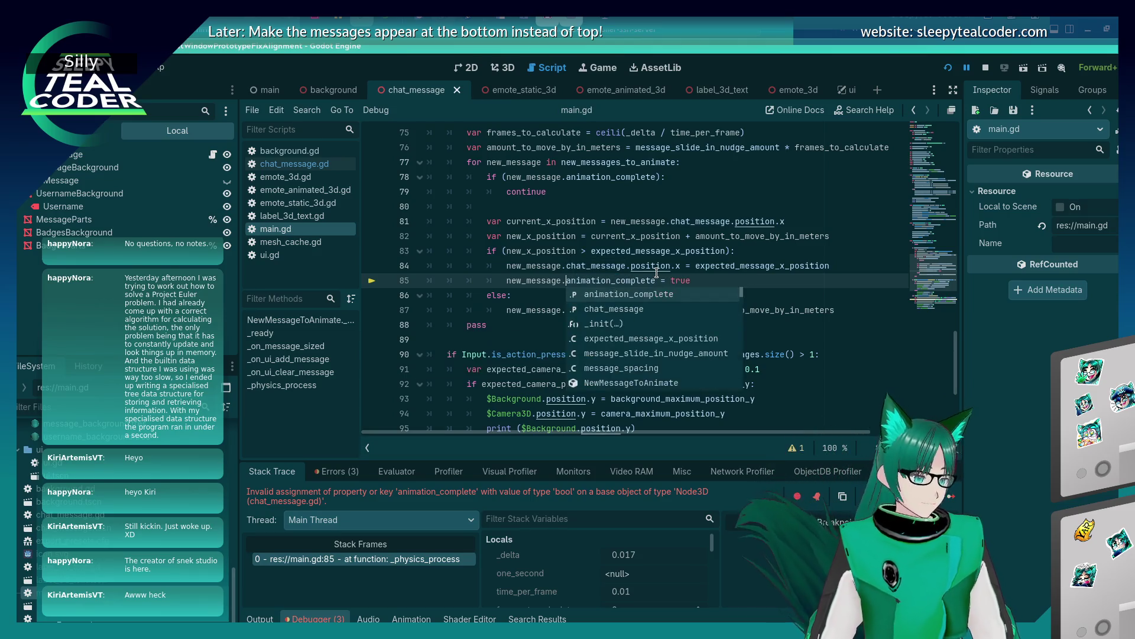
key(F5)
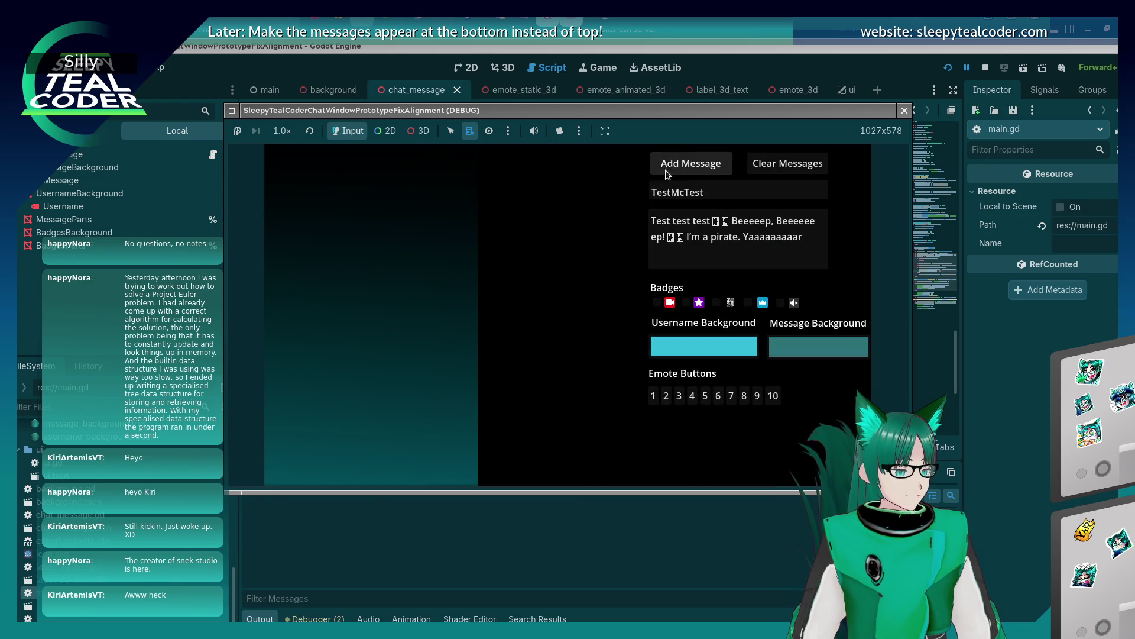
Add six TestMcTest messages to watch them slide in, then stop the game with F8
click(674, 166)
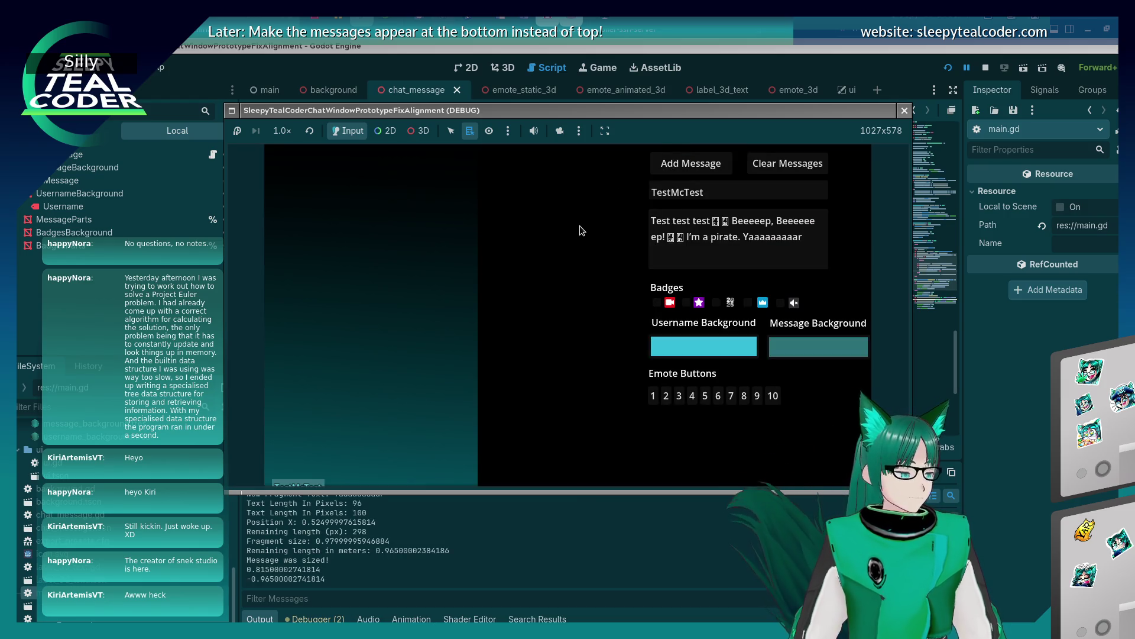
click(684, 163)
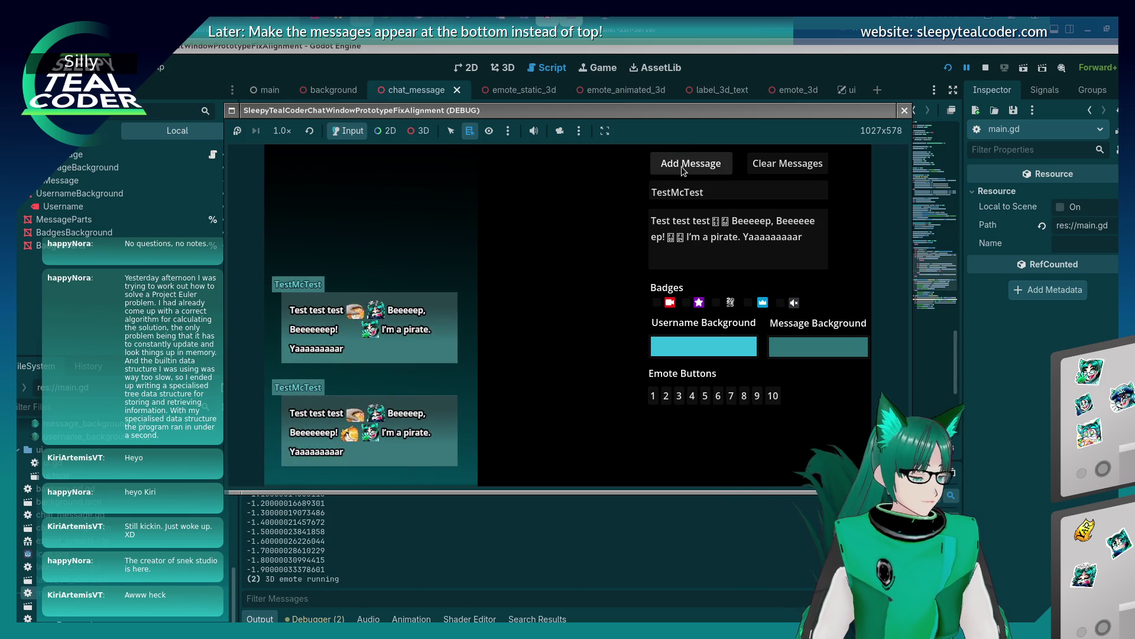
click(682, 169)
click(682, 168)
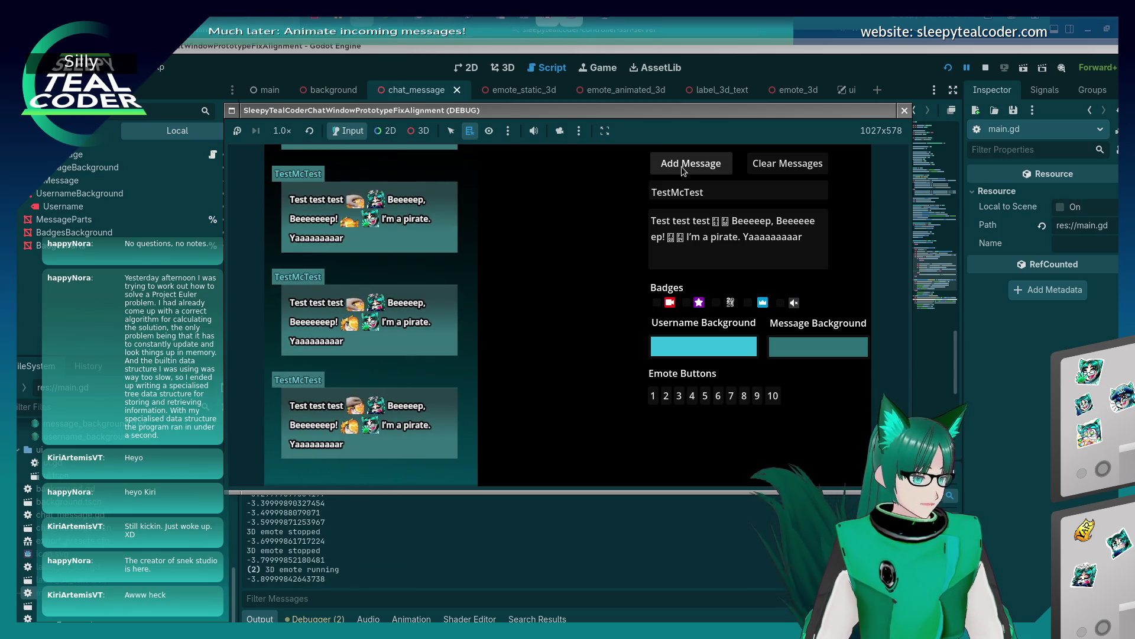
click(684, 170)
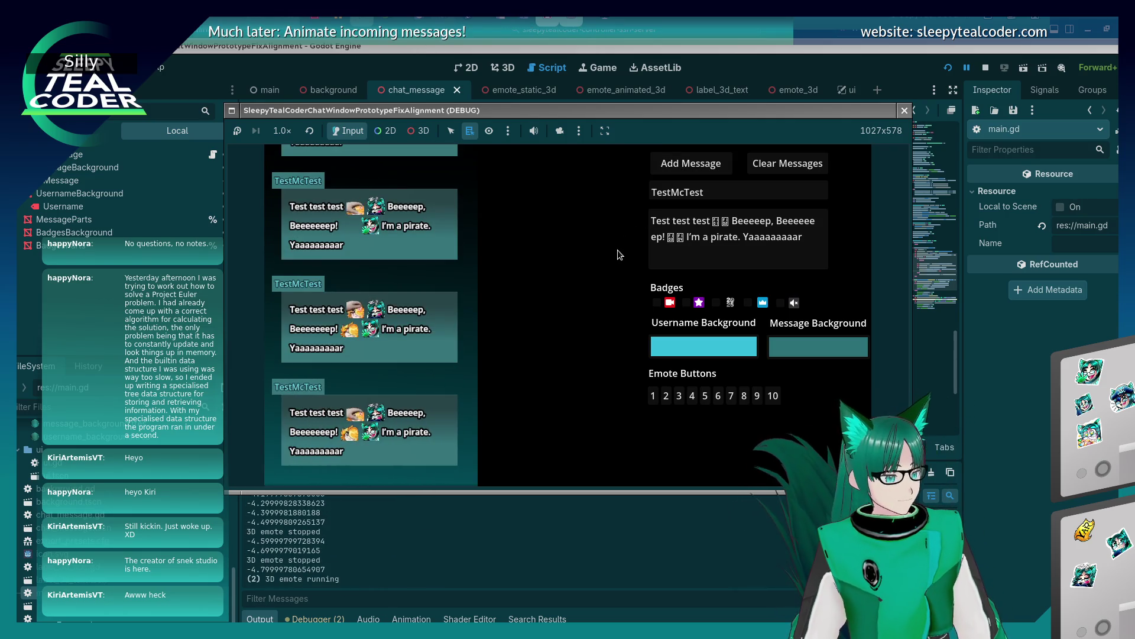
click(681, 171)
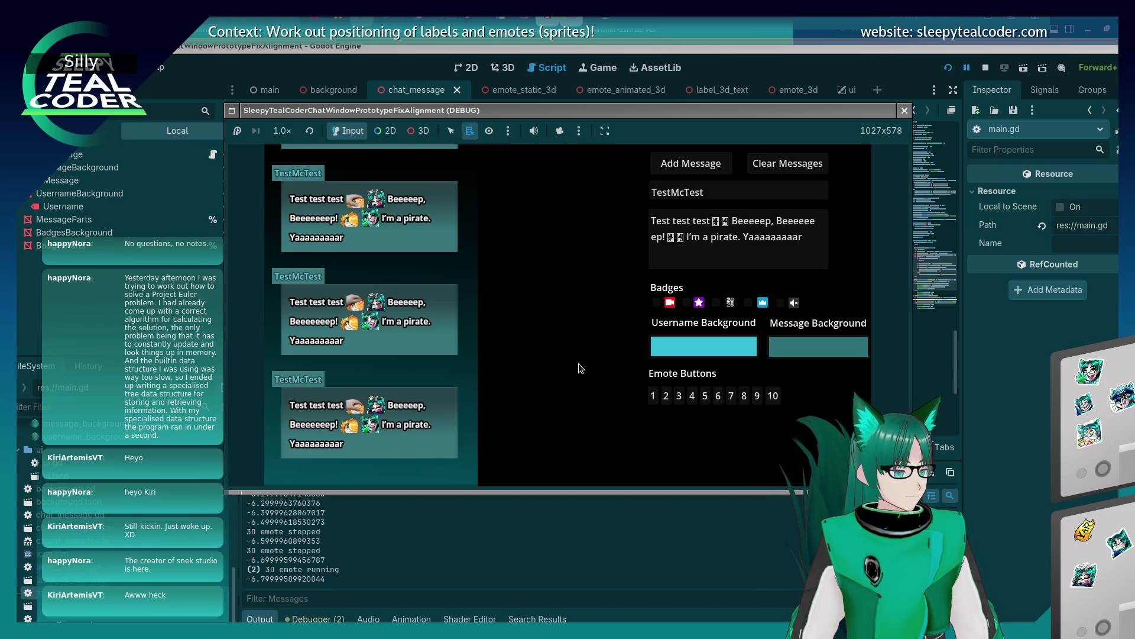
key(F8)
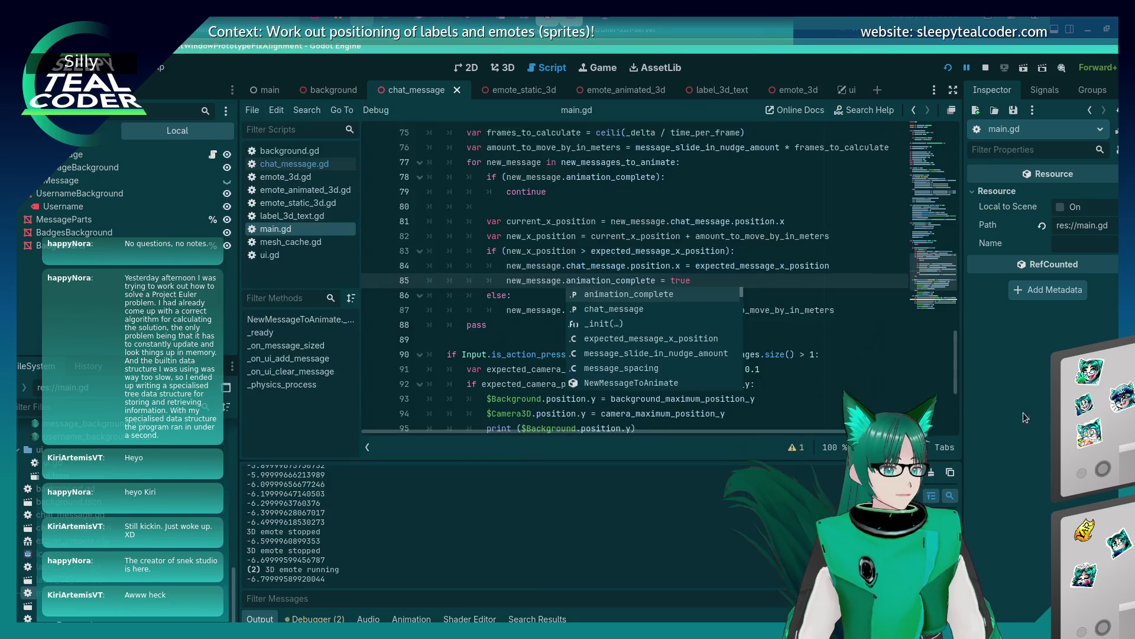
scroll(499, 346, up, 20)
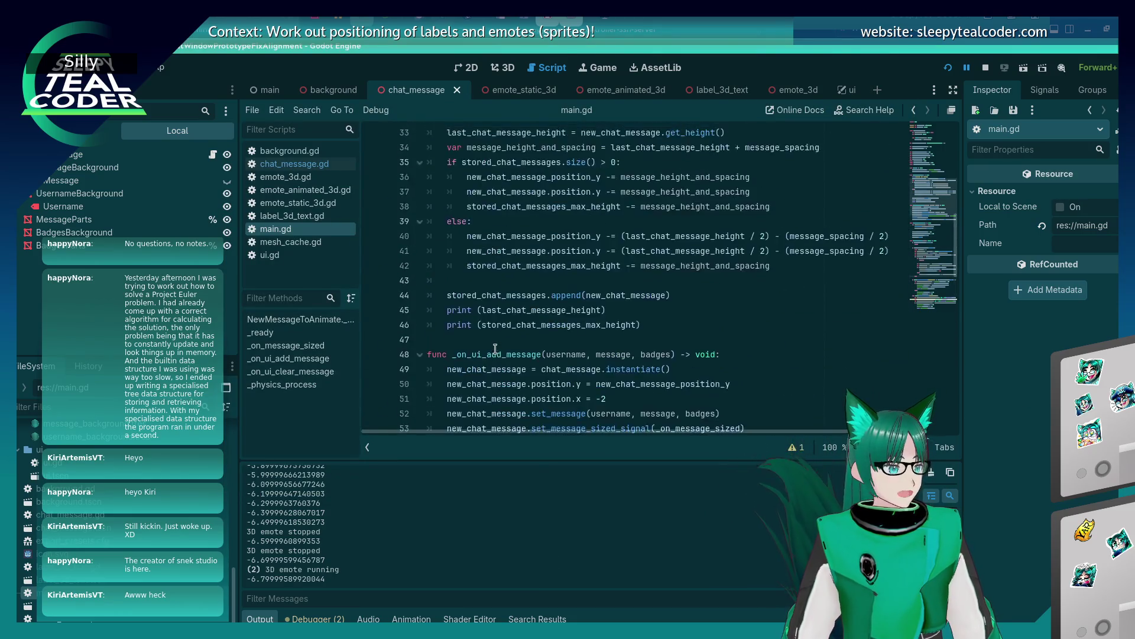
scroll(494, 354, up, 2)
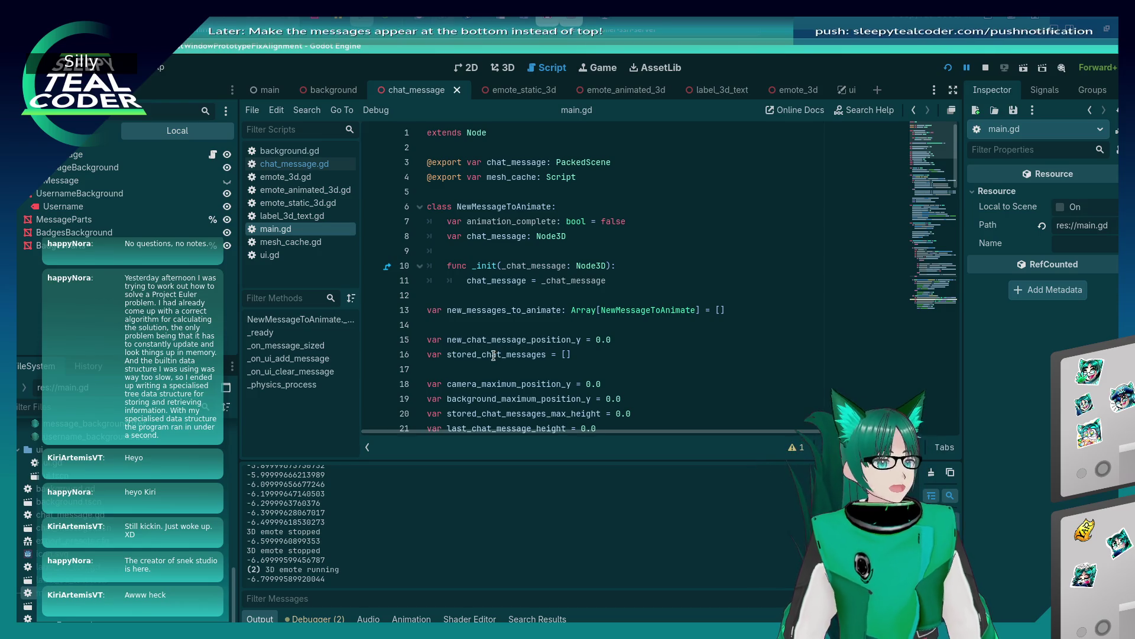
mouse_move(583, 262)
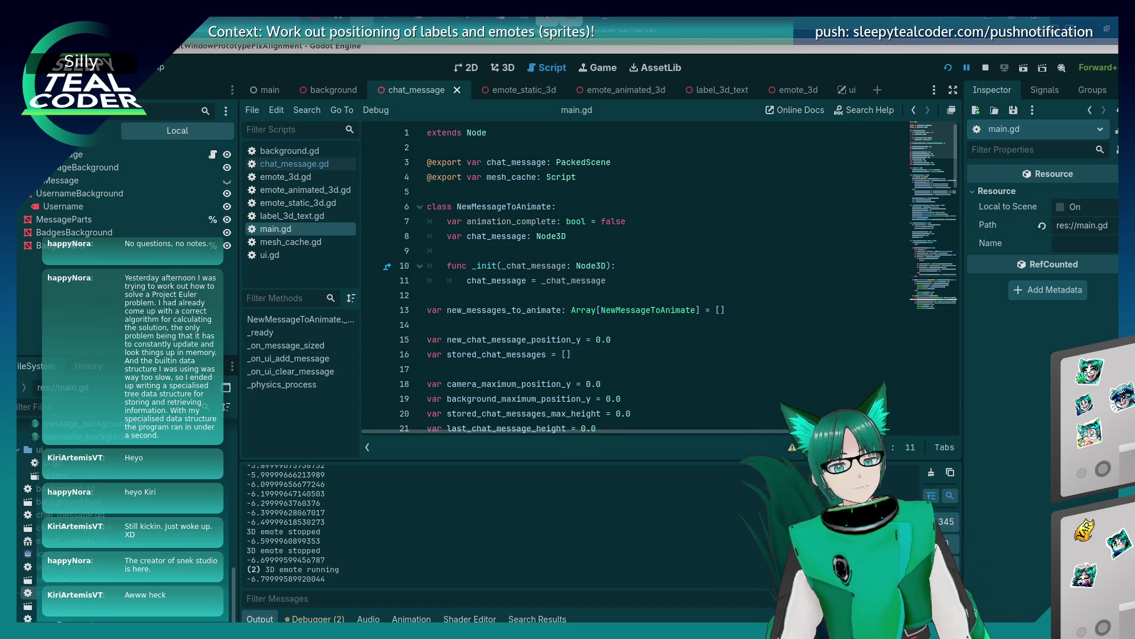
key(alt+Tab)
Open Konsole in the fix-alignment folder, enlarge its font, and widen and reposition the window
key(Return)
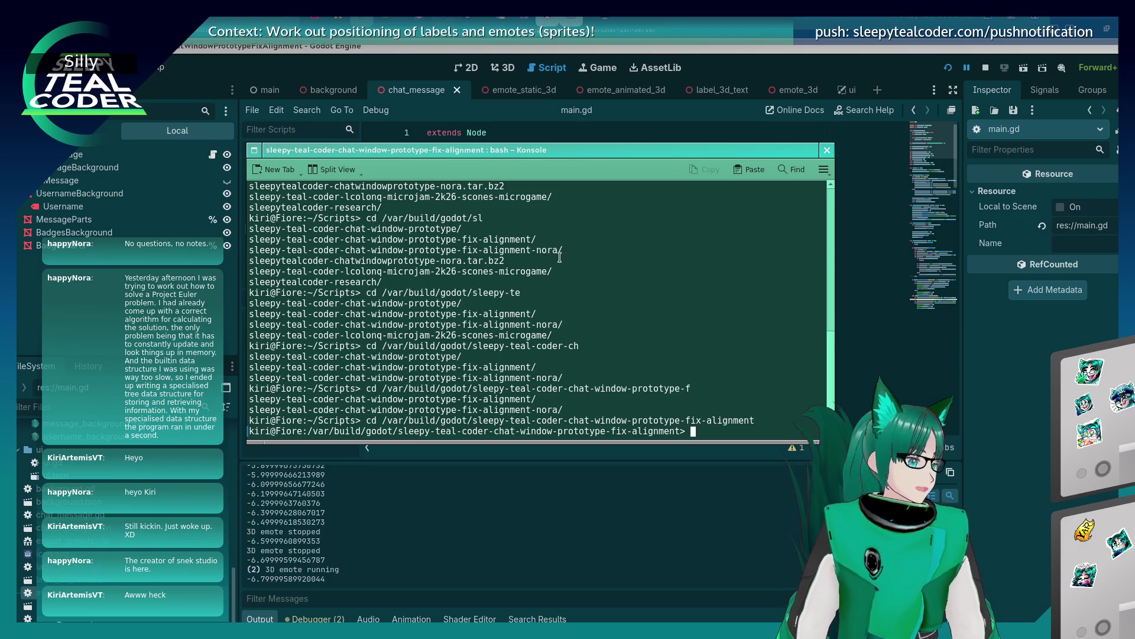
click(580, 292)
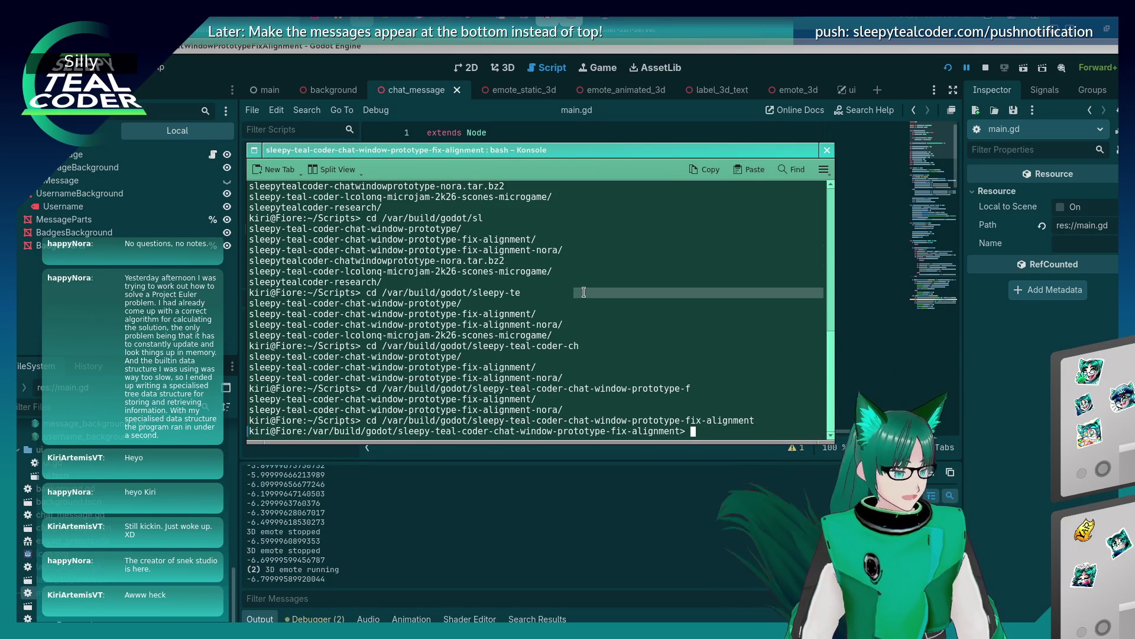
click(588, 270)
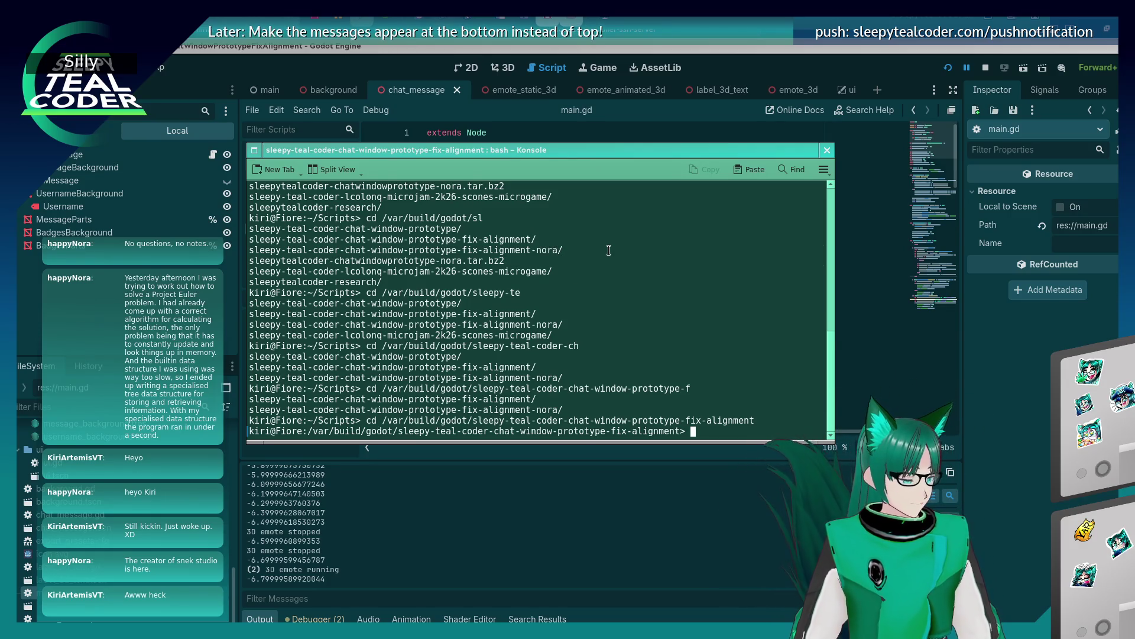
ctrl+scroll(608, 251, up, 1)
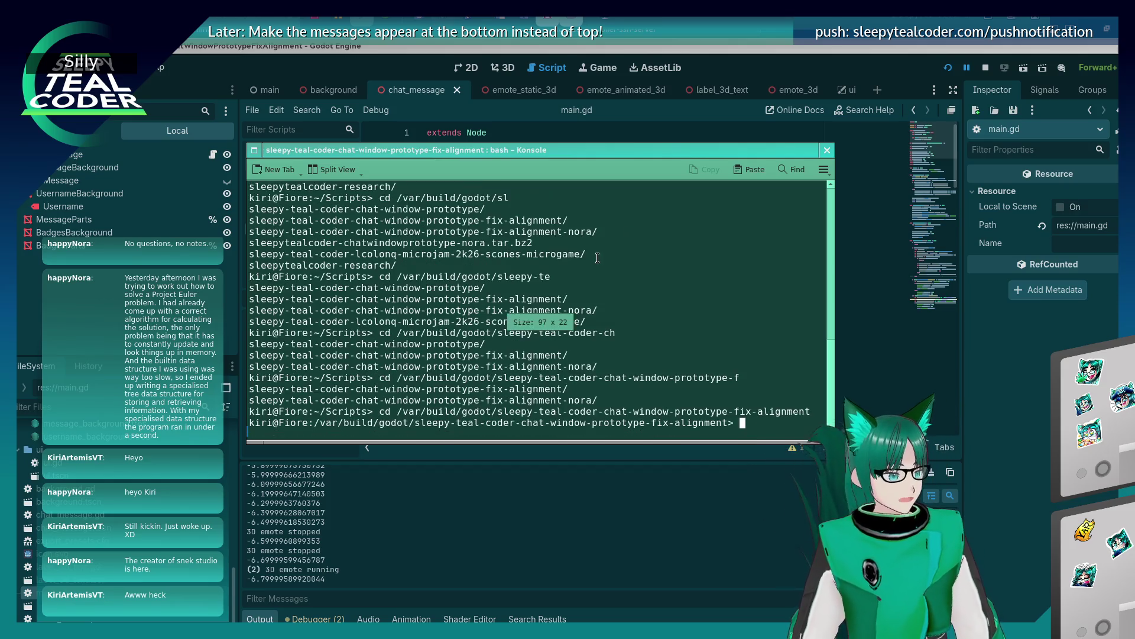
ctrl+scroll(594, 286, up, 1)
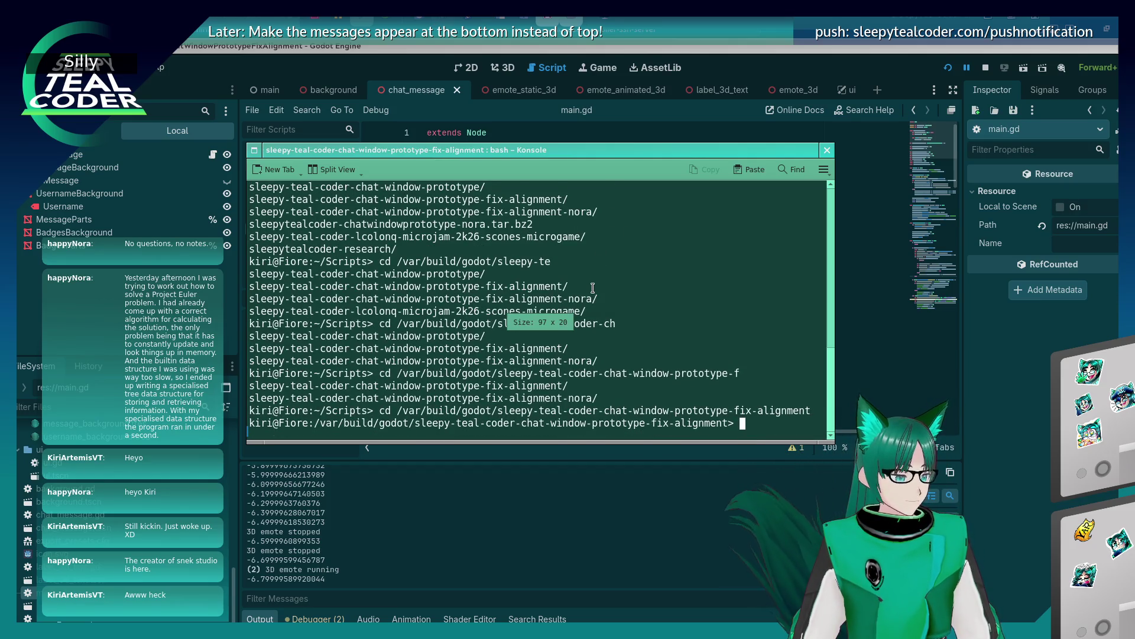
ctrl+scroll(594, 286, up, 1)
mouse_move(631, 167)
mouse_down()
mouse_move(621, 148)
mouse_move(585, 140)
mouse_up()
drag(781, 420, 965, 417)
mouse_move(673, 130)
mouse_down()
mouse_move(700, 106)
mouse_move(703, 130)
mouse_up()
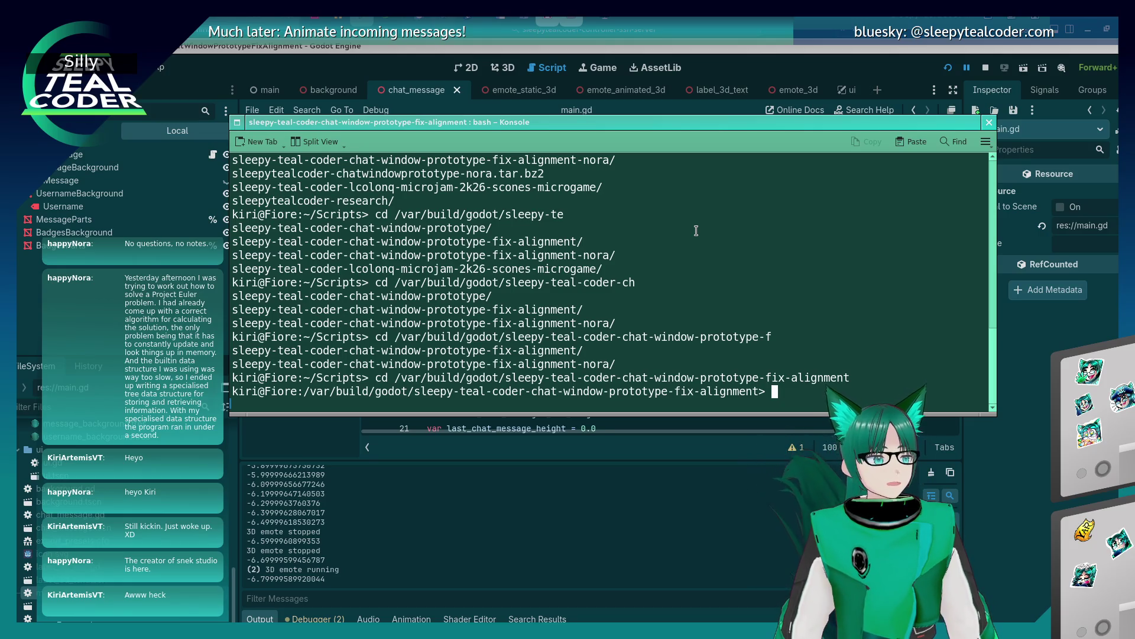
Run git status, page through git diff main.gd, then return to Godot's script editor
text(git status)
key(Return)
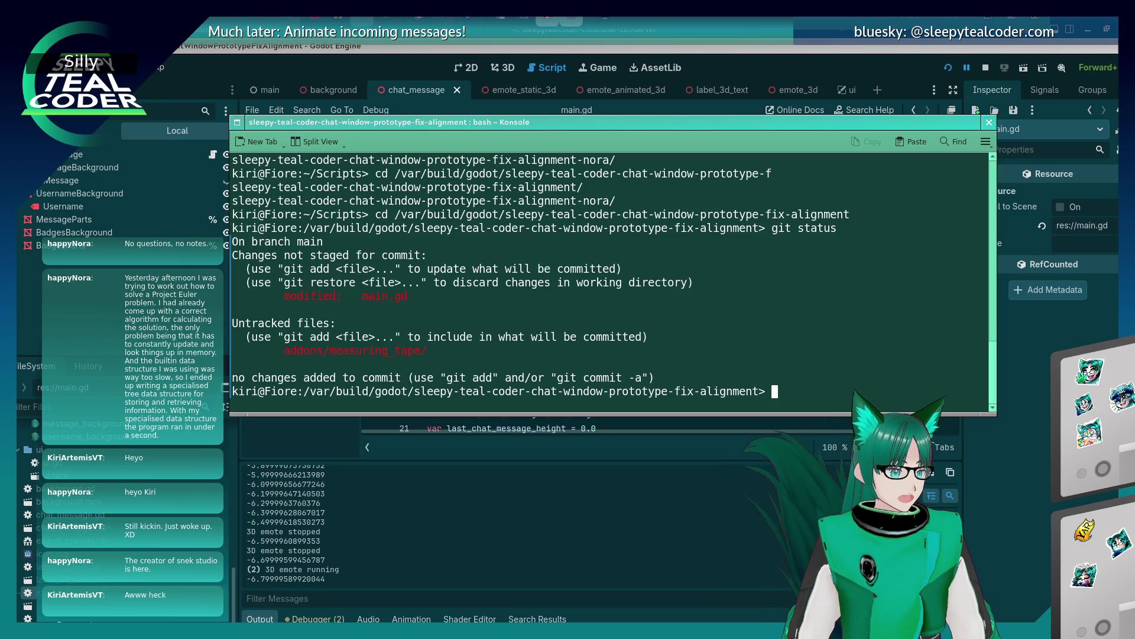
text(git diff main.gd)
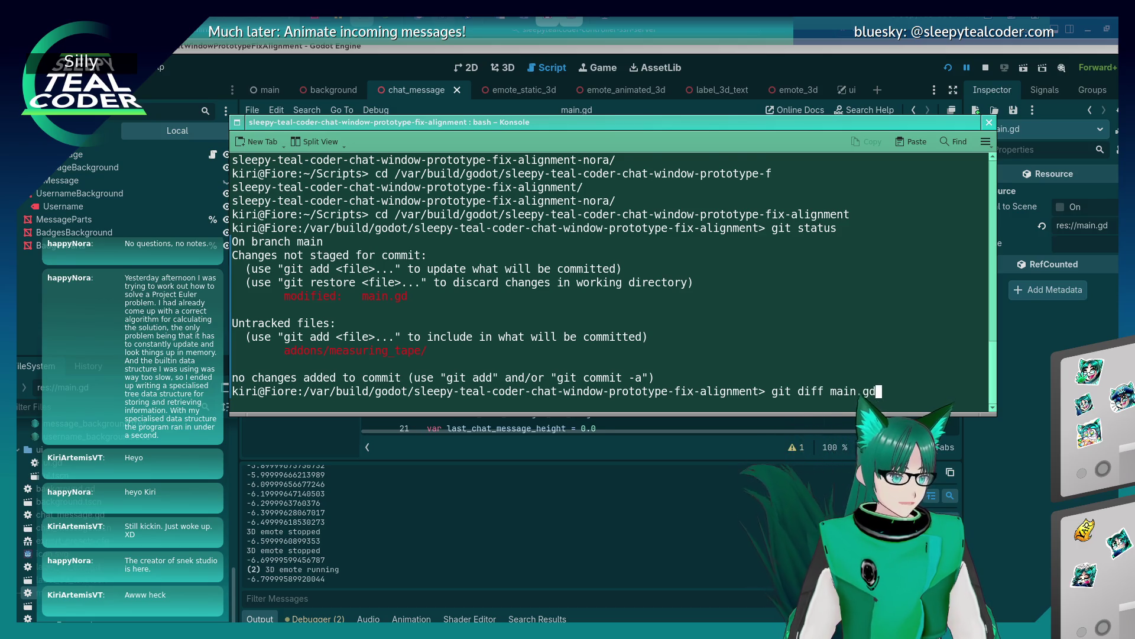
key(Return)
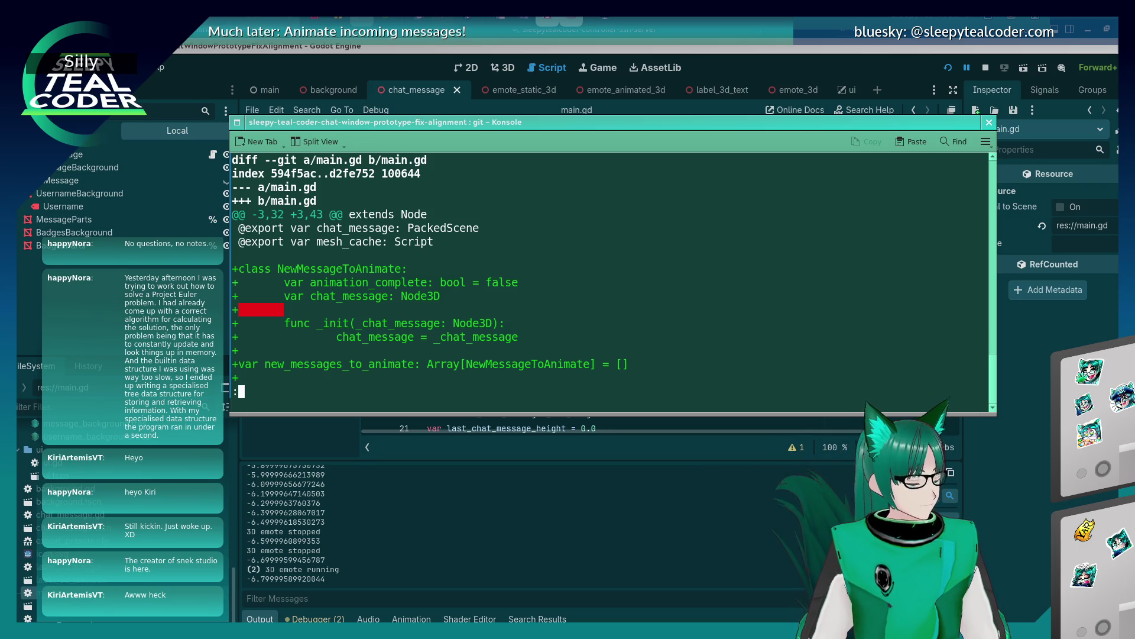
key(space)
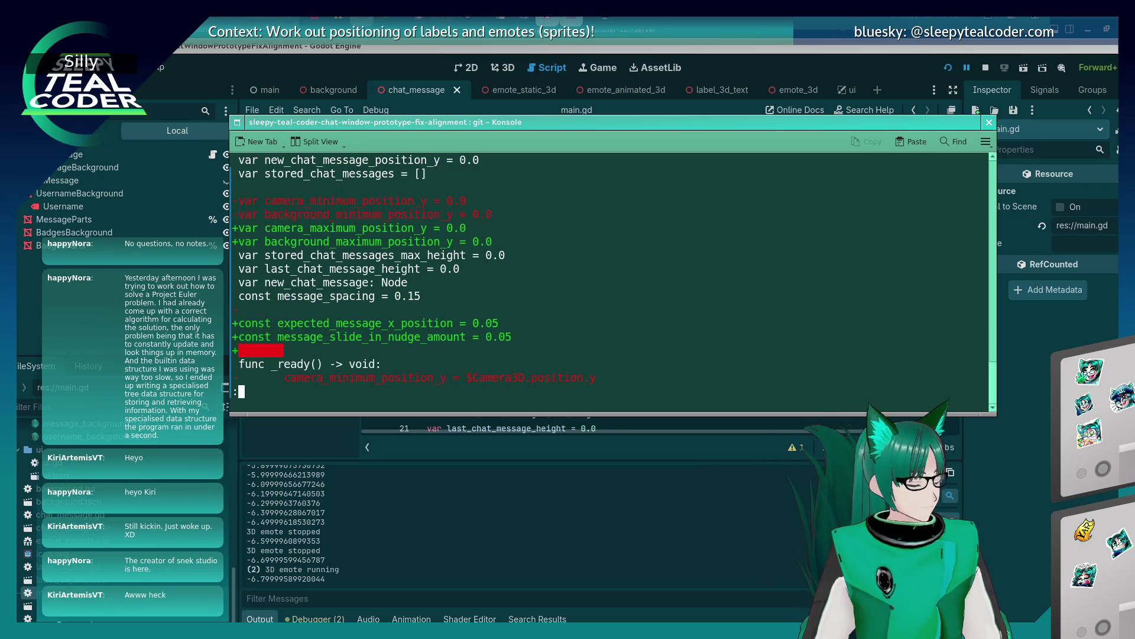
key(space)
key(space)
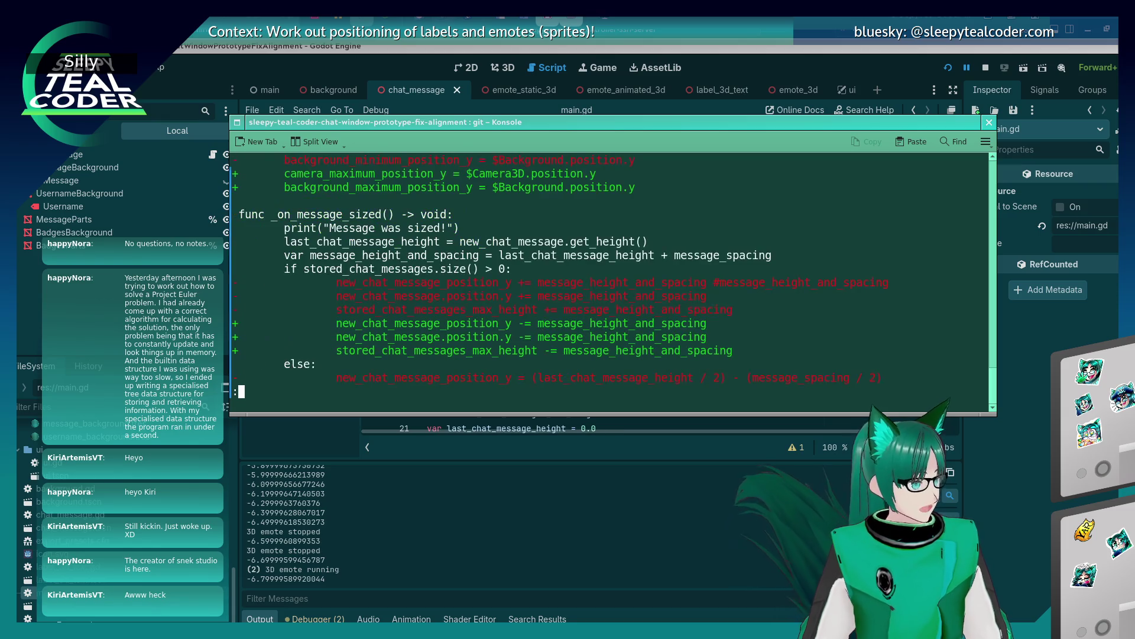
key(space)
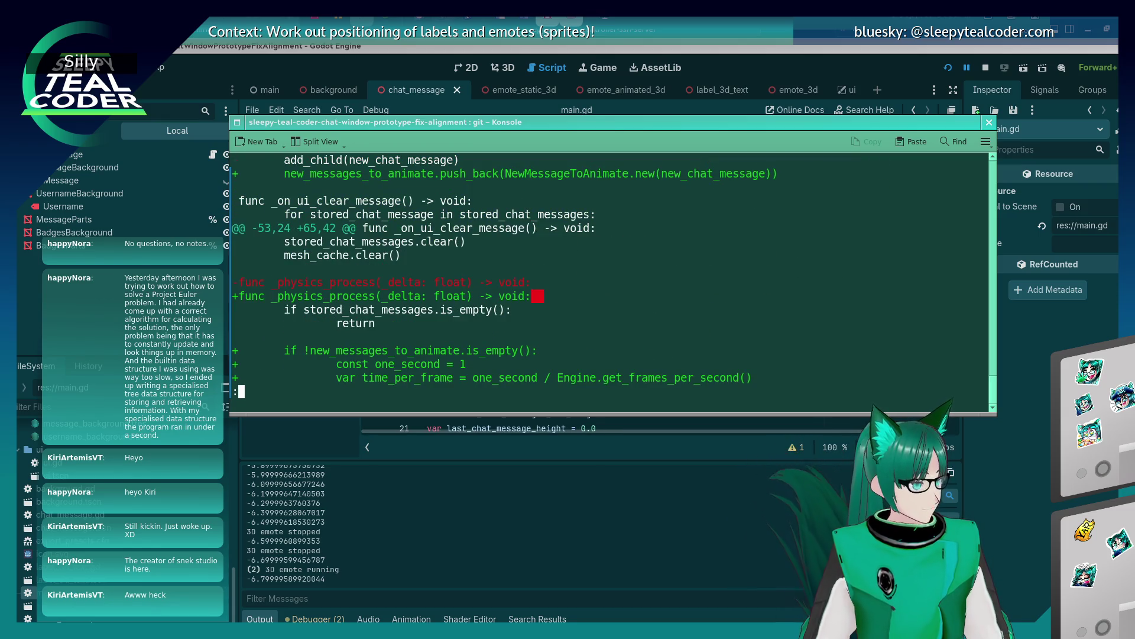
key(space)
key(space)
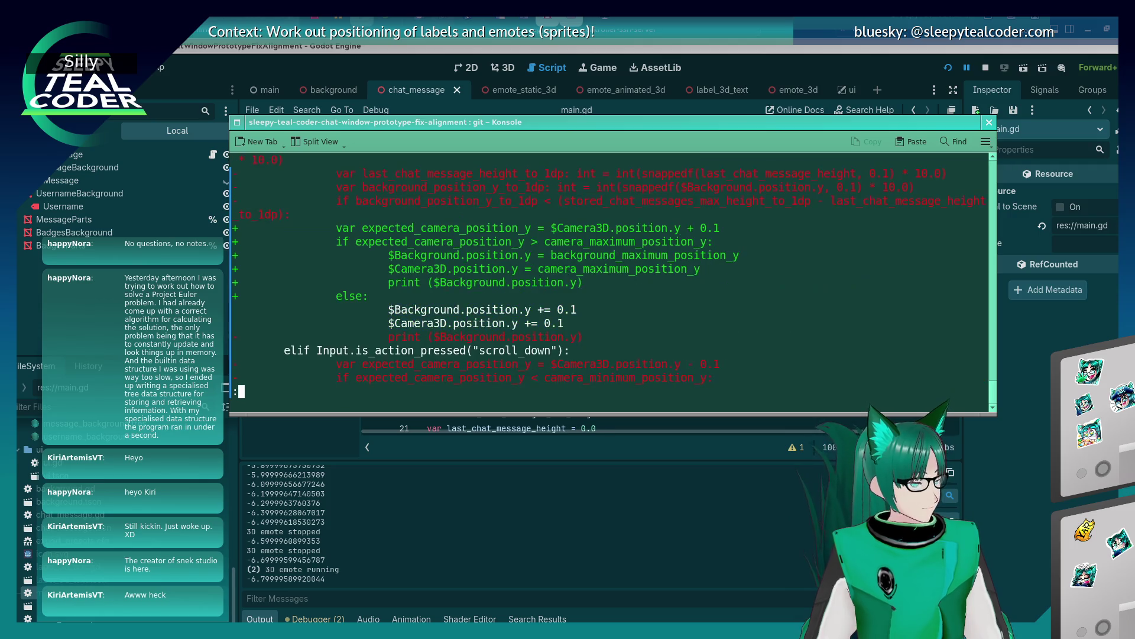
key(space)
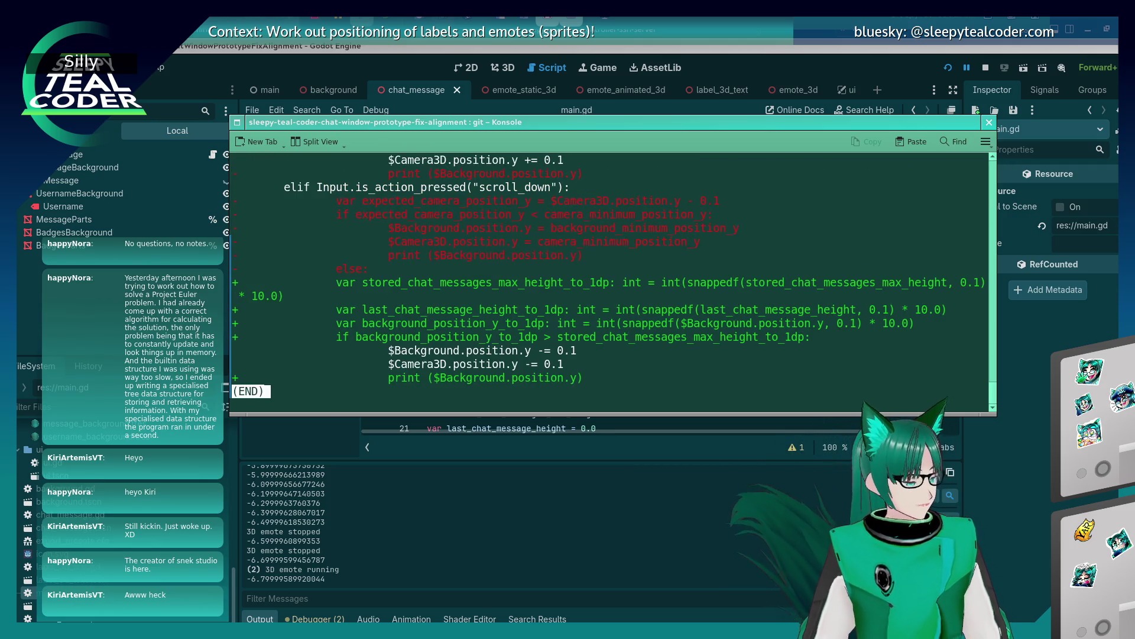
key(b)
key(b)
key(b)
key(b)
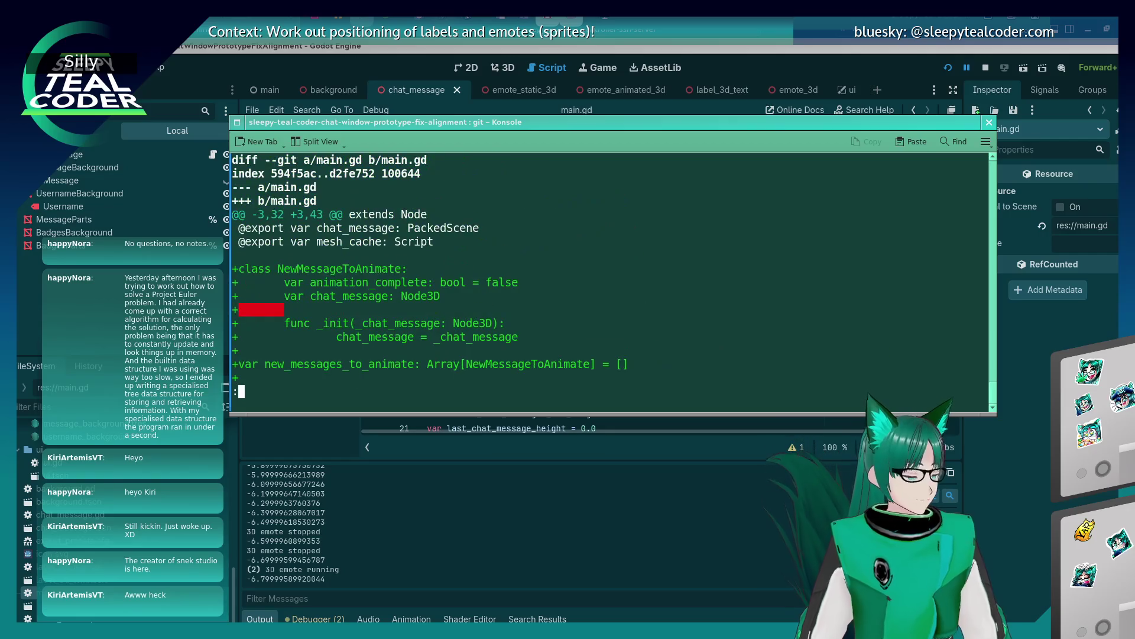
click(1041, 390)
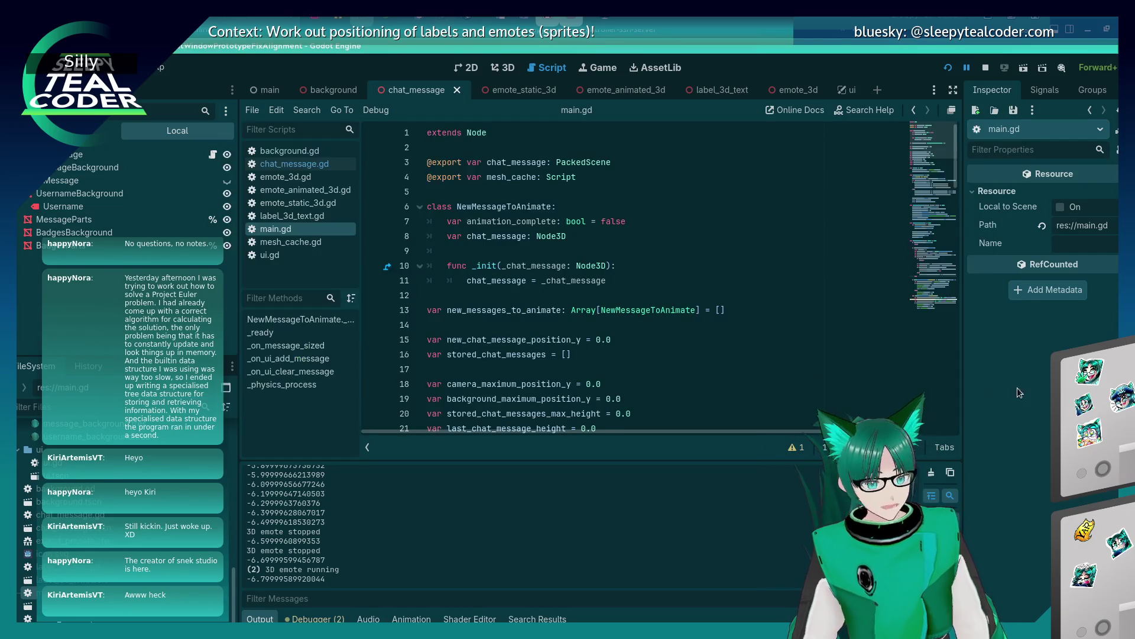
Save main.gd and page forward through its git diff in Konsole
click(549, 252)
key(ctrl+s)
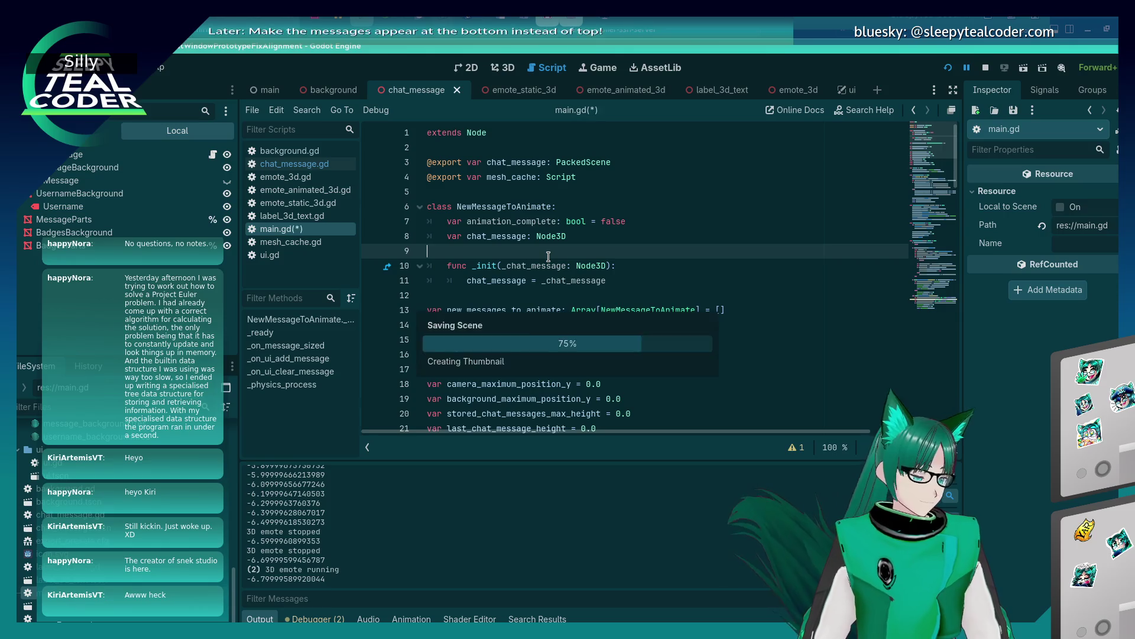
key(alt+Tab)
key(space)
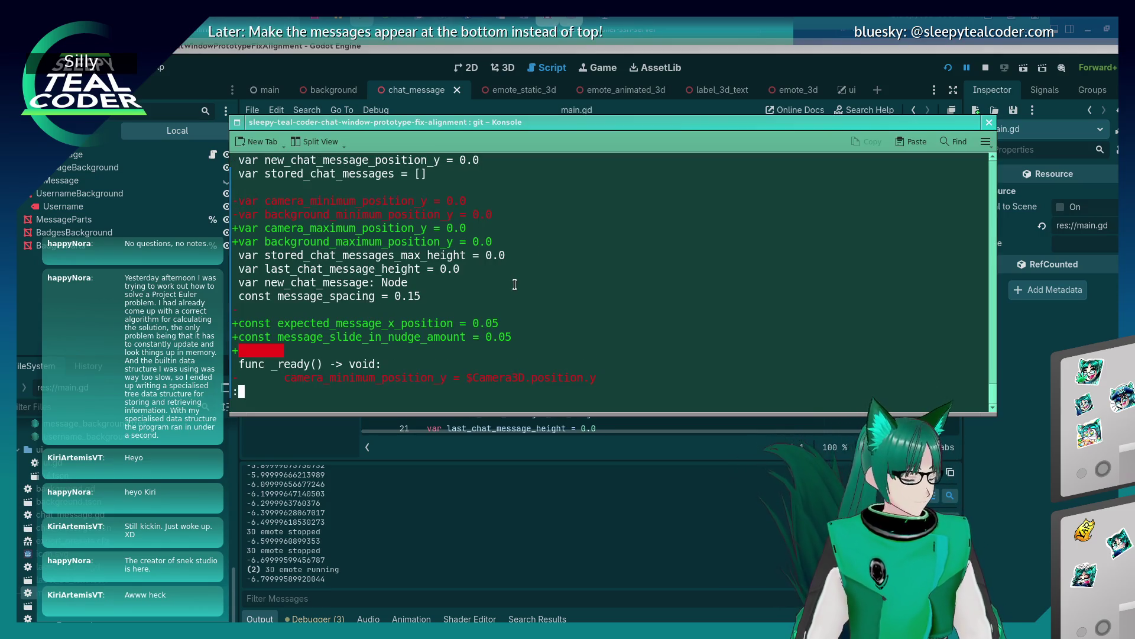
key(alt+Tab)
Revisit line 26 of main.gd, then page the diff through _on_message_sized, _on_ui_add_message and _physics_process
scroll(515, 267, down, 2)
click(518, 339)
click(512, 319)
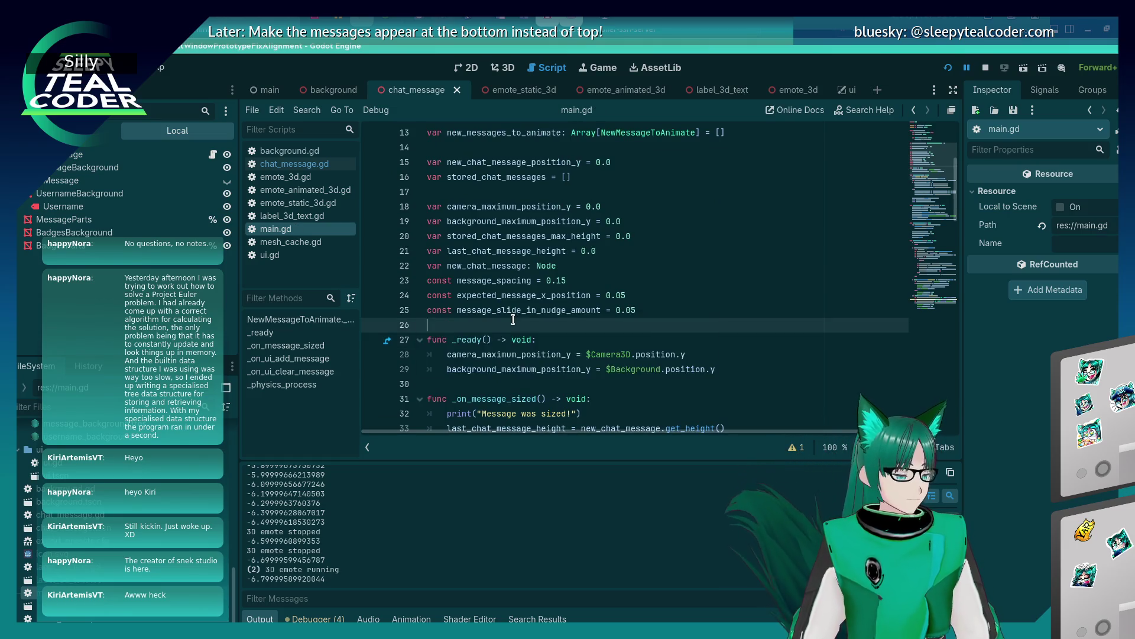
key(alt+Tab)
key(space)
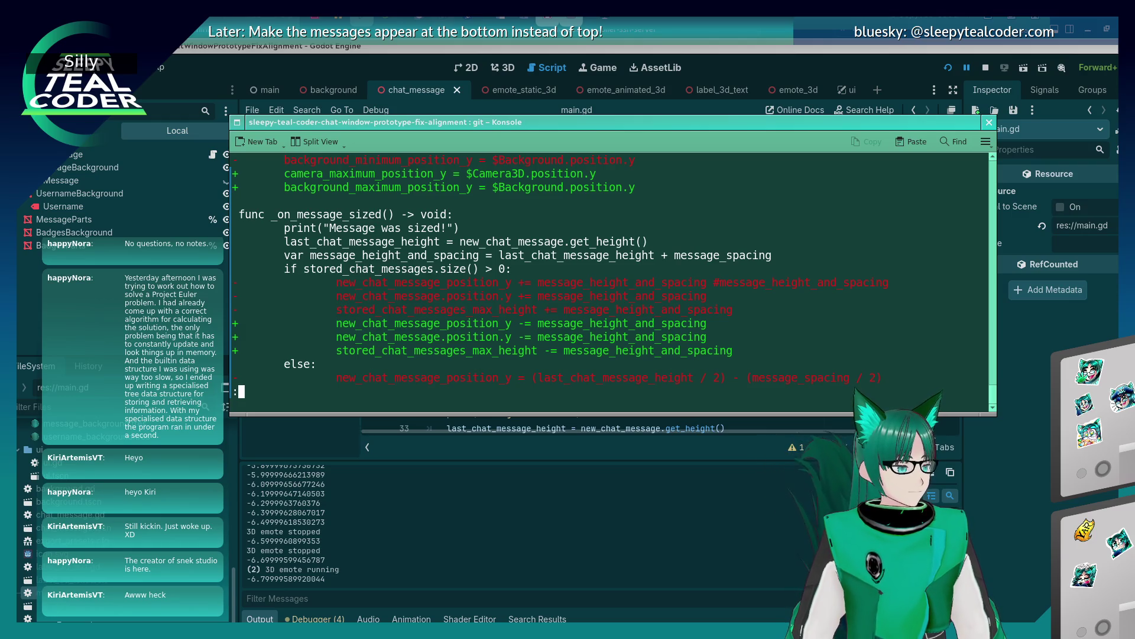
key(space)
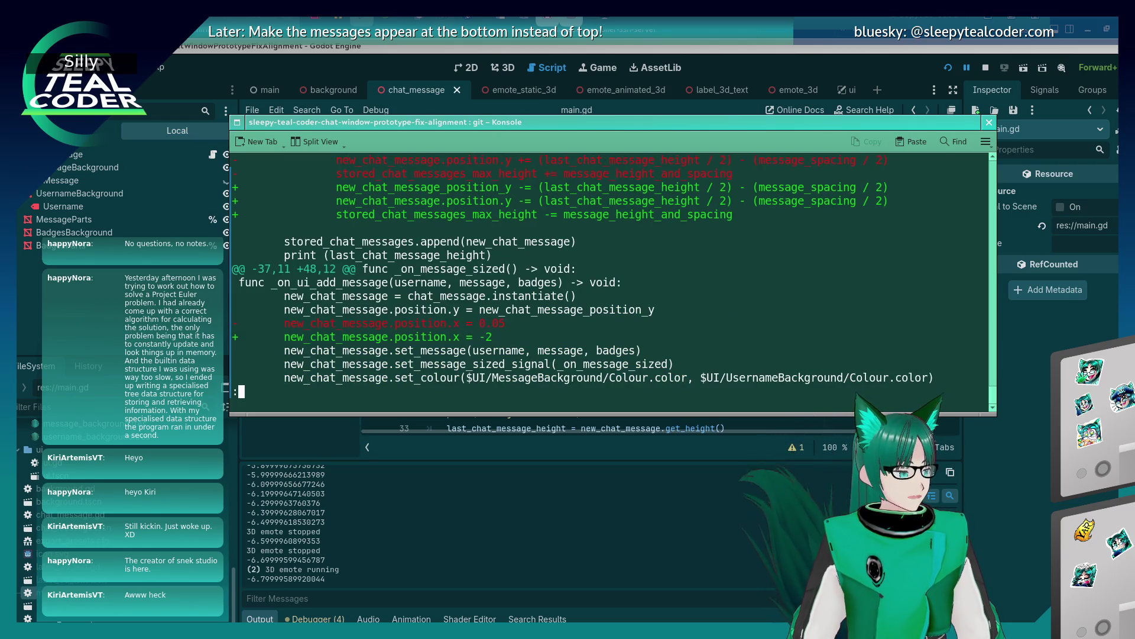
key(space)
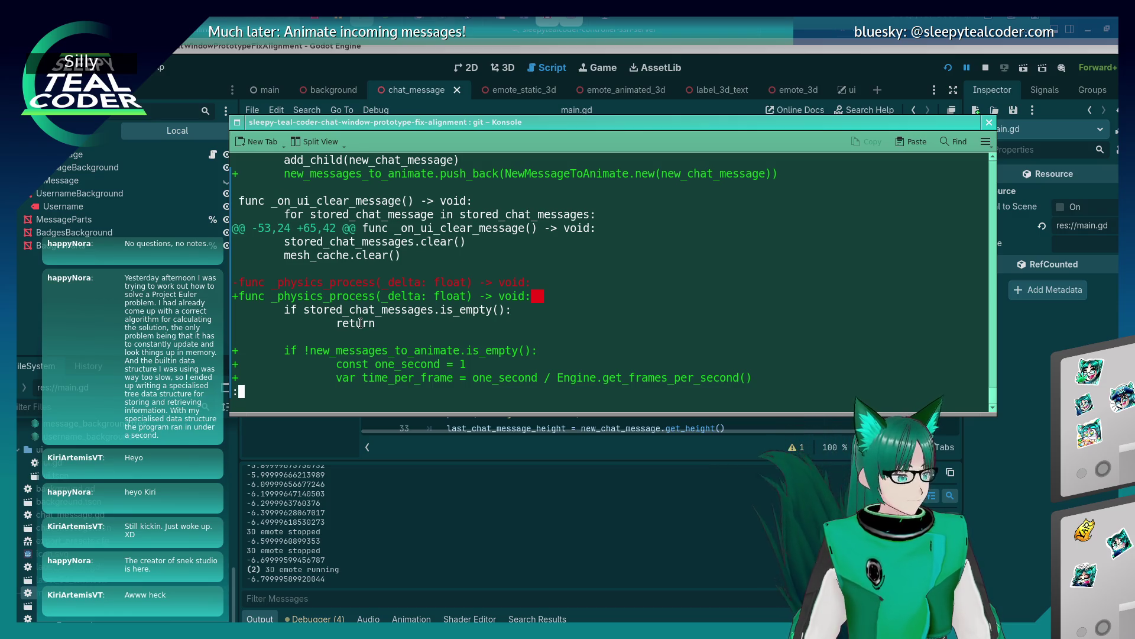
Close the diff, scroll main.gd down to line 68 and save the script
key(q)
scroll(602, 259, down, 6)
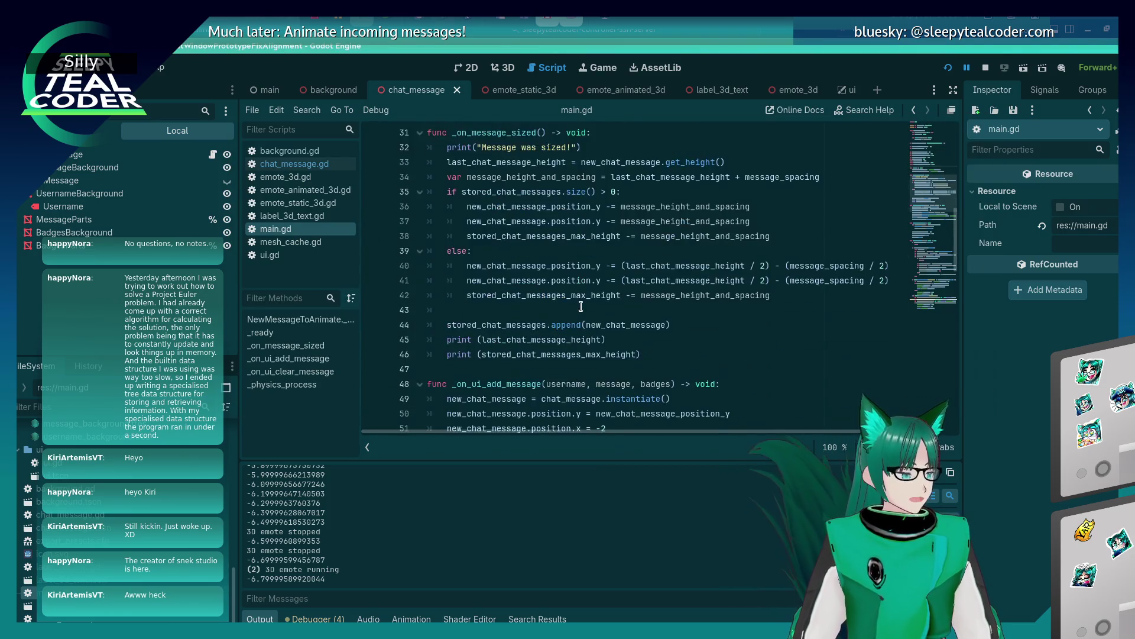
scroll(603, 259, up, 2)
scroll(606, 266, down, 9)
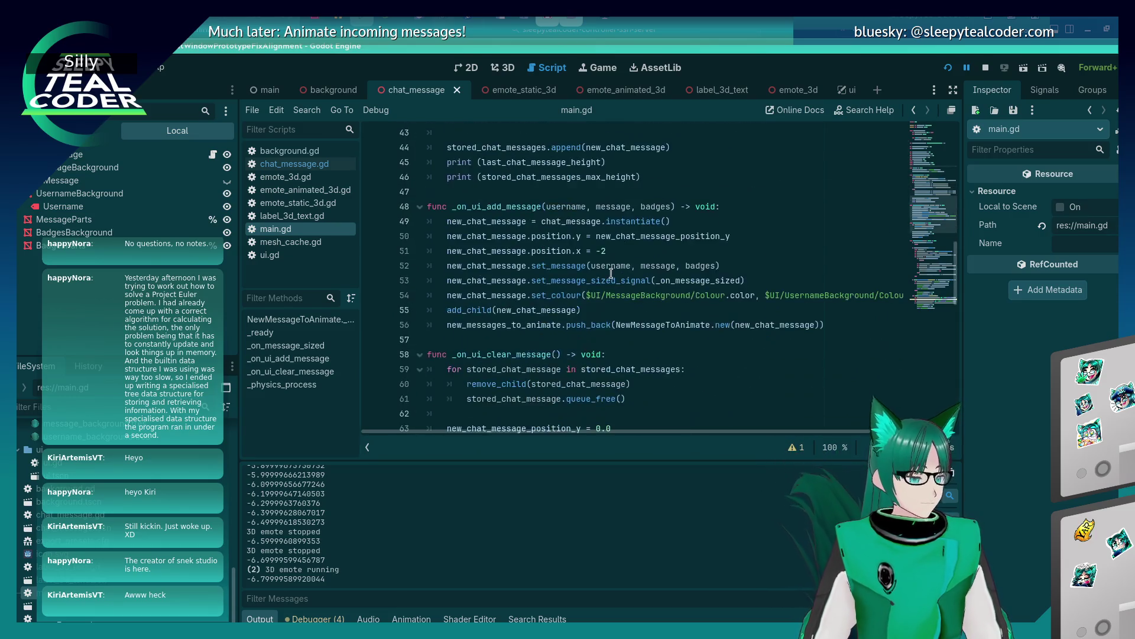
scroll(611, 273, down, 4)
click(693, 195)
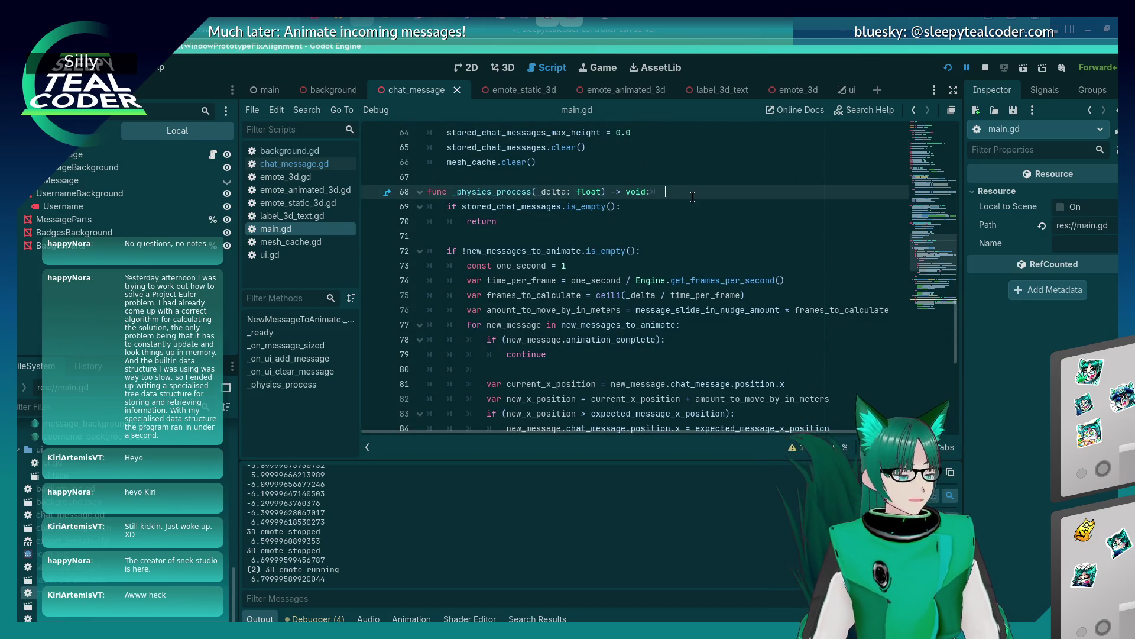
key(ctrl+s)
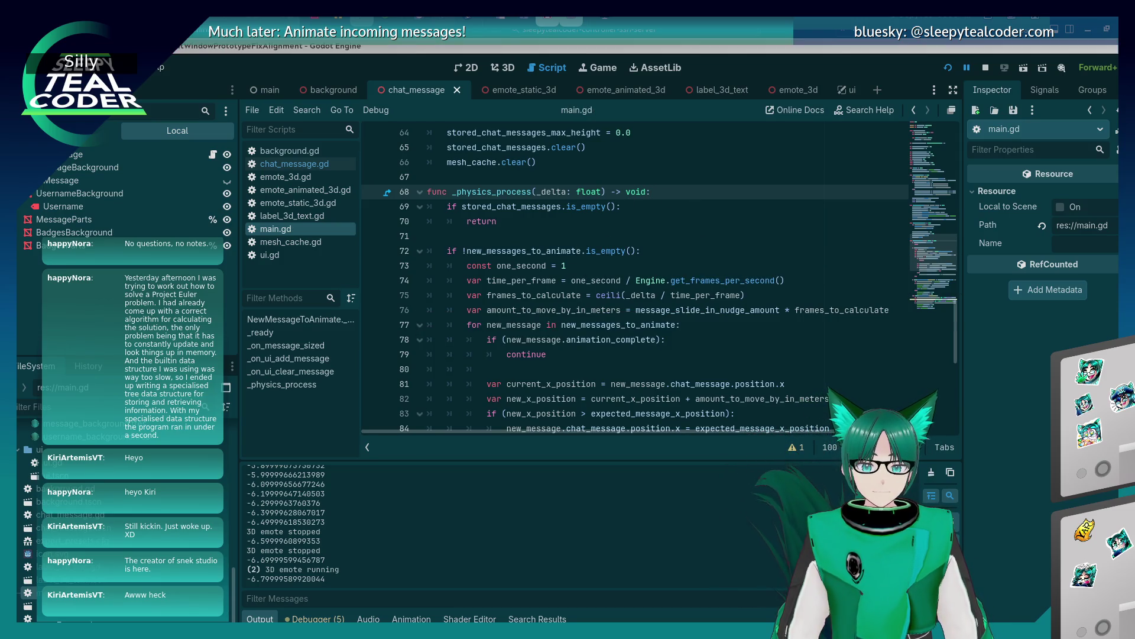
Compare the diff with main.gd around line 80, then quit the diff and enter git commit
key(alt+Tab)
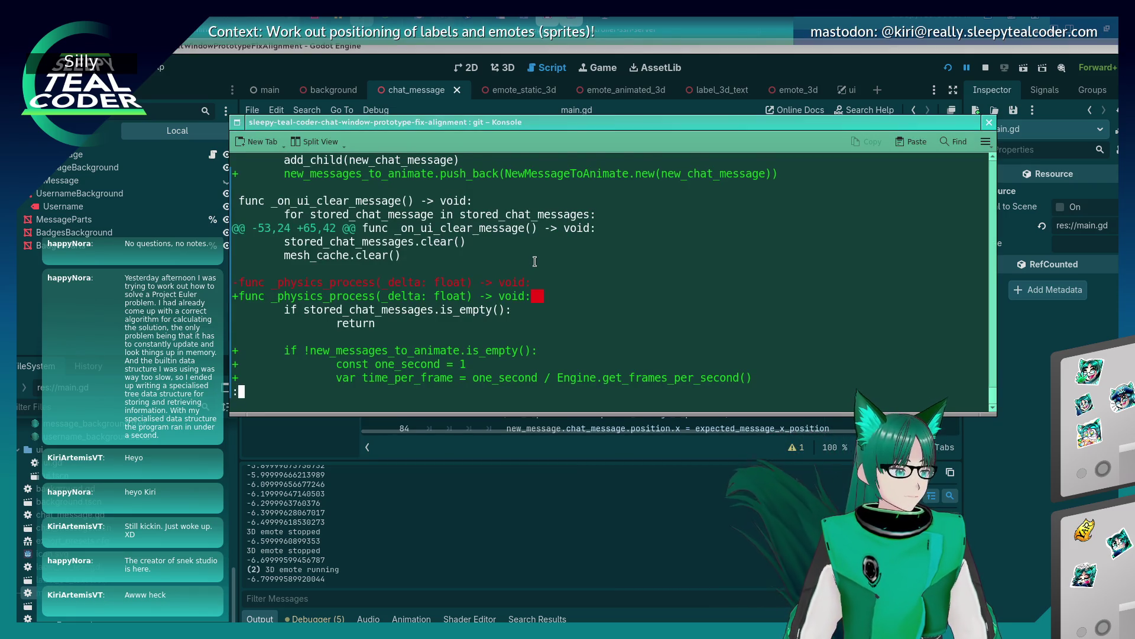
key(space)
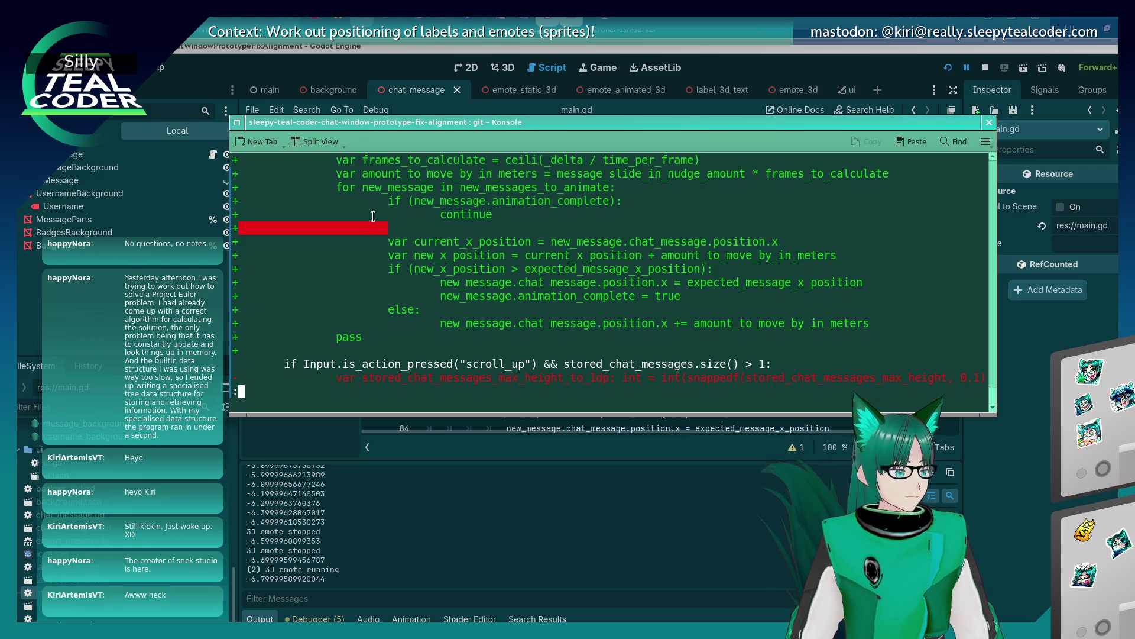
key(alt+Tab)
scroll(666, 319, down, 5)
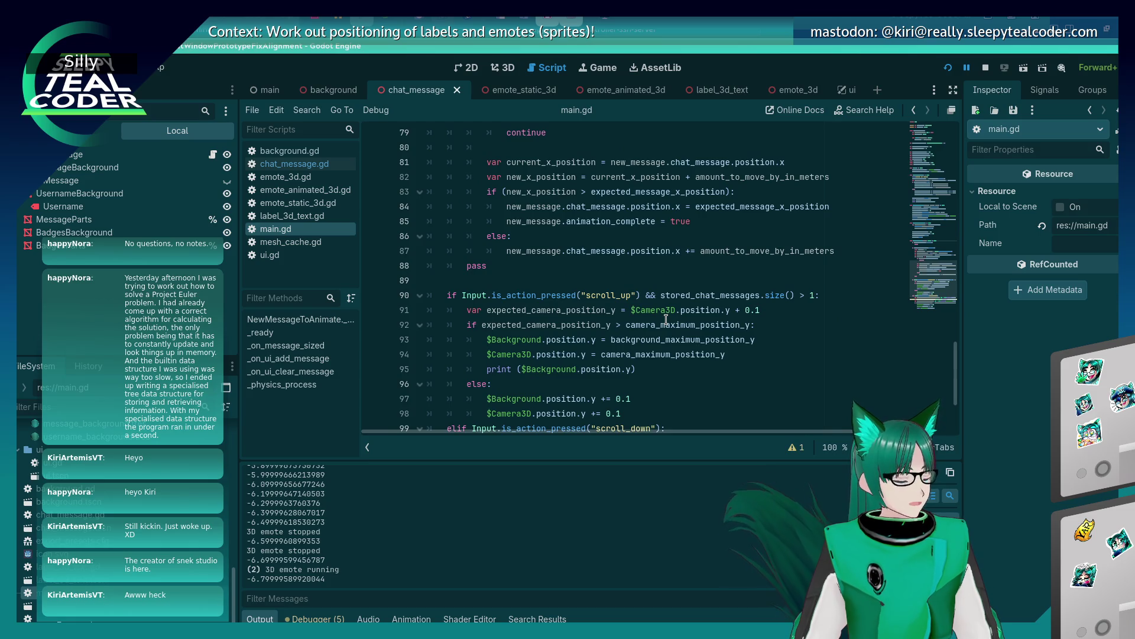
scroll(666, 320, up, 1)
click(550, 189)
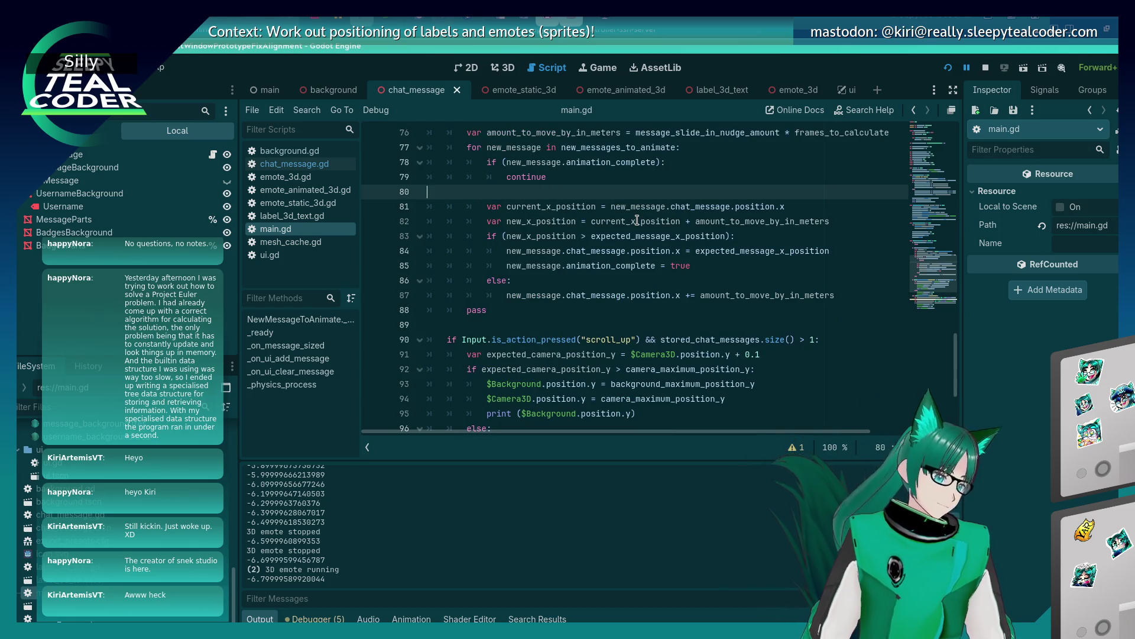
key(alt+Tab)
scroll(561, 328, down, 6)
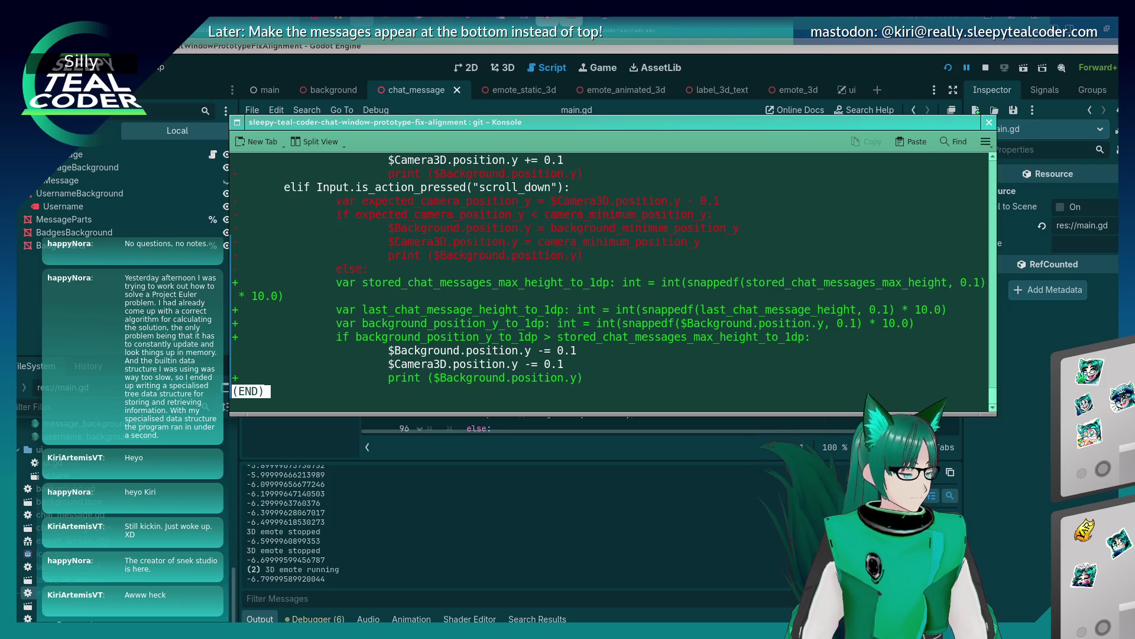
text(qgit co)
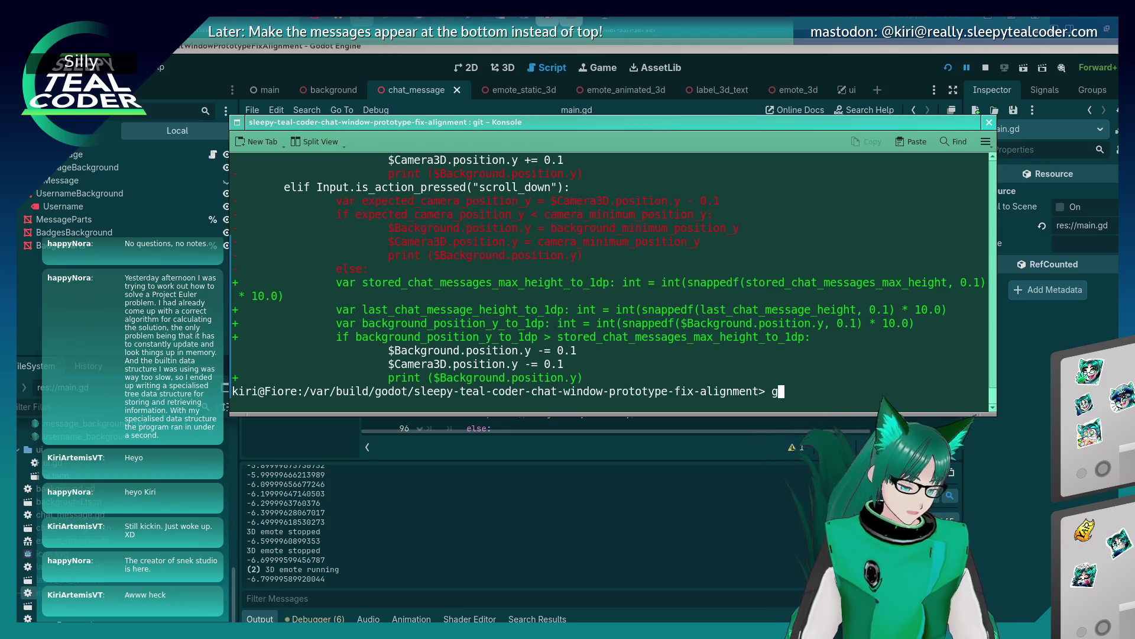
text(mmit)
Check what git commit reports, then stage main.gd with git add main.gd
key(Return)
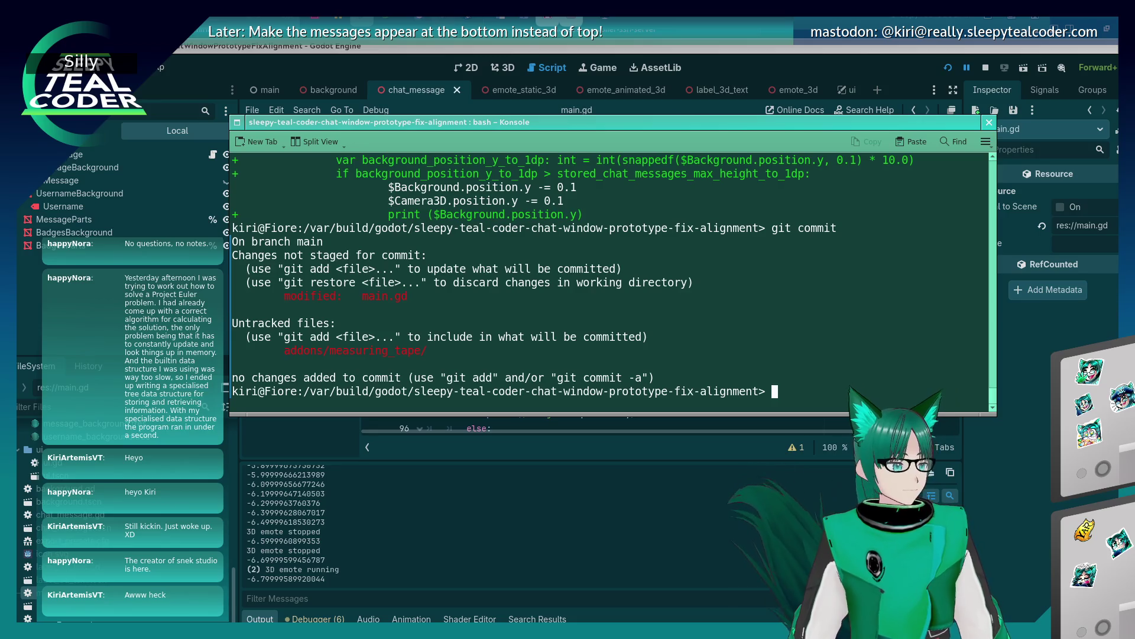
text(git add )
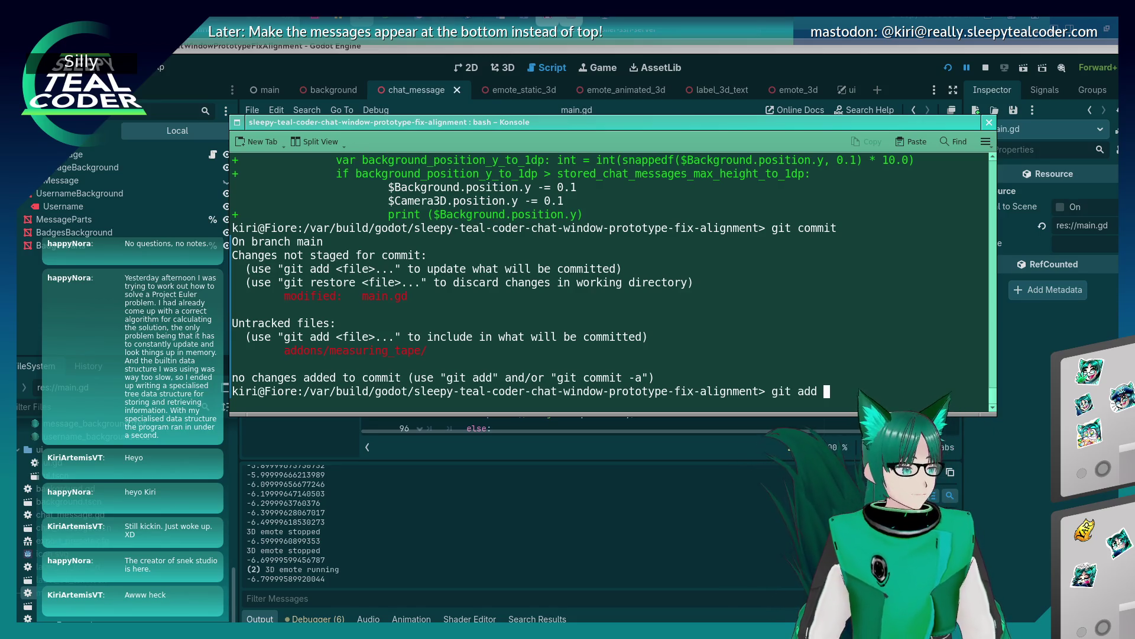
text(ma)
key(Tab)
key(Return)
text(git add main.gd)
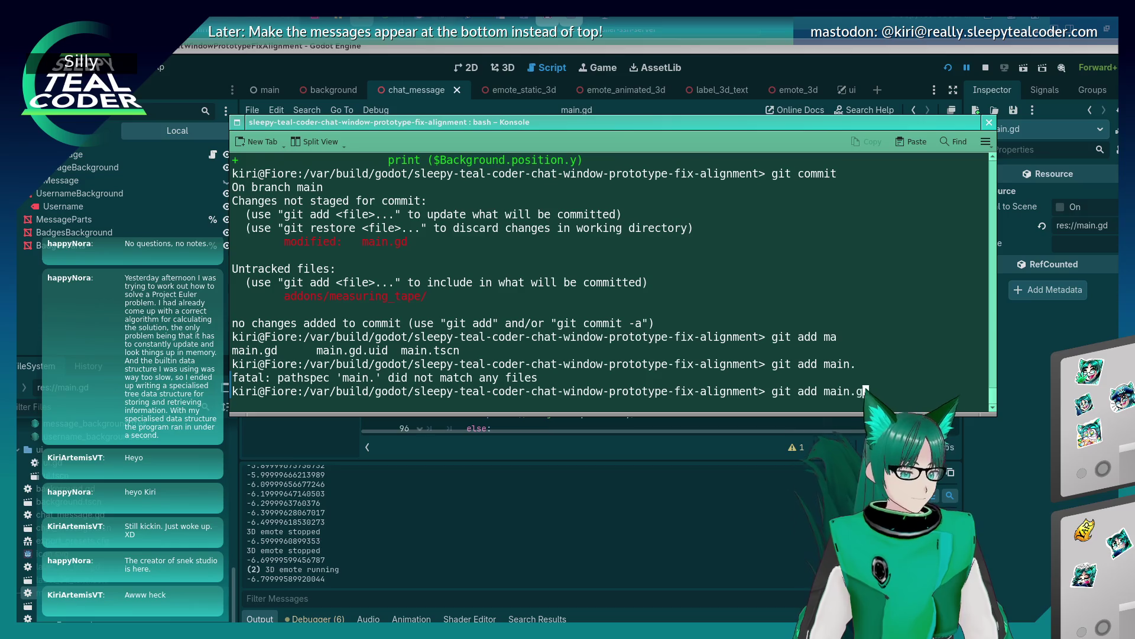
key(Return)
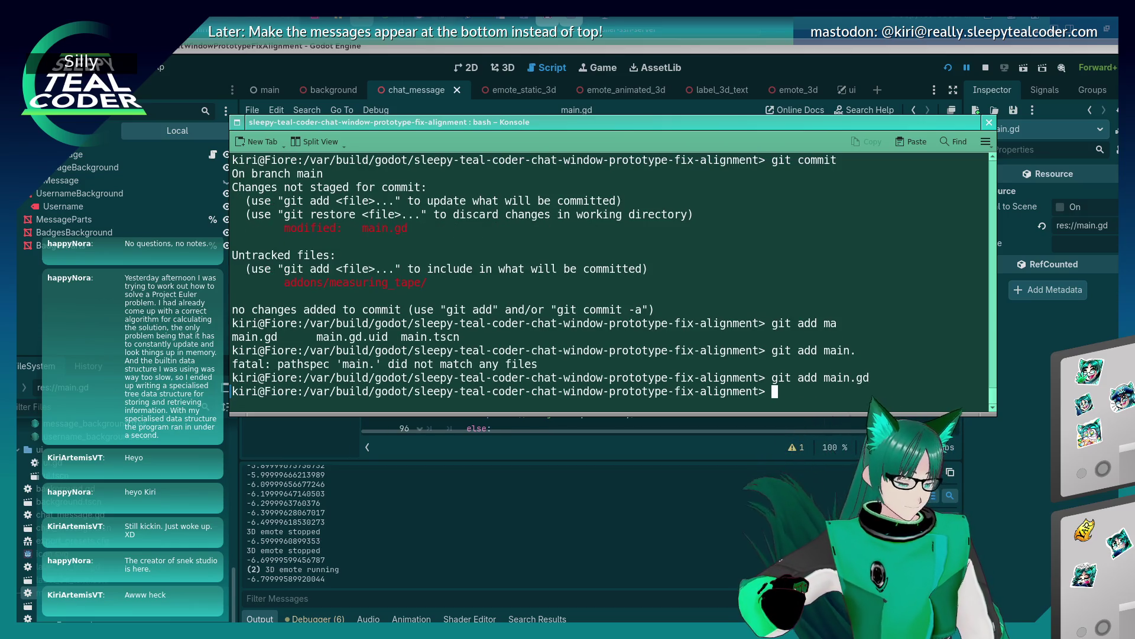
Commit with message 'Initial message slide in animation from the left', saving and exiting nano
text(git commit)
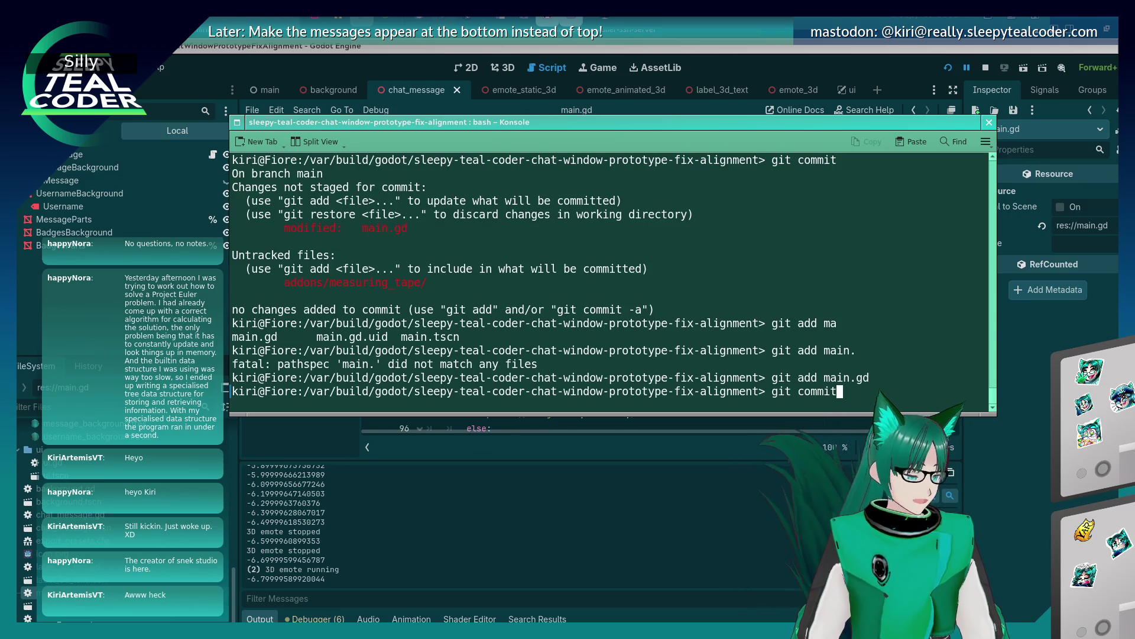
key(Return)
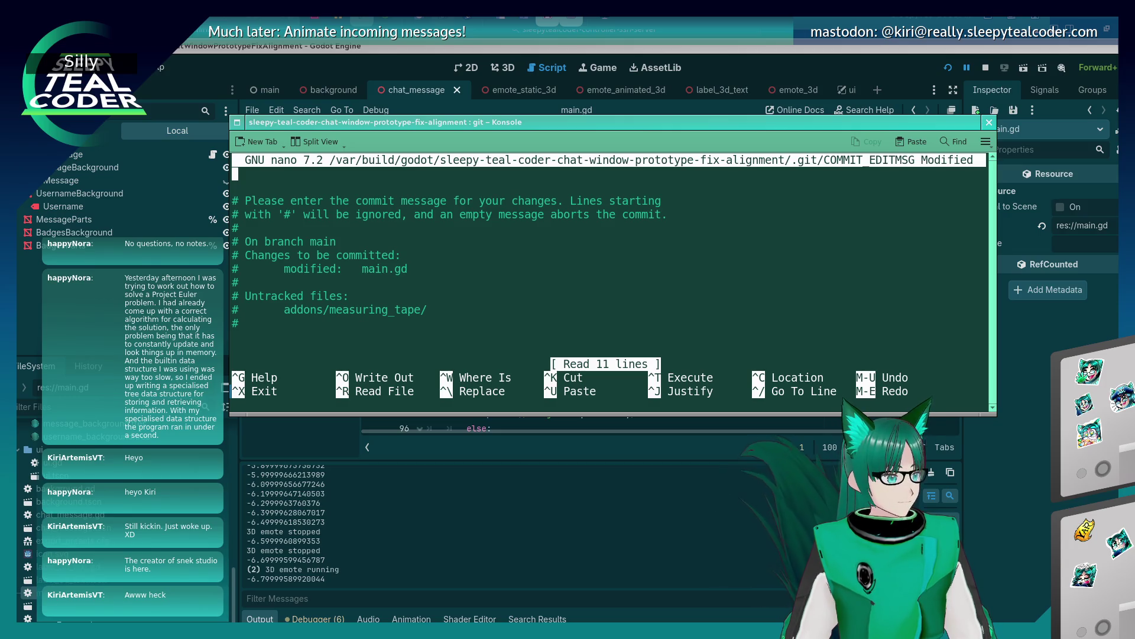
text(Initial messa)
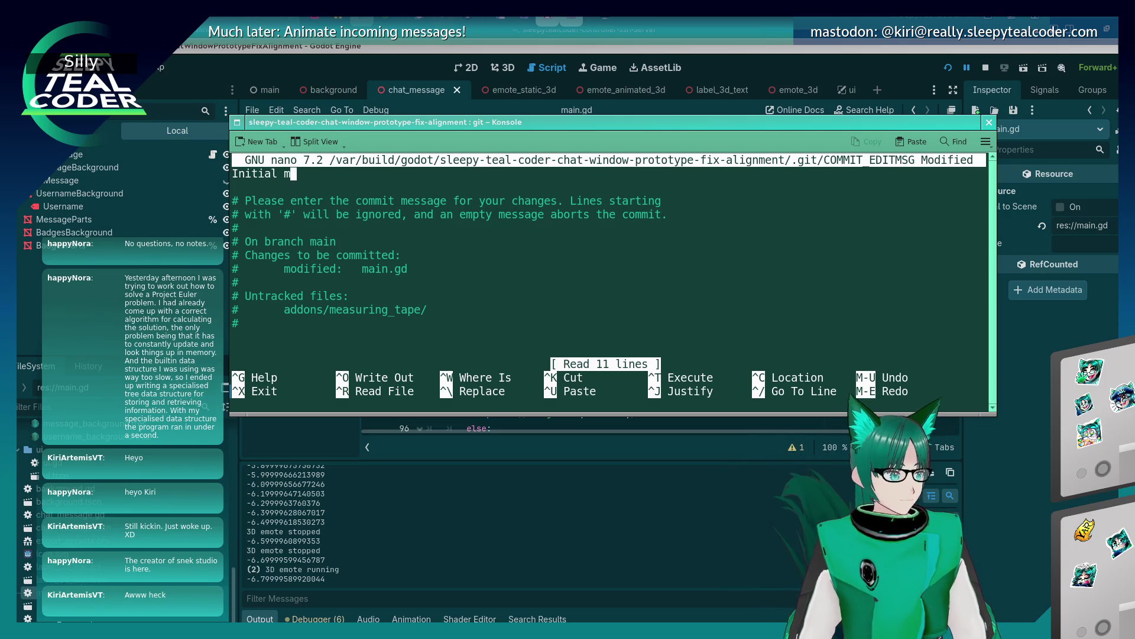
text(ge flying)
key(BackSpace)
key(BackSpace)
key(BackSpace)
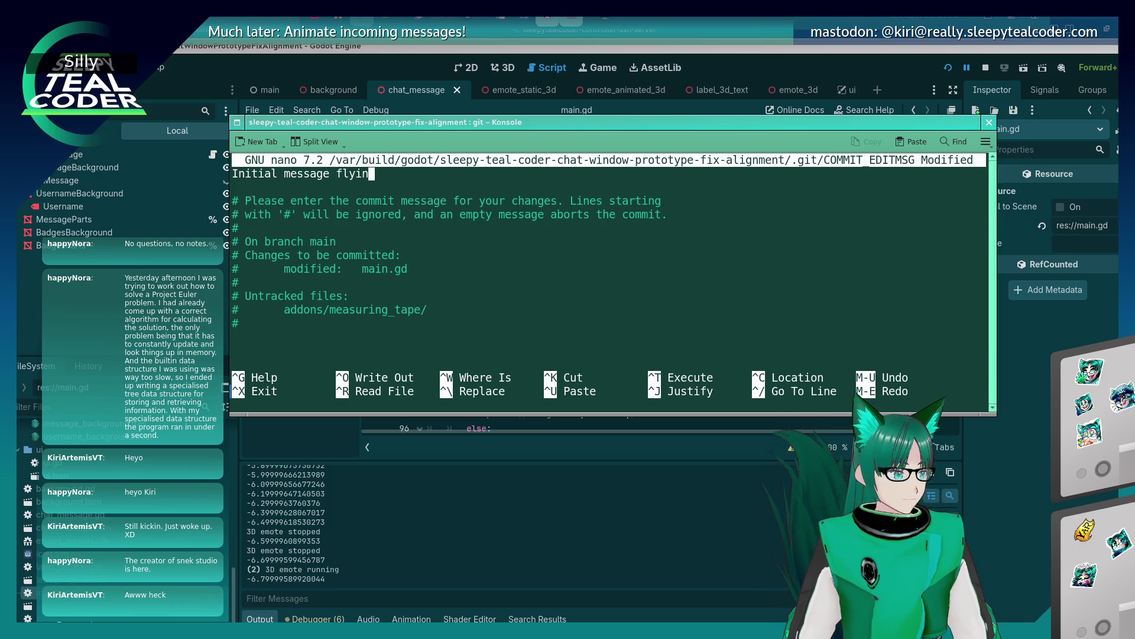
key(BackSpace)
key(BackSpace)
key(BackSpace)
text(slide in animation f)
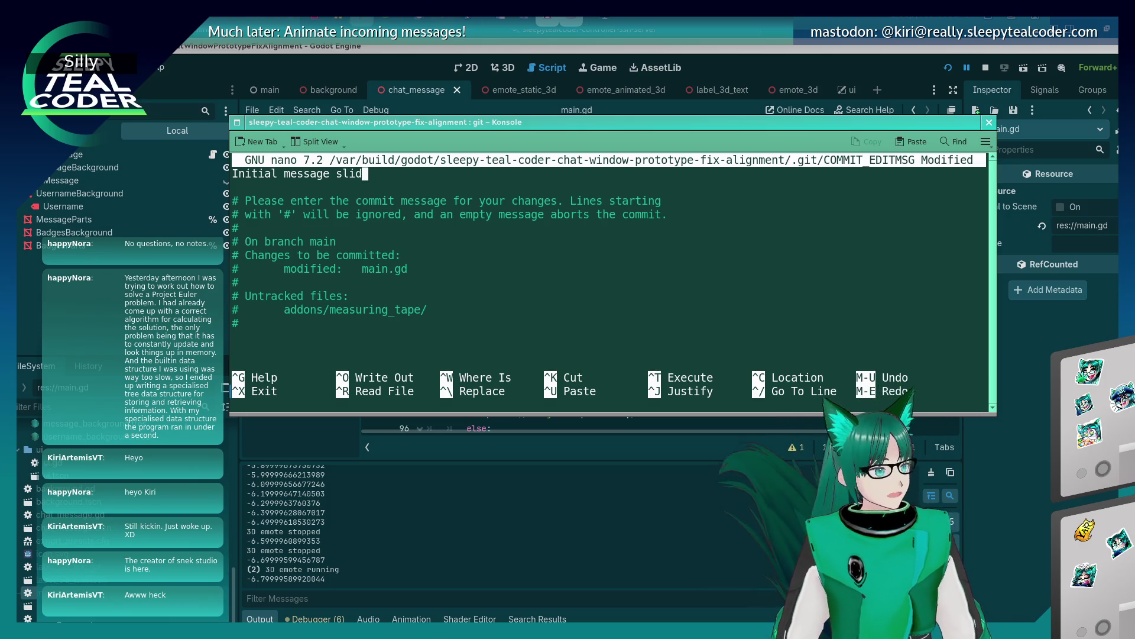
text(rom the left)
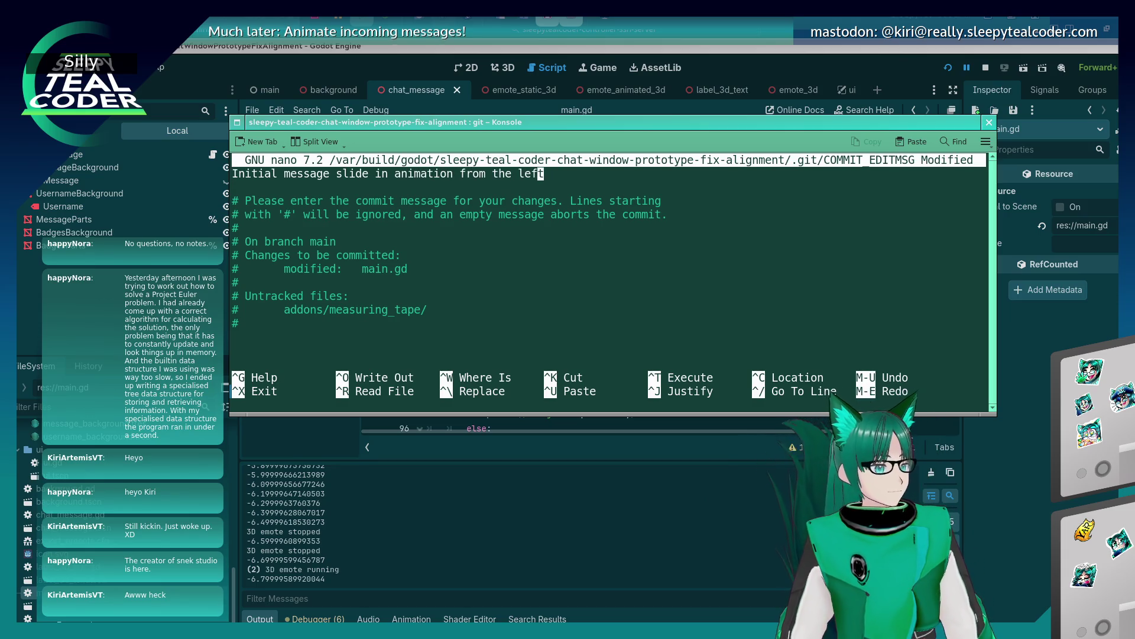
key(ctrl+o)
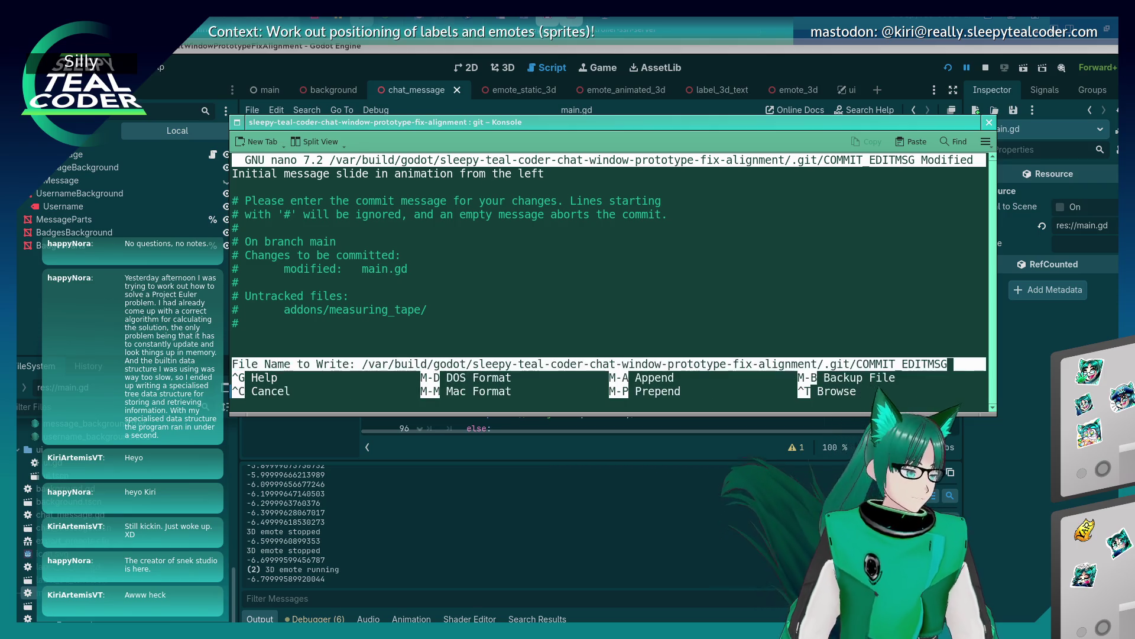
key(Return)
key(ctrl+x)
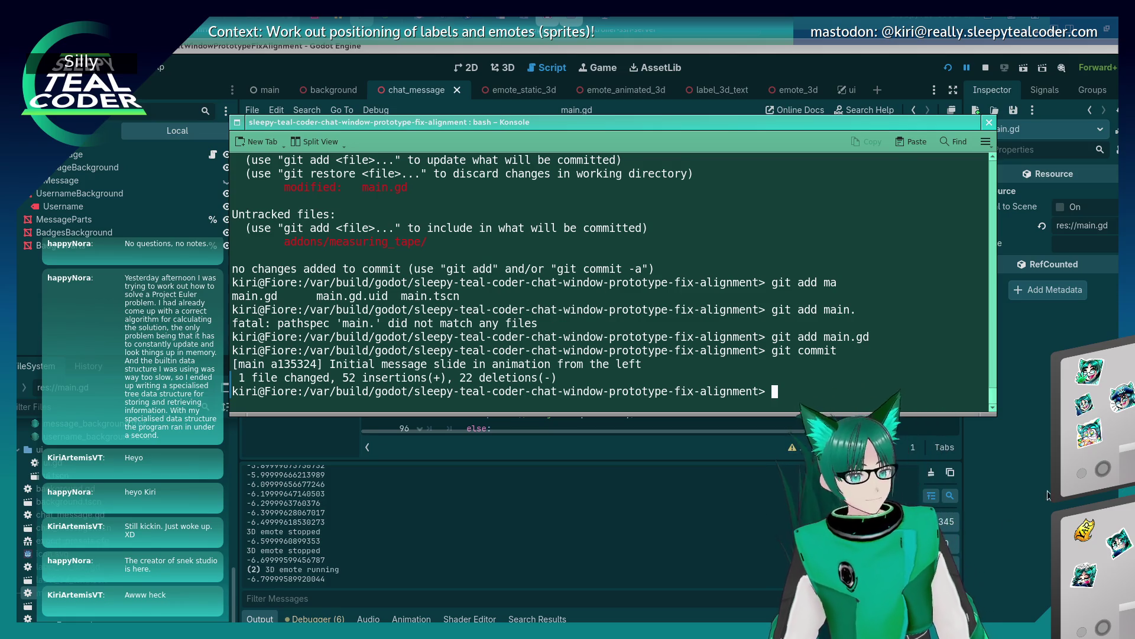
key(ctrl+d)
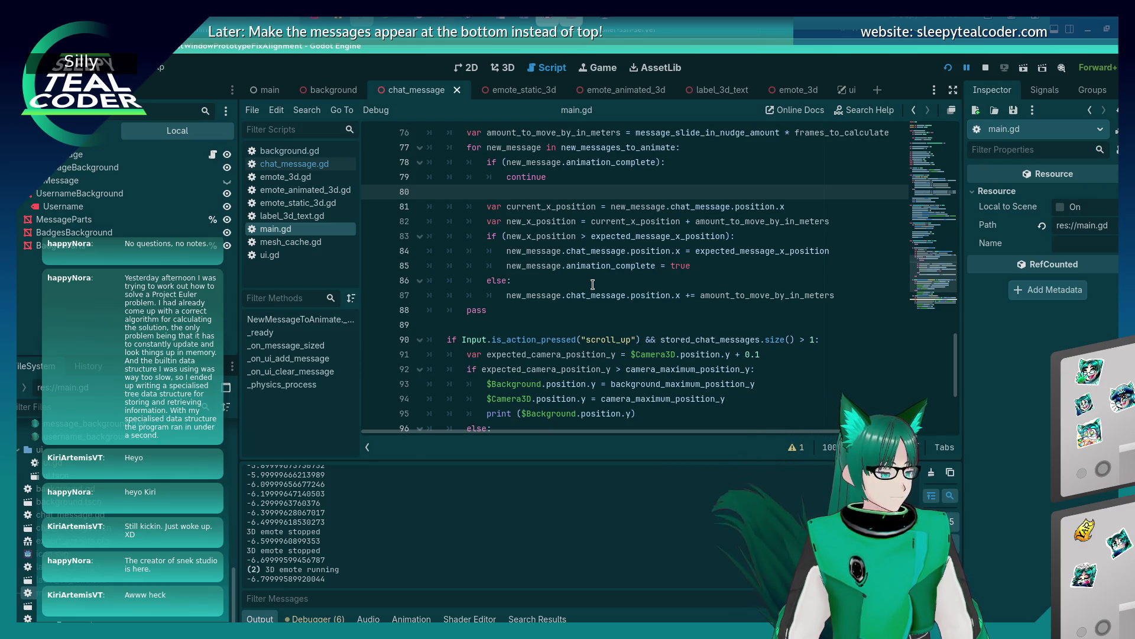
Switch over to the Twitch Notification Desktop Client window with Alt+Tab
key(alt+Tab)
key(alt+Tab)
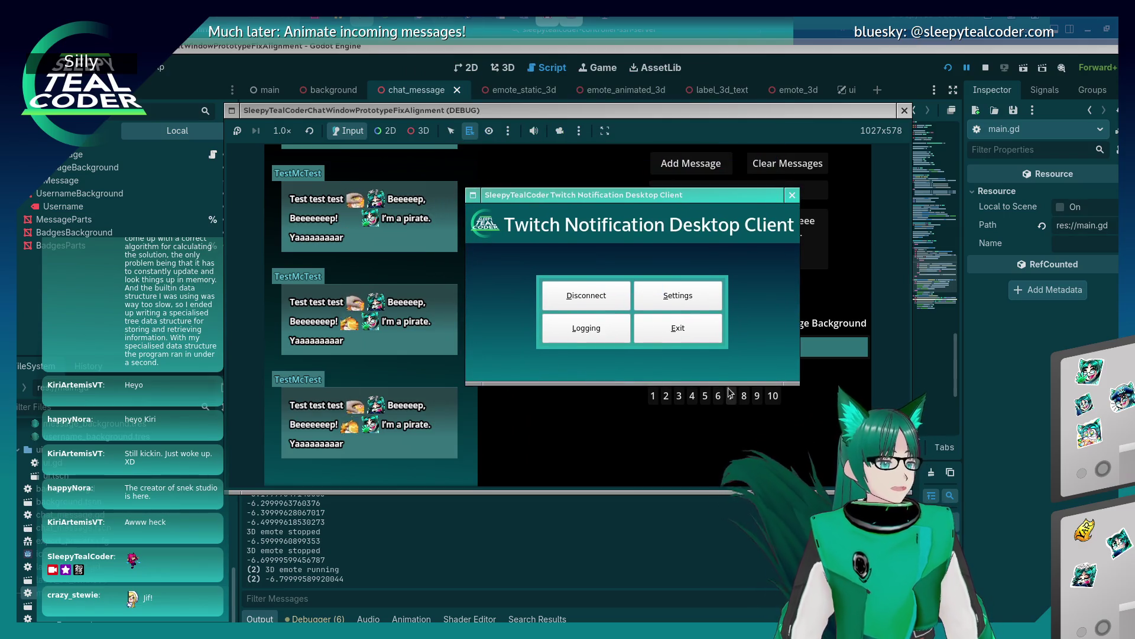
click(670, 302)
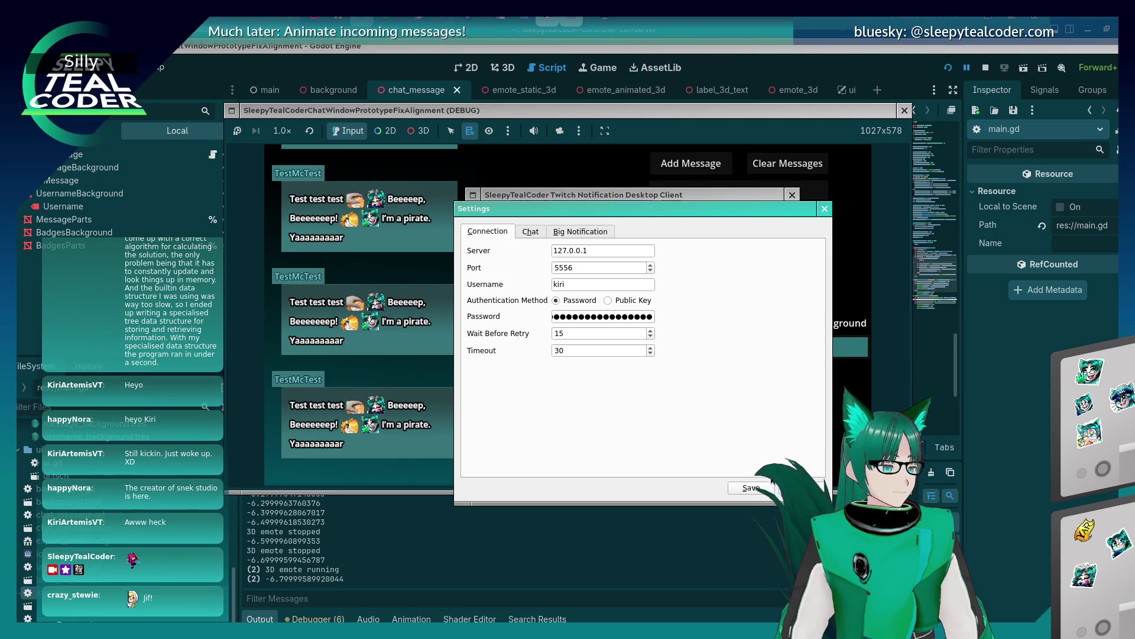
click(530, 232)
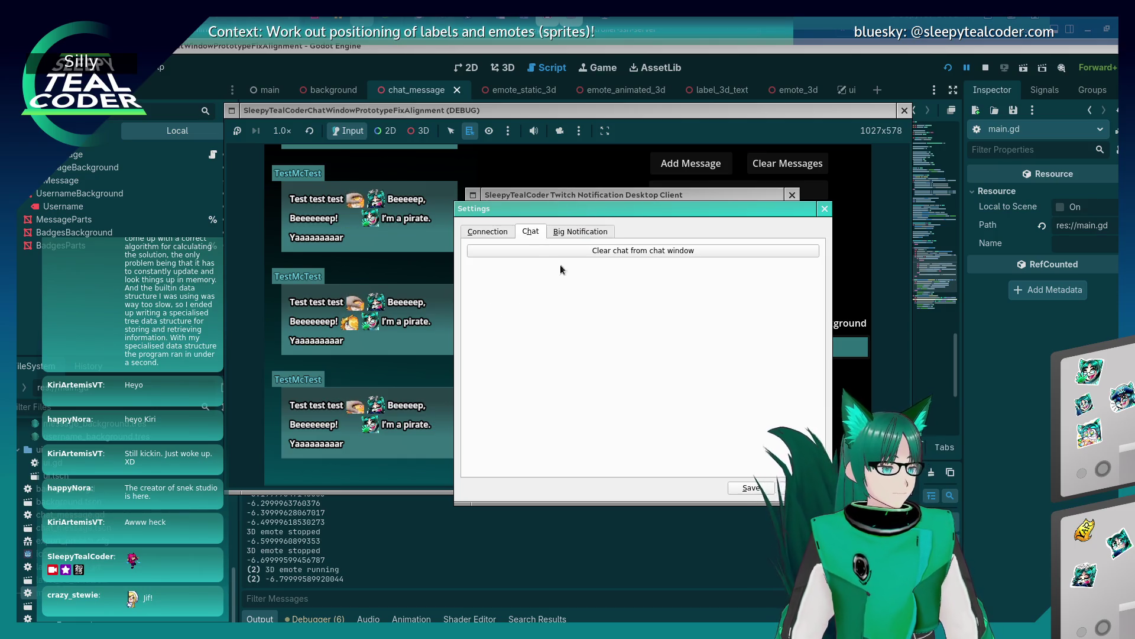
click(577, 231)
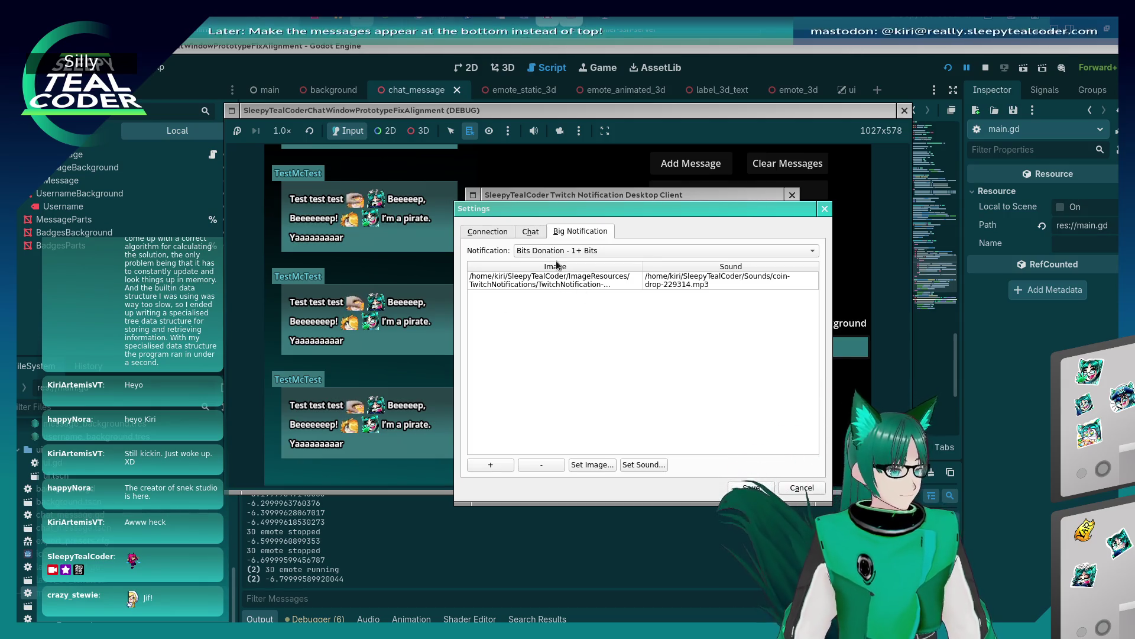
click(577, 252)
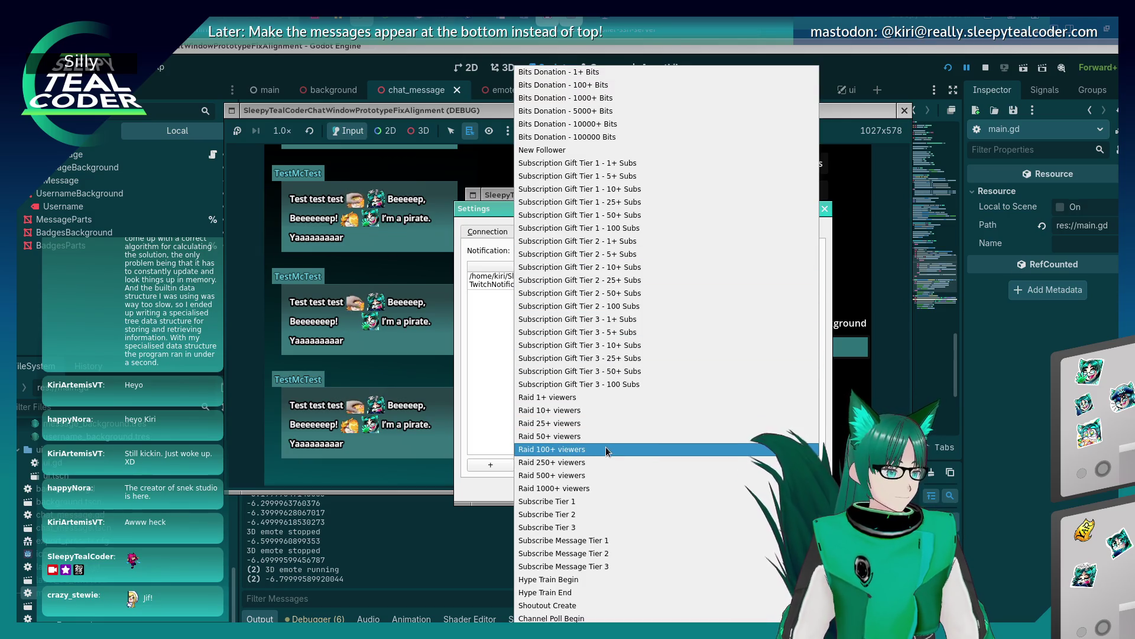
click(601, 418)
click(583, 252)
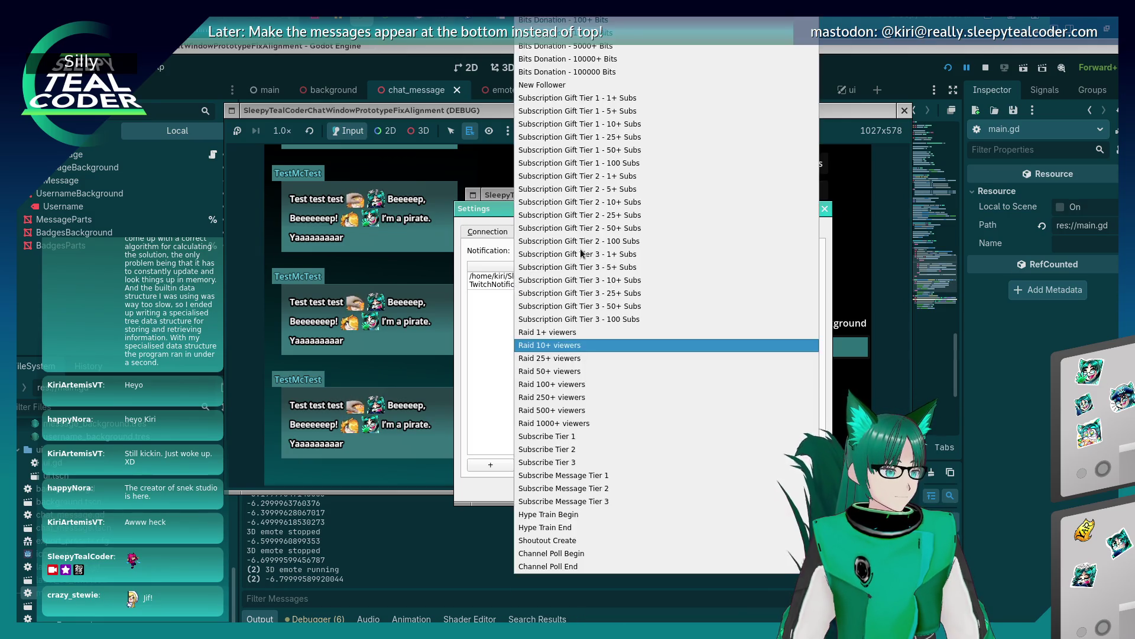
click(589, 189)
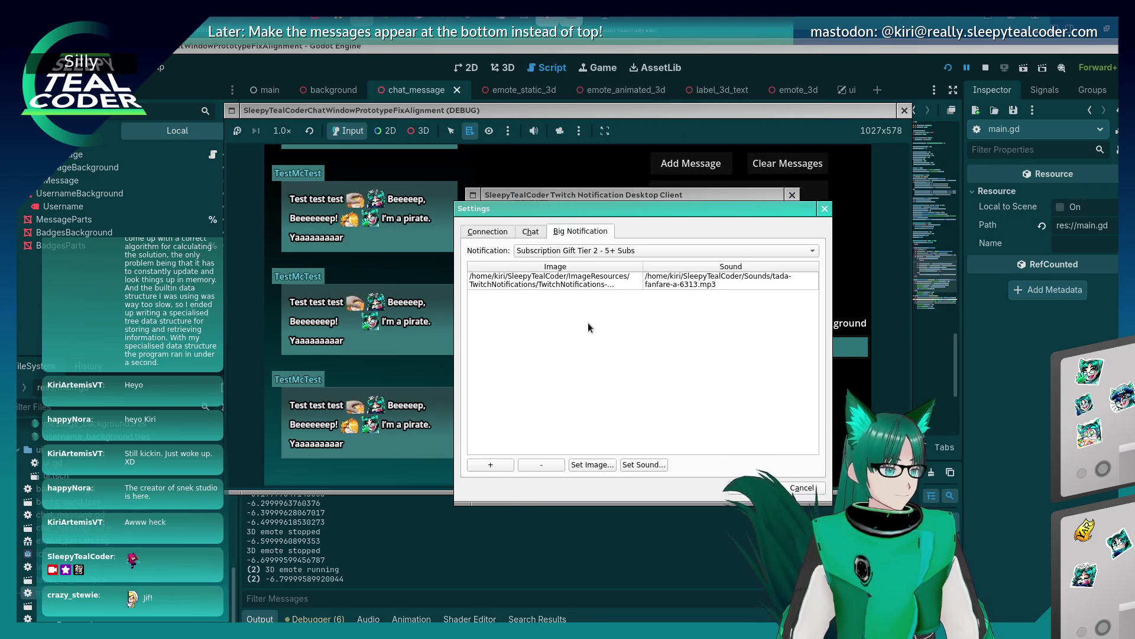
click(631, 252)
click(615, 499)
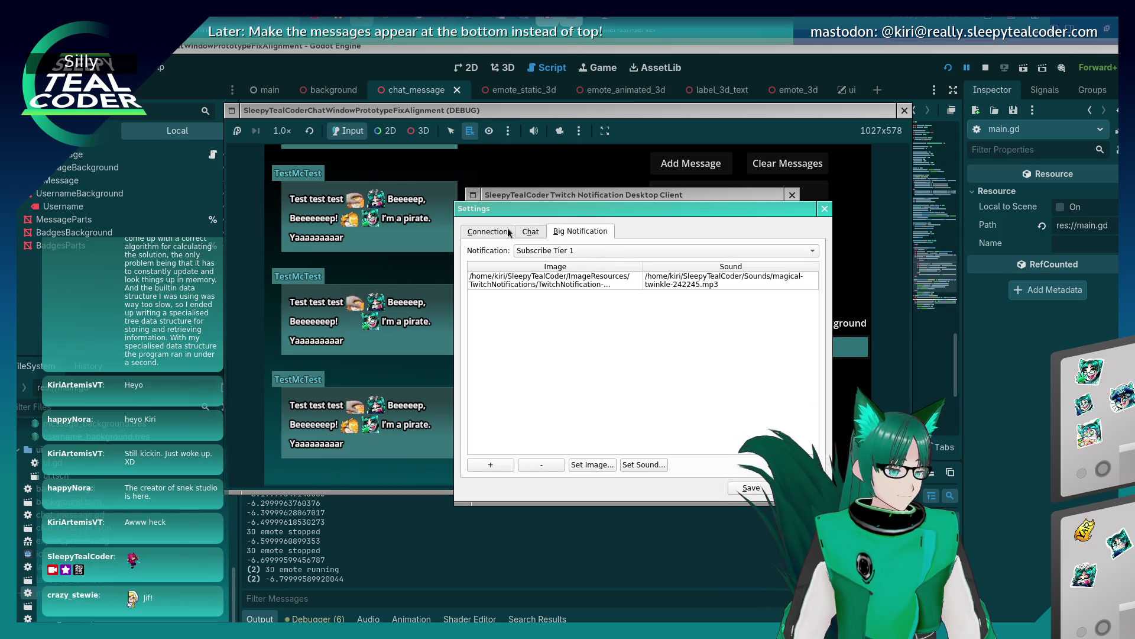
click(488, 231)
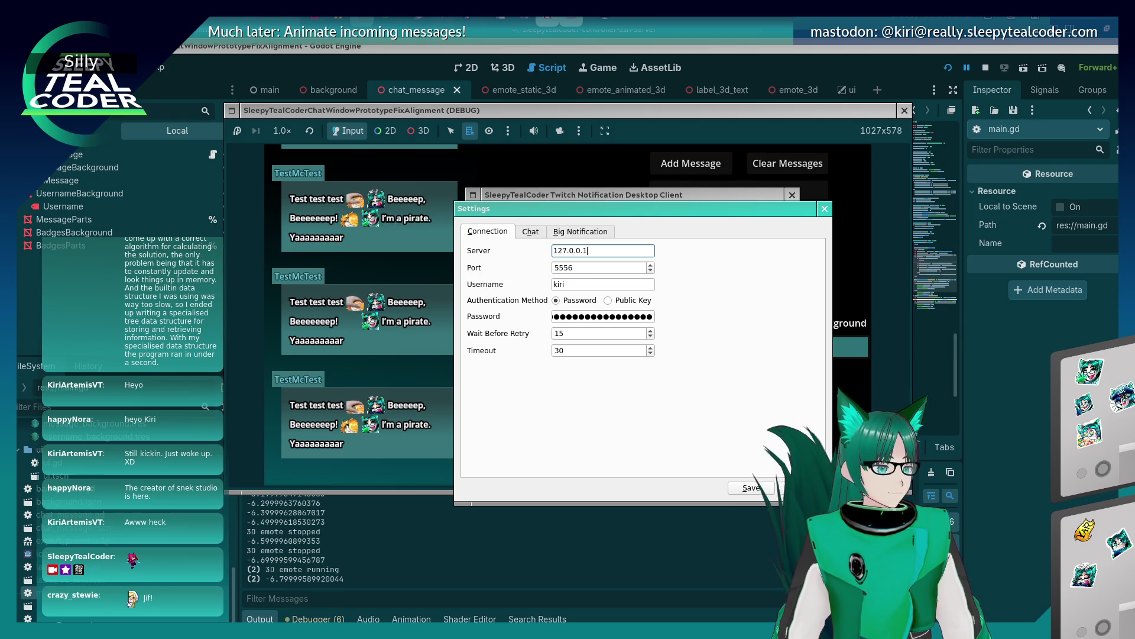
click(626, 303)
click(582, 304)
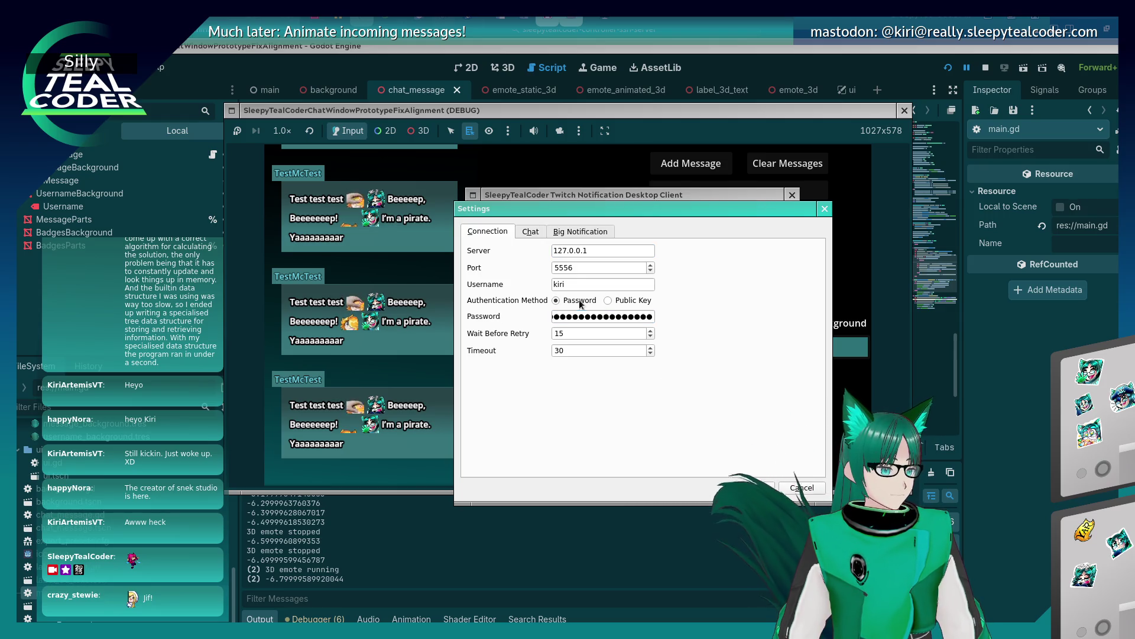
click(624, 301)
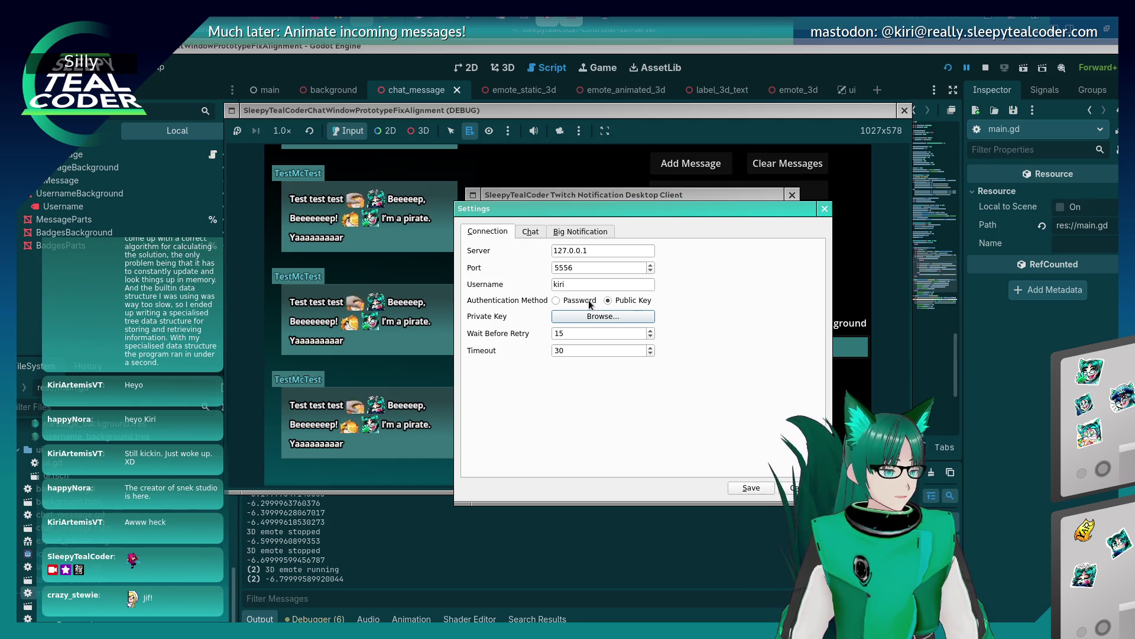
click(589, 302)
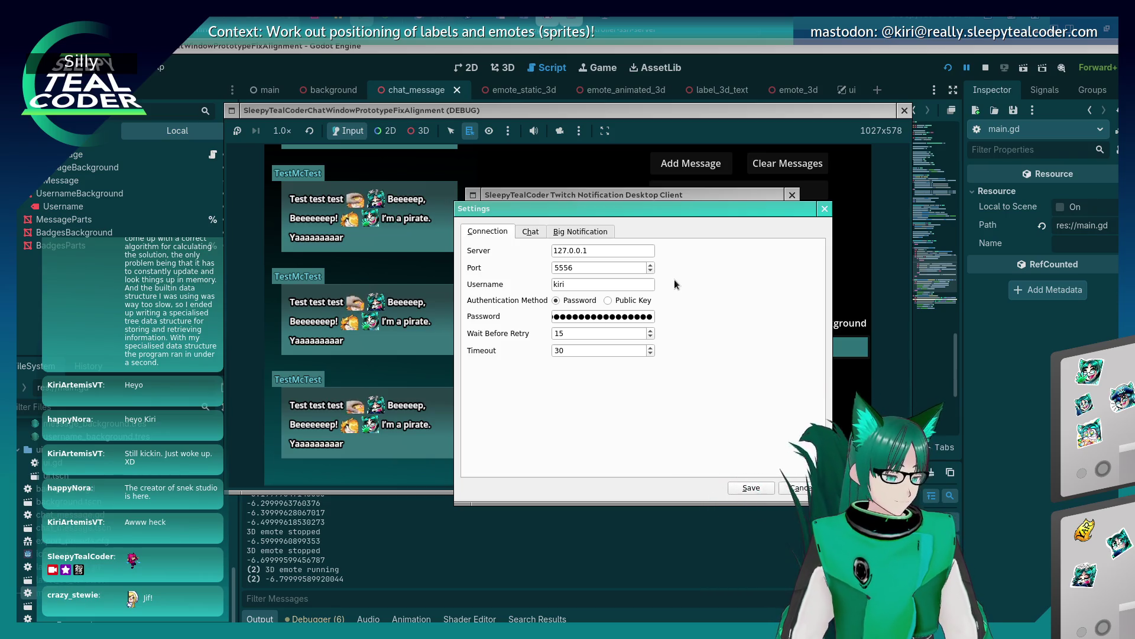
click(794, 488)
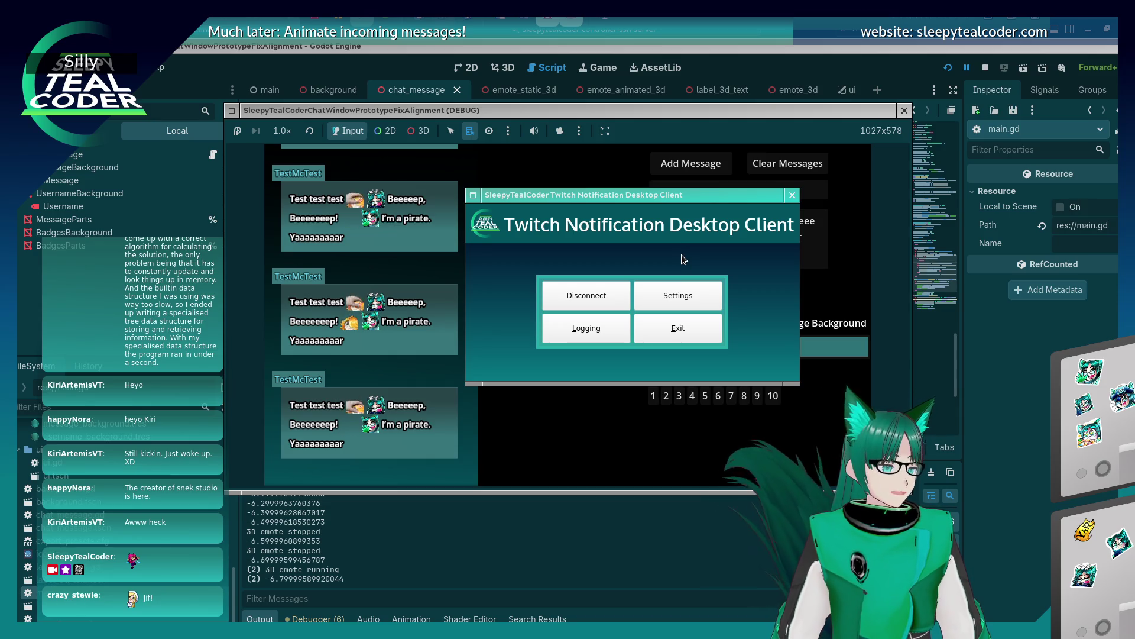
View the client's Logging window with its Shoutout Create entry, close it, then quit the client with Alt+F4
click(583, 329)
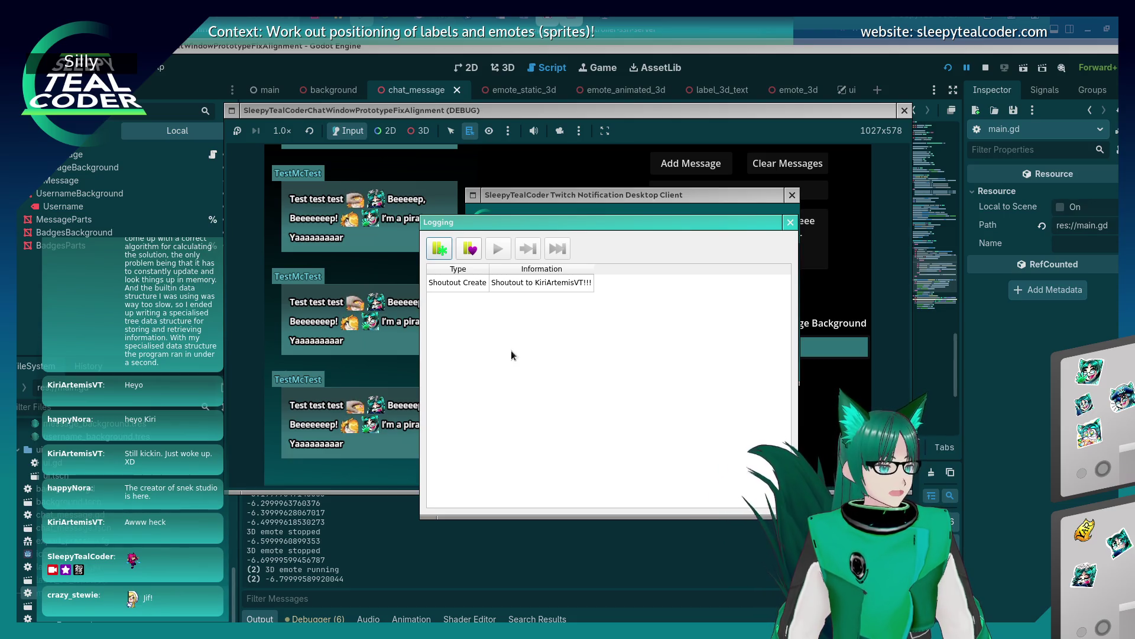
click(790, 224)
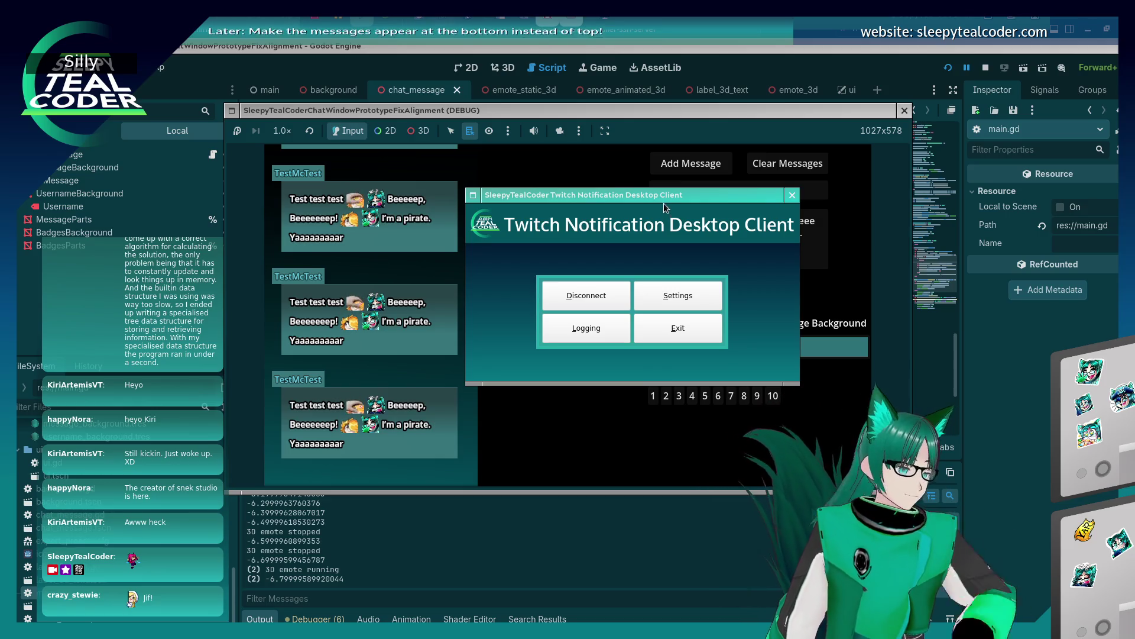
key(alt+F4)
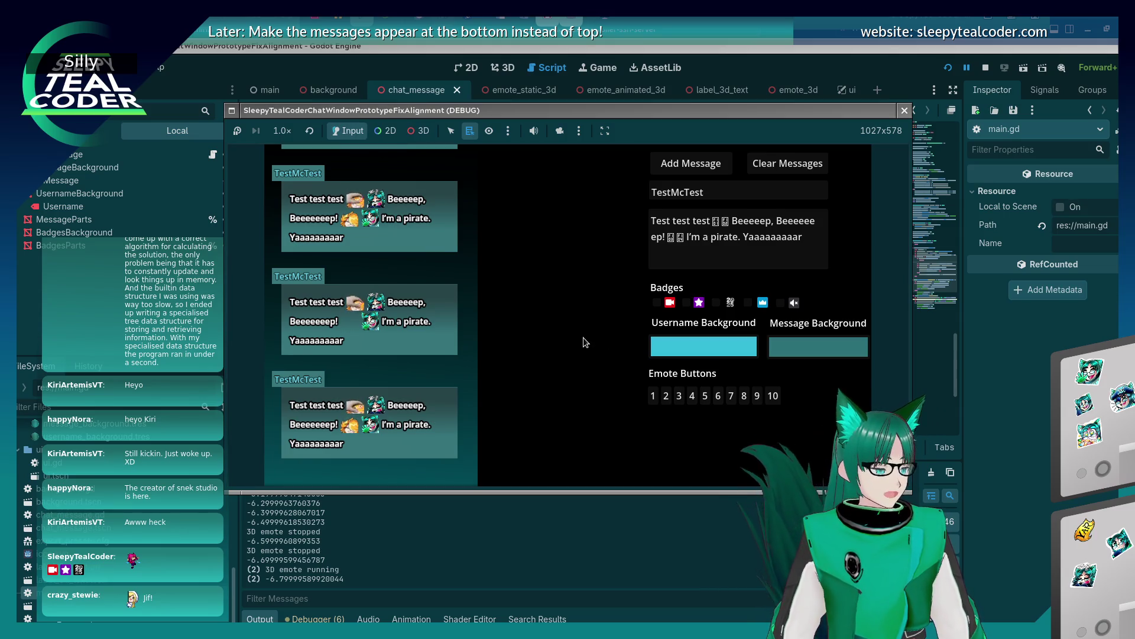
Add another TestMcTest message in the running game, then bring up main.gd's camera scroll-up code
click(718, 168)
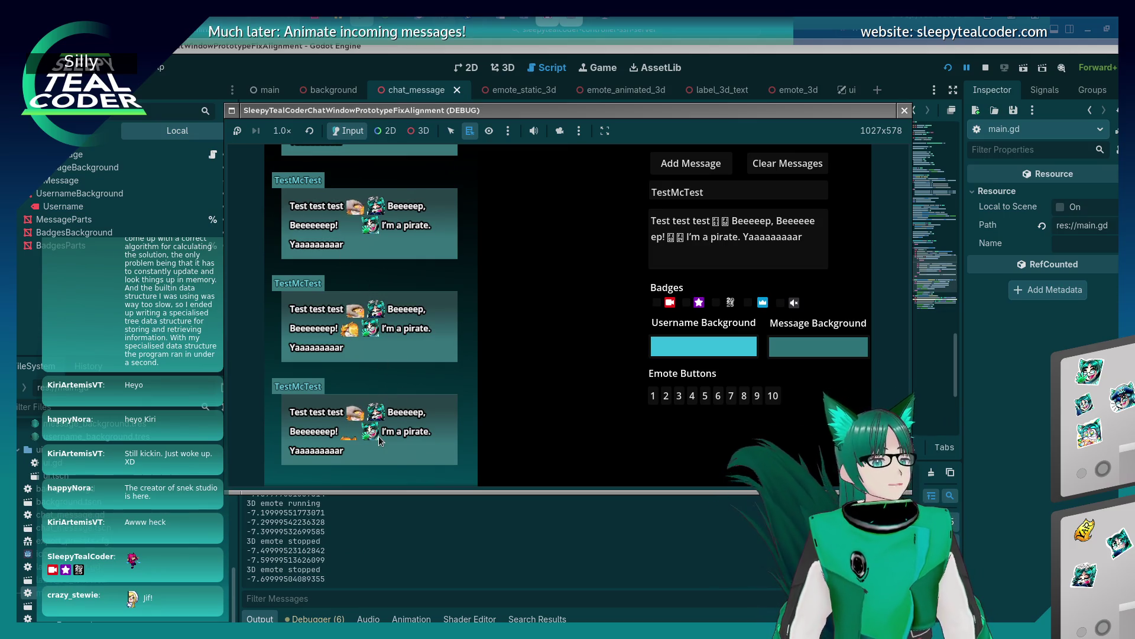
click(1036, 505)
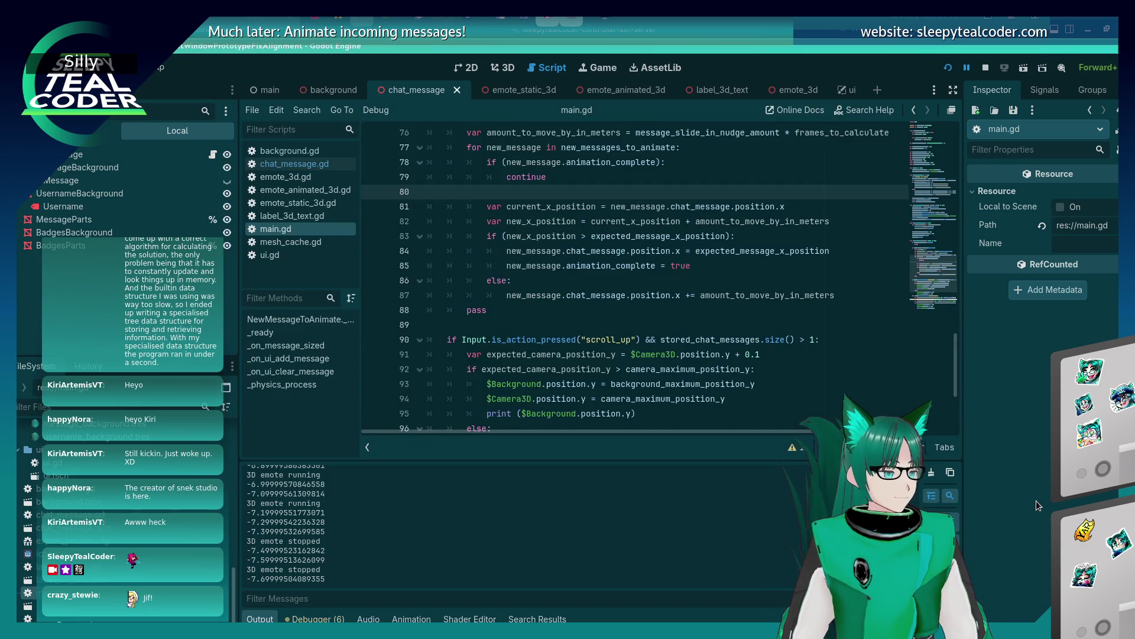
click(740, 371)
scroll(736, 355, down, 3)
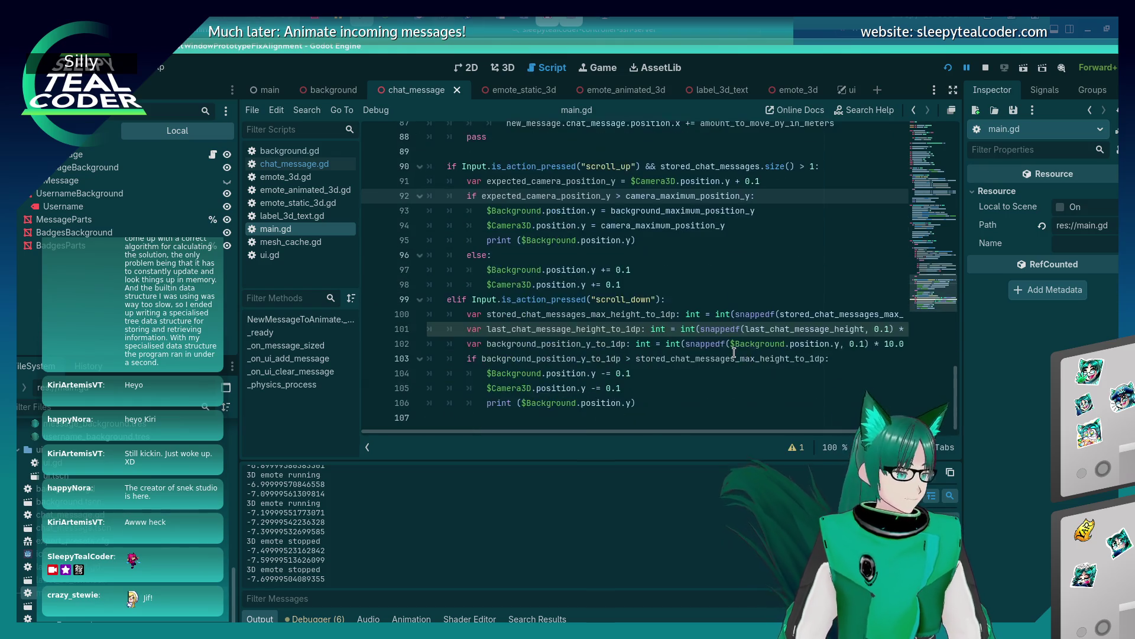
scroll(734, 352, up, 7)
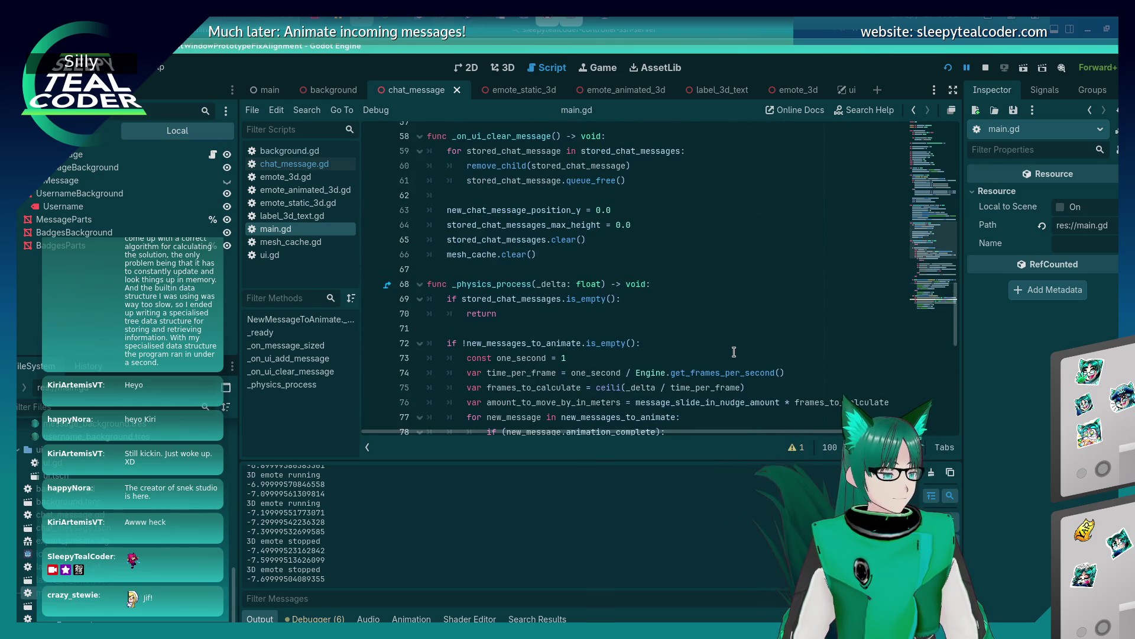
scroll(734, 352, up, 7)
scroll(733, 352, down, 14)
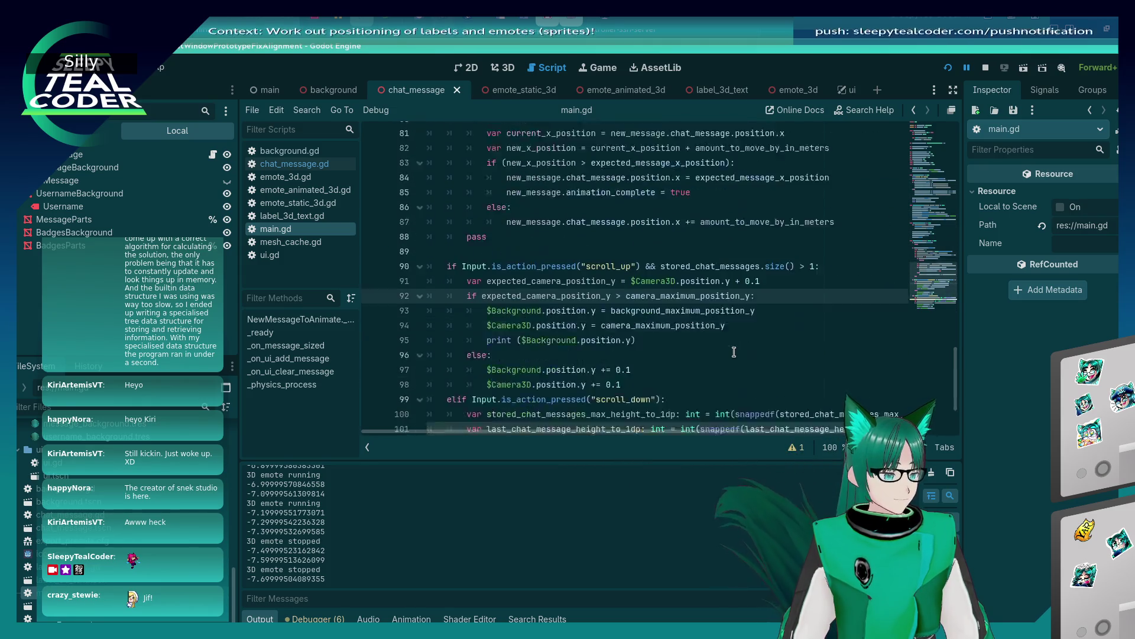
scroll(733, 352, down, 3)
Step through the scroll-down code on lines 100–104 and the slide-in loop's pass on line 88
click(657, 397)
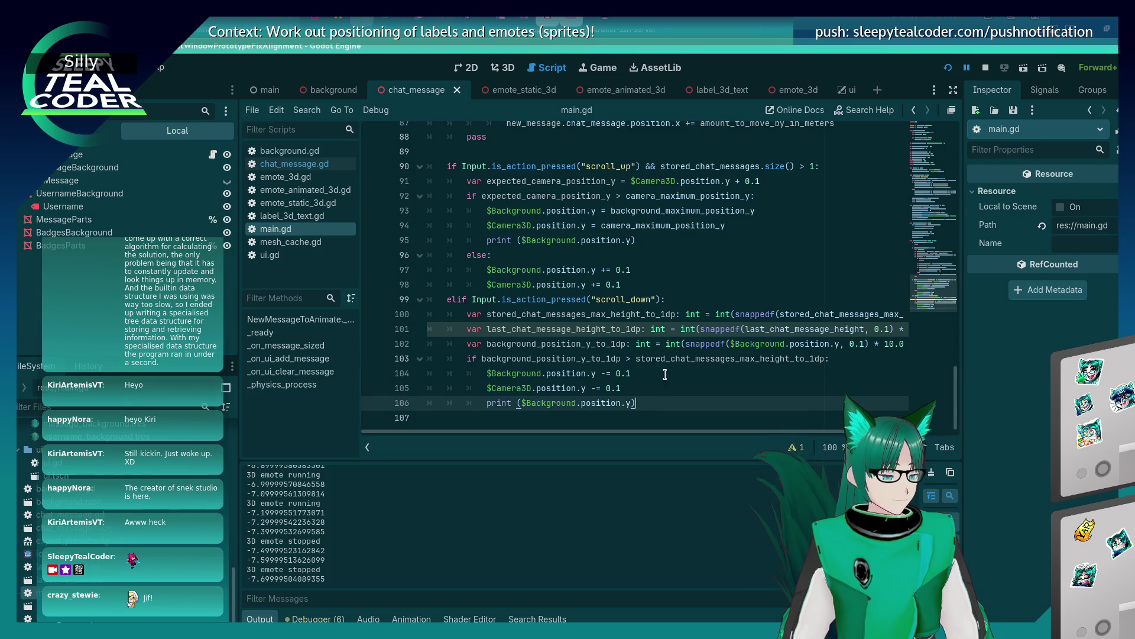
click(666, 374)
click(664, 339)
click(657, 309)
scroll(632, 343, up, 4)
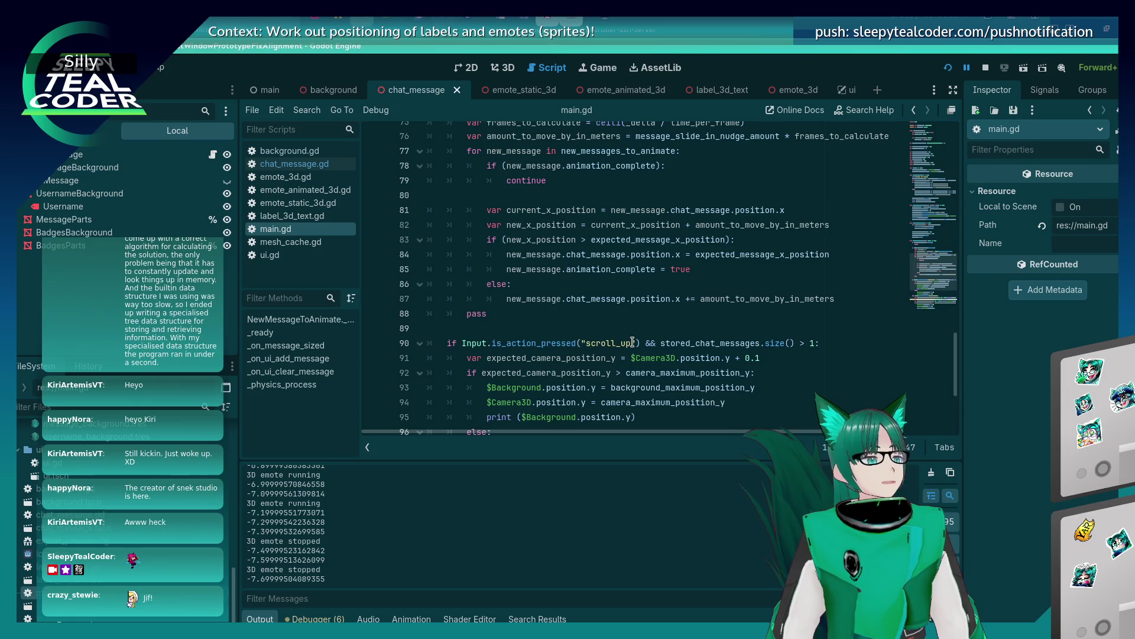
click(640, 324)
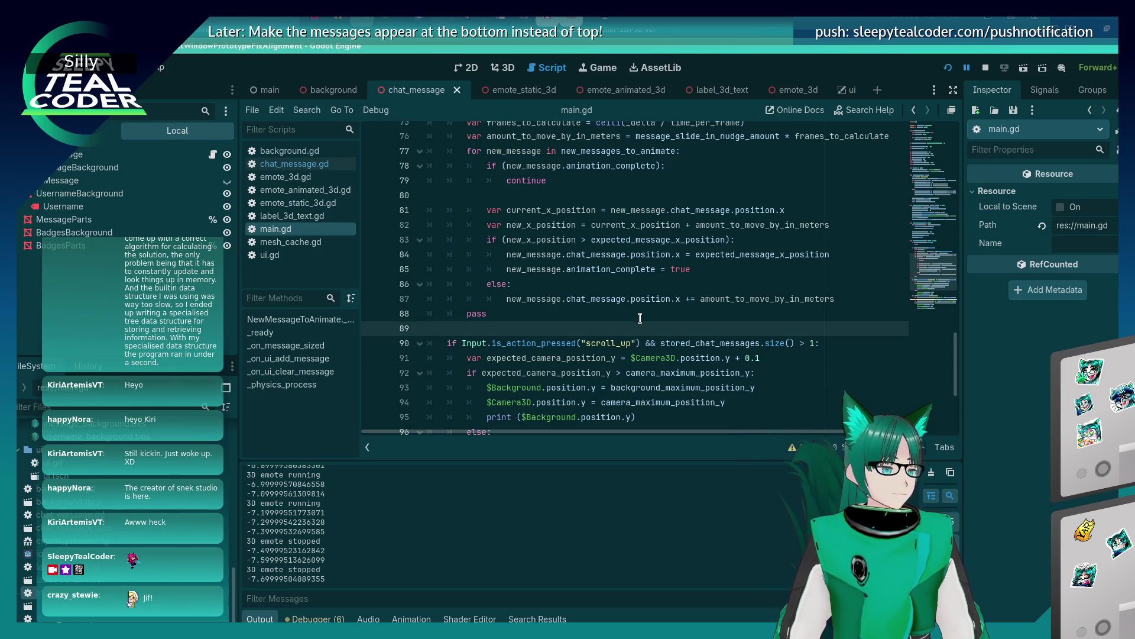
click(640, 319)
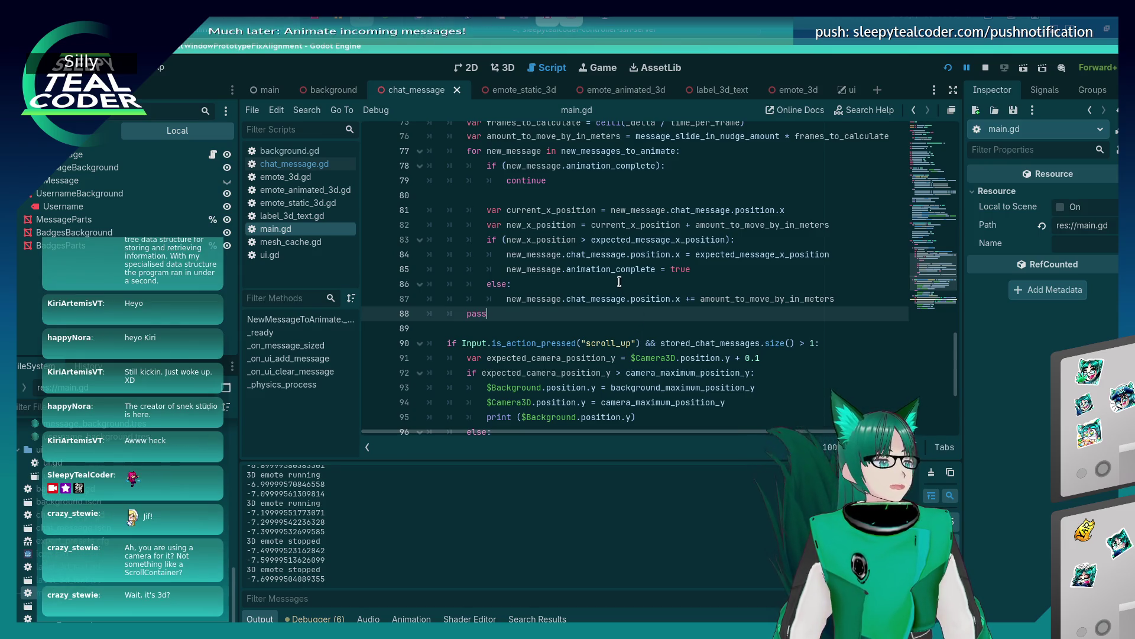
key(alt+Tab)
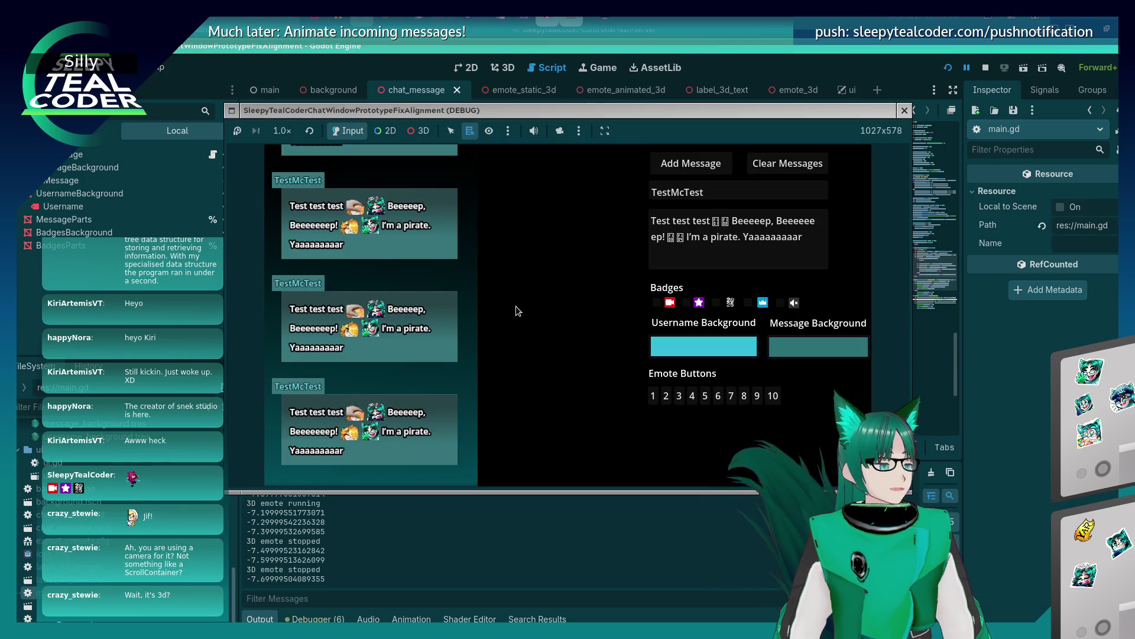
Switch the game debugger to 3D, enable the free camera override, orbit, then reset it to face the messages
click(431, 132)
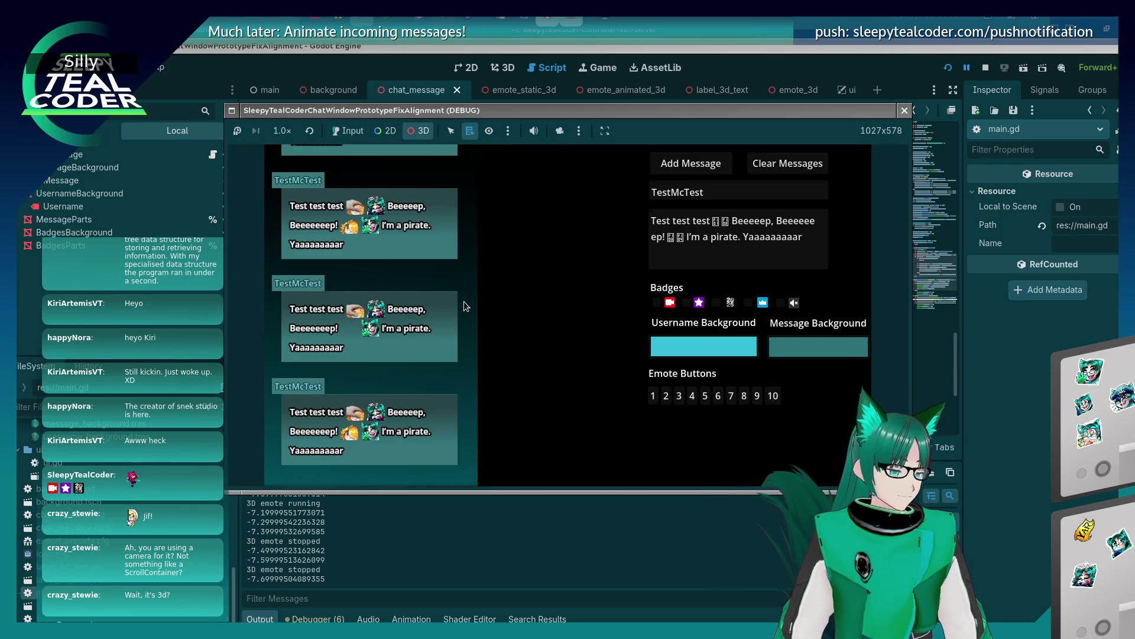
click(559, 130)
mouse_move(435, 292)
mouse_down()
mouse_move(504, 295)
mouse_move(517, 378)
mouse_move(535, 237)
mouse_move(562, 329)
mouse_move(524, 328)
mouse_move(481, 303)
mouse_move(494, 321)
mouse_move(524, 300)
mouse_move(501, 318)
mouse_move(537, 315)
mouse_move(527, 305)
mouse_move(545, 380)
mouse_move(534, 275)
mouse_move(501, 321)
mouse_move(488, 304)
mouse_move(489, 367)
mouse_move(480, 352)
mouse_up()
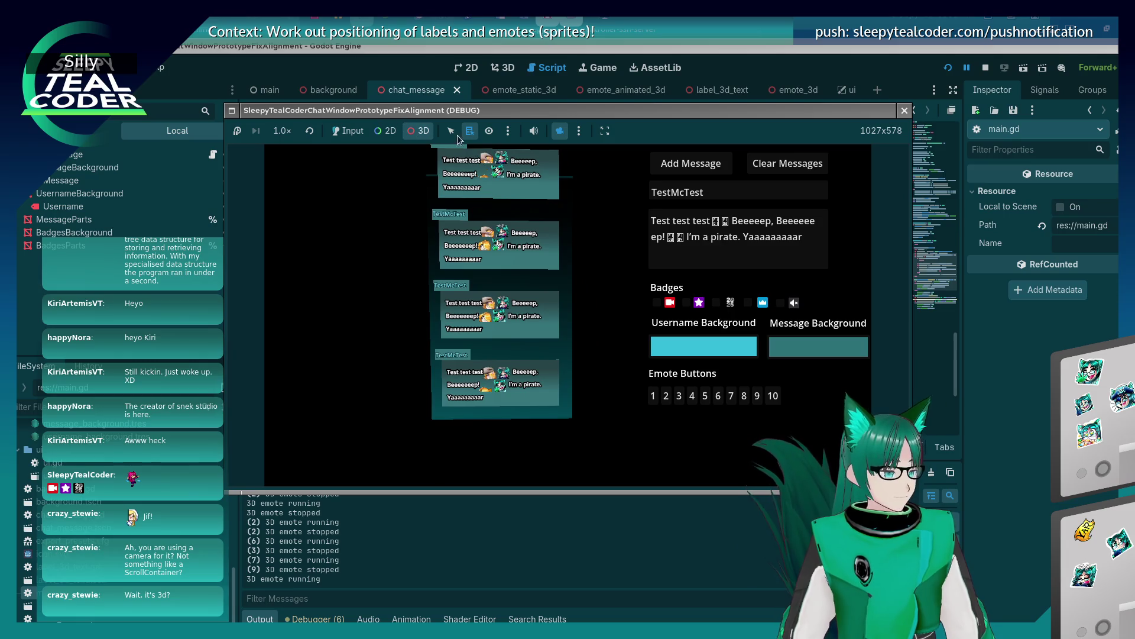
click(579, 130)
click(590, 165)
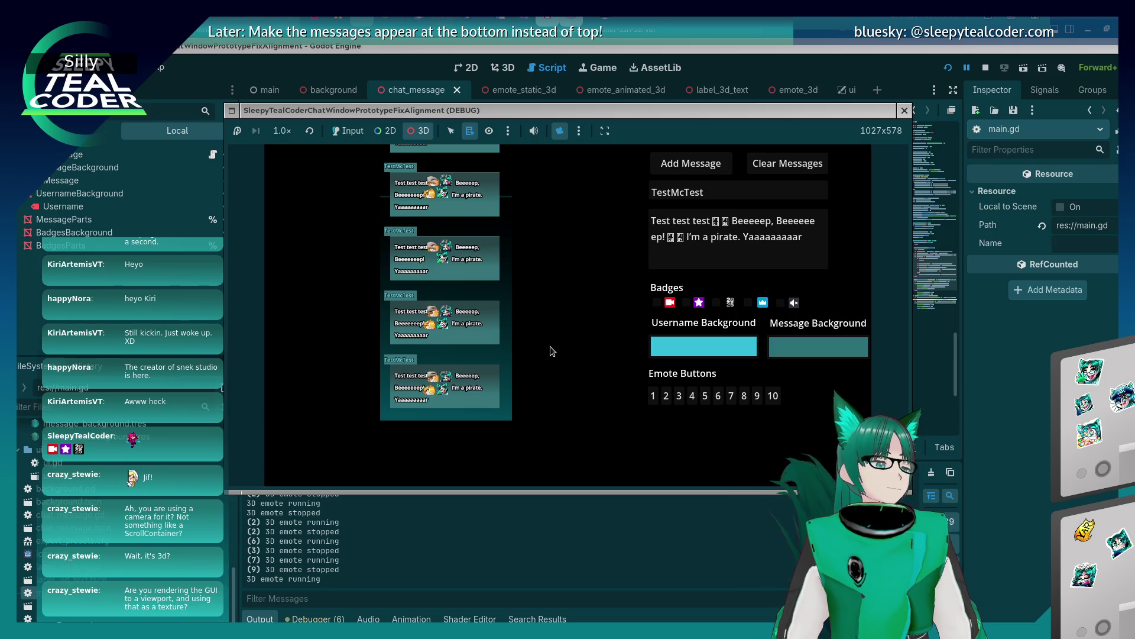
Click a TestMcTest message panel in the running game to show it in the Remote Inspector
click(488, 347)
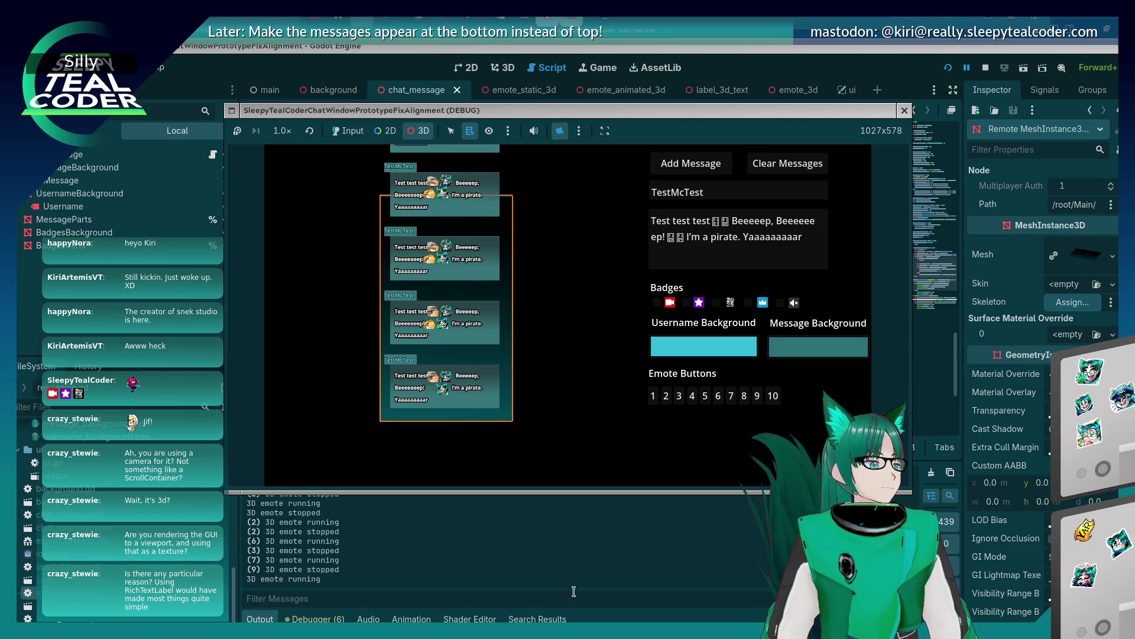
Zoom and pan the override camera across the message panels, then return to main.gd
scroll(511, 370, up, 3)
drag(518, 356, 460, 341)
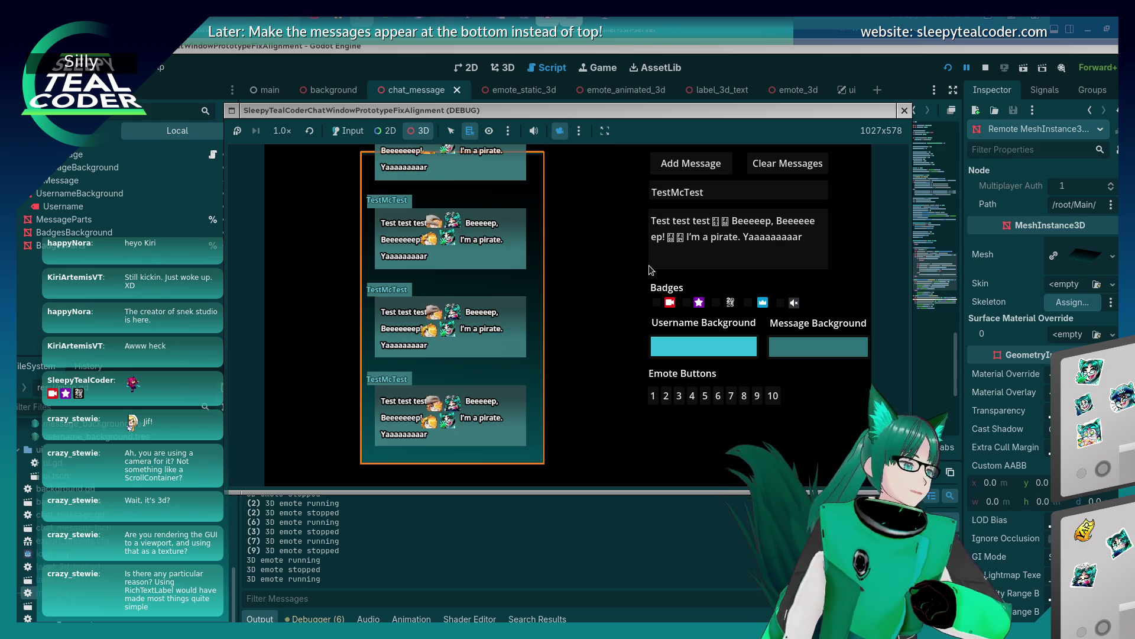
click(768, 62)
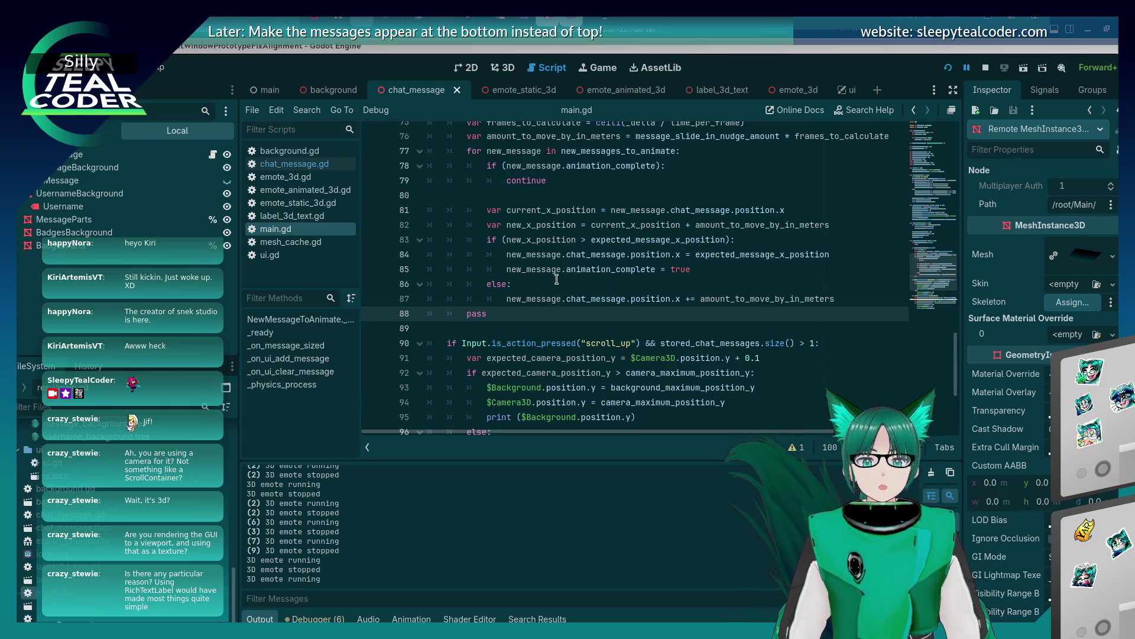
Glance at the 3D view and the running game, return to main.gd, then switch to VS Code
mouse_move(523, 269)
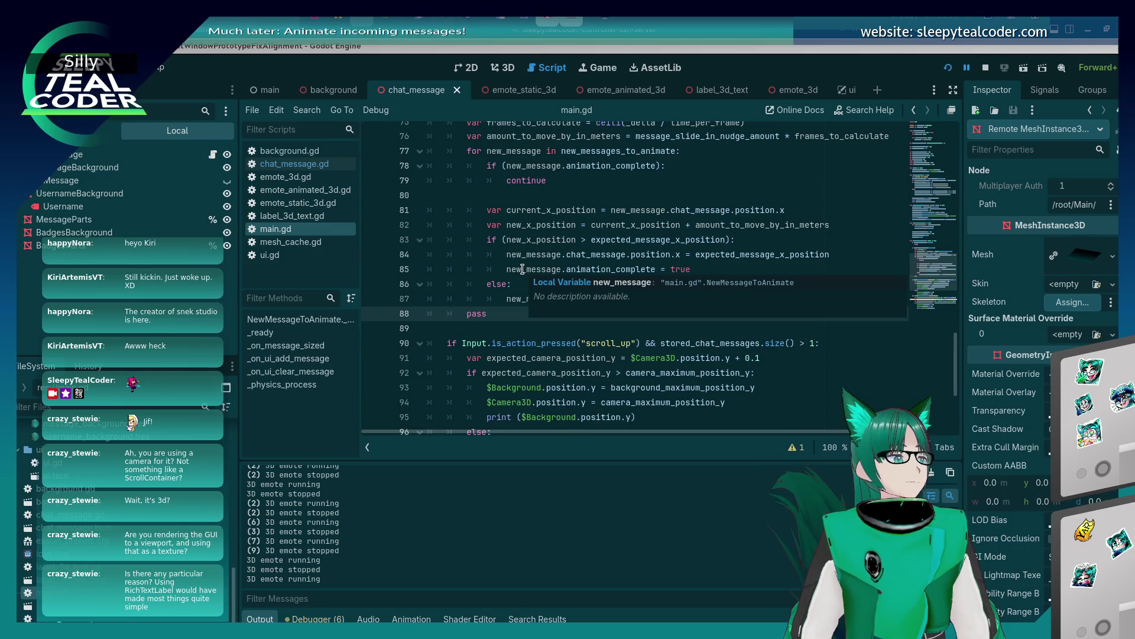
click(504, 68)
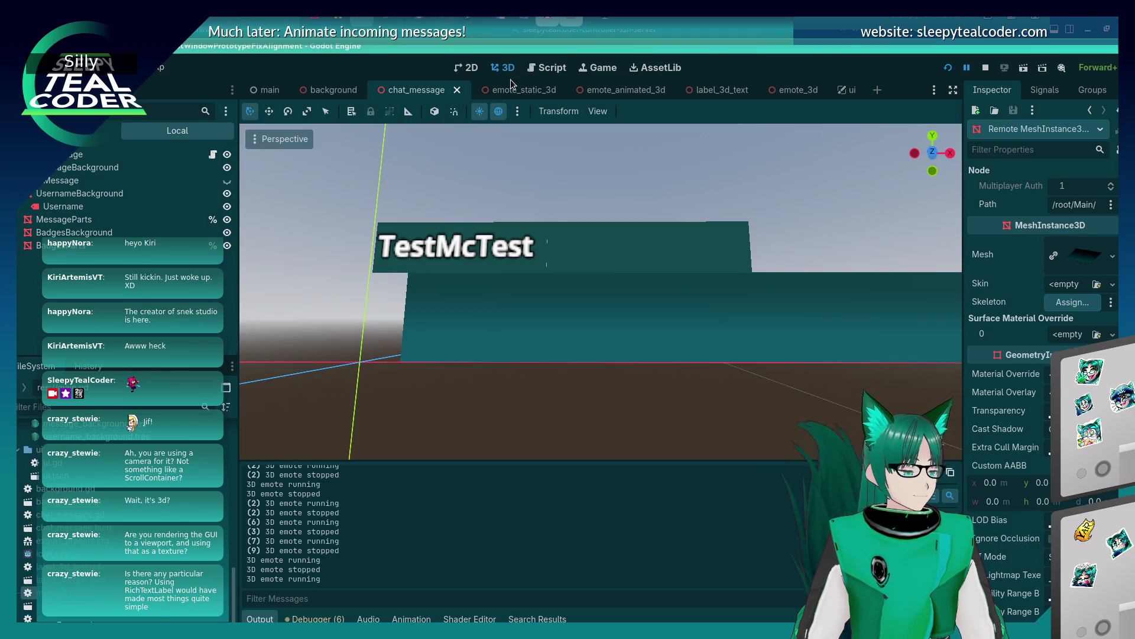
click(535, 69)
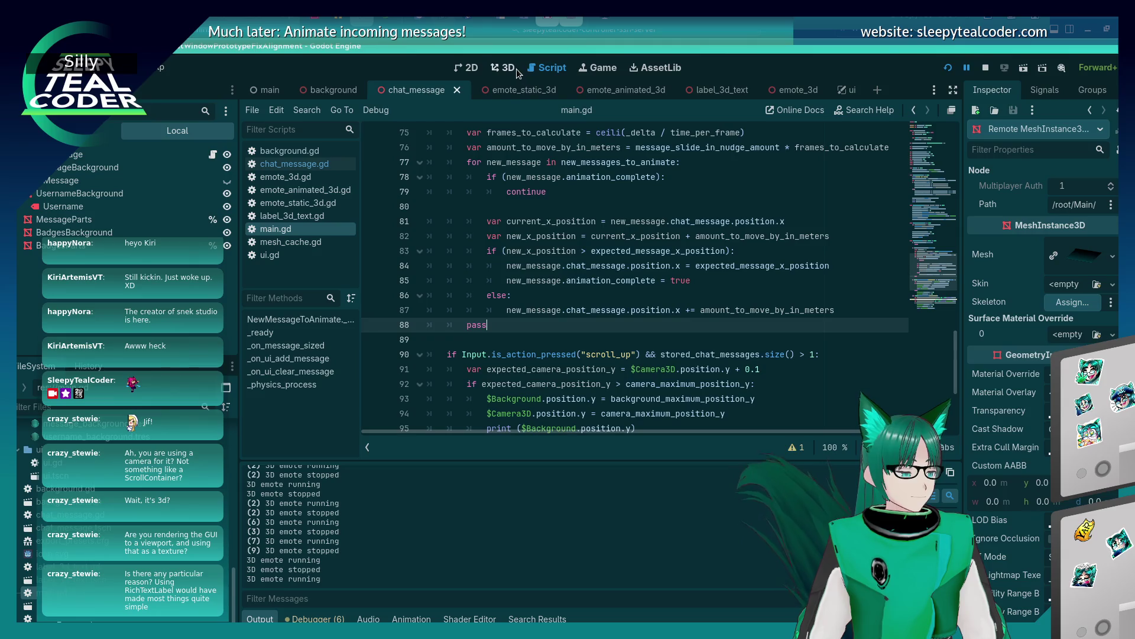
key(alt+Tab)
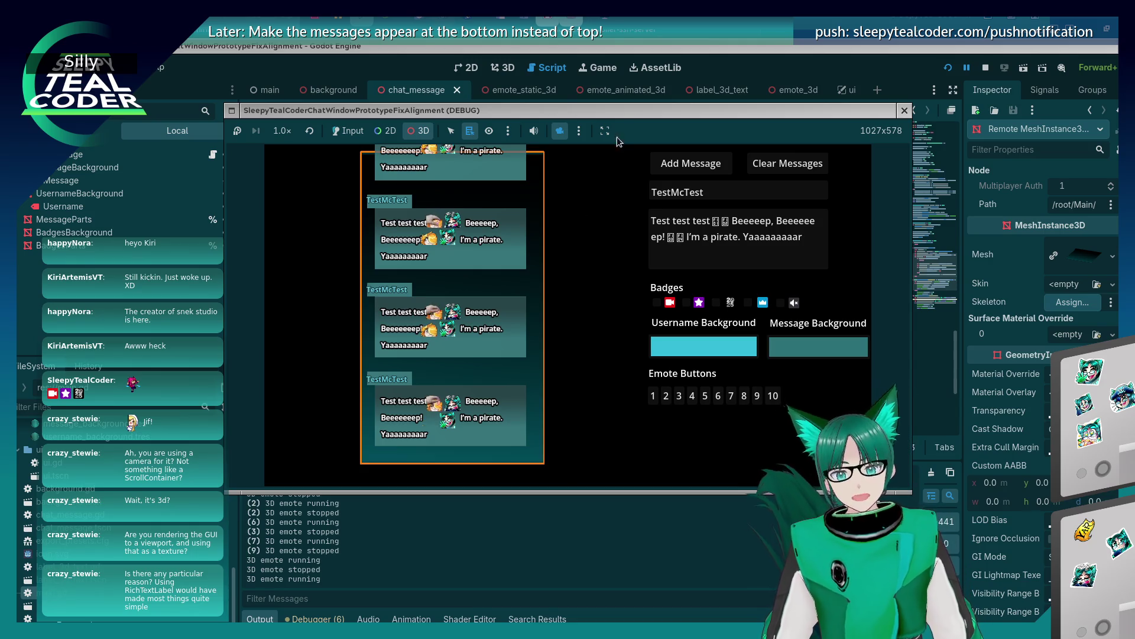
click(769, 58)
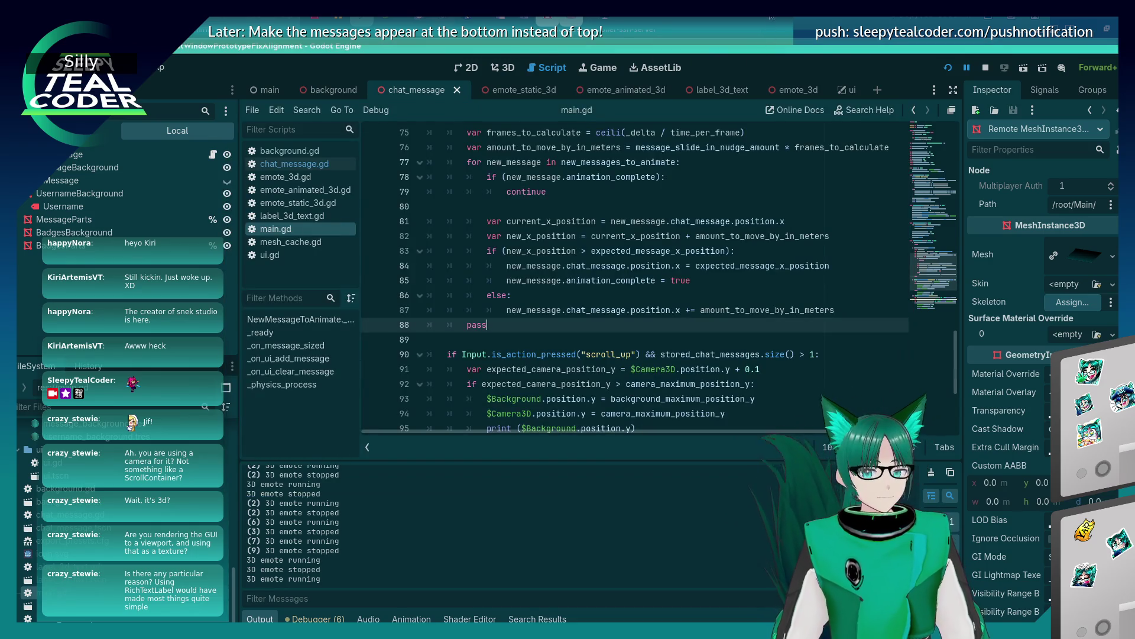
key(alt+Tab)
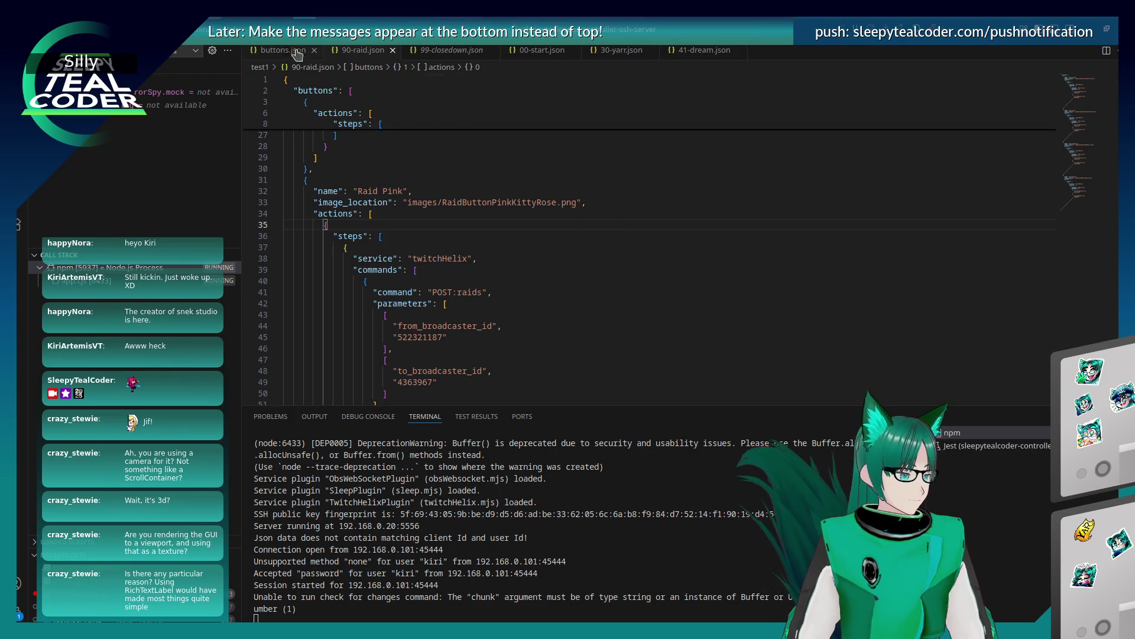